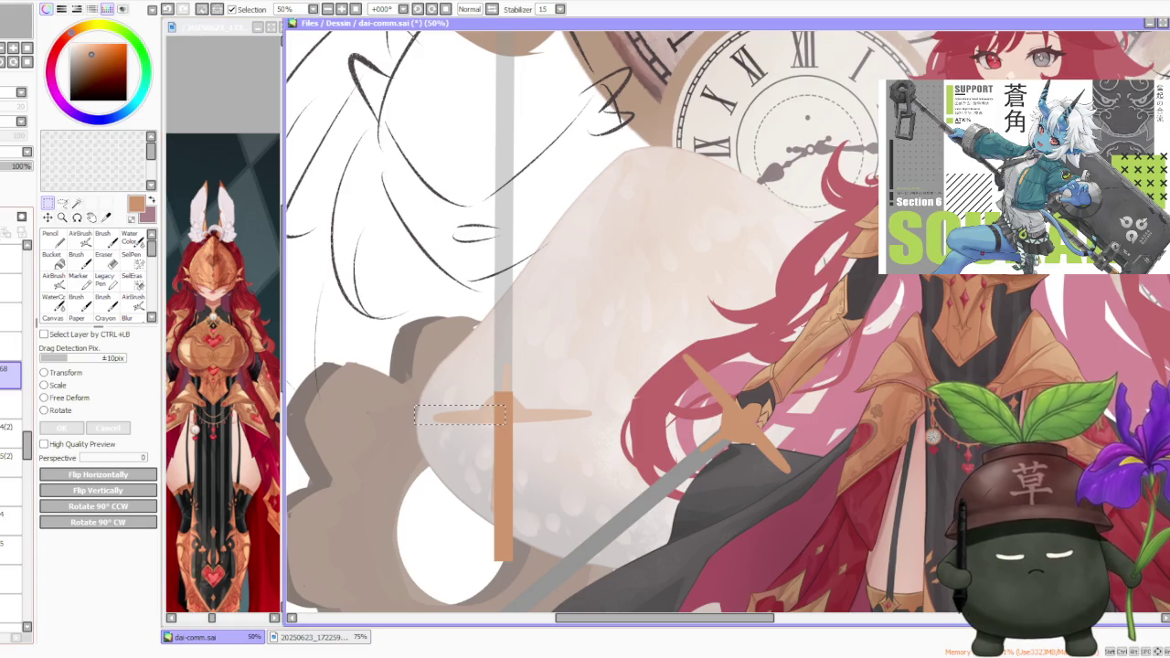
# - On a new layer, select a small rectangle beside the crossguard and bucket-fill it orange
pyautogui.hotkey('ctrl', 'c')
pyautogui.hotkey('ctrl', 'v')
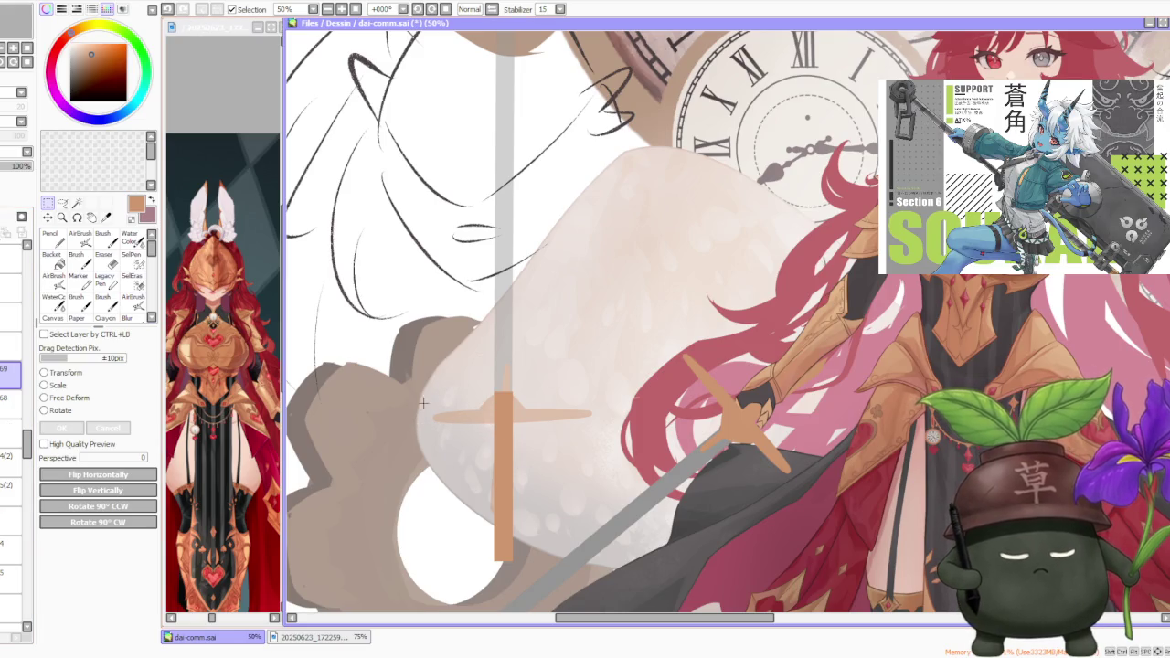
pyautogui.moveTo(423, 410); pyautogui.dragTo(505, 423)
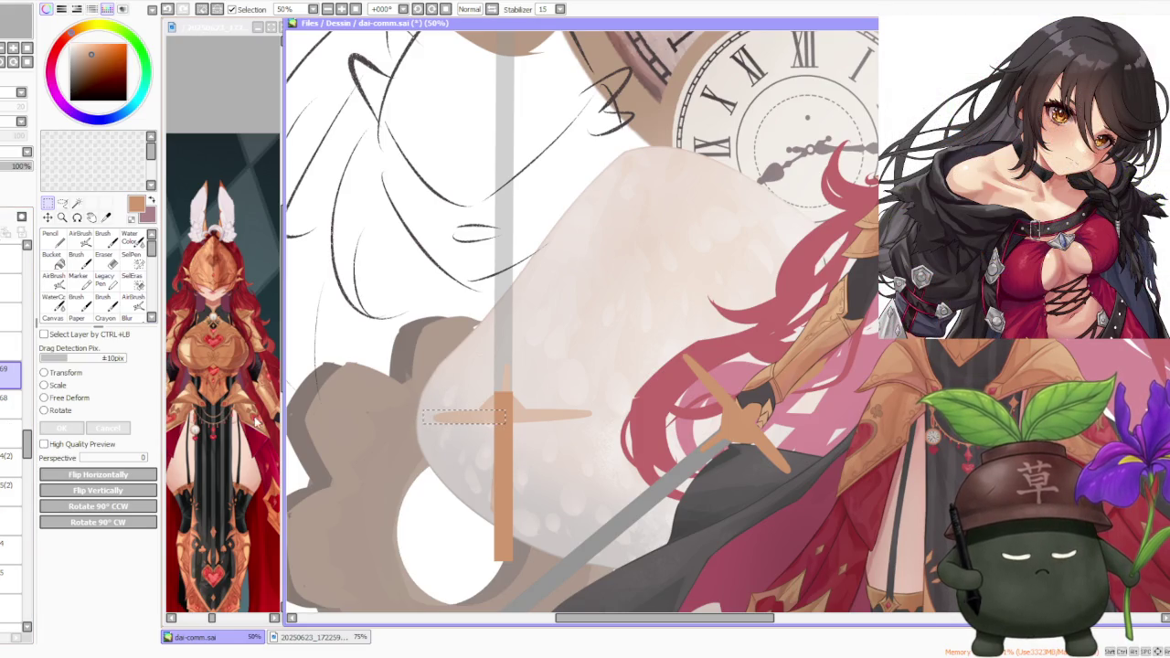
pyautogui.click(57, 259)
pyautogui.click(485, 420)
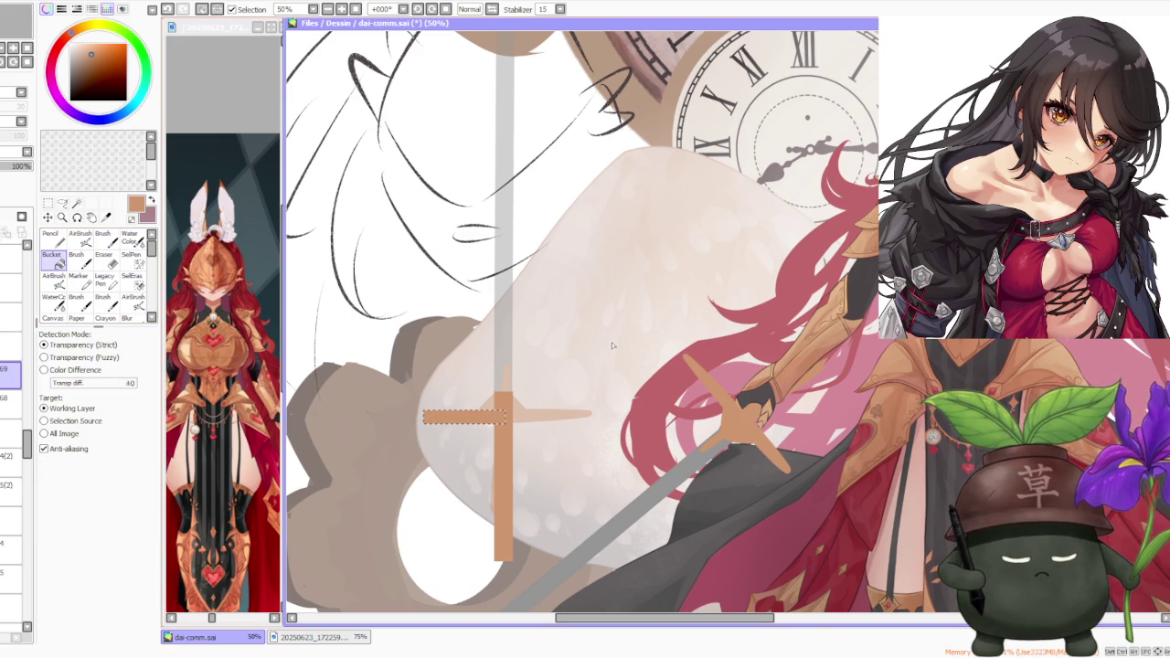
pyautogui.scroll(-1, 612, 345)
pyautogui.click(203, 9)
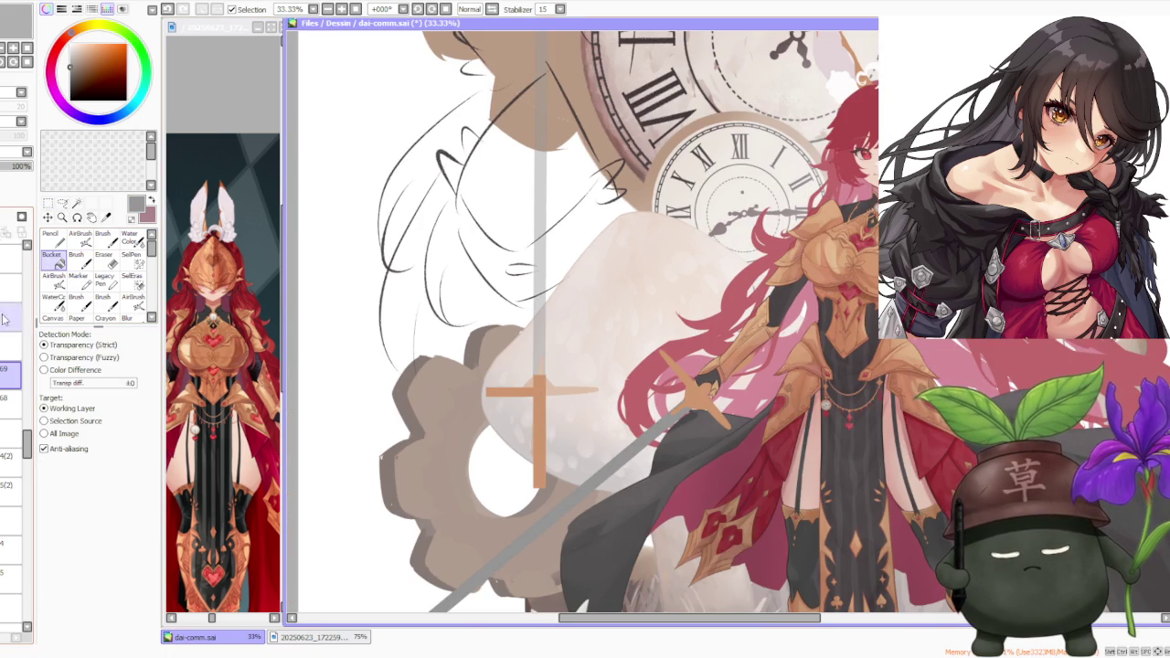
# - Move layer 70 below layer 68, then select the long sword blade and fill it grey
pyautogui.moveTo(11, 374); pyautogui.dragTo(11, 433)
pyautogui.press('ctrl')
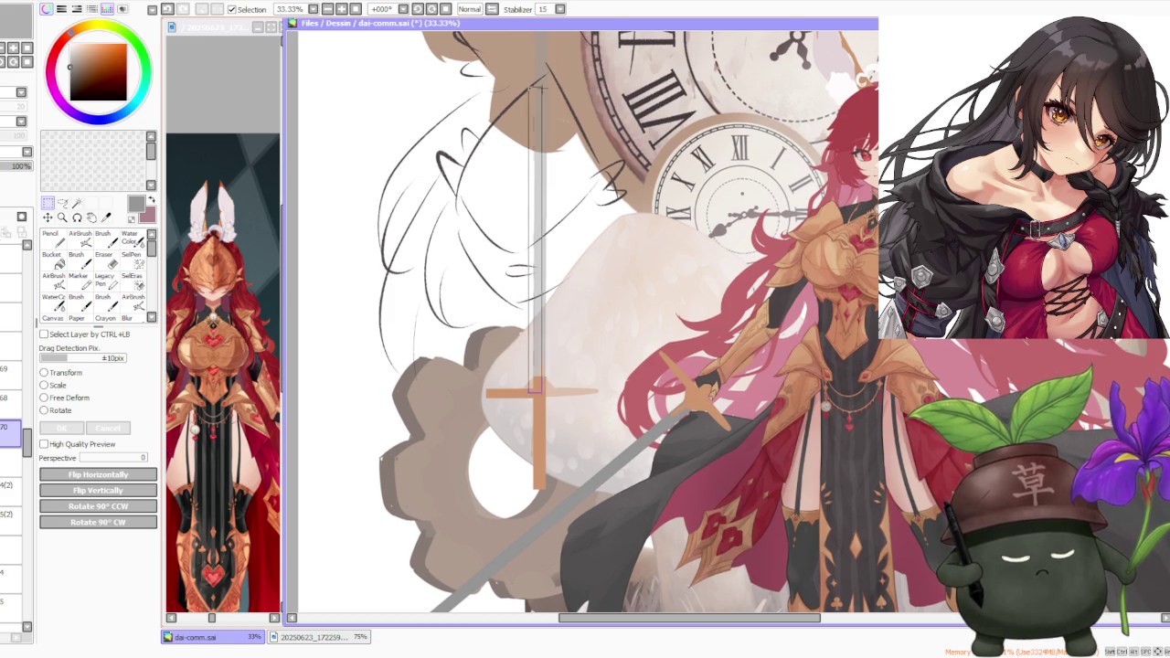
pyautogui.scroll(2, 528, 123)
pyautogui.moveTo(527, 119); pyautogui.dragTo(543, 107)
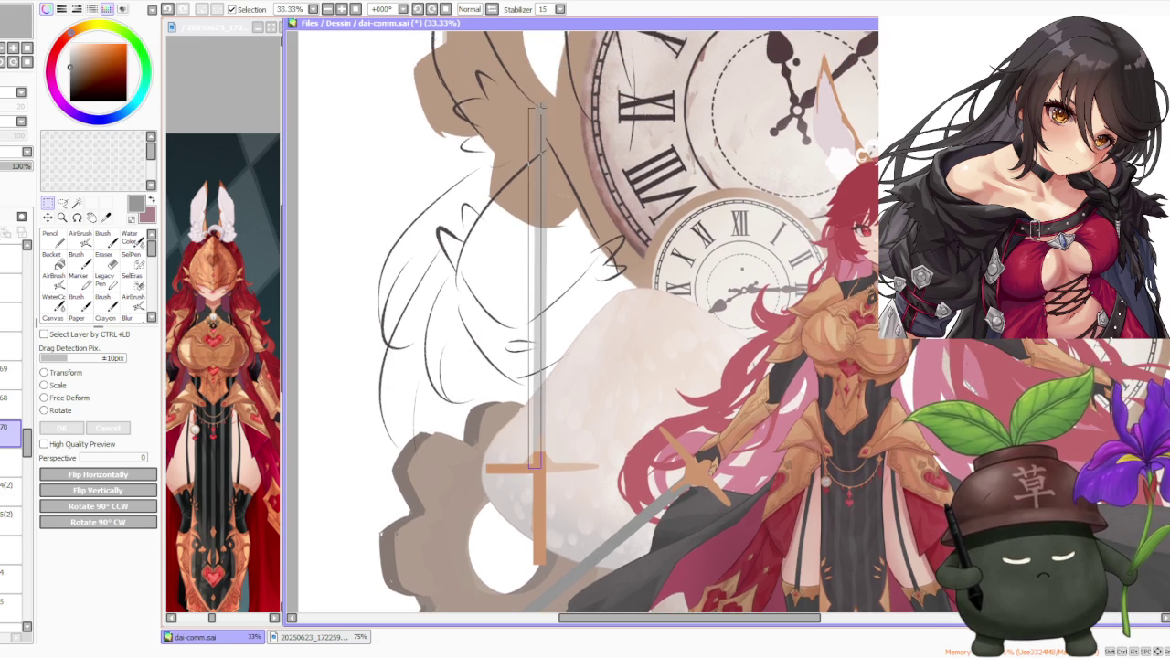
pyautogui.moveTo(540, 107); pyautogui.dragTo(539, 107)
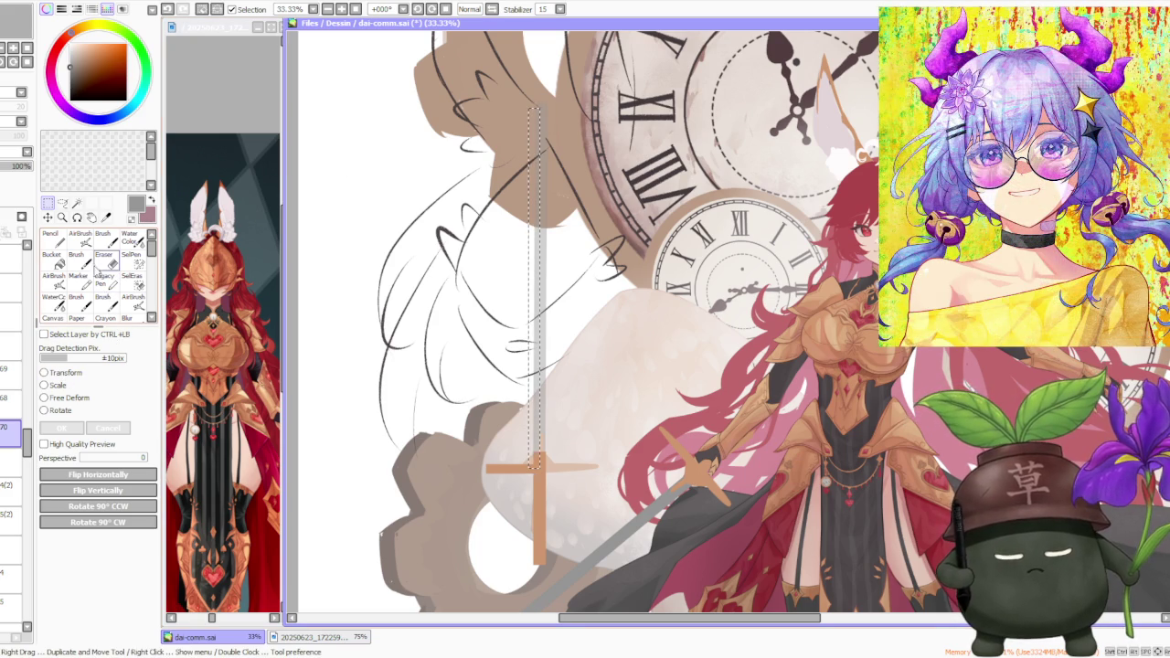
pyautogui.click(60, 262)
pyautogui.click(534, 320)
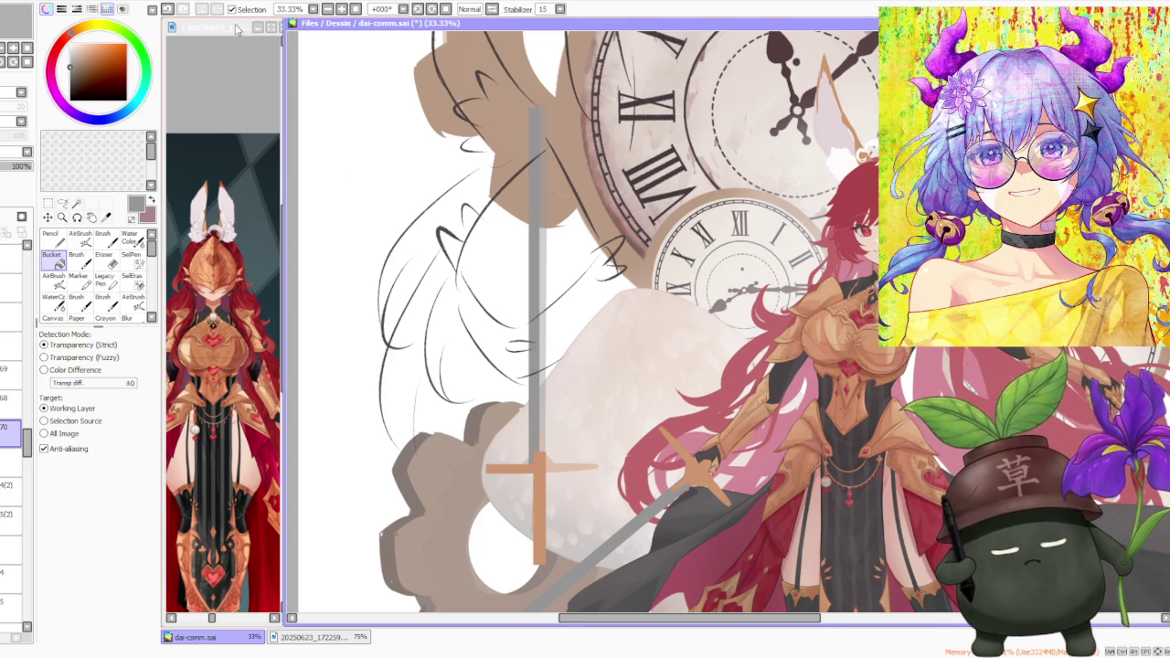
pyautogui.scroll(-1, 584, 307)
pyautogui.scroll(1, 584, 398)
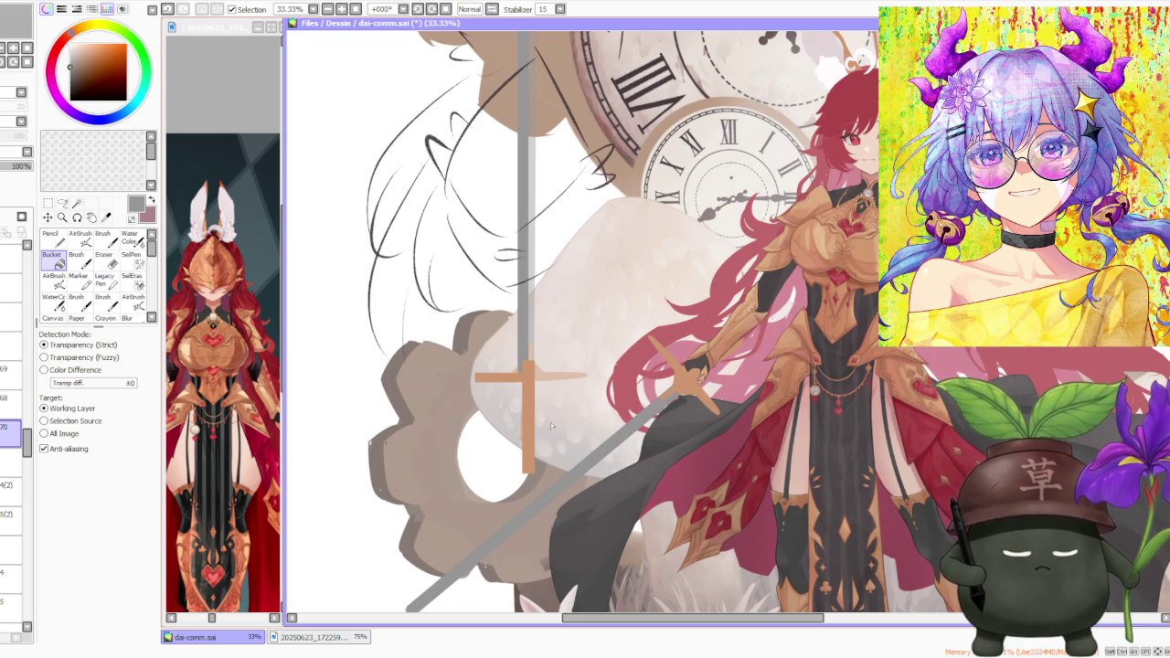
# - Make layer 68 active and put the orange grip bar under Ctrl+T transform
pyautogui.click(11, 400)
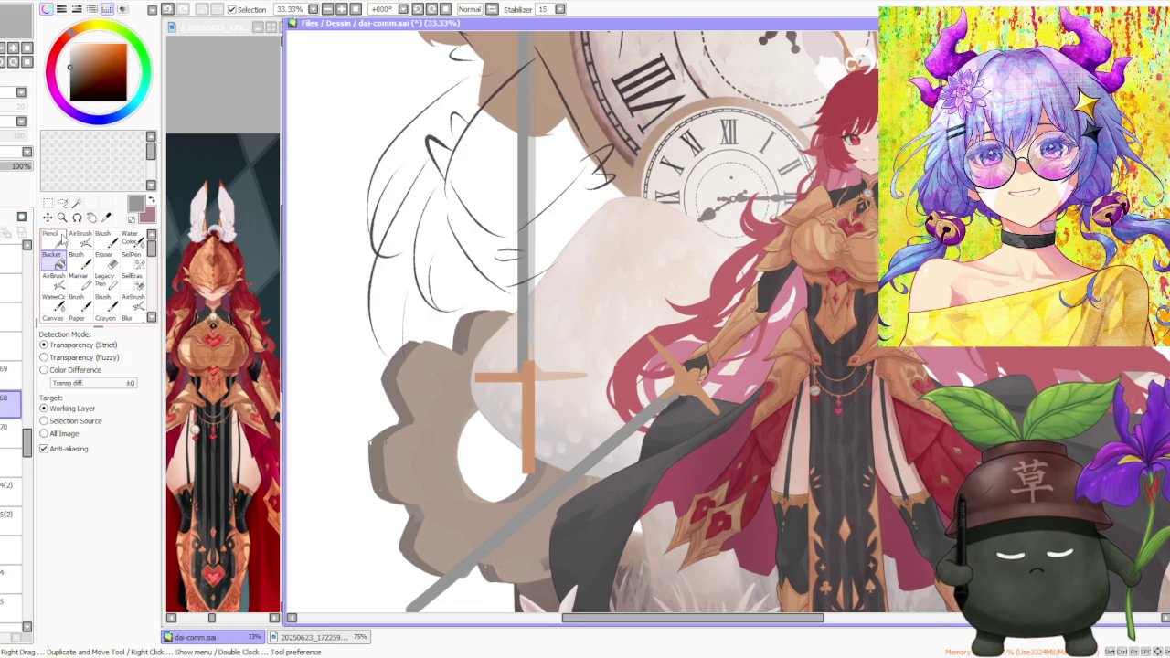
pyautogui.hotkey('ctrl', 't')
pyautogui.scroll(1, 448, 429)
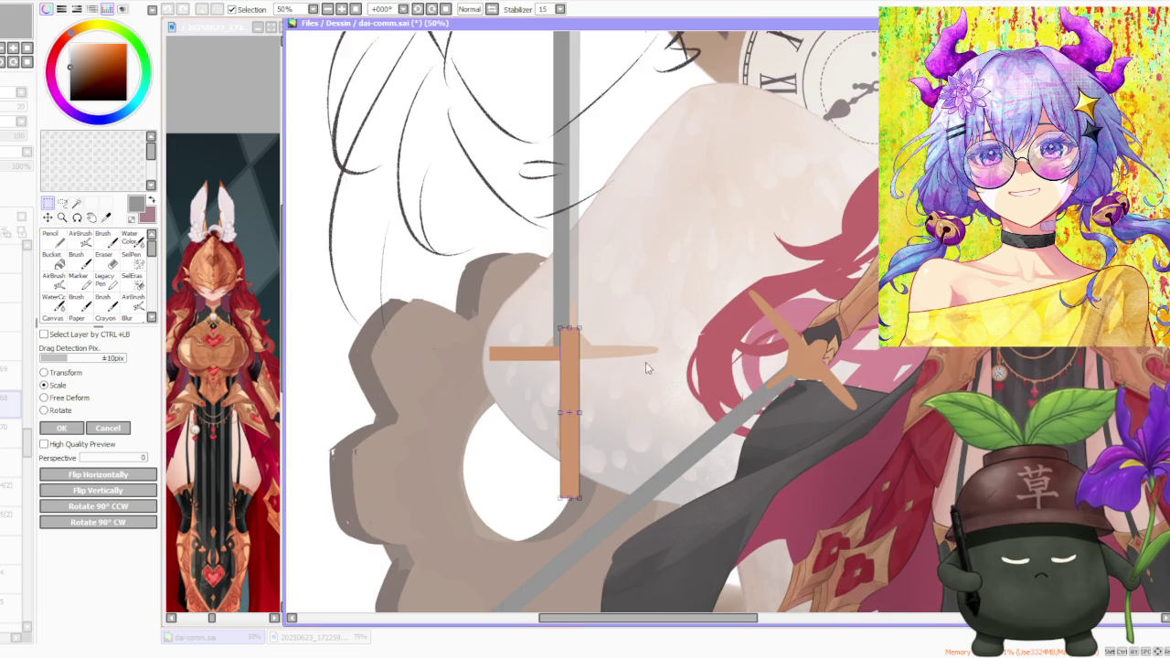
# - Narrow the orange grip with small scale-handle adjustments and commit the resize with OK
pyautogui.moveTo(577, 411)
pyautogui.mouseDown()
pyautogui.moveTo(559, 432)
pyautogui.moveTo(594, 441)
pyautogui.moveTo(525, 435)
pyautogui.moveTo(560, 443)
pyautogui.mouseUp()
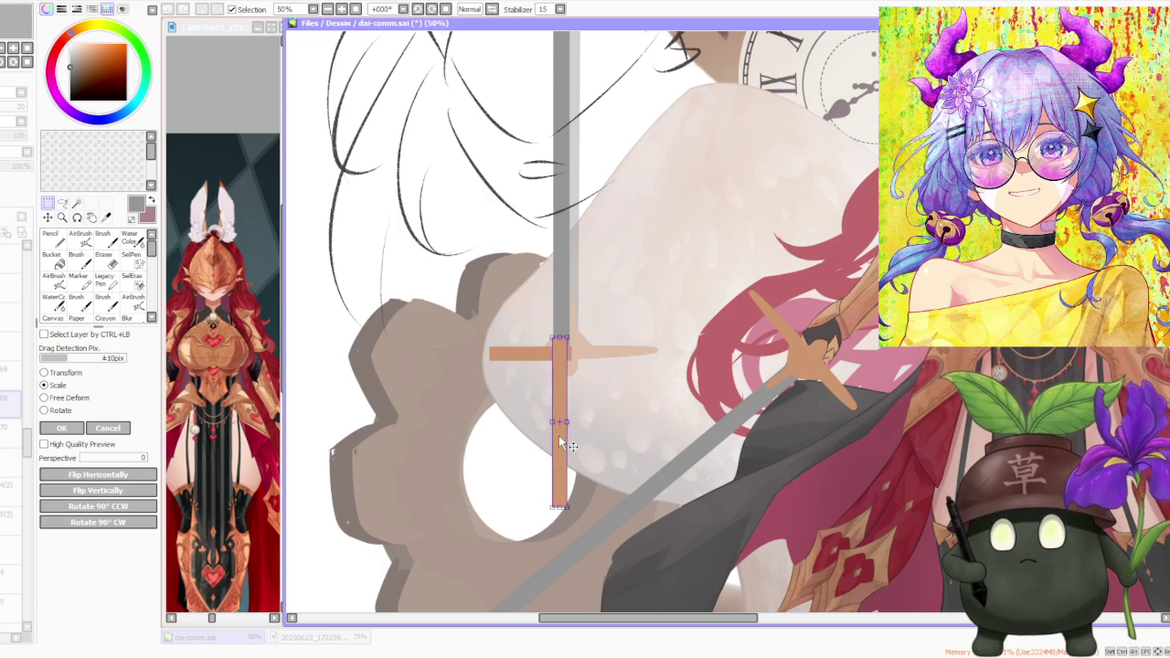
pyautogui.moveTo(558, 434); pyautogui.dragTo(560, 436)
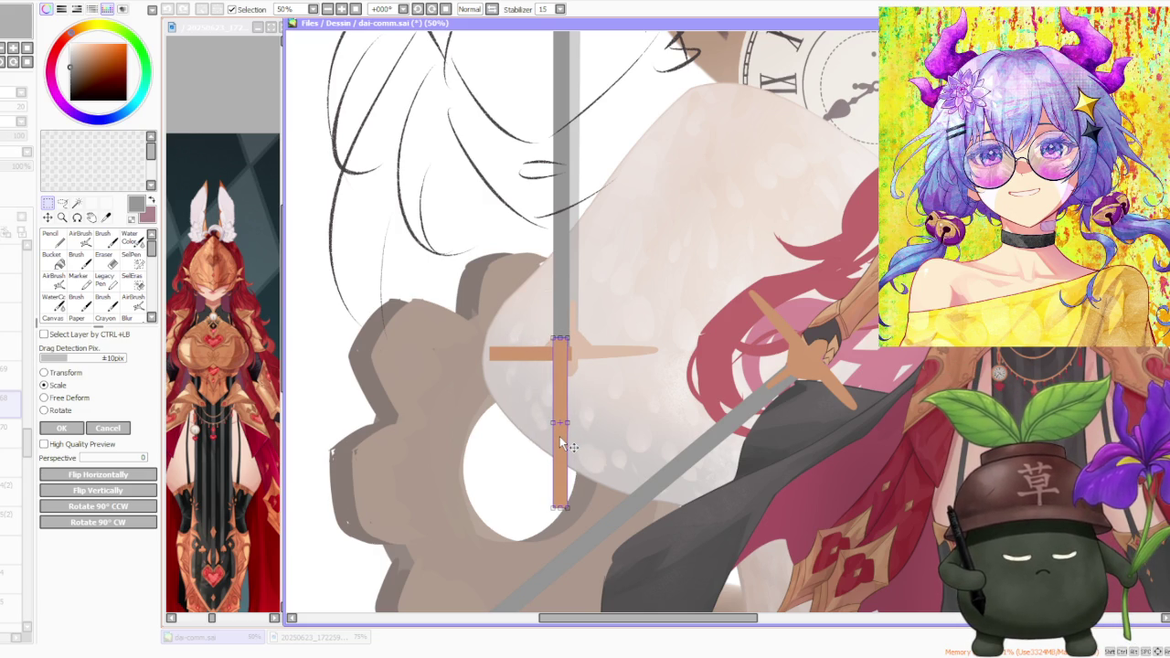
pyautogui.moveTo(569, 423); pyautogui.dragTo(570, 424)
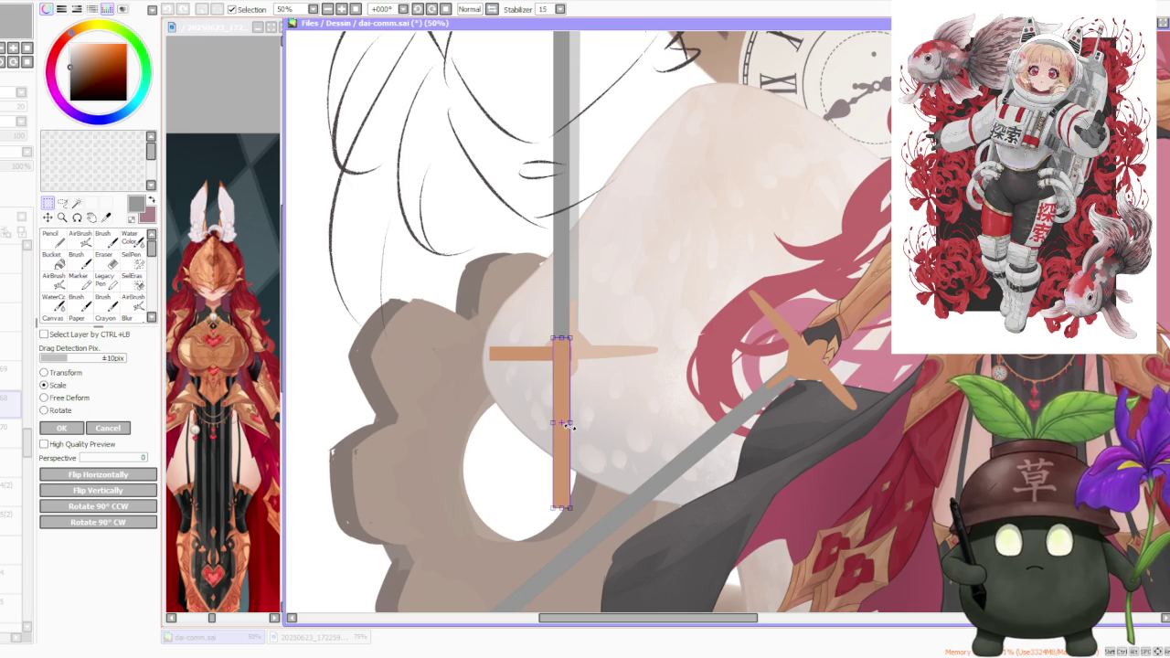
pyautogui.moveTo(568, 424); pyautogui.dragTo(567, 425)
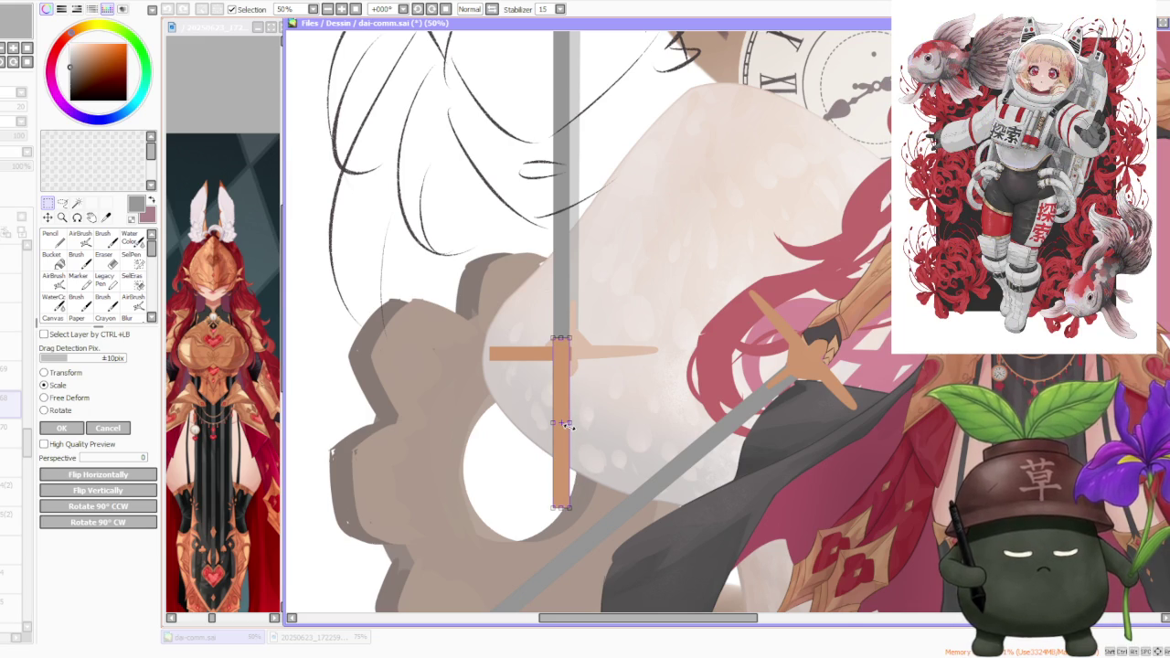
pyautogui.scroll(-2, 567, 425)
pyautogui.scroll(-1, 575, 393)
pyautogui.scroll(2, 594, 346)
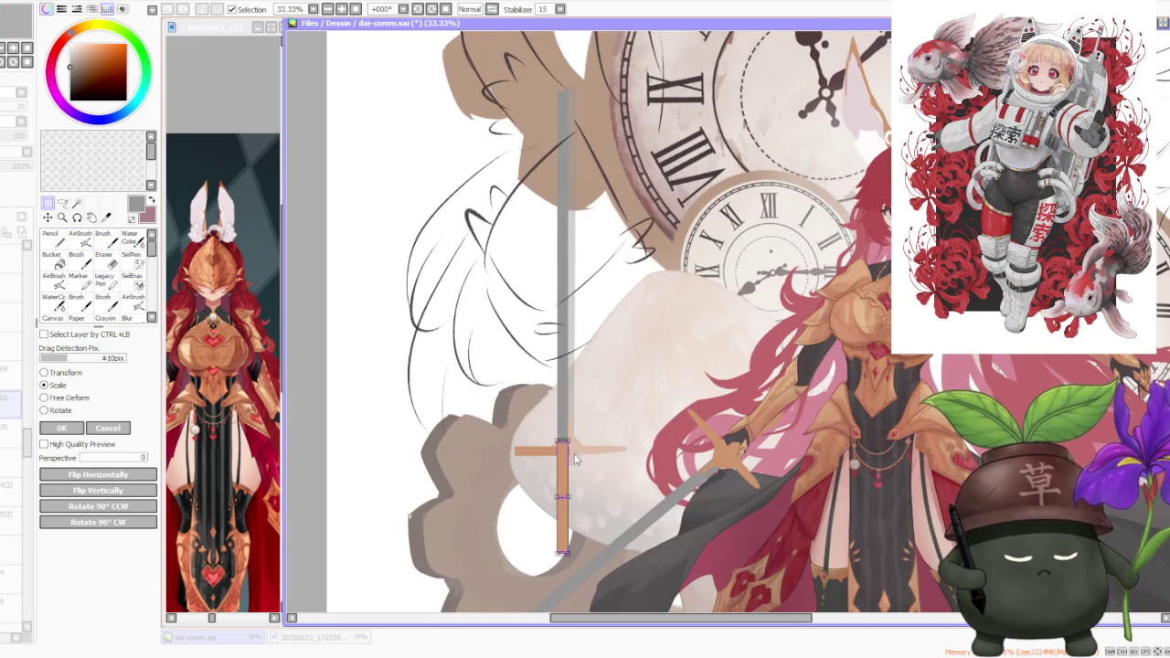
pyautogui.scroll(1, 575, 447)
pyautogui.click(62, 429)
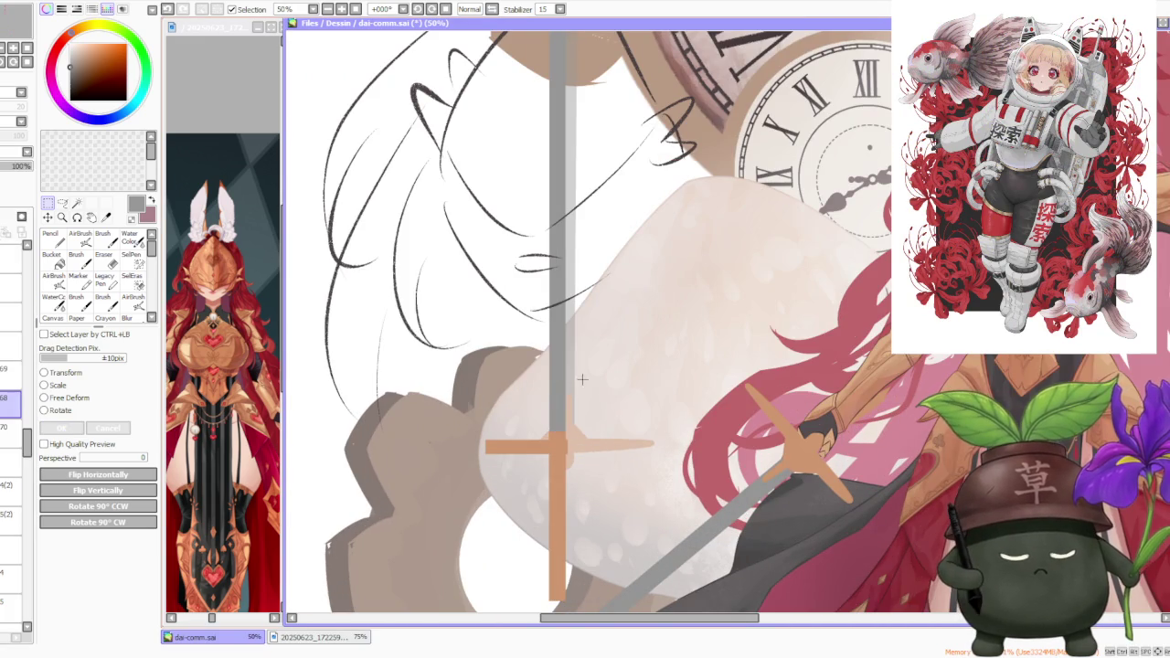
pyautogui.scroll(-1, 583, 379)
pyautogui.scroll(1, 583, 446)
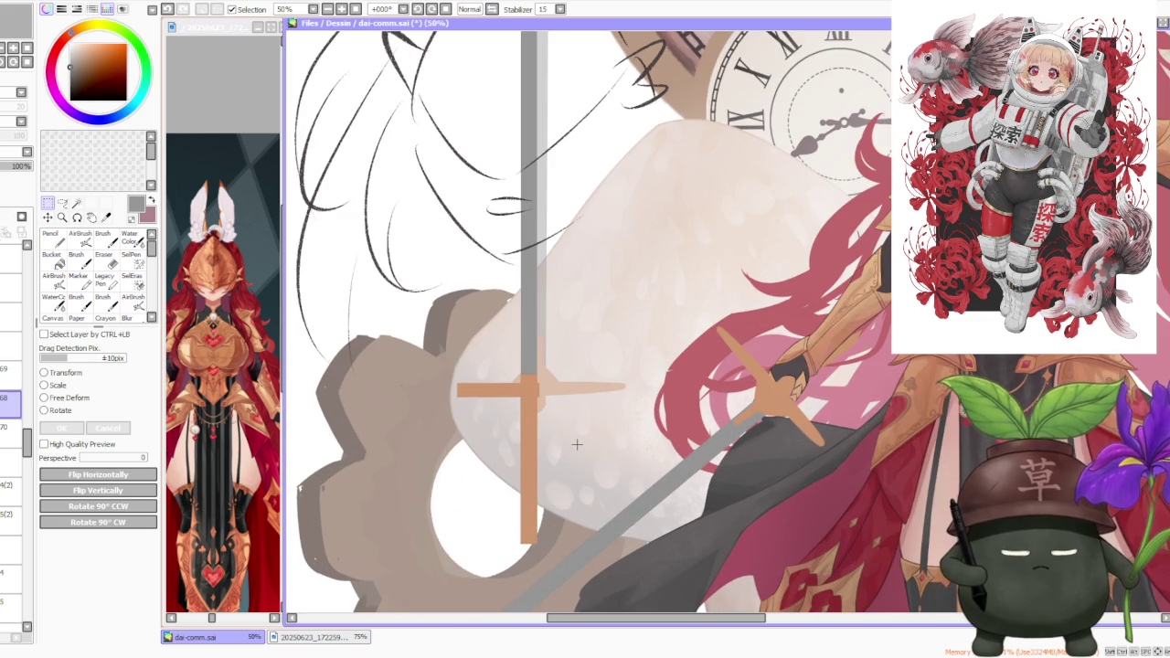
pyautogui.press('b')
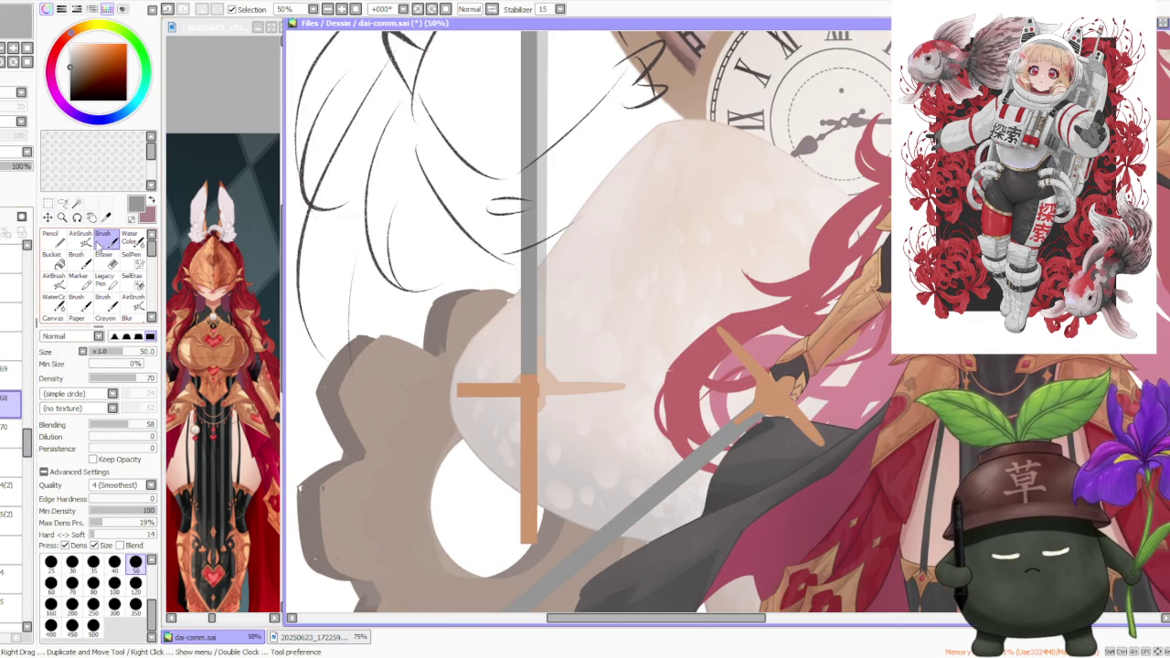
# - Set the brush size to 120 using the 250 and 120 presets, then scale the grip again
pyautogui.click(93, 601)
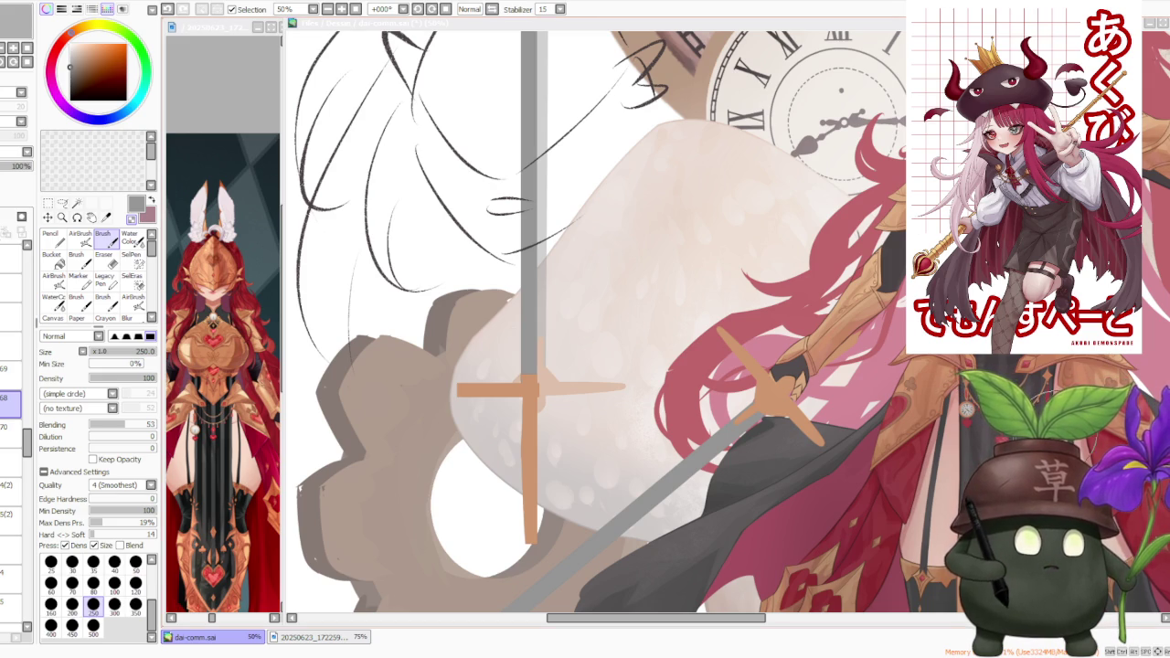
pyautogui.scroll(-2, 487, 363)
pyautogui.scroll(1, 487, 364)
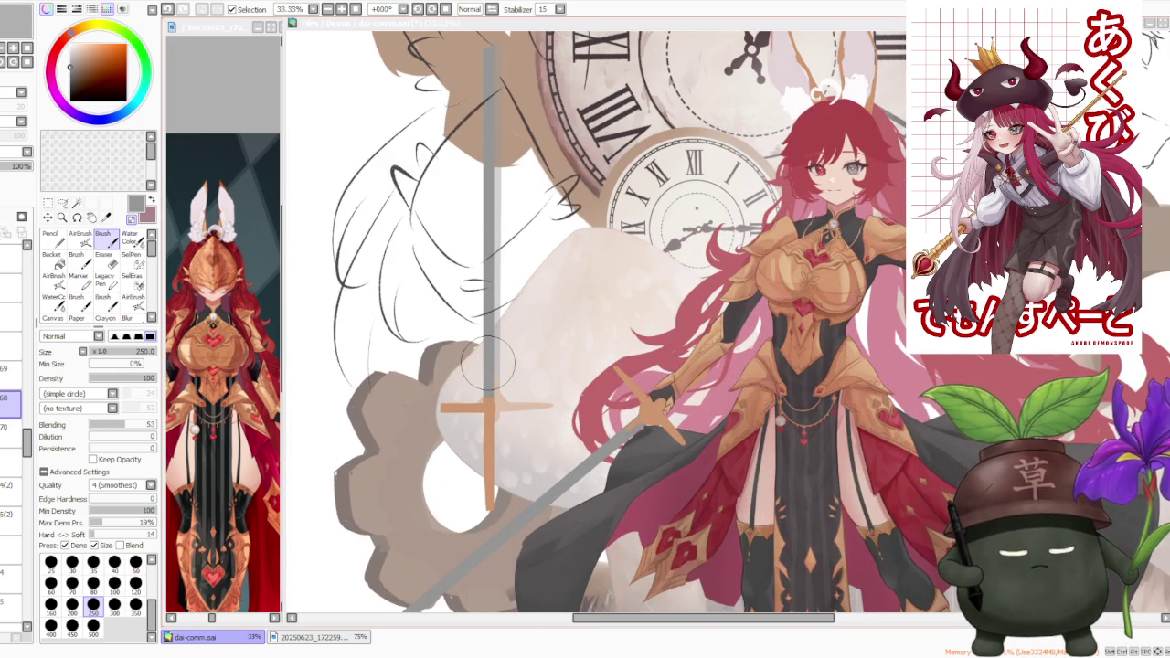
pyautogui.click(135, 582)
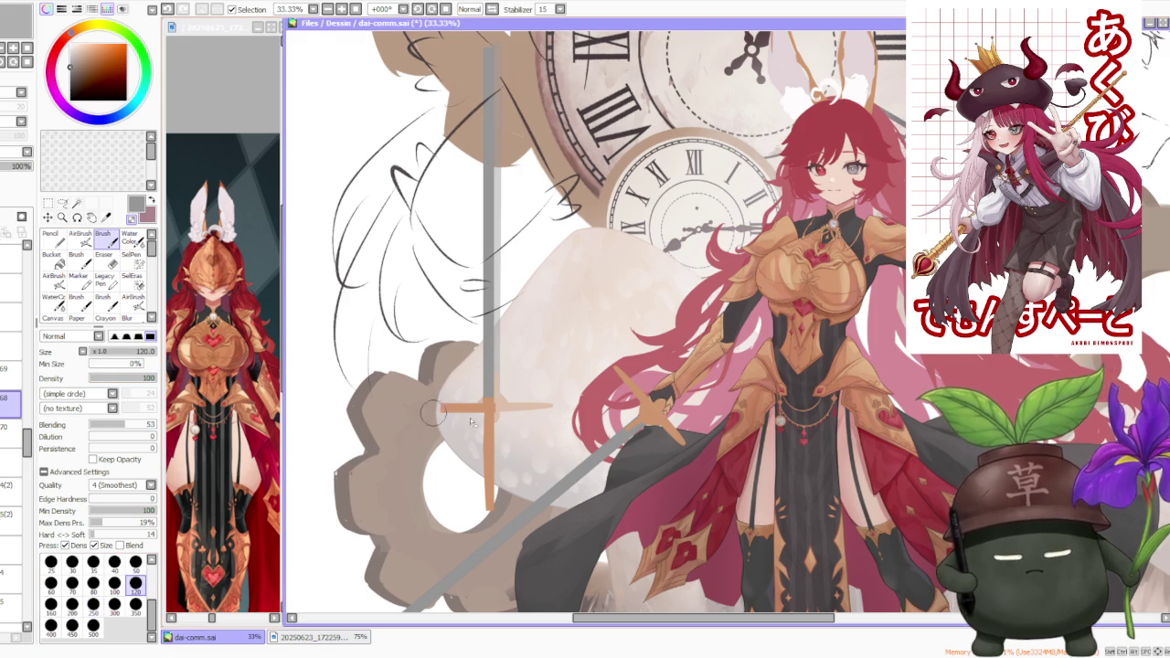
pyautogui.scroll(1, 496, 454)
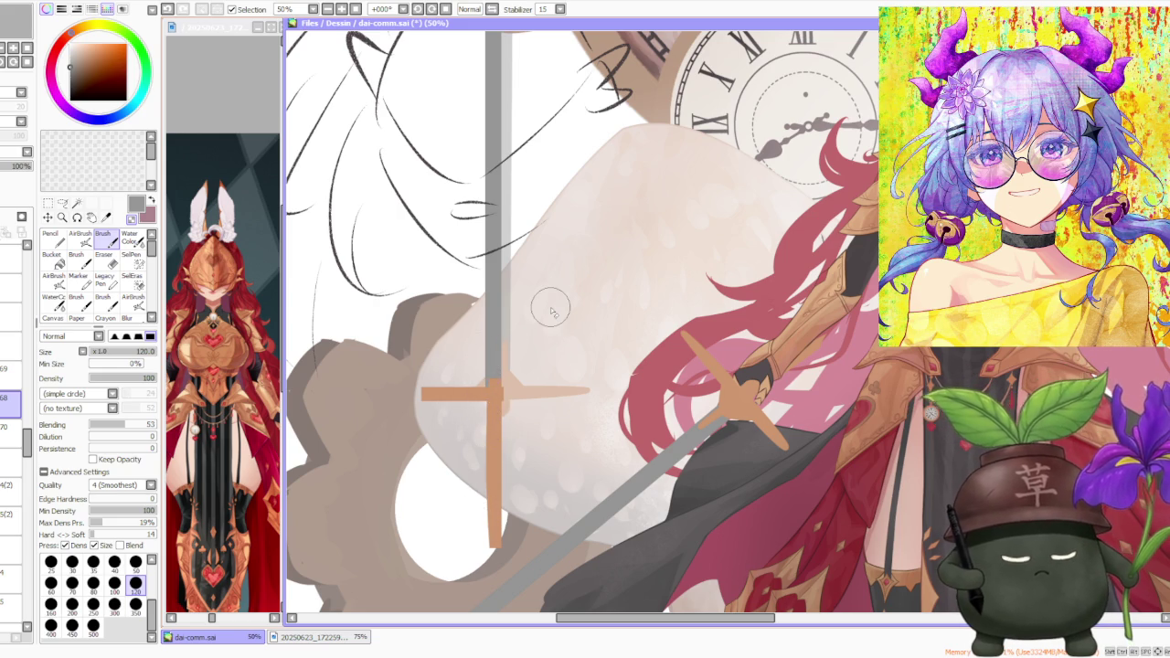
pyautogui.click(48, 203)
pyautogui.click(57, 386)
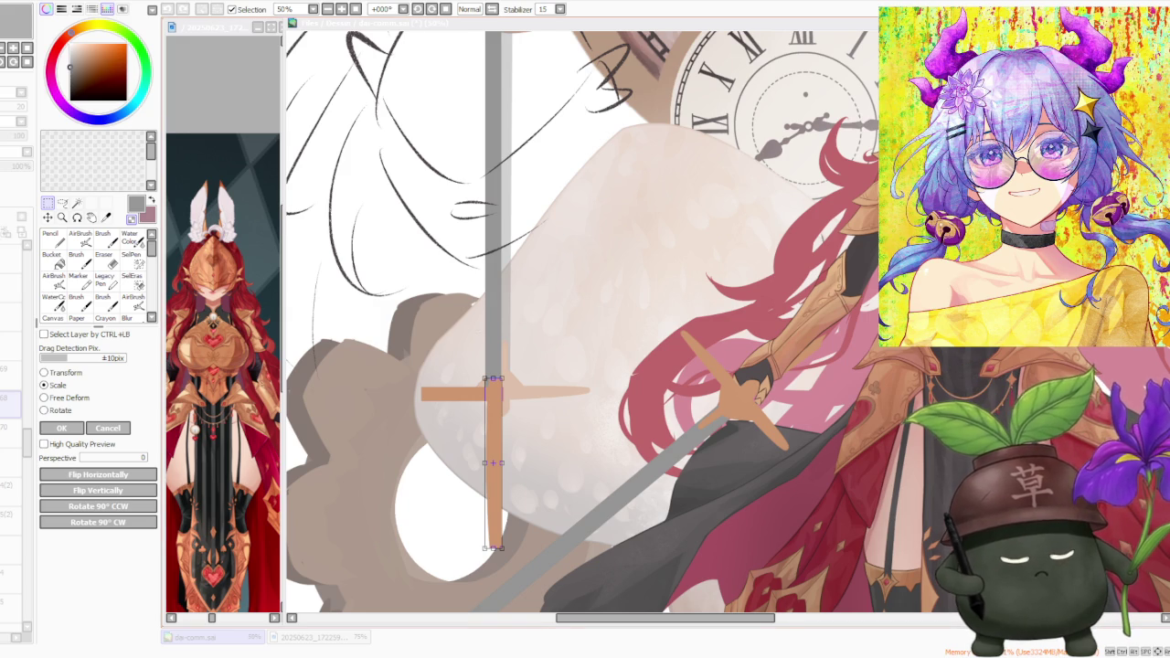
# - Drag the orange grip's scale box slightly left and down, and apply the change
pyautogui.scroll(1, 484, 423)
pyautogui.moveTo(492, 420); pyautogui.dragTo(485, 435)
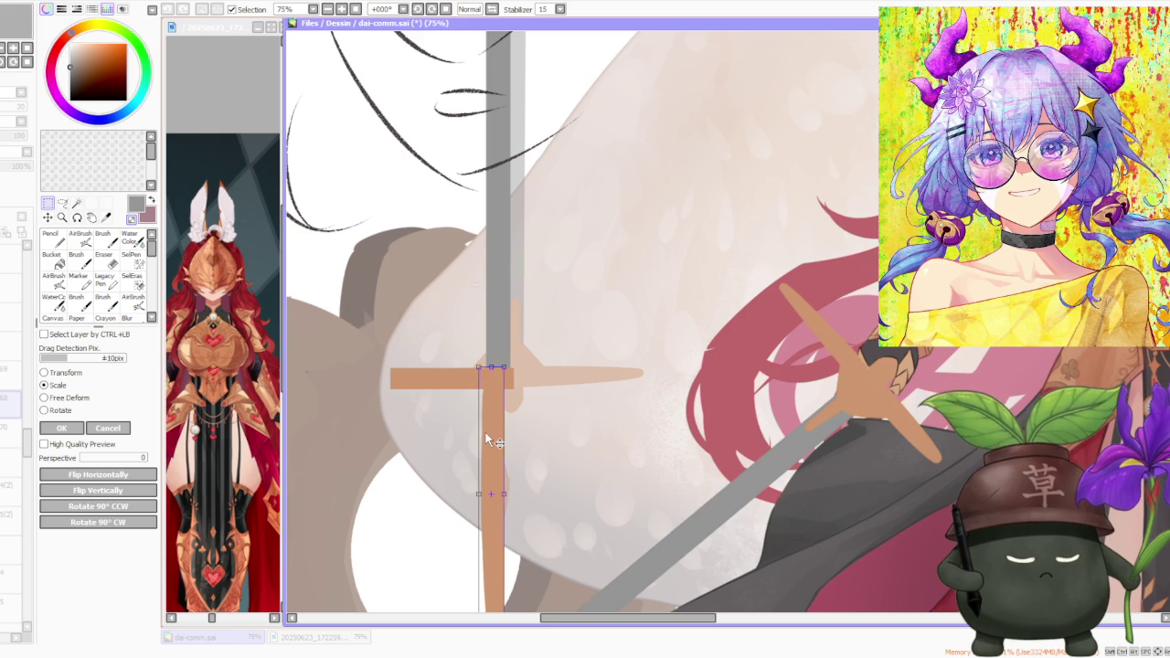
pyautogui.scroll(-3, 498, 411)
pyautogui.scroll(3, 516, 390)
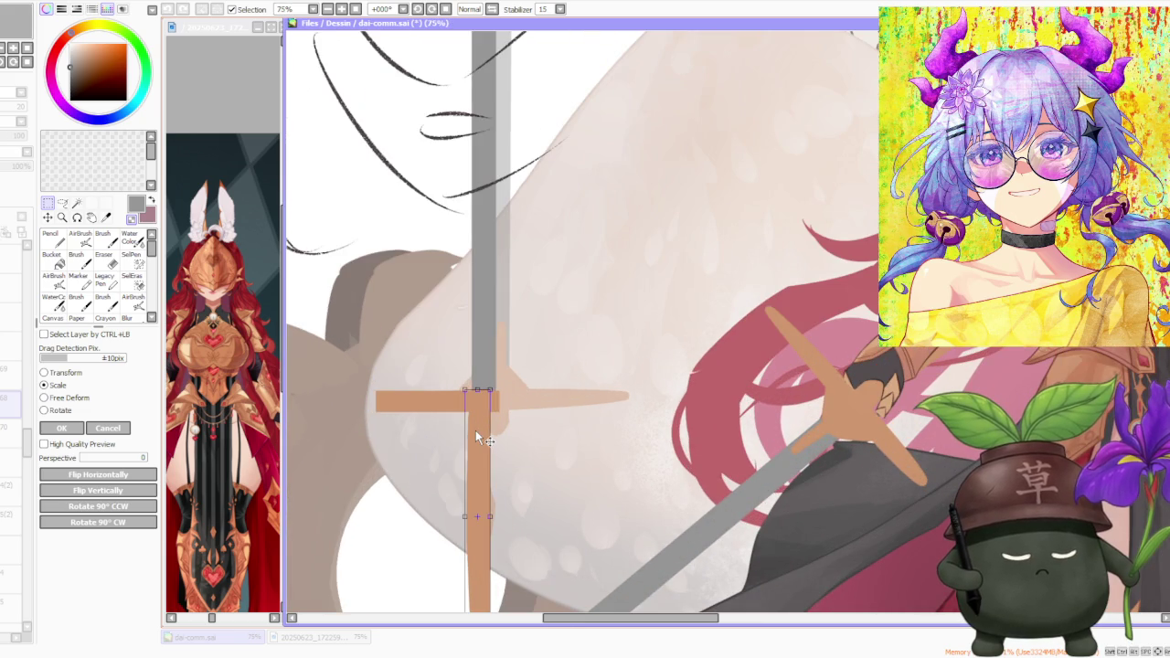
pyautogui.scroll(-3, 476, 430)
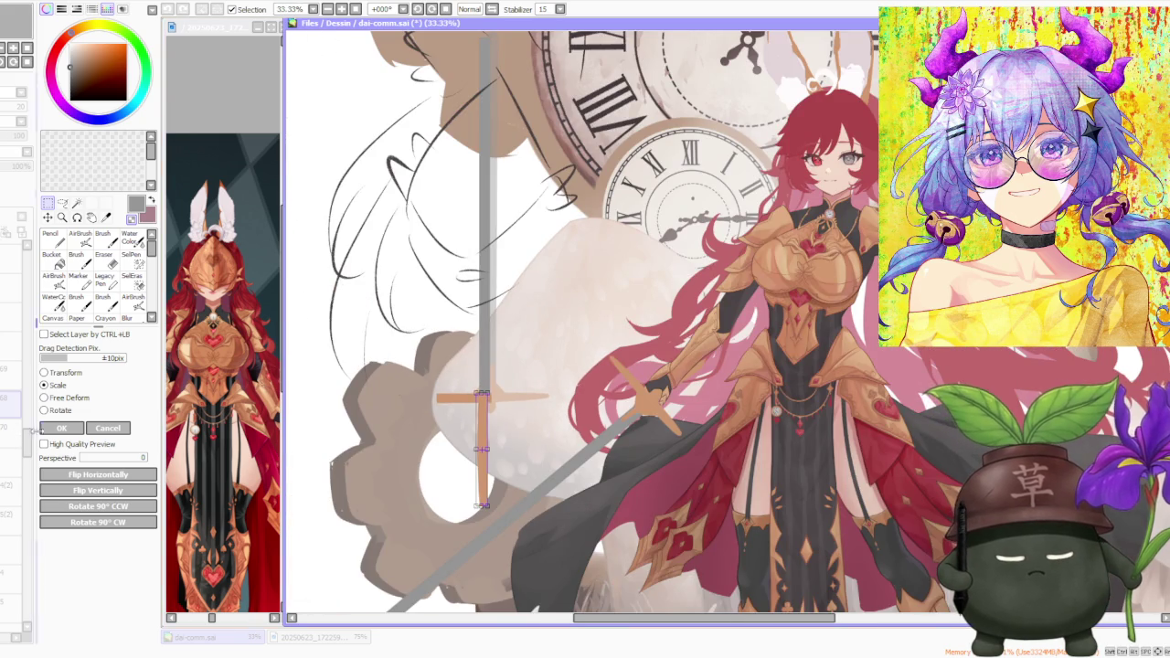
pyautogui.click(60, 428)
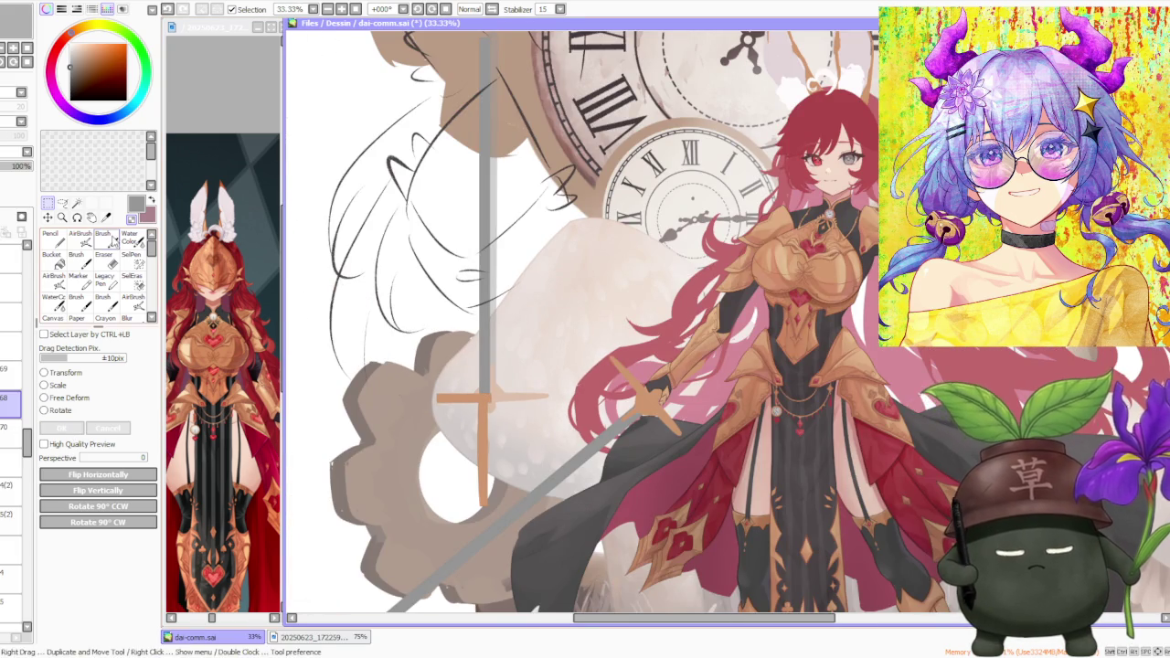
pyautogui.press('b')
pyautogui.scroll(3, 503, 396)
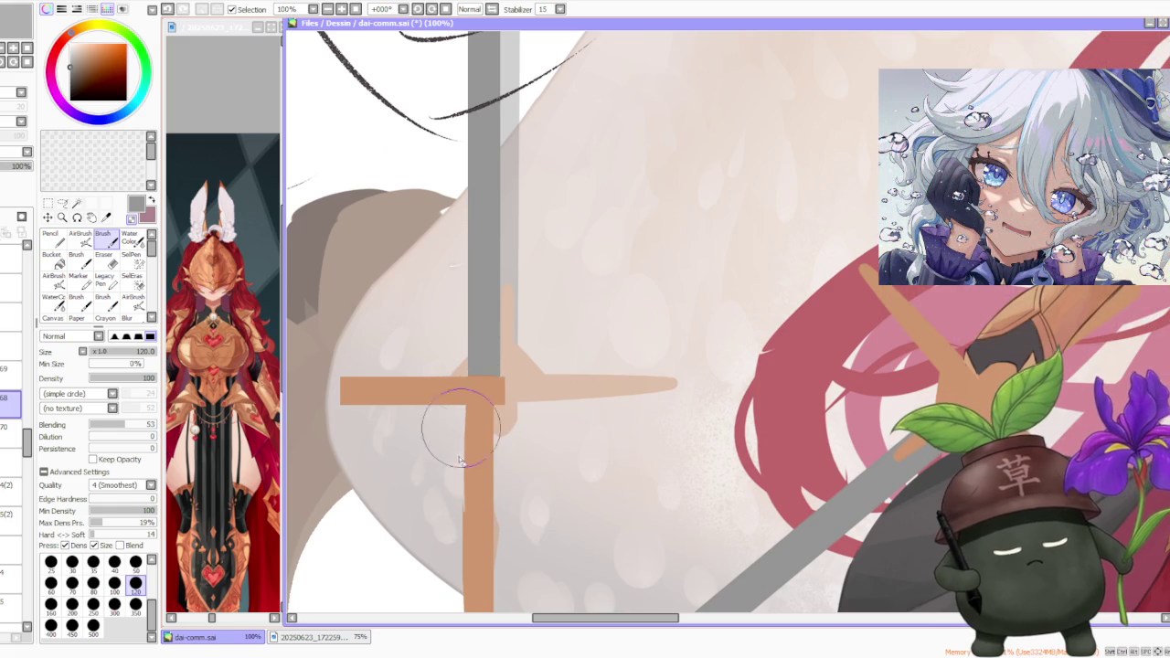
pyautogui.keyDown('alt'); pyautogui.click(475, 409); pyautogui.keyUp('alt')
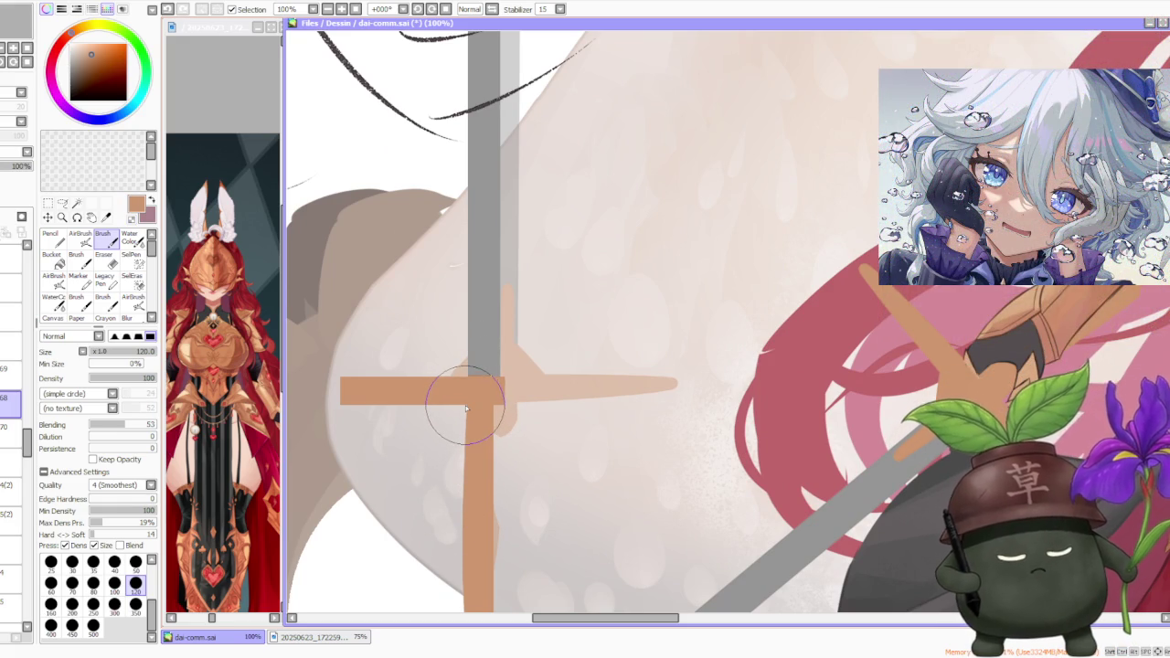
pyautogui.scroll(-6, 471, 407)
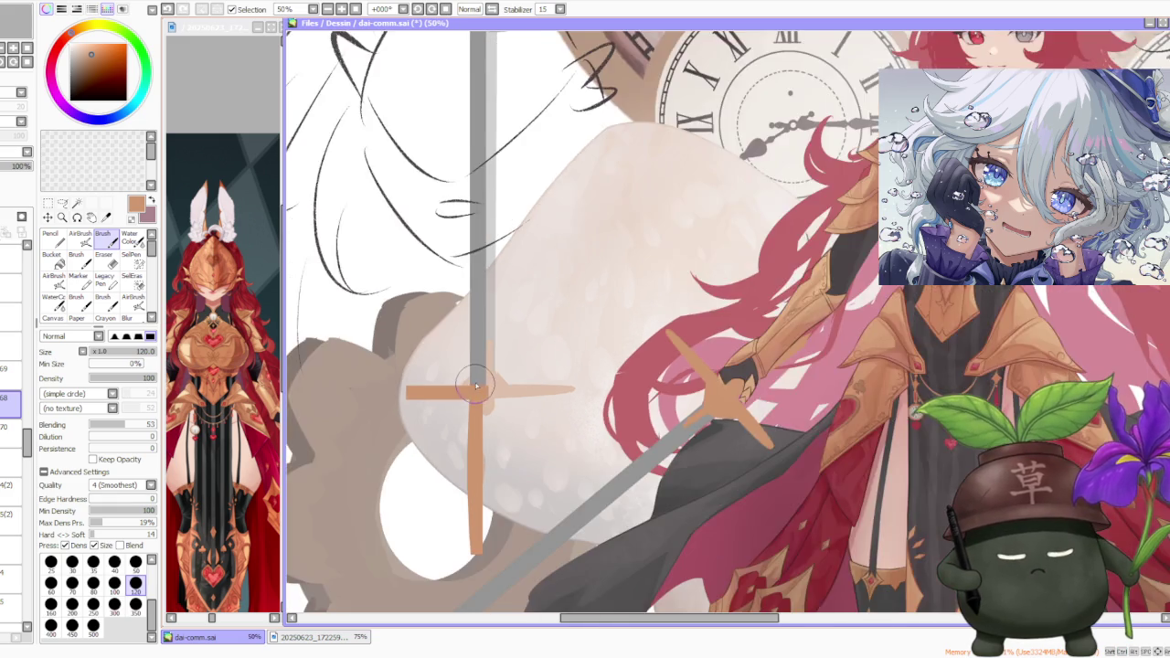
pyautogui.scroll(-2, 475, 420)
pyautogui.scroll(4, 502, 510)
pyautogui.scroll(2, 501, 510)
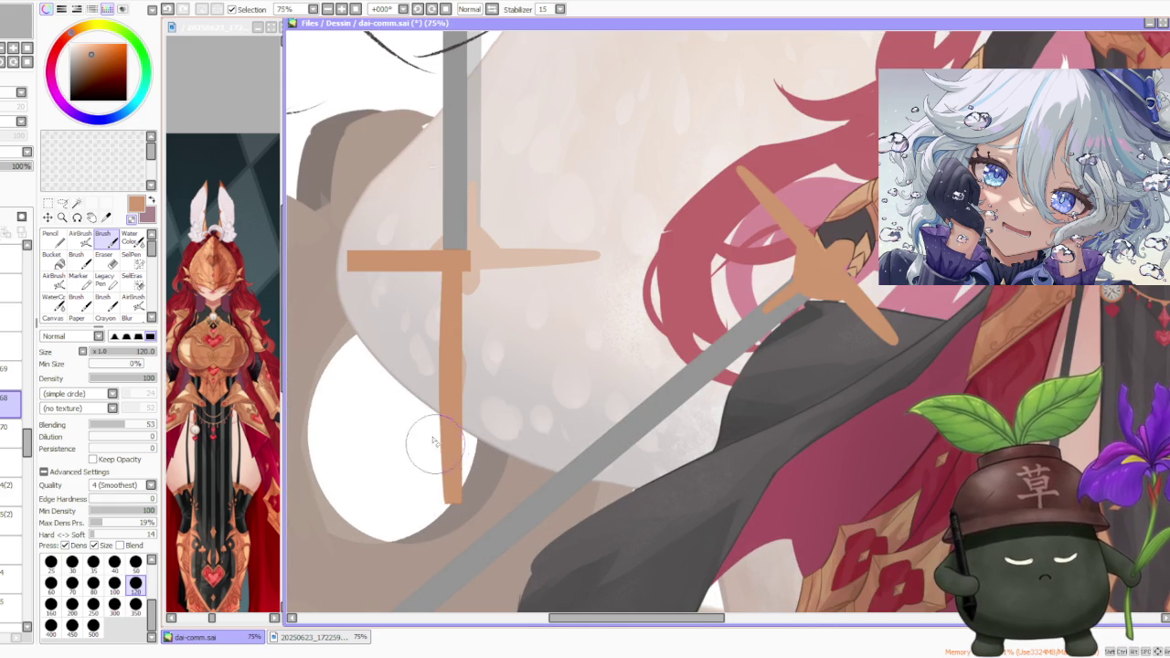
pyautogui.click(50, 240)
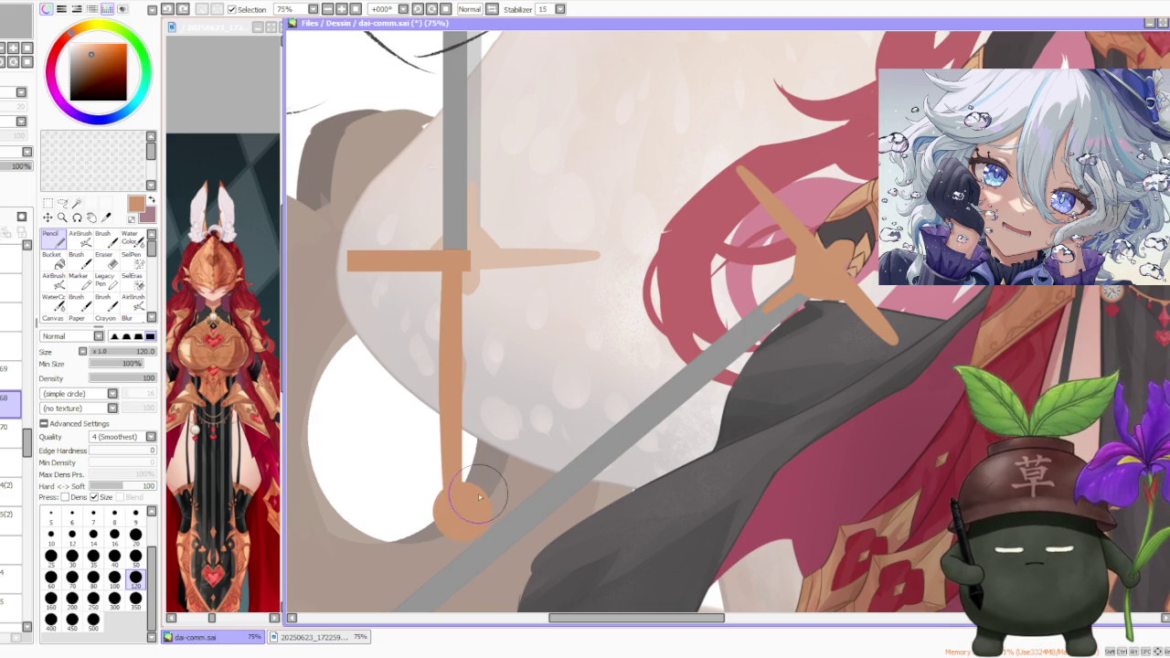
pyautogui.hotkey('ctrl', 'z')
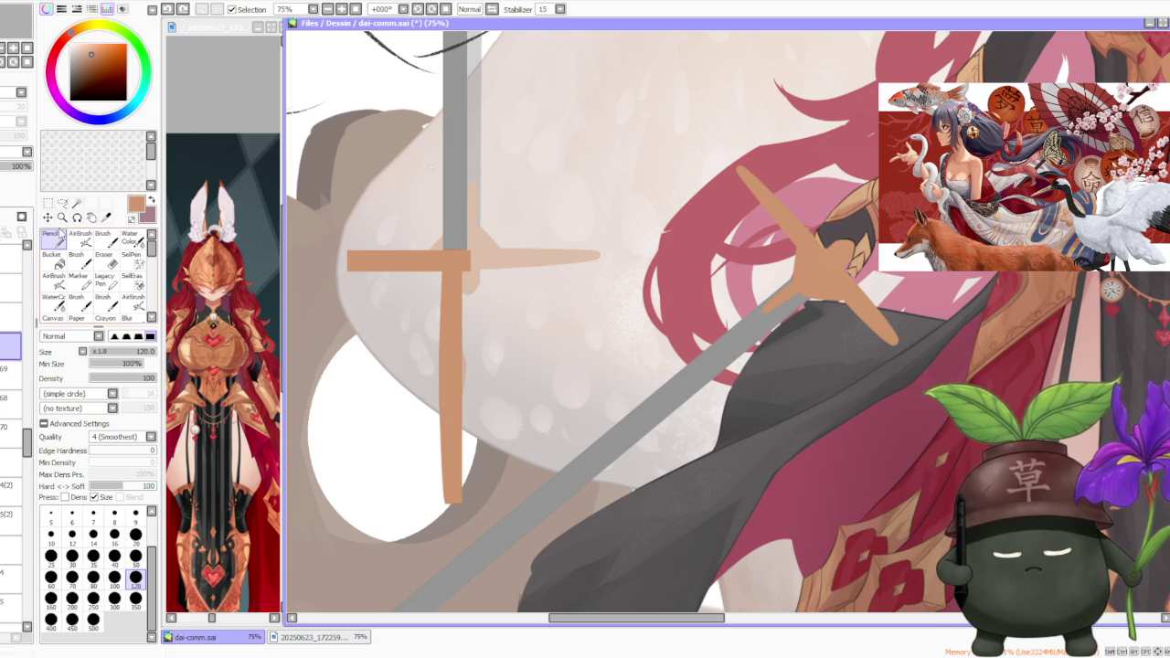
pyautogui.press('m')
# - Shorten the tan crossguard's left arm with a Scale transform and apply it
pyautogui.click(64, 385)
pyautogui.scroll(-3, 466, 341)
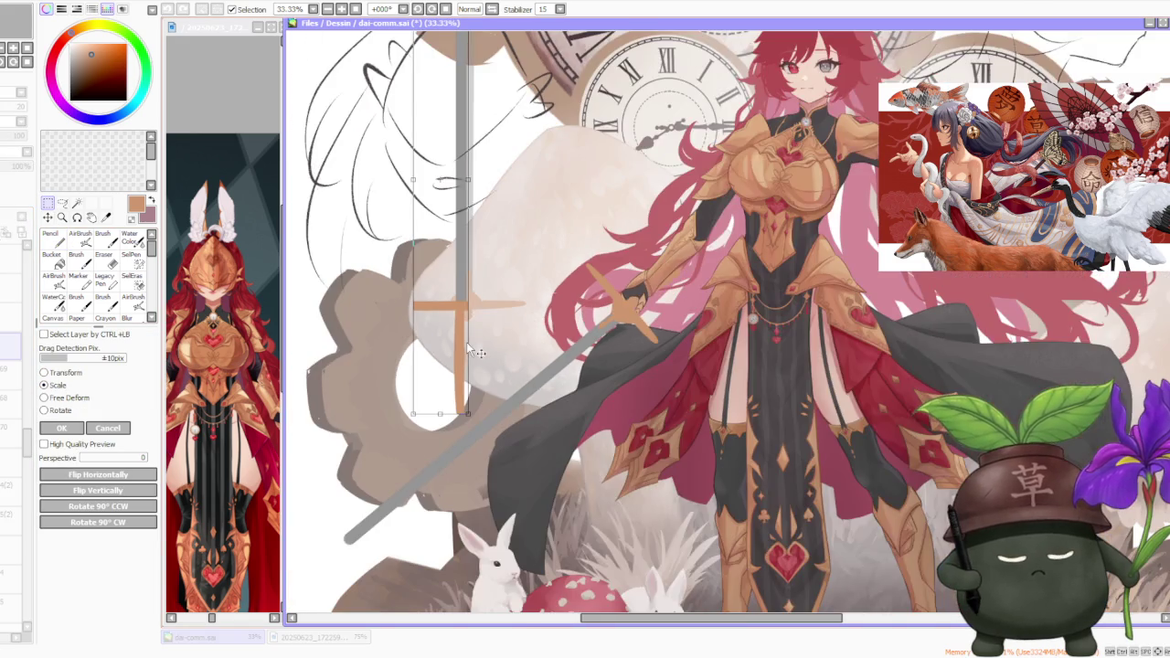
pyautogui.scroll(1, 438, 183)
pyautogui.scroll(1, 424, 178)
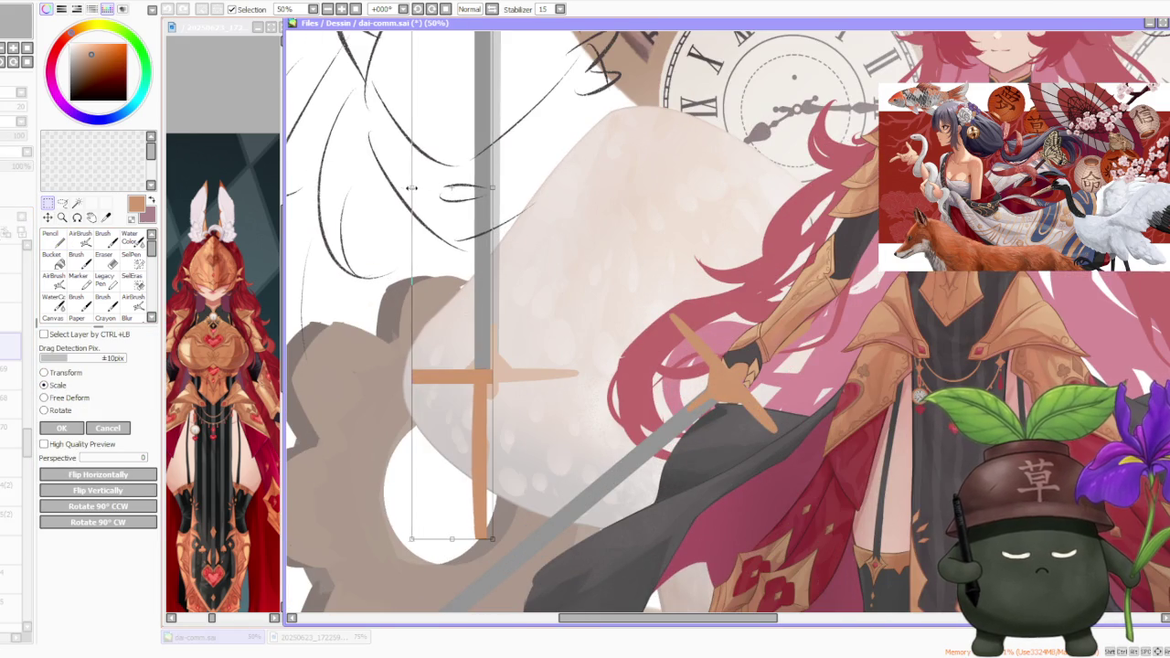
pyautogui.moveTo(409, 188); pyautogui.dragTo(426, 189)
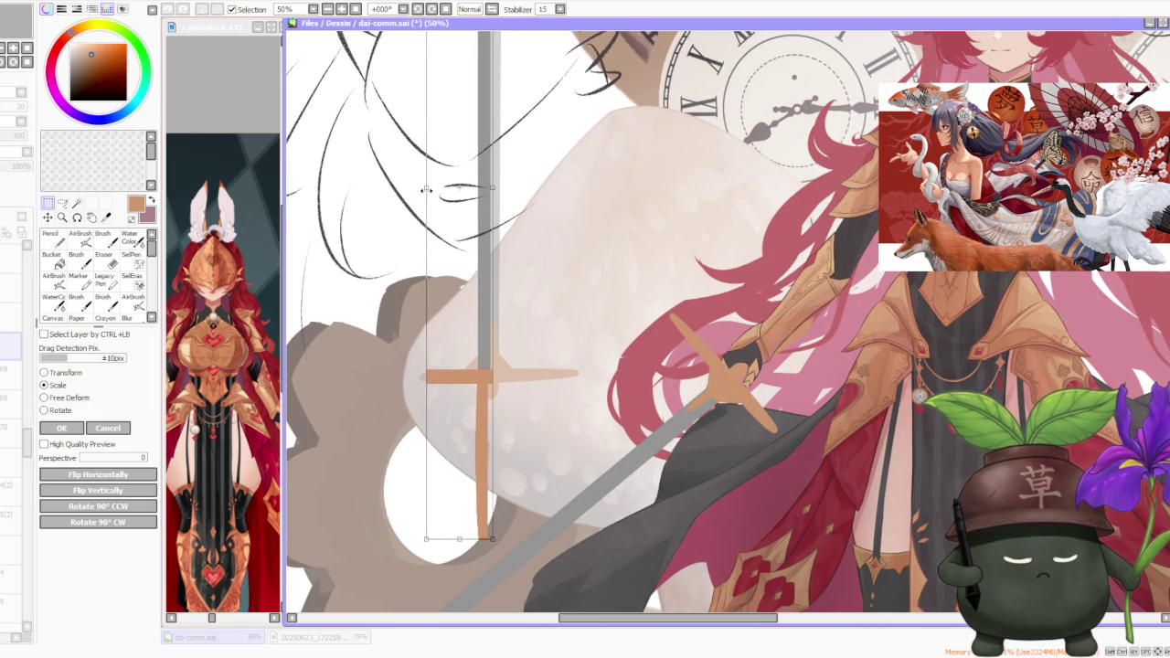
pyautogui.click(60, 428)
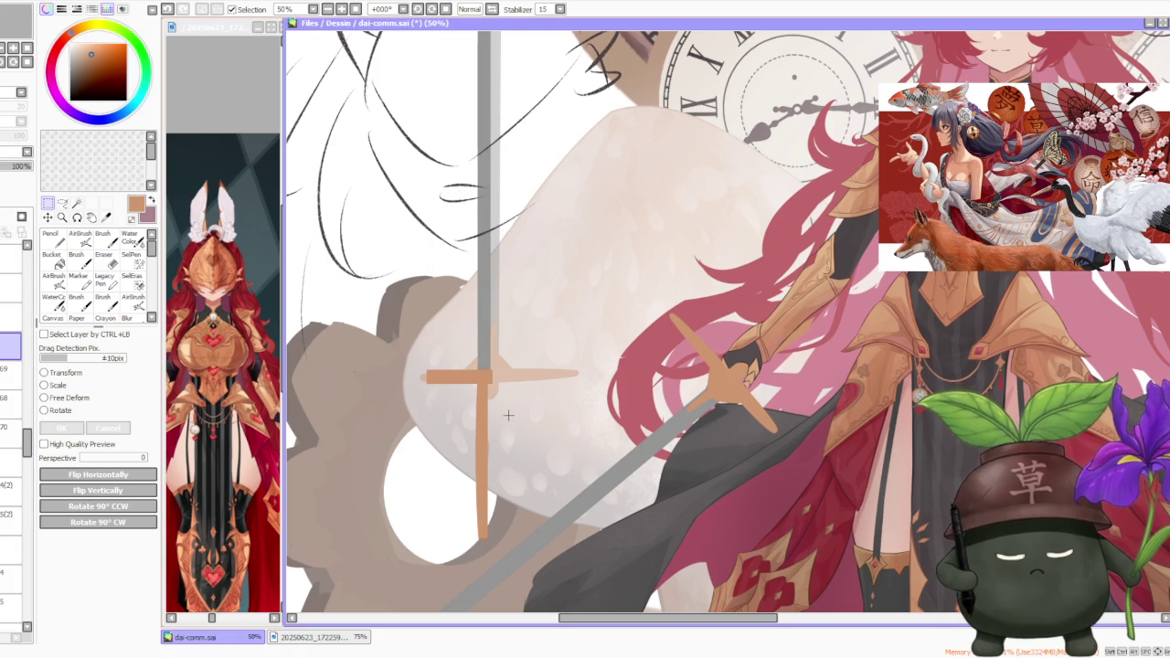
# - With the Pencil at size 100, dab a round pommel onto the grip end, changing layers
pyautogui.click(51, 238)
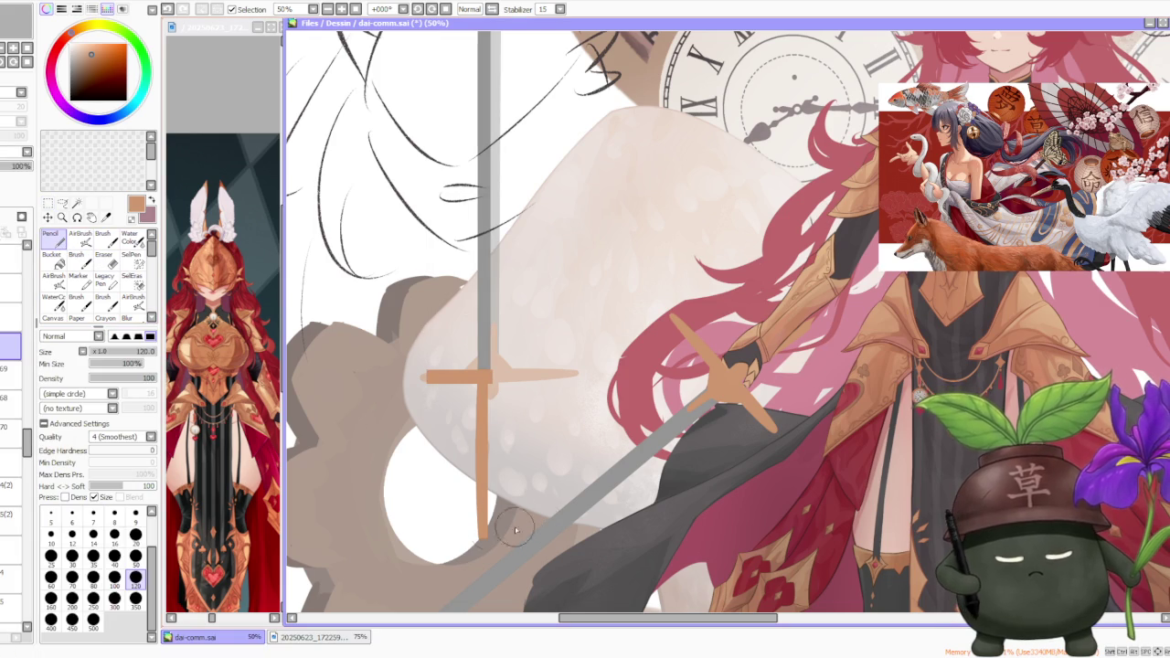
pyautogui.click(114, 577)
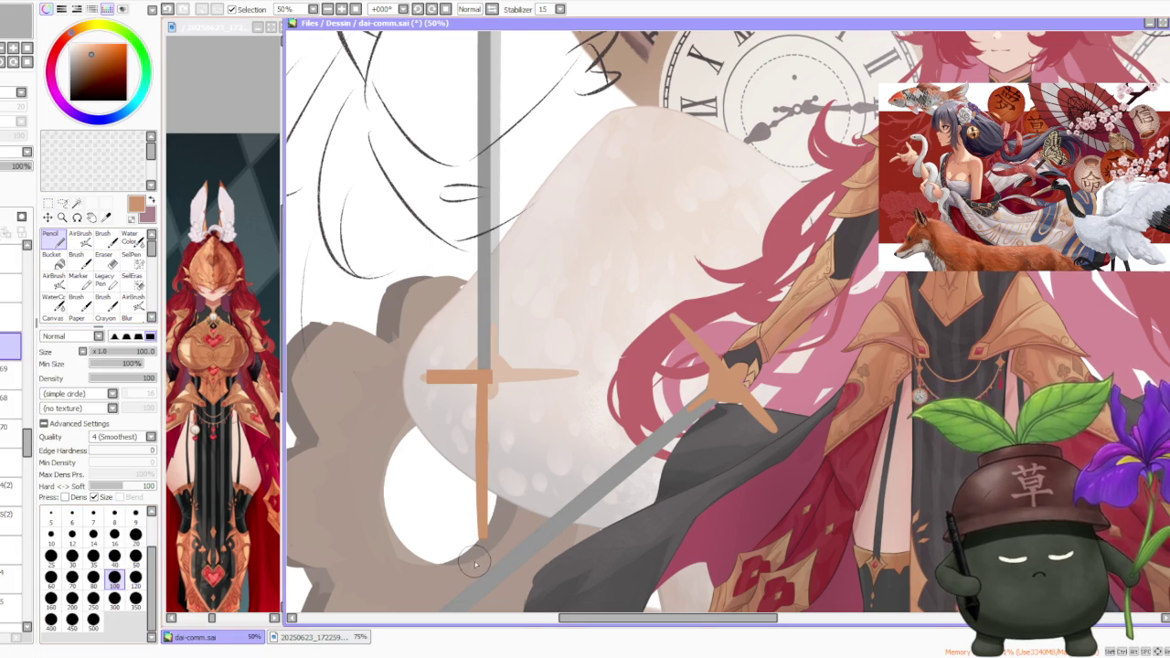
pyautogui.scroll(2, 553, 549)
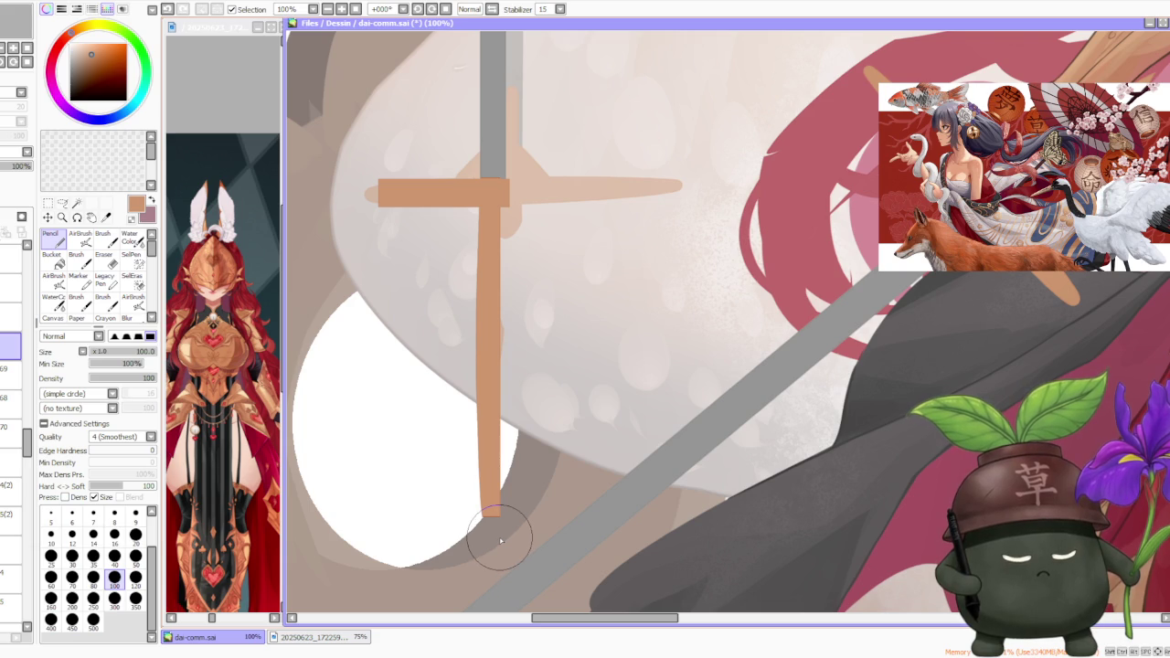
pyautogui.click(9, 368)
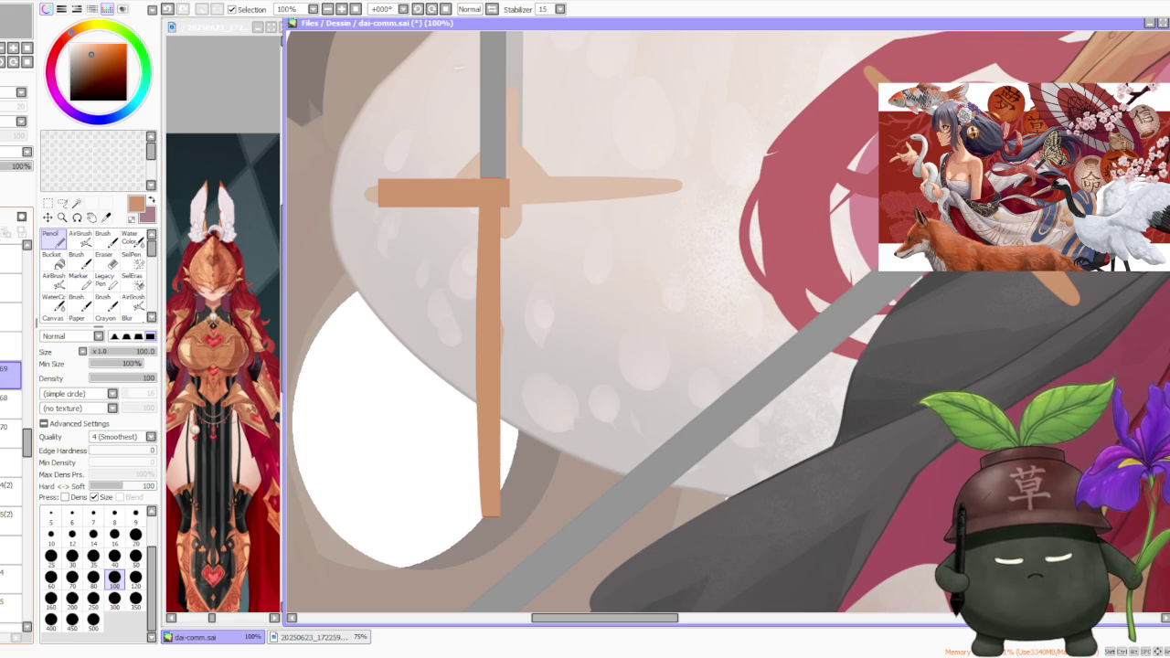
pyautogui.click(9, 397)
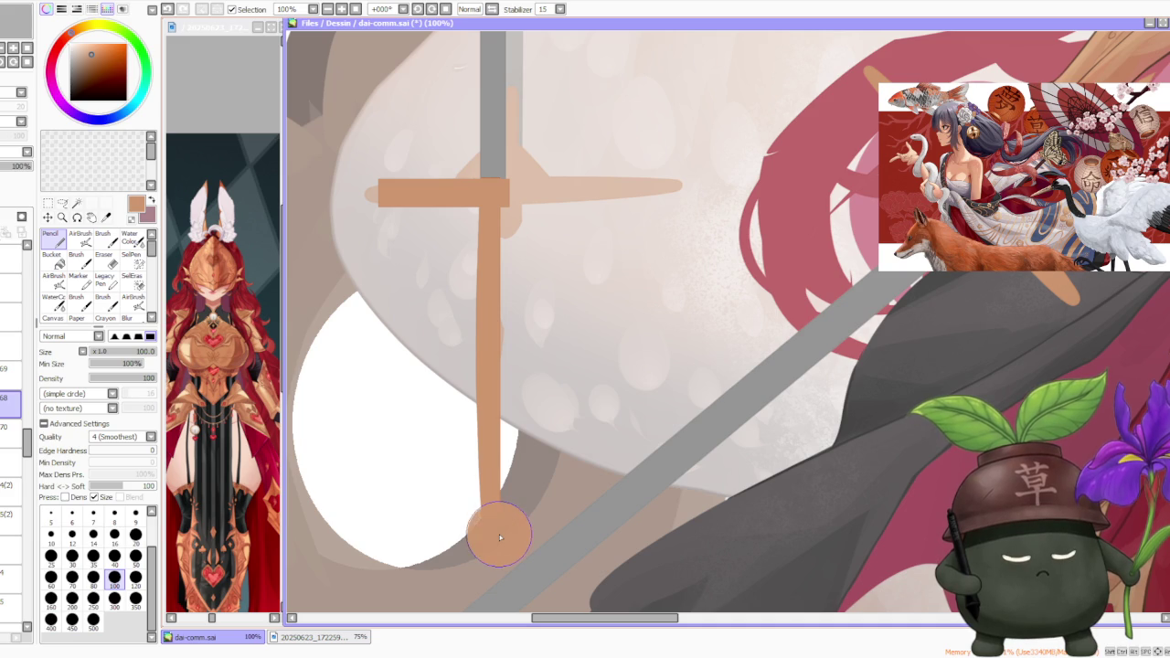
pyautogui.scroll(-3, 504, 534)
pyautogui.scroll(-2, 503, 535)
pyautogui.scroll(2, 554, 452)
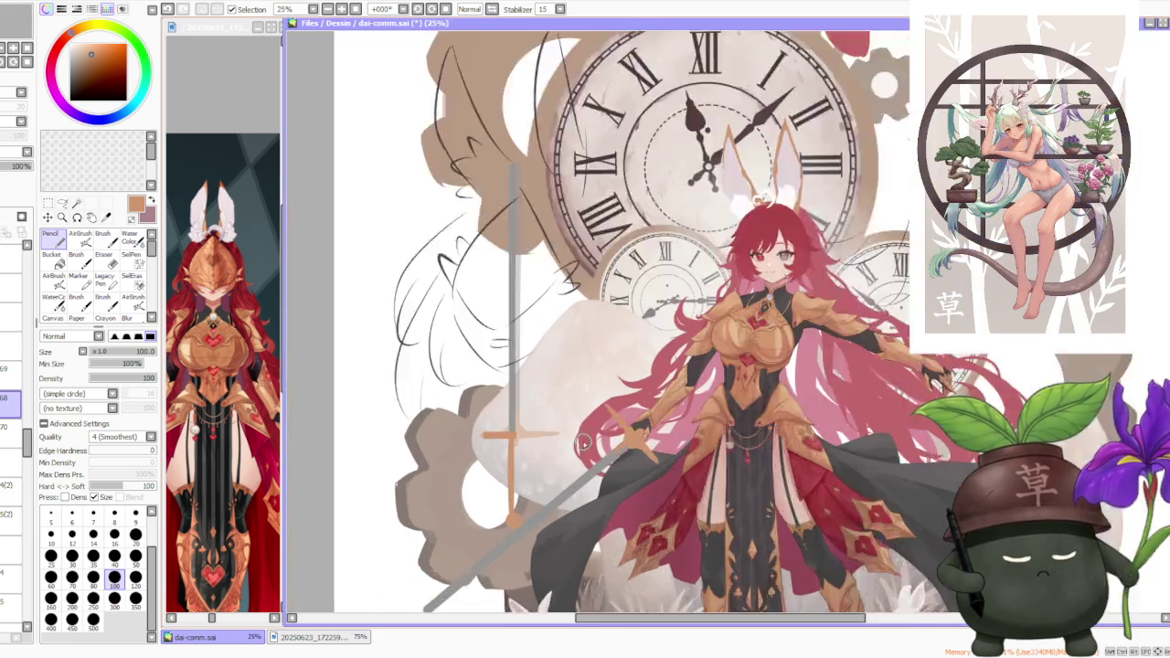
pyautogui.scroll(3, 553, 453)
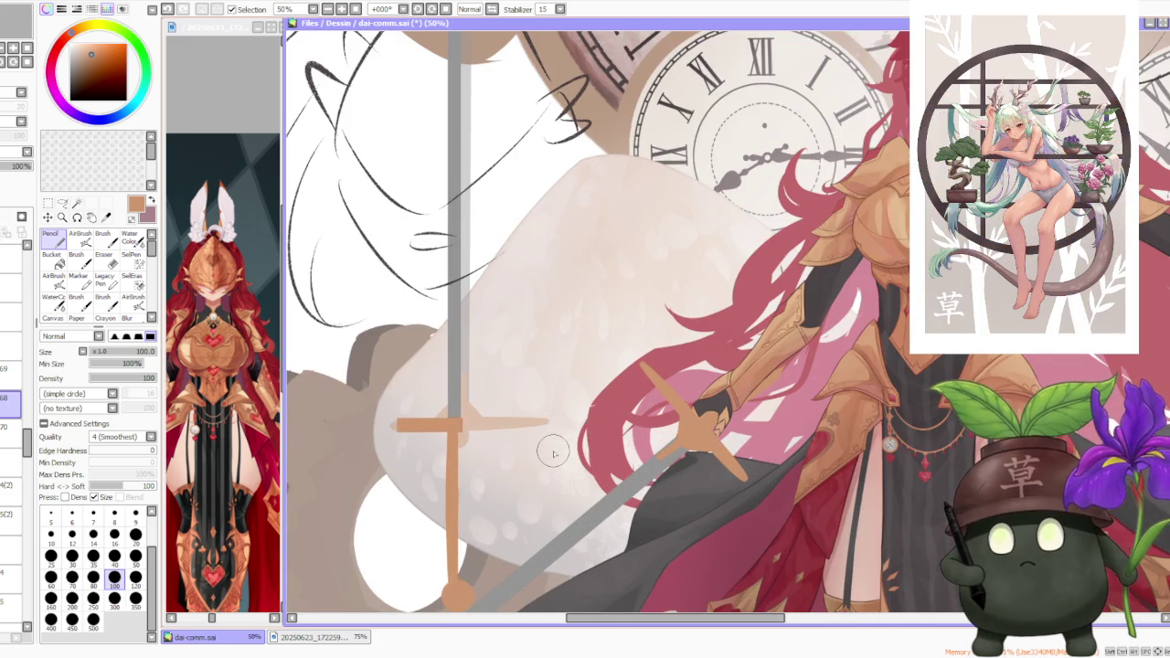
pyautogui.scroll(-1, 538, 415)
pyautogui.scroll(1, 461, 493)
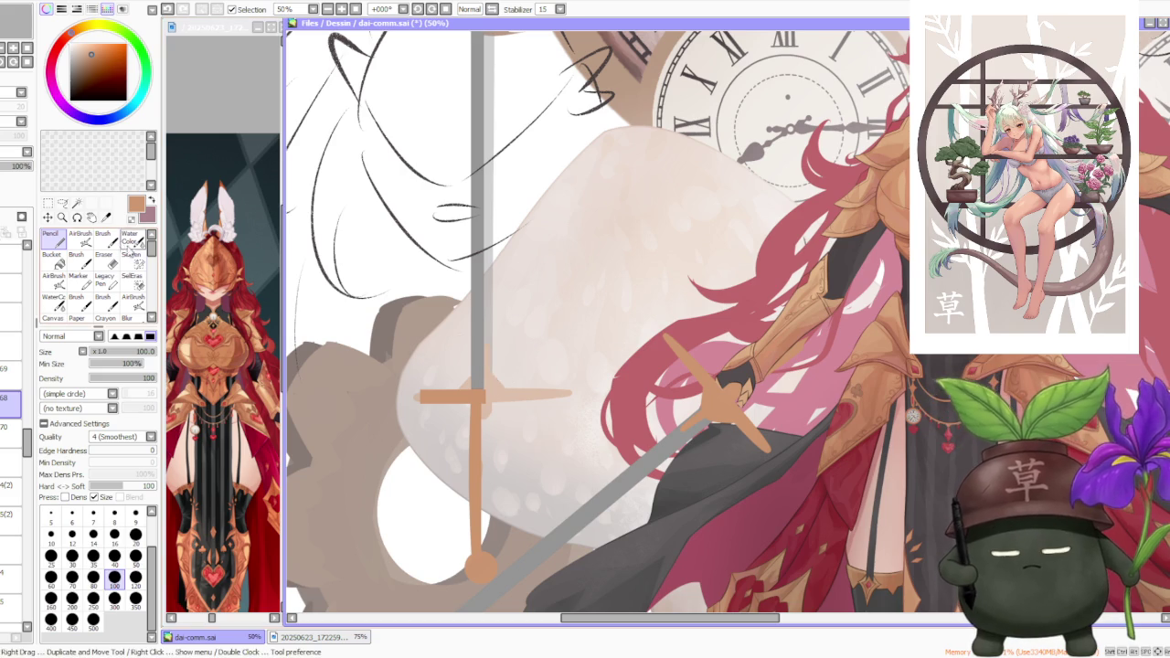
pyautogui.press('b')
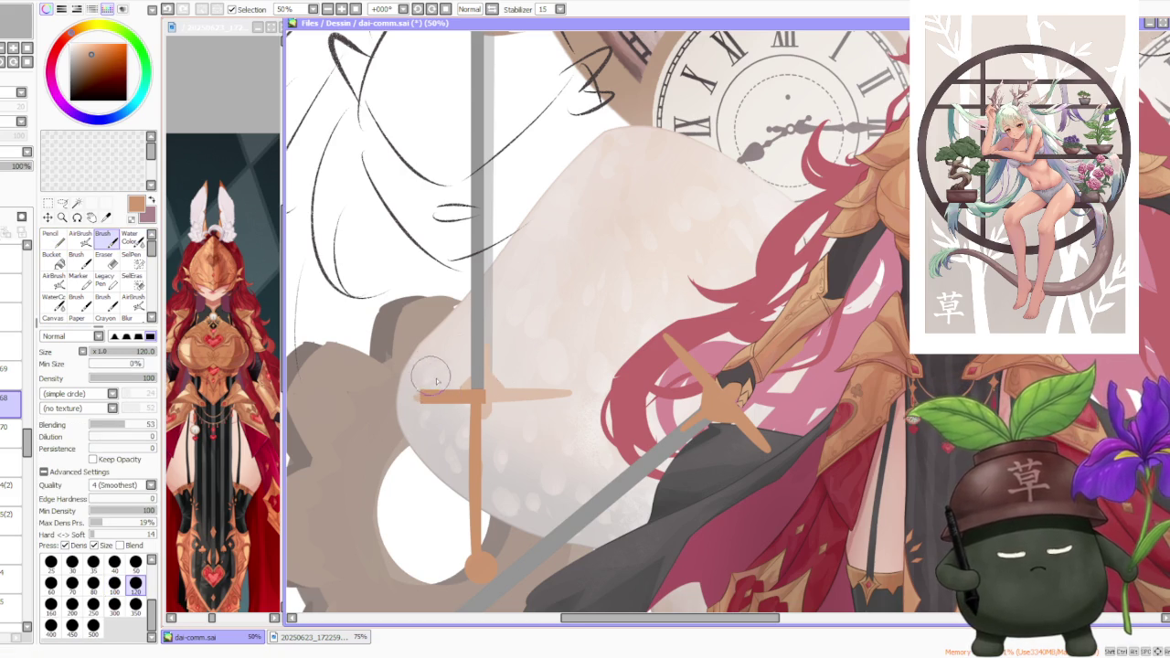
pyautogui.scroll(1, 433, 379)
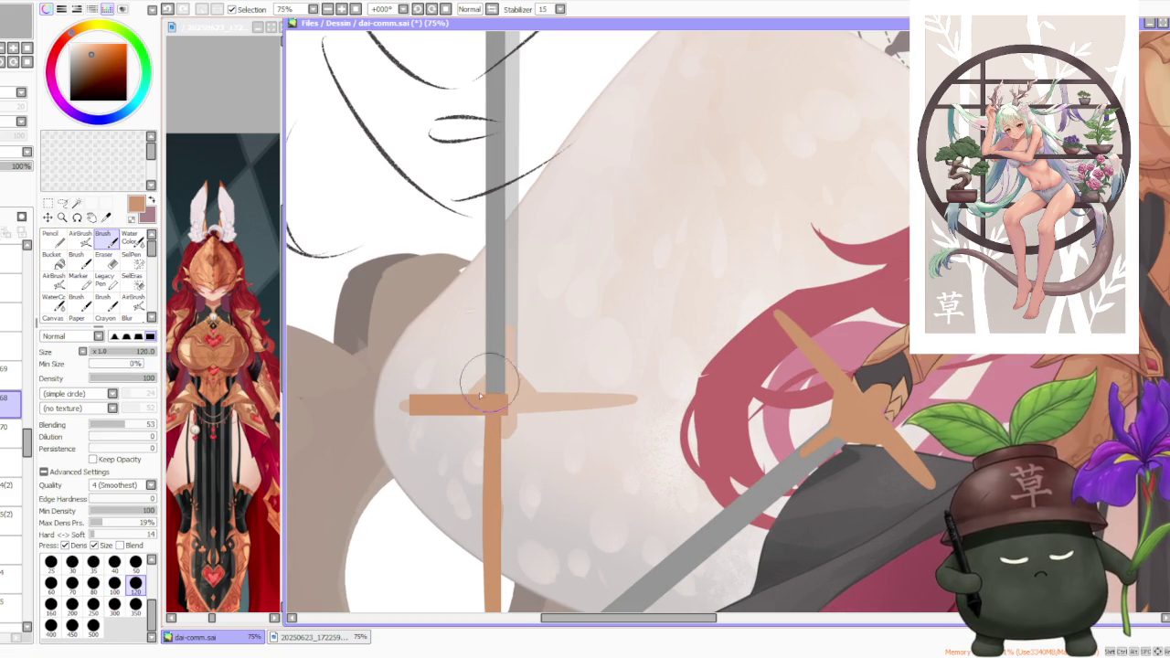
# - On layer 69, brush the crossguard's left arm into a tapered bulb tip, undoing one stroke
pyautogui.click(10, 368)
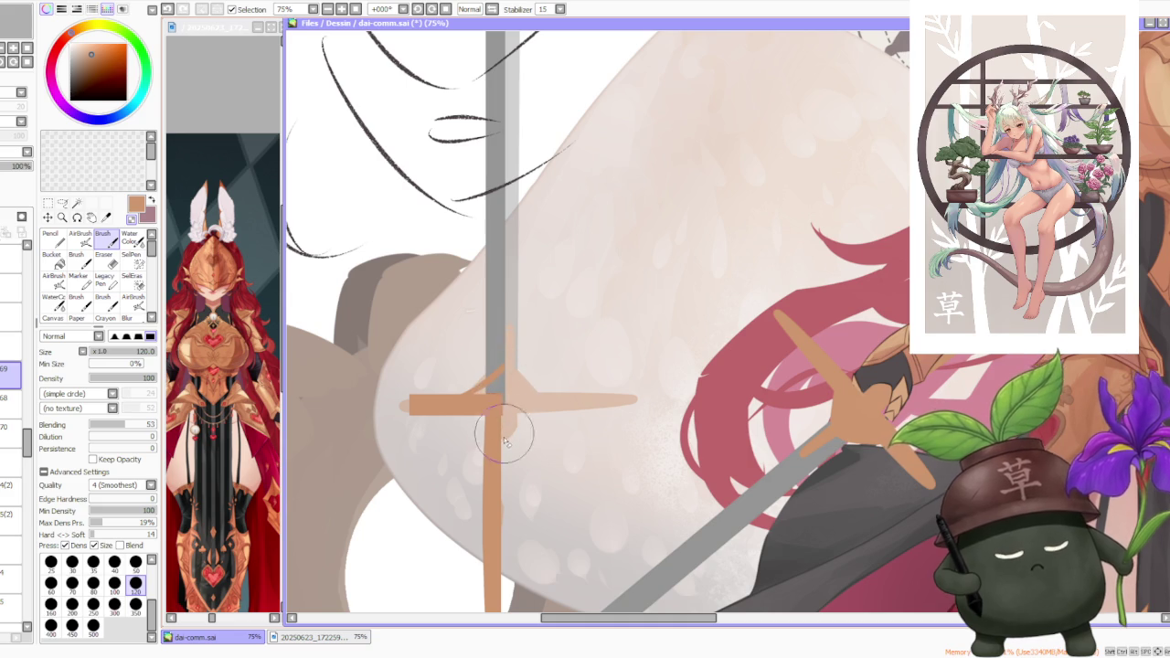
pyautogui.hotkey('ctrl', 'z')
pyautogui.hotkey('ctrl', 'y')
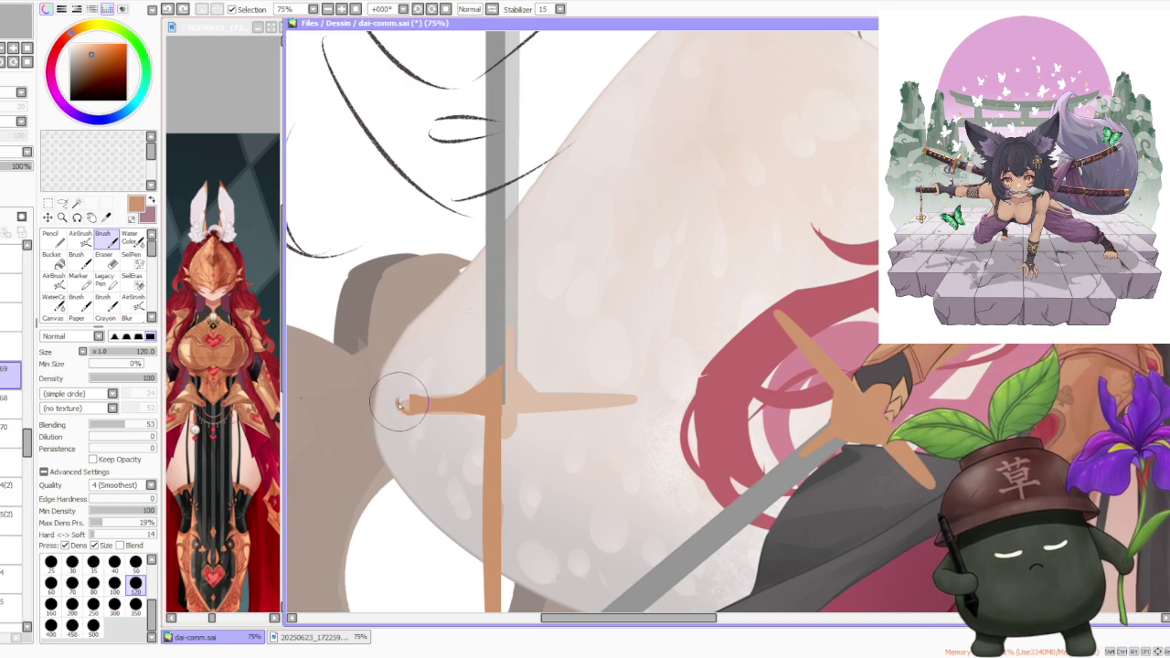
pyautogui.moveTo(398, 407); pyautogui.dragTo(410, 404)
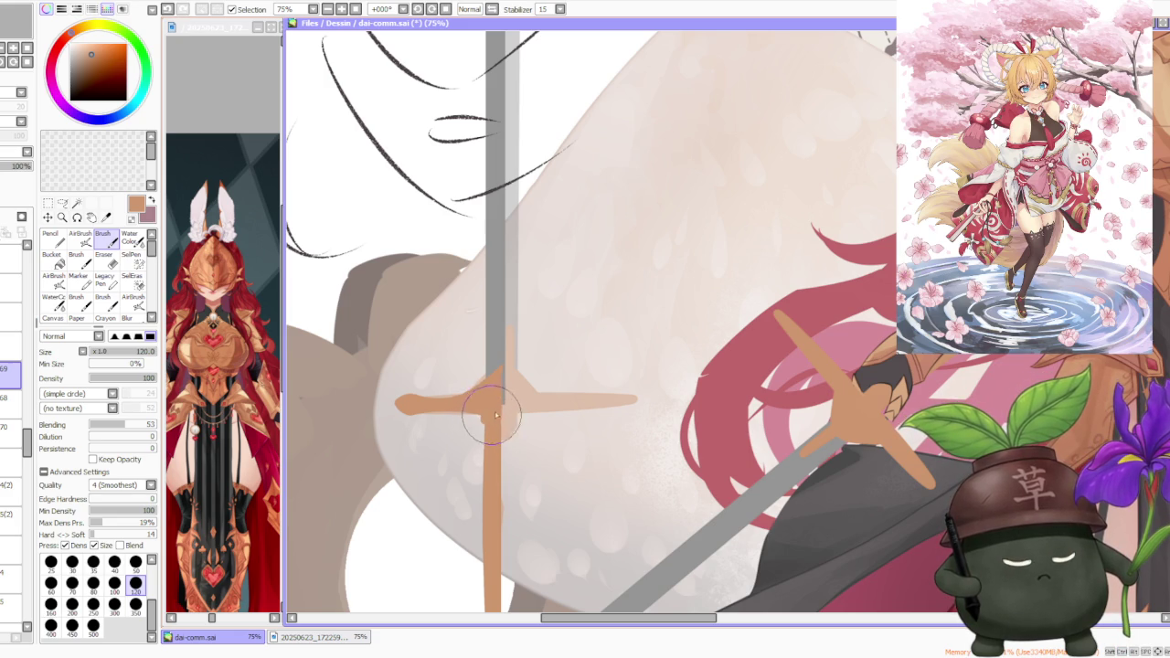
pyautogui.scroll(-2, 493, 418)
pyautogui.scroll(-1, 512, 420)
pyautogui.scroll(2, 526, 423)
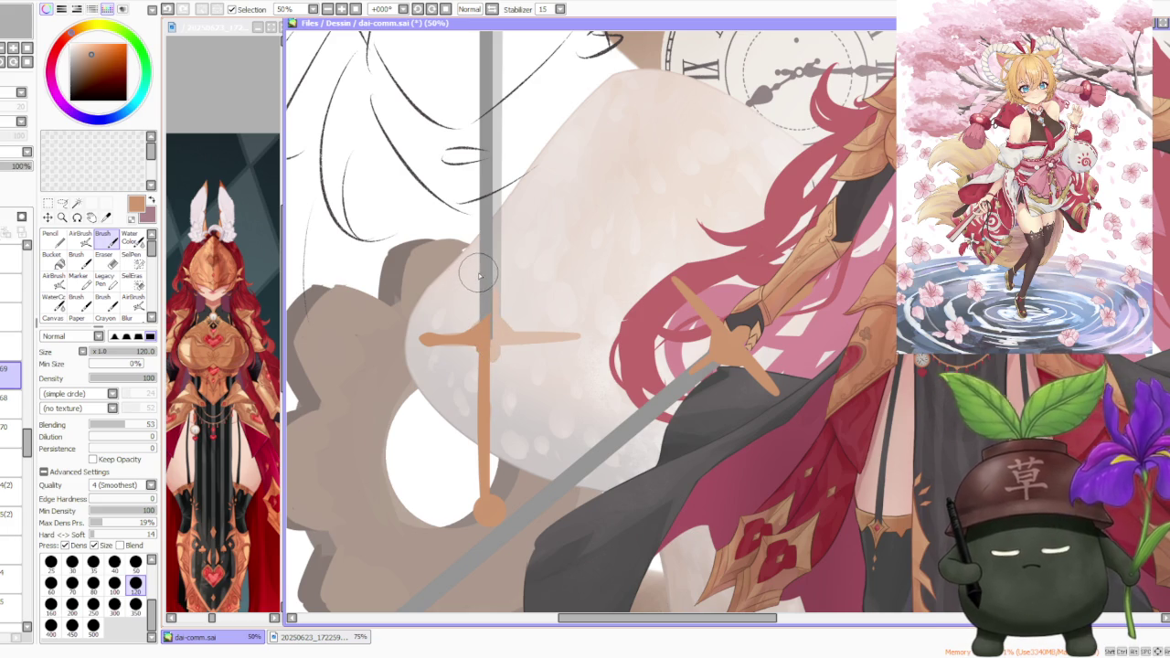
pyautogui.scroll(2, 474, 280)
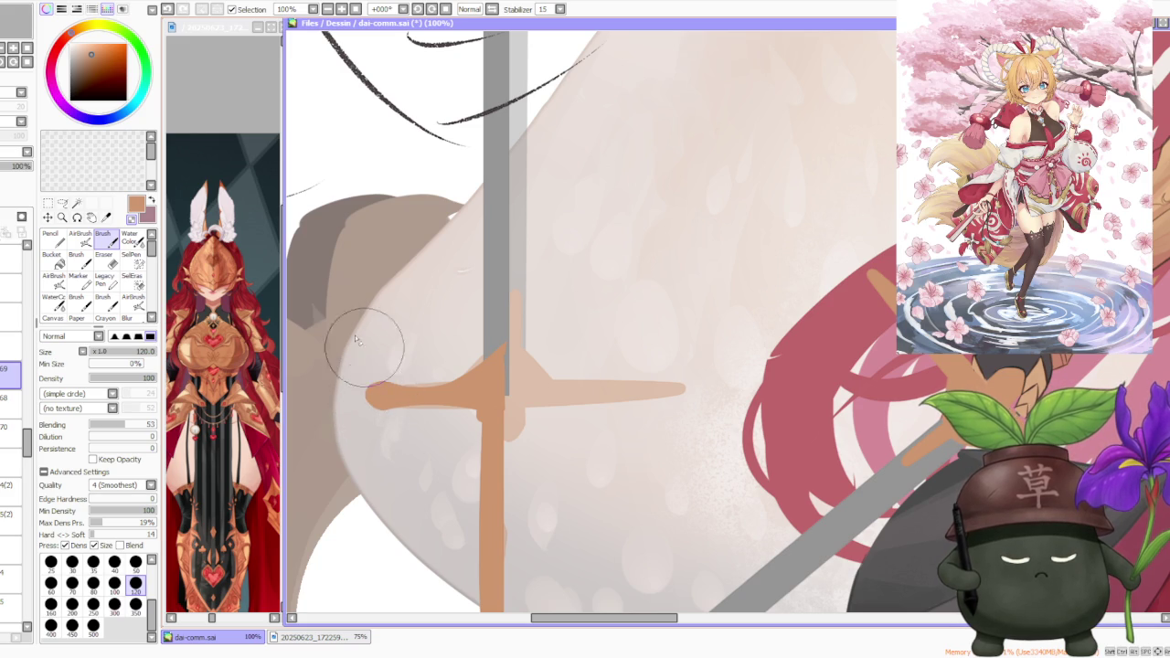
pyautogui.hotkey('ctrl', 'z')
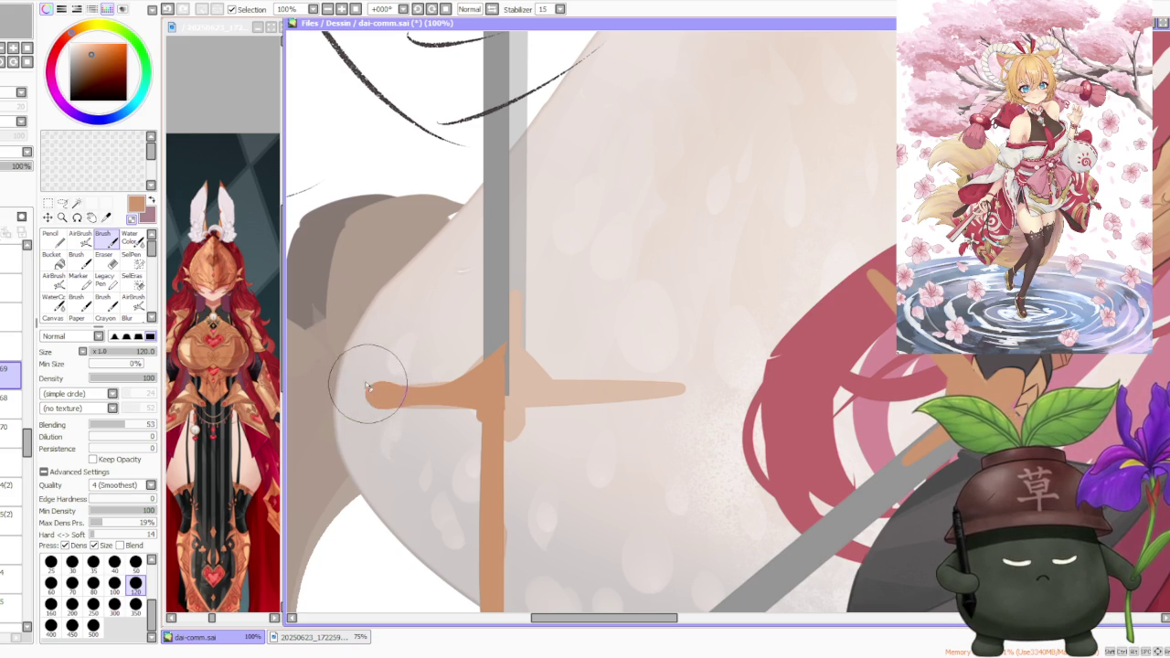
pyautogui.scroll(-8, 430, 315)
pyautogui.scroll(1, 454, 320)
pyautogui.scroll(1, 448, 318)
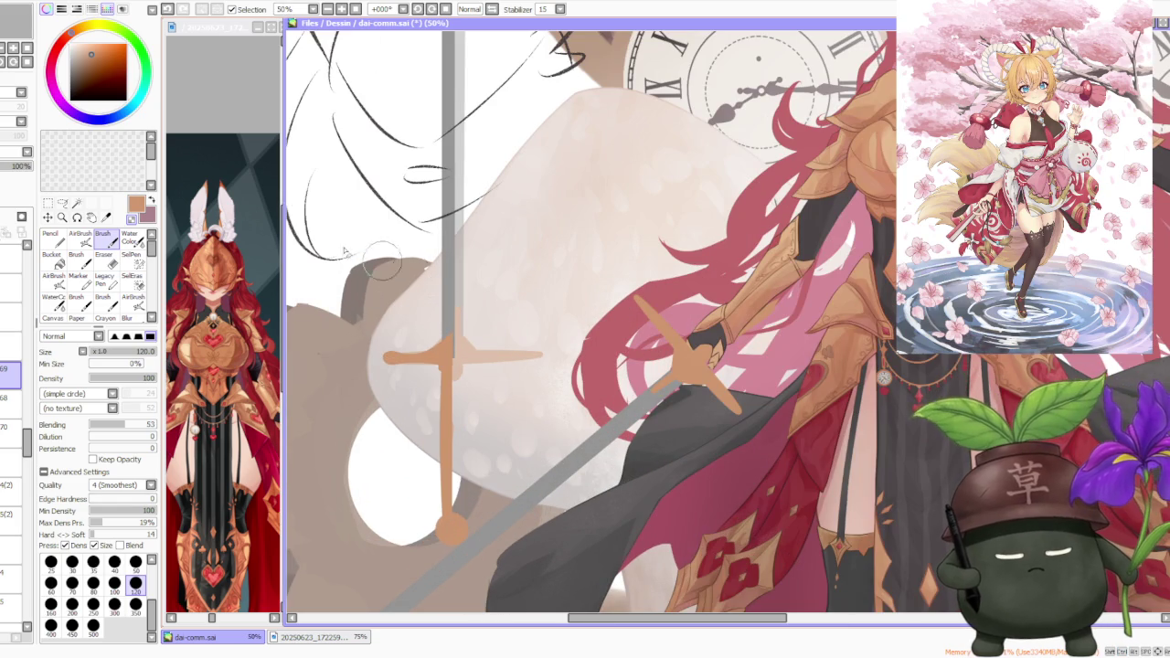
pyautogui.click(49, 203)
pyautogui.scroll(1, 375, 317)
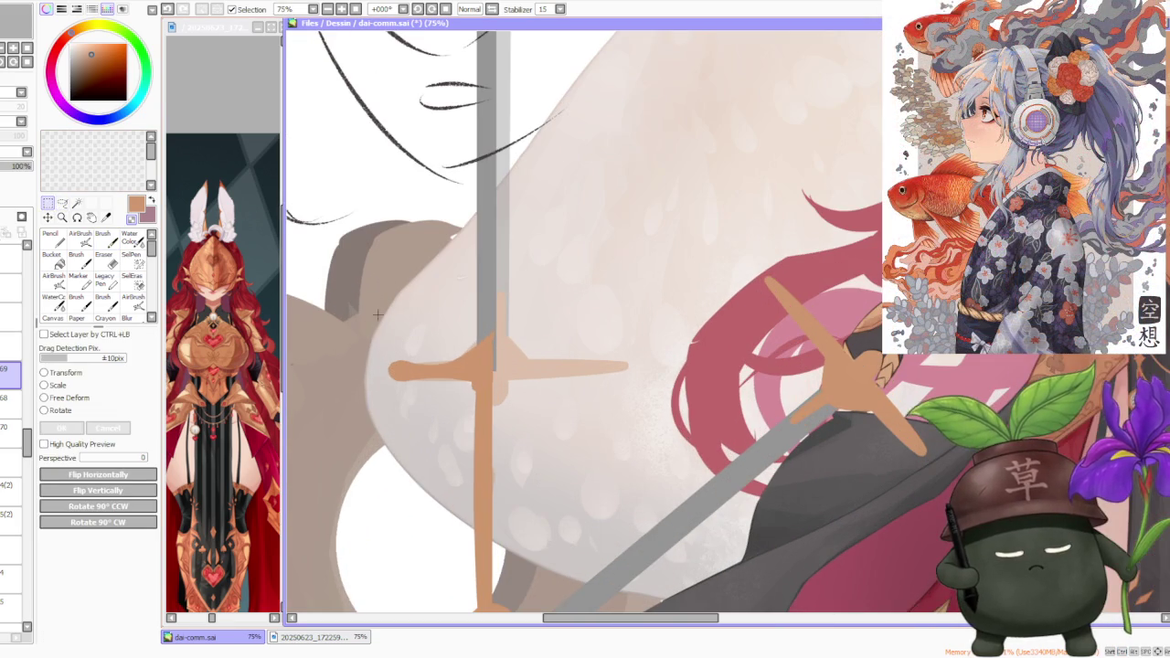
pyautogui.moveTo(429, 417); pyautogui.dragTo(455, 423)
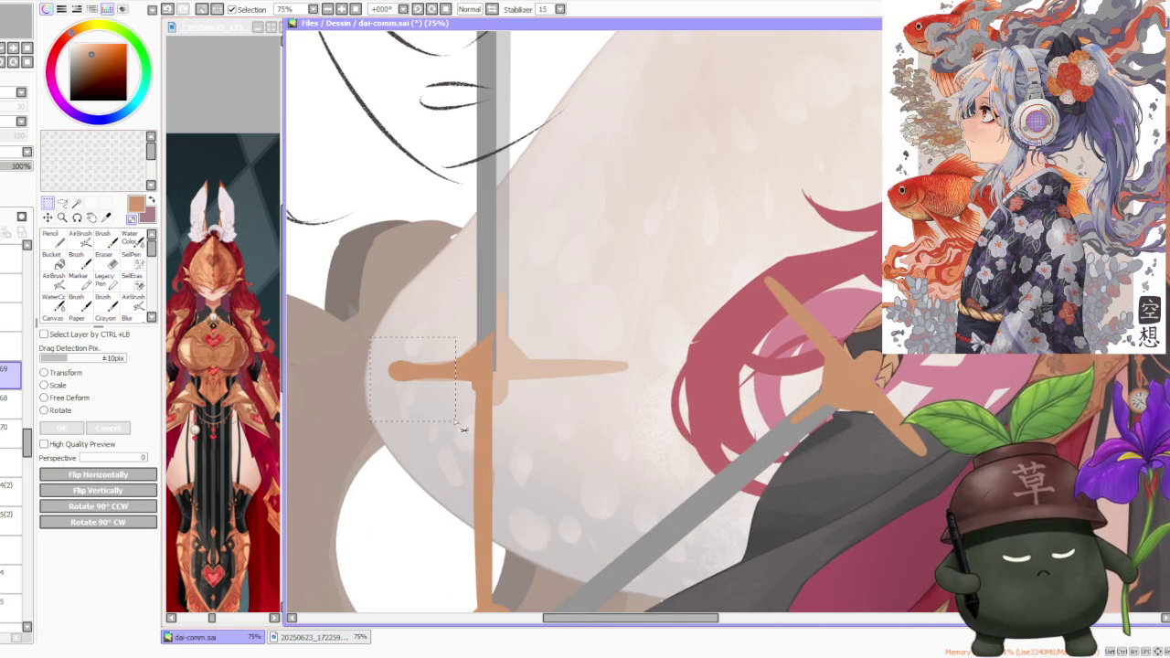
pyautogui.click(62, 398)
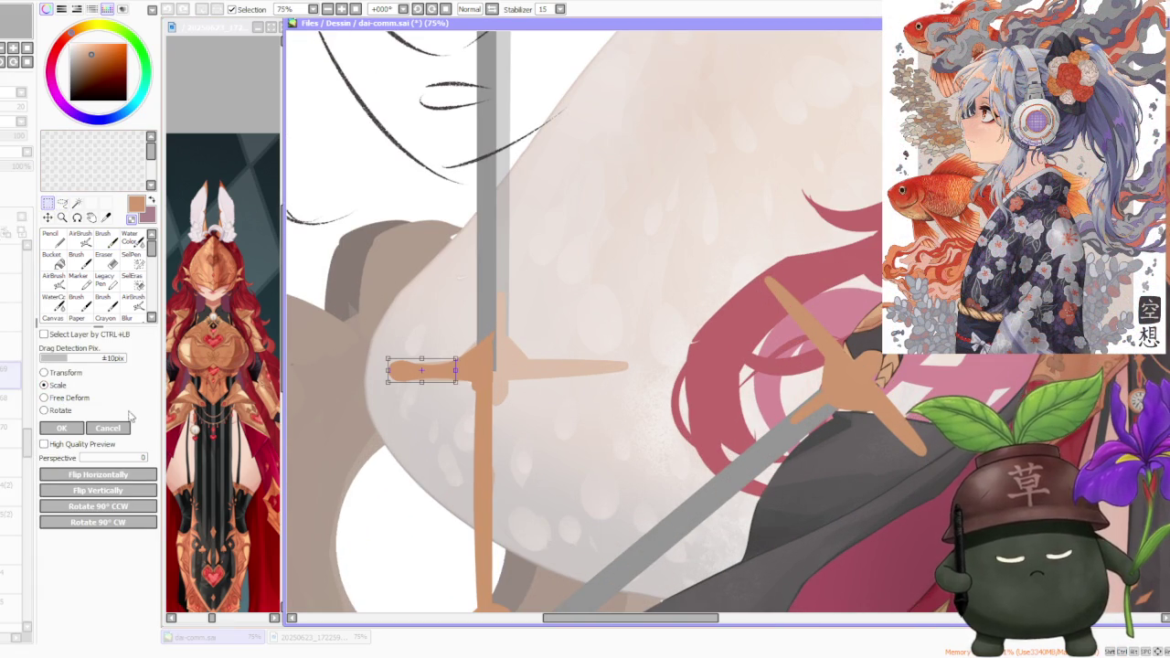
pyautogui.scroll(1, 399, 382)
pyautogui.moveTo(399, 363); pyautogui.dragTo(388, 363)
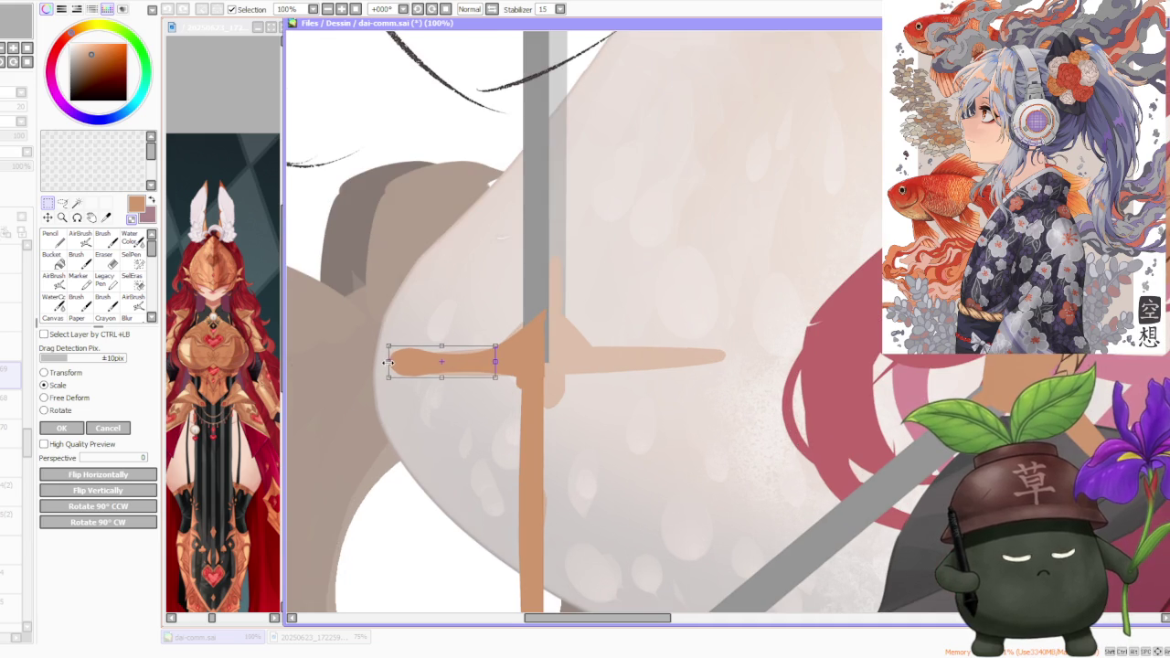
pyautogui.scroll(-1, 359, 423)
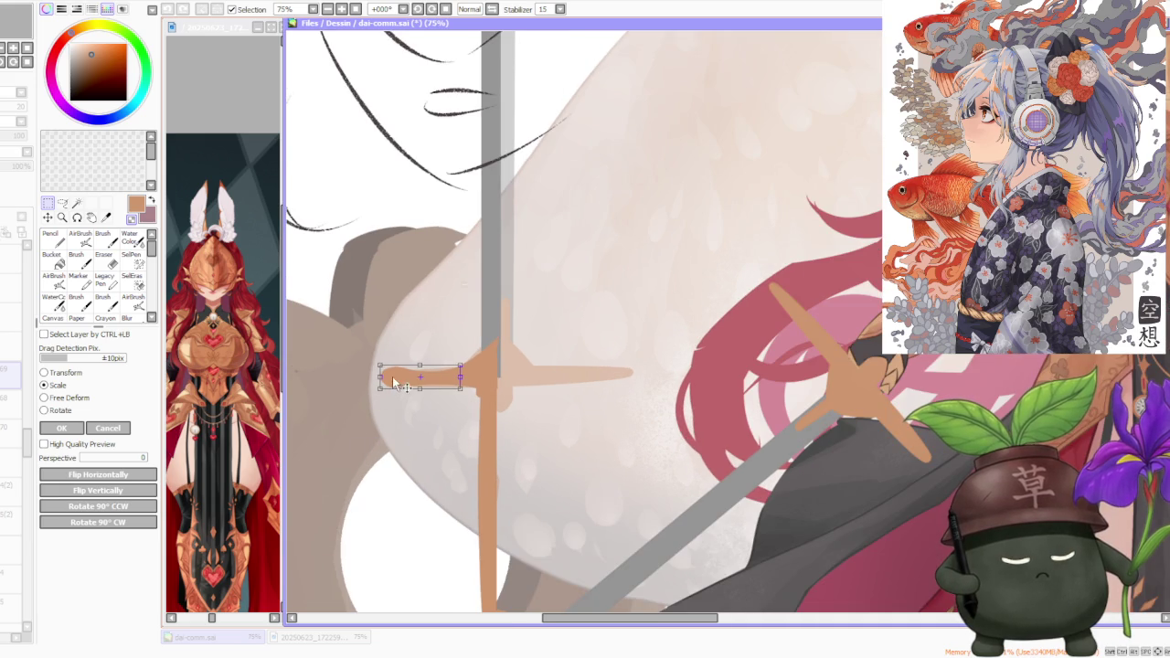
pyautogui.click(108, 428)
pyautogui.scroll(-2, 498, 326)
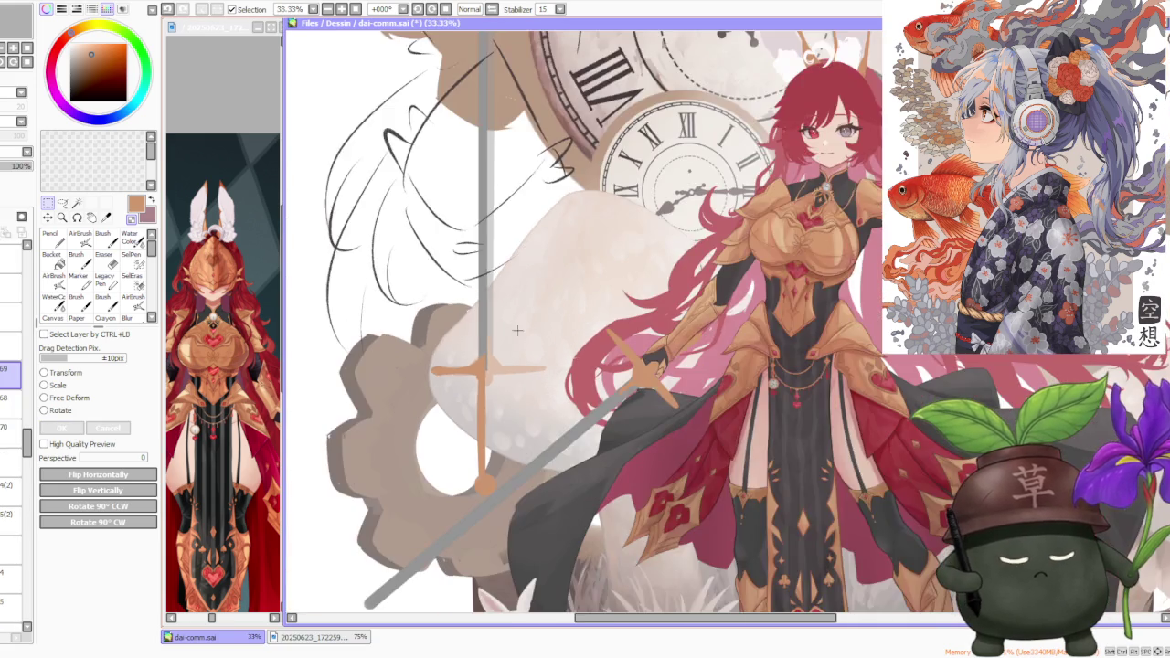
pyautogui.scroll(-1, 498, 326)
pyautogui.scroll(2, 512, 400)
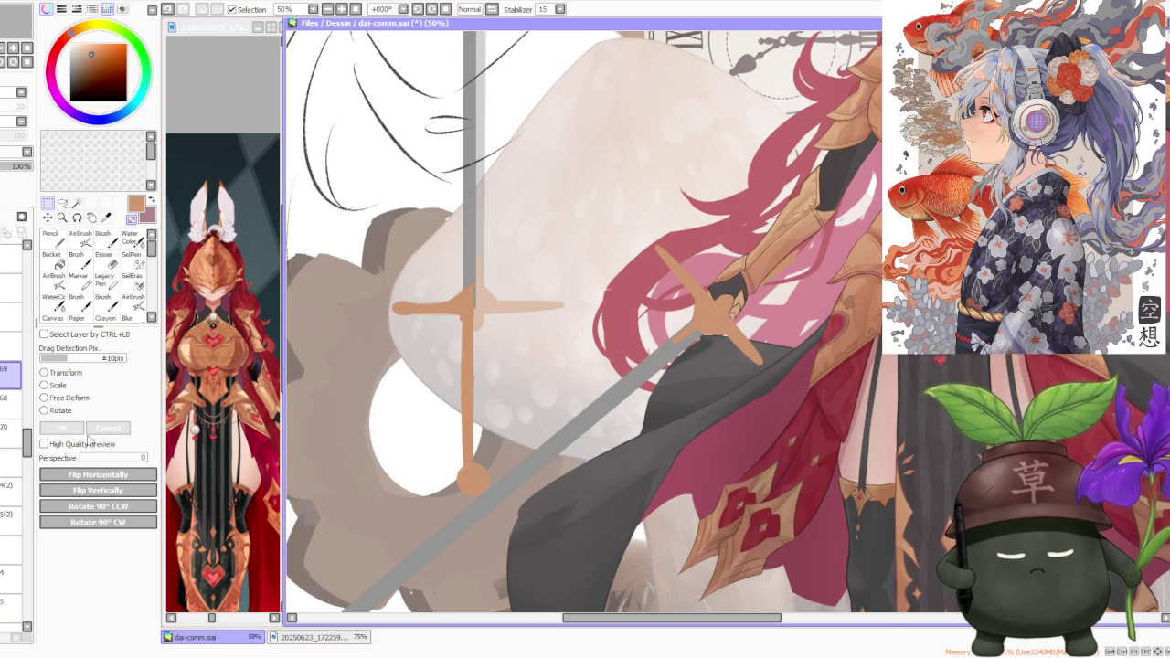
pyautogui.click(11, 399)
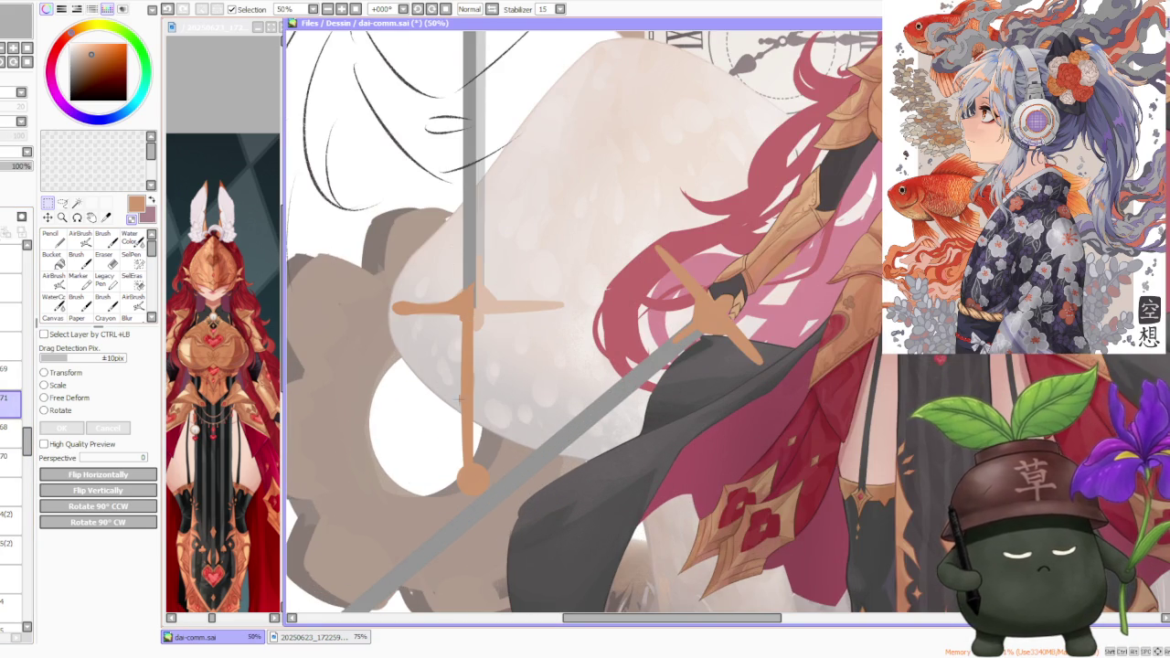
pyautogui.keyDown('alt'); pyautogui.click(696, 387); pyautogui.keyUp('alt')
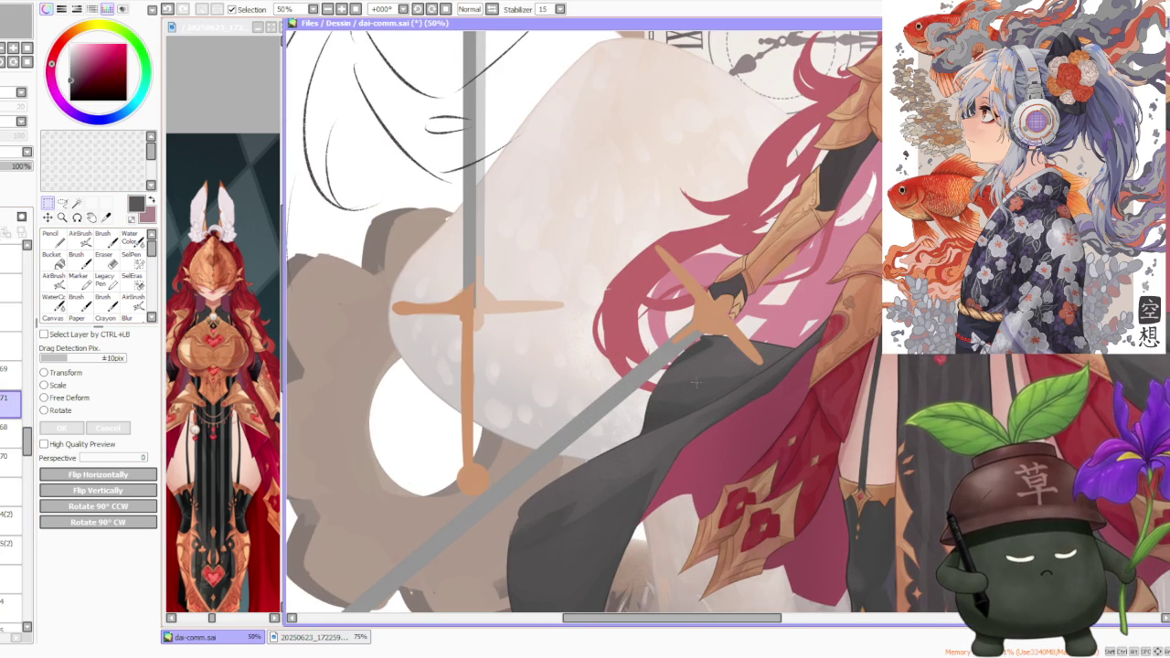
# - Brush dark grey lines along both grip edges, undo the overshoot, and bucket-fill the grip
pyautogui.press('b')
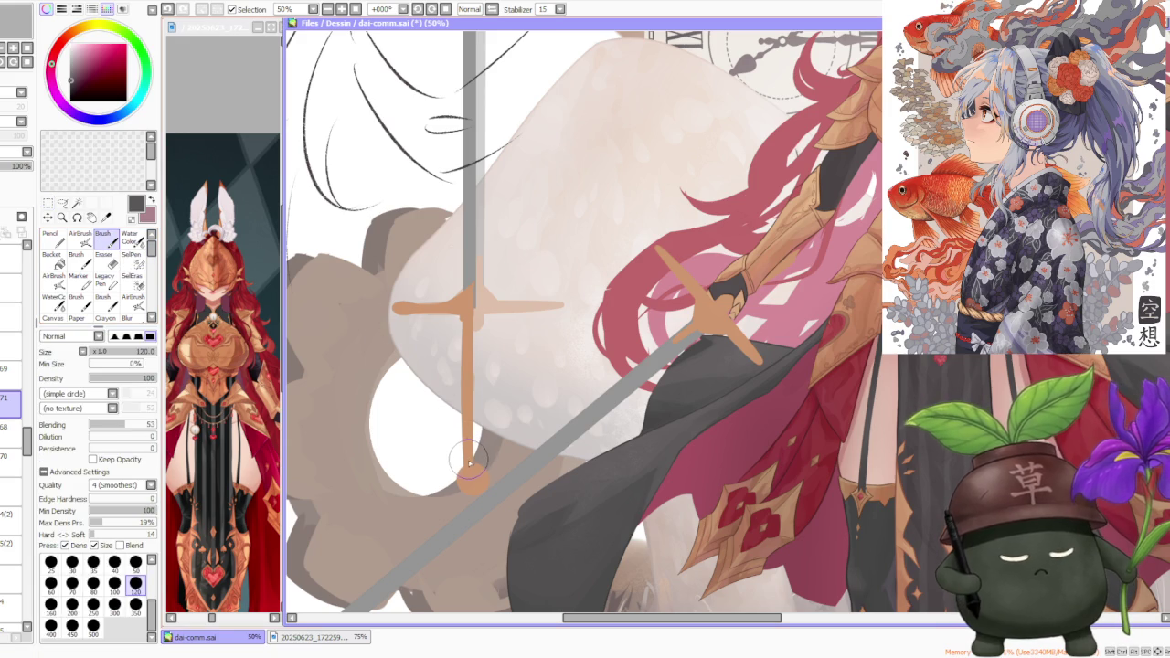
pyautogui.moveTo(464, 464); pyautogui.dragTo(476, 474)
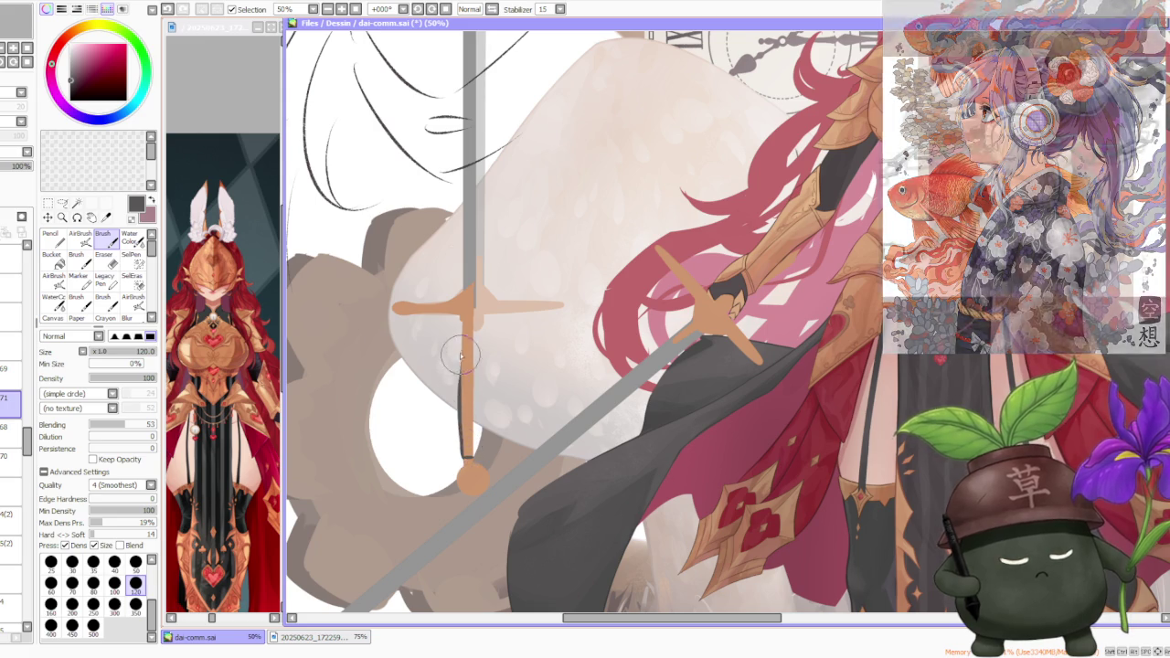
pyautogui.moveTo(460, 455); pyautogui.dragTo(461, 374)
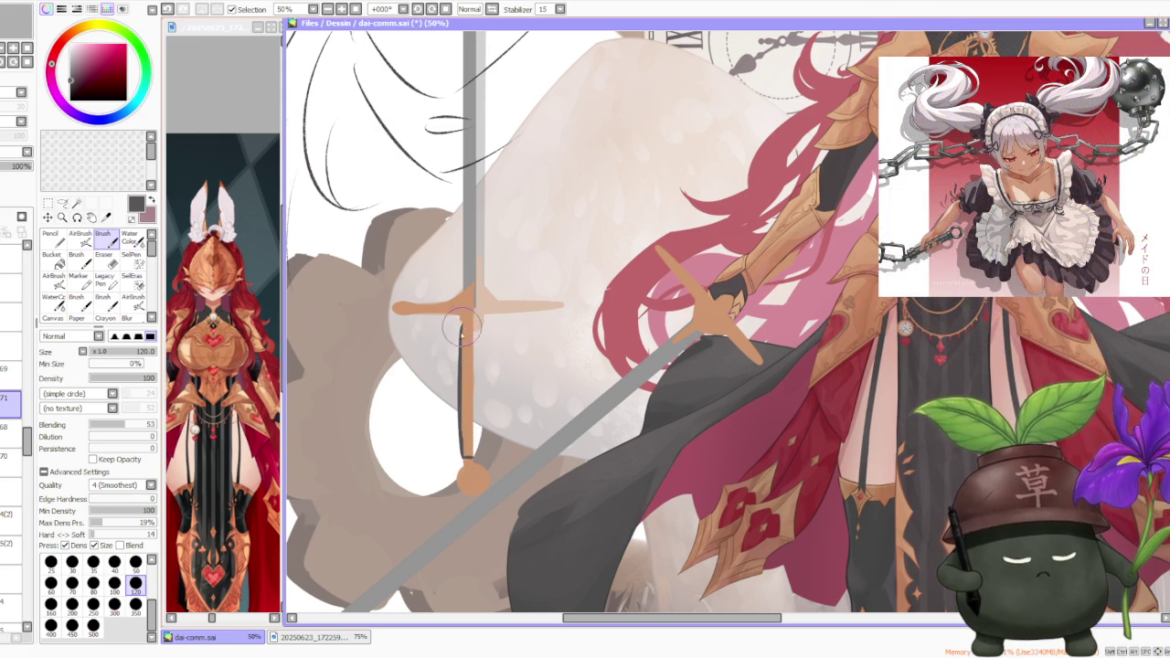
pyautogui.hotkey('ctrl', 'z')
pyautogui.hotkey('ctrl', 'z')
pyautogui.moveTo(460, 375); pyautogui.dragTo(462, 316)
pyautogui.hotkey('ctrl', 'z')
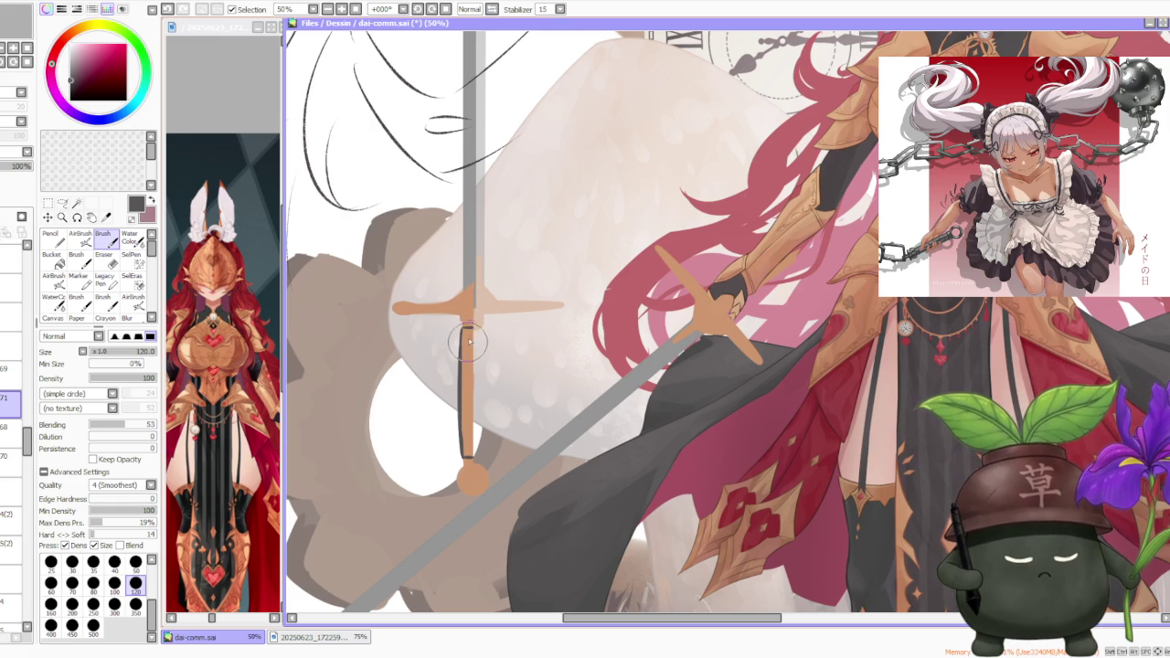
pyautogui.moveTo(471, 392); pyautogui.dragTo(471, 436)
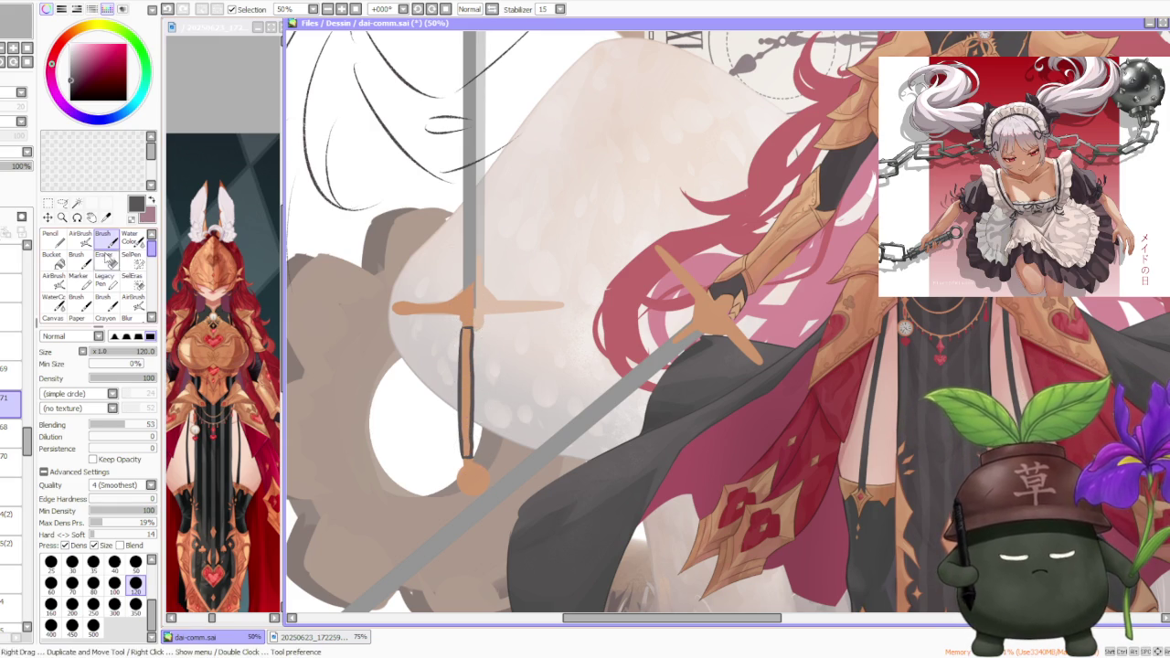
pyautogui.click(53, 260)
pyautogui.click(466, 376)
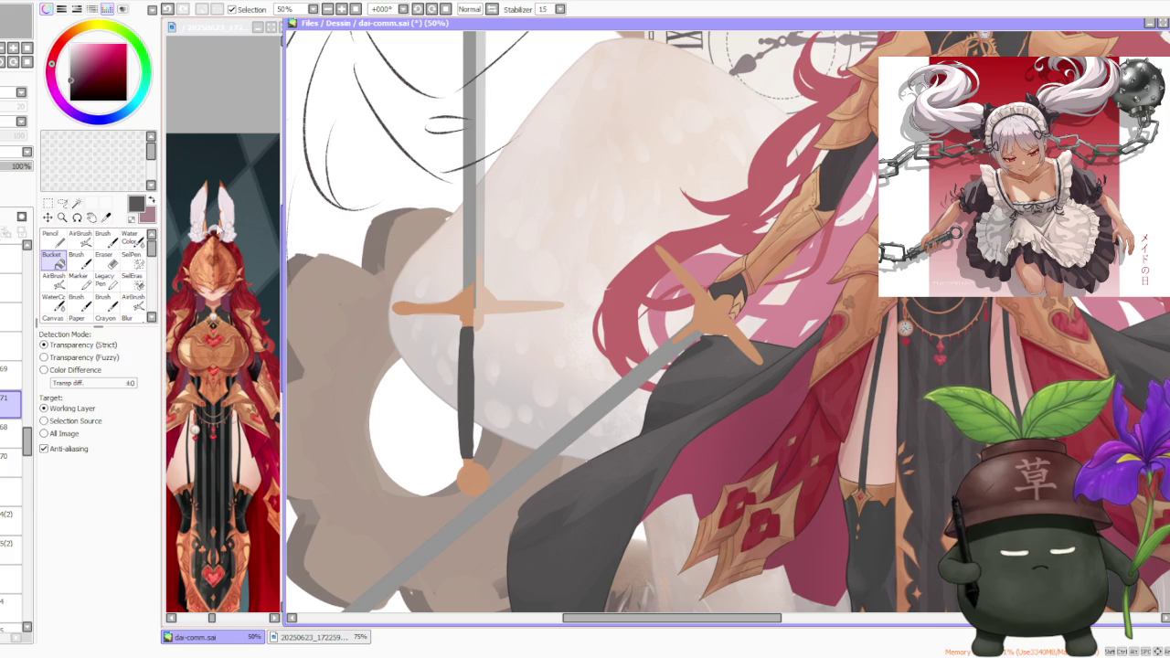
# - Stretch the crossguard stroke's left handle outward with Ctrl+T and apply the transform
pyautogui.press('b')
pyautogui.scroll(1, 462, 337)
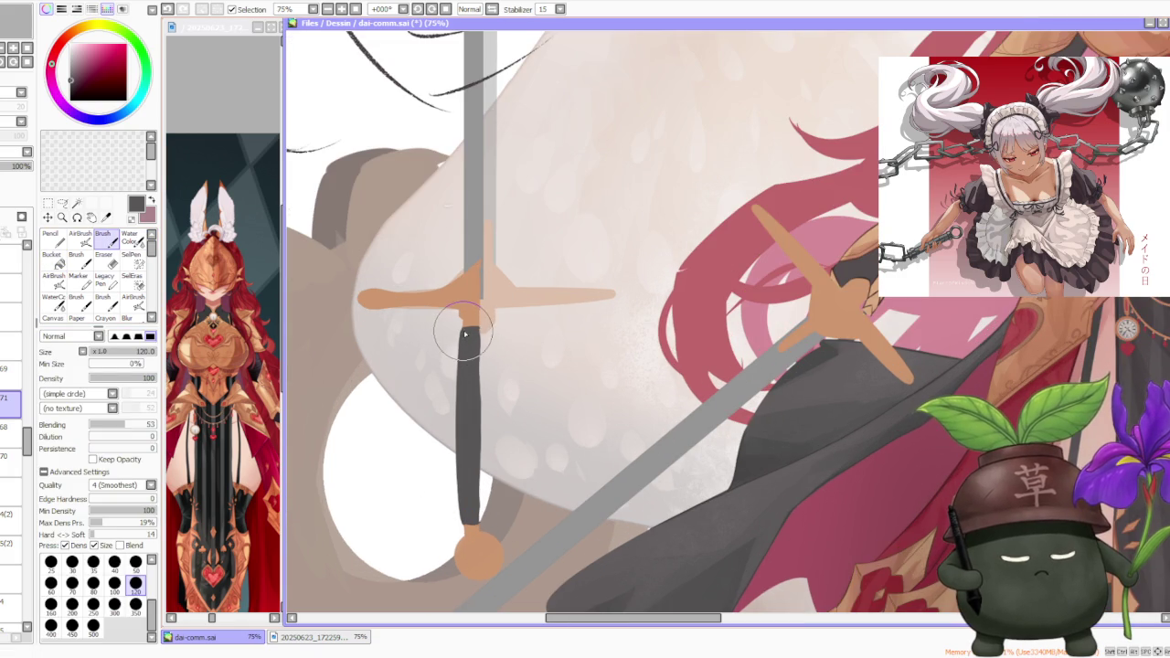
pyautogui.scroll(-3, 466, 329)
pyautogui.scroll(-1, 492, 282)
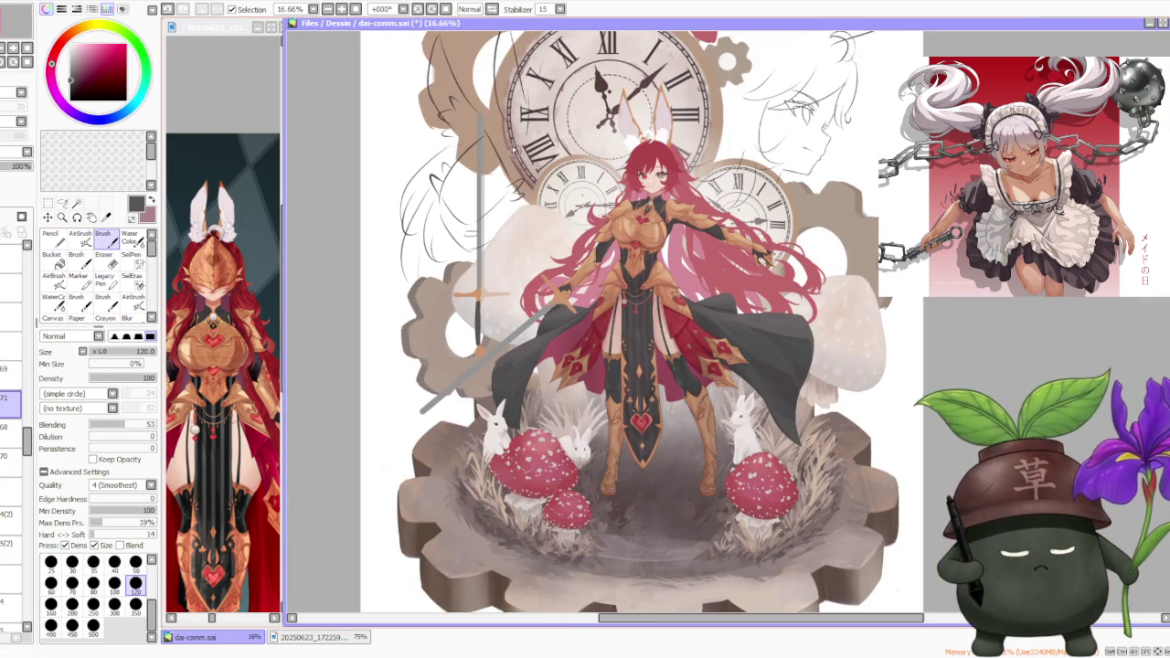
pyautogui.scroll(1, 489, 248)
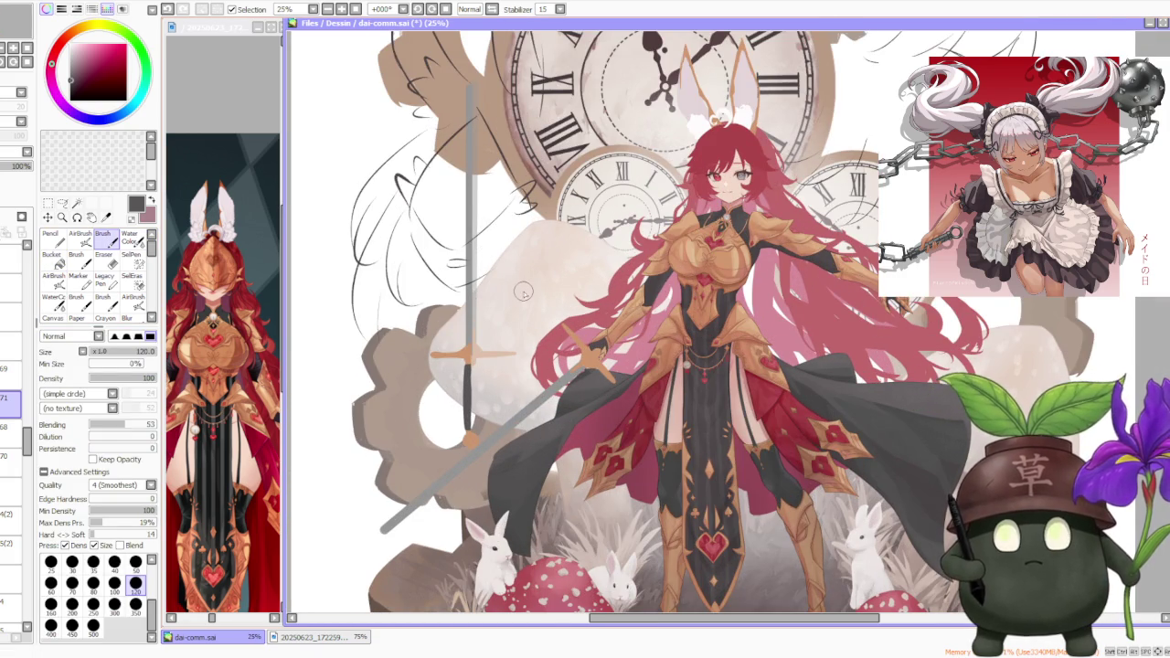
pyautogui.scroll(-1, 516, 303)
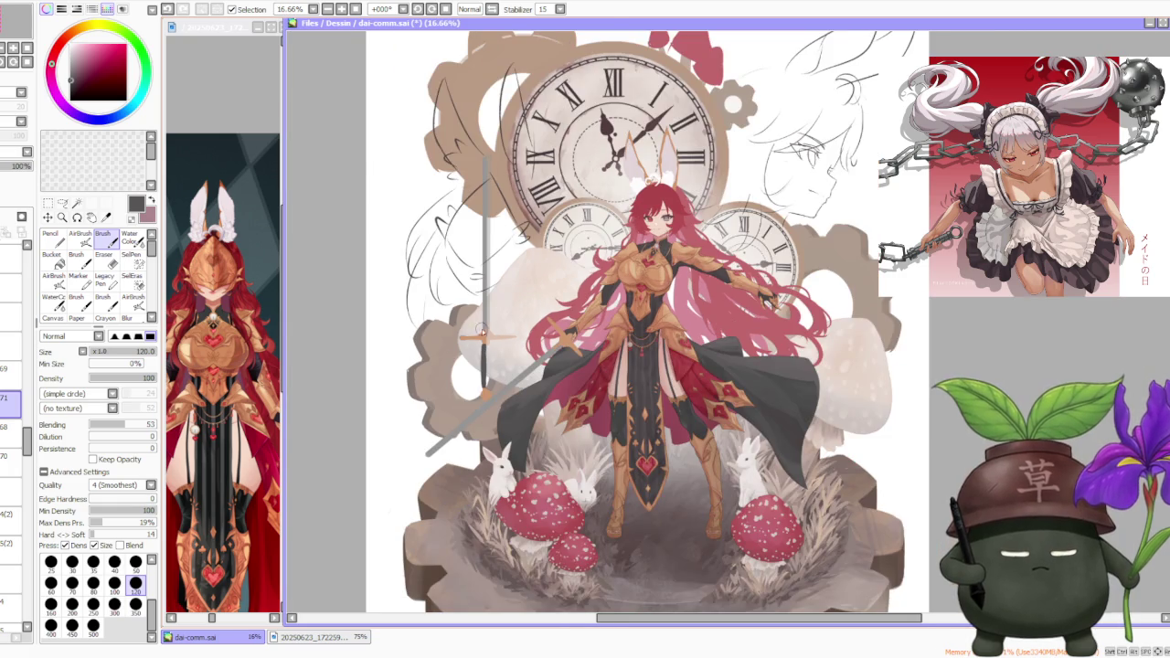
pyautogui.scroll(1, 487, 325)
pyautogui.scroll(-2, 498, 306)
pyautogui.scroll(2, 425, 295)
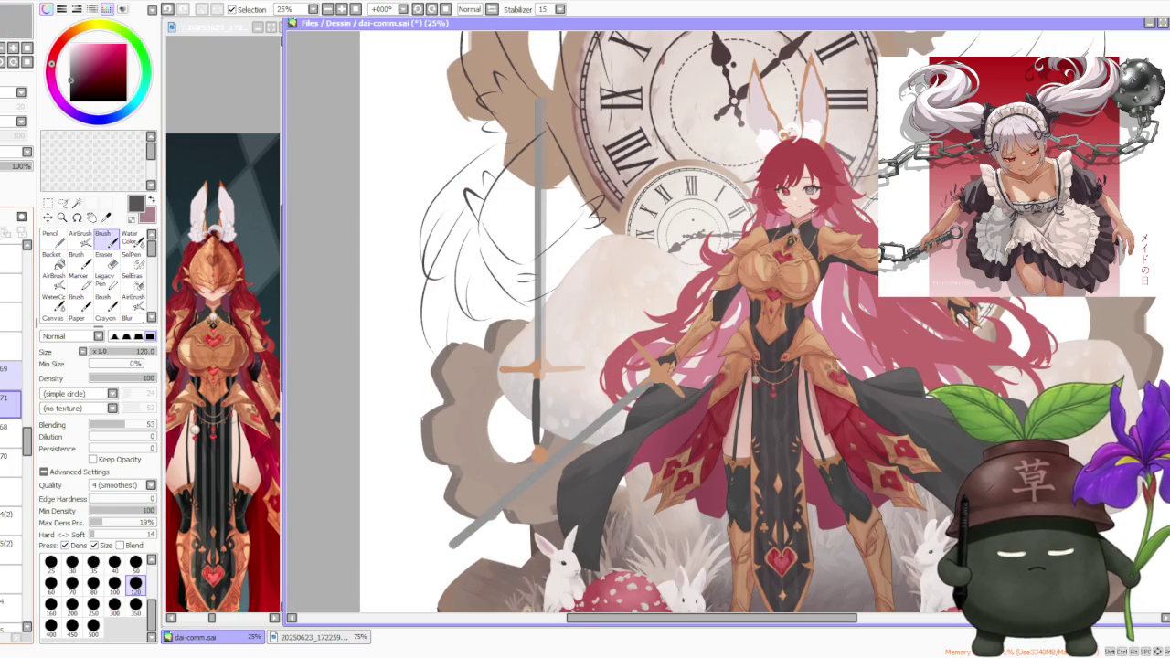
pyautogui.hotkey('ctrl', 't')
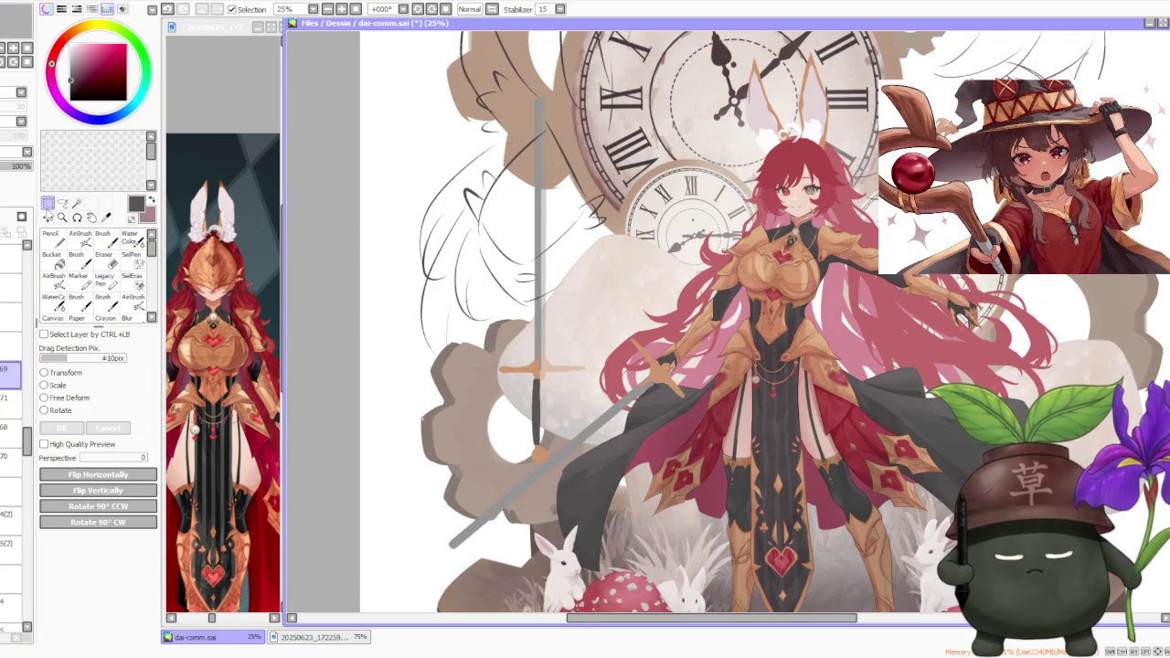
pyautogui.scroll(3, 546, 375)
pyautogui.moveTo(327, 398); pyautogui.dragTo(320, 397)
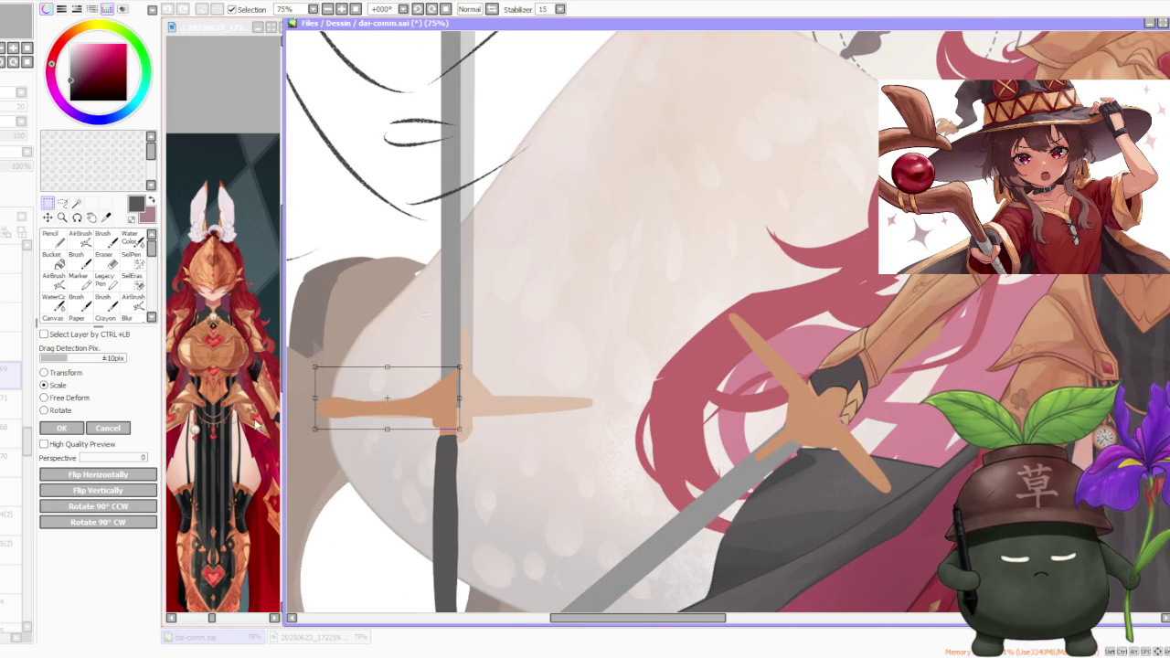
pyautogui.click(64, 429)
pyautogui.scroll(-3, 516, 347)
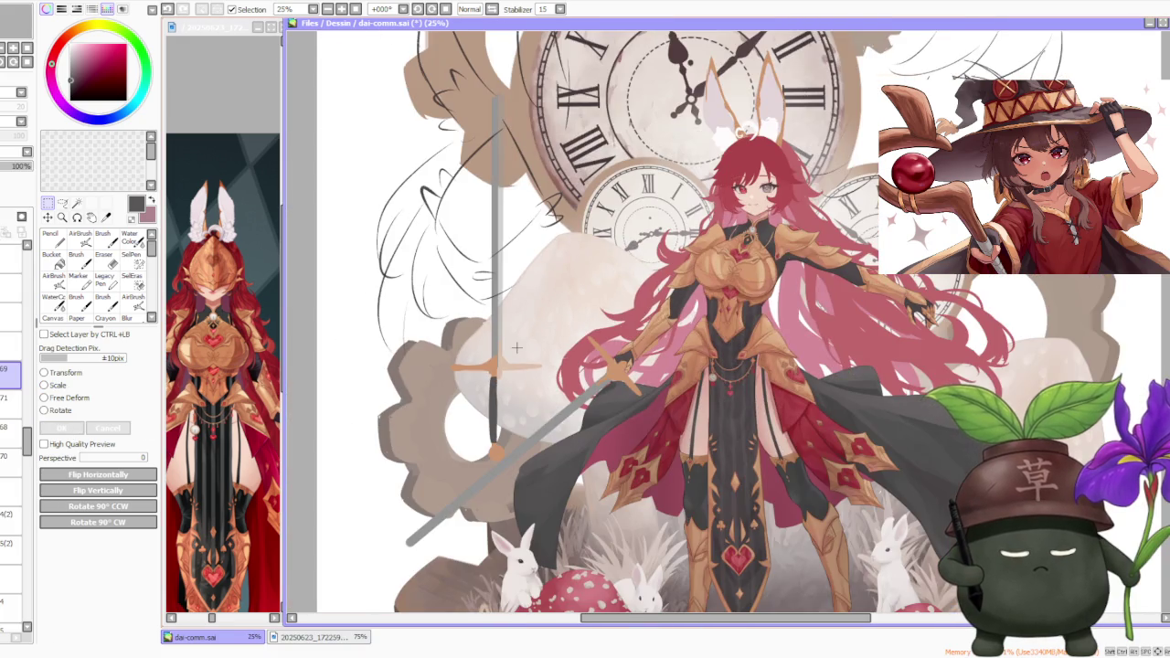
pyautogui.scroll(3, 516, 347)
pyautogui.scroll(-3, 516, 347)
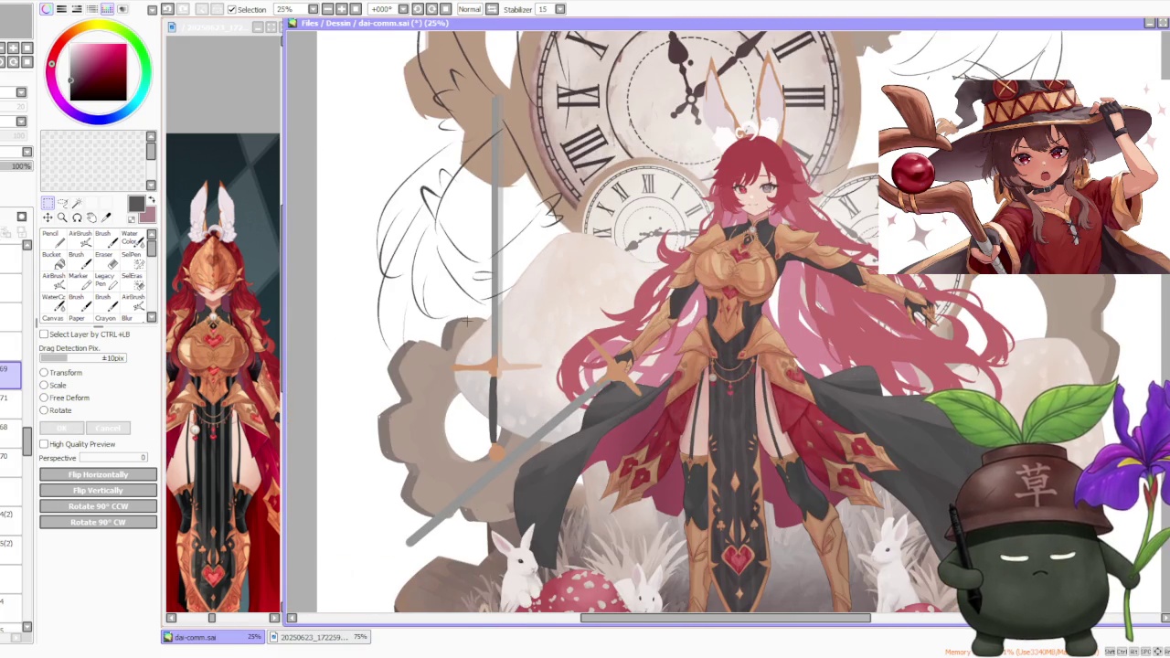
pyautogui.scroll(-1, 466, 319)
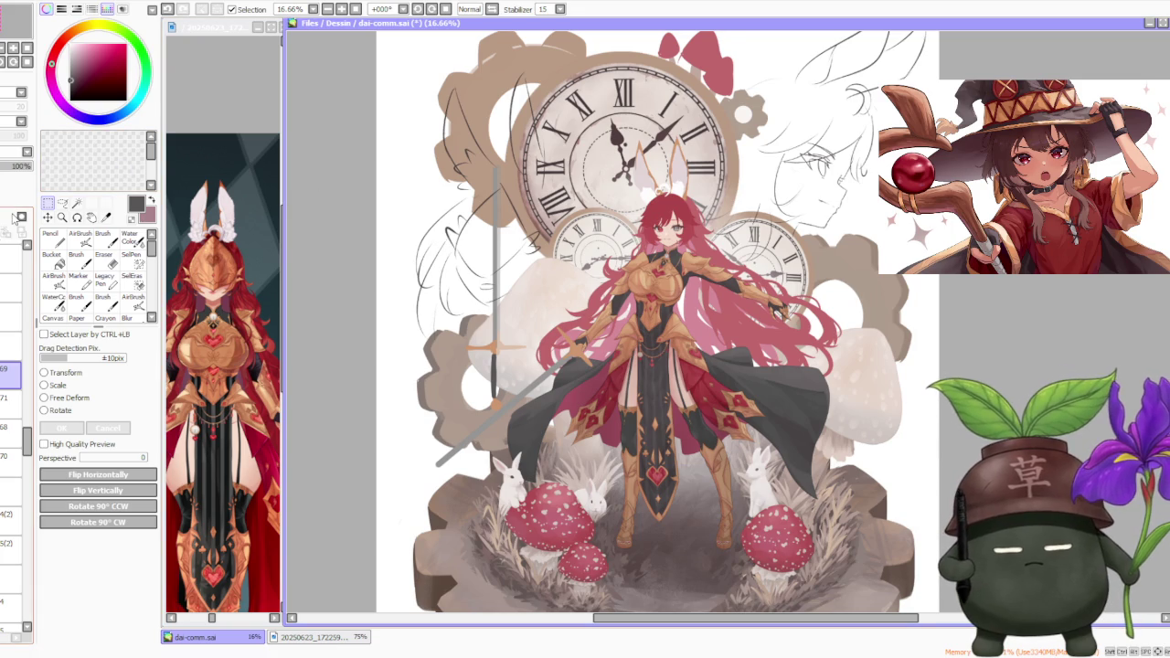
pyautogui.click(11, 345)
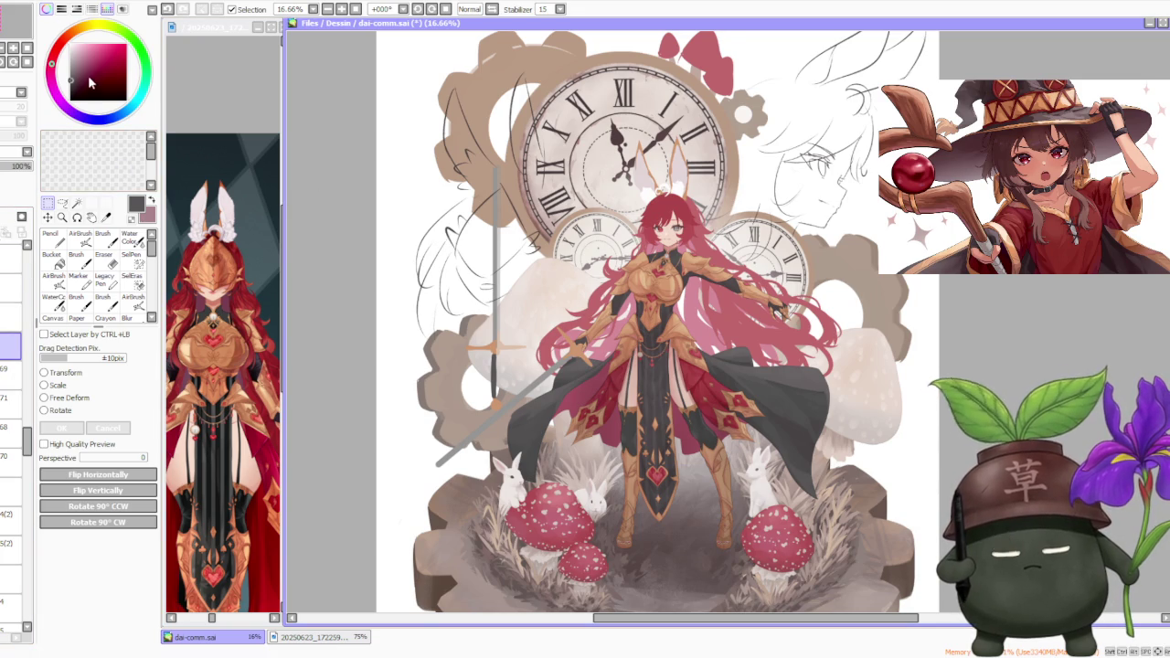
# - Duplicate the sword layers with Ctrl+J, zoom in, and begin scaling the copy
pyautogui.hotkey('ctrl', 'j')
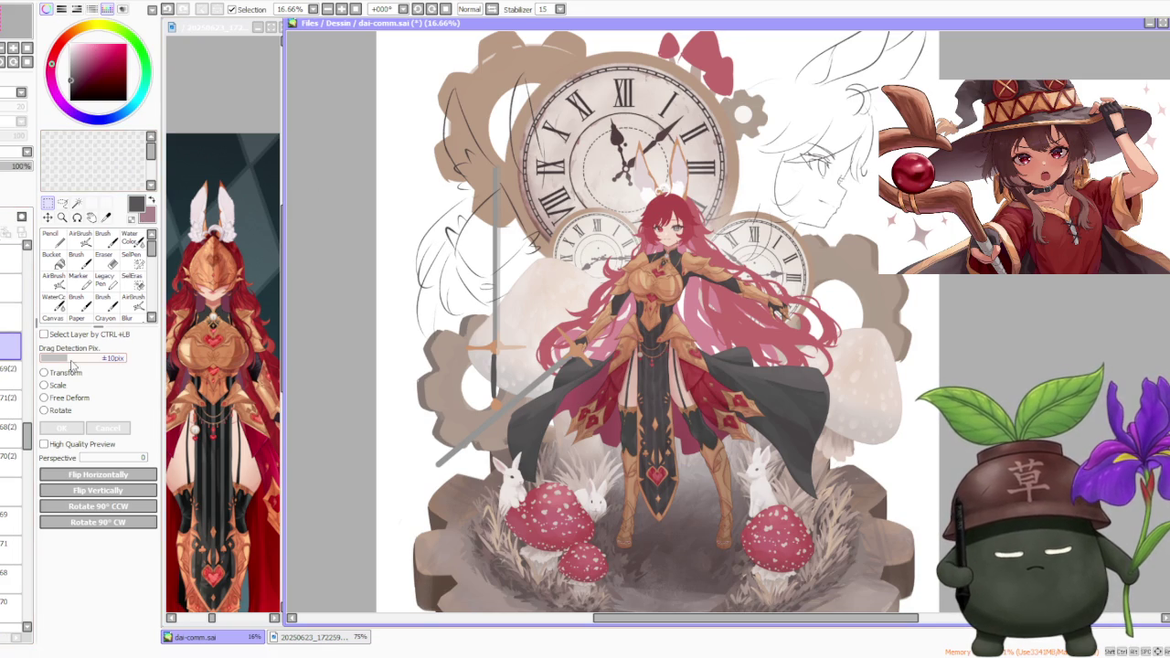
pyautogui.hotkey('ctrl', '+')
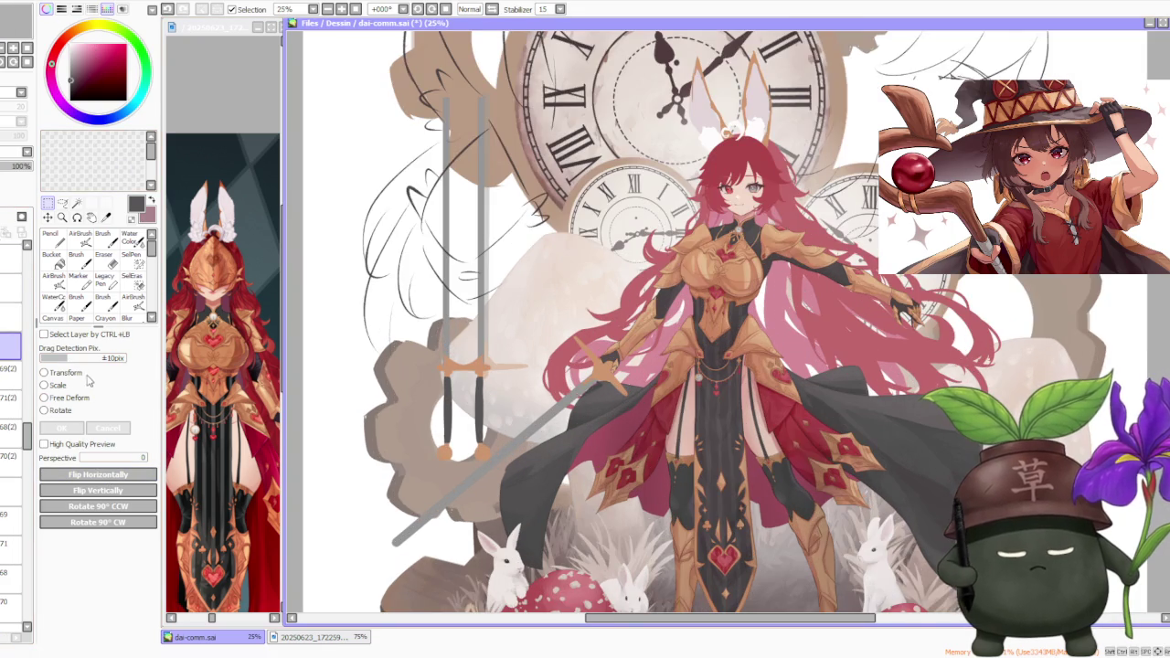
pyautogui.click(46, 385)
pyautogui.scroll(1, 475, 292)
# - Reshape and move the copied sword, fine-tune its position, and commit the resize
pyautogui.moveTo(409, 366)
pyautogui.mouseDown()
pyautogui.moveTo(458, 351)
pyautogui.moveTo(477, 385)
pyautogui.mouseUp()
pyautogui.scroll(-1, 466, 361)
pyautogui.scroll(1, 475, 373)
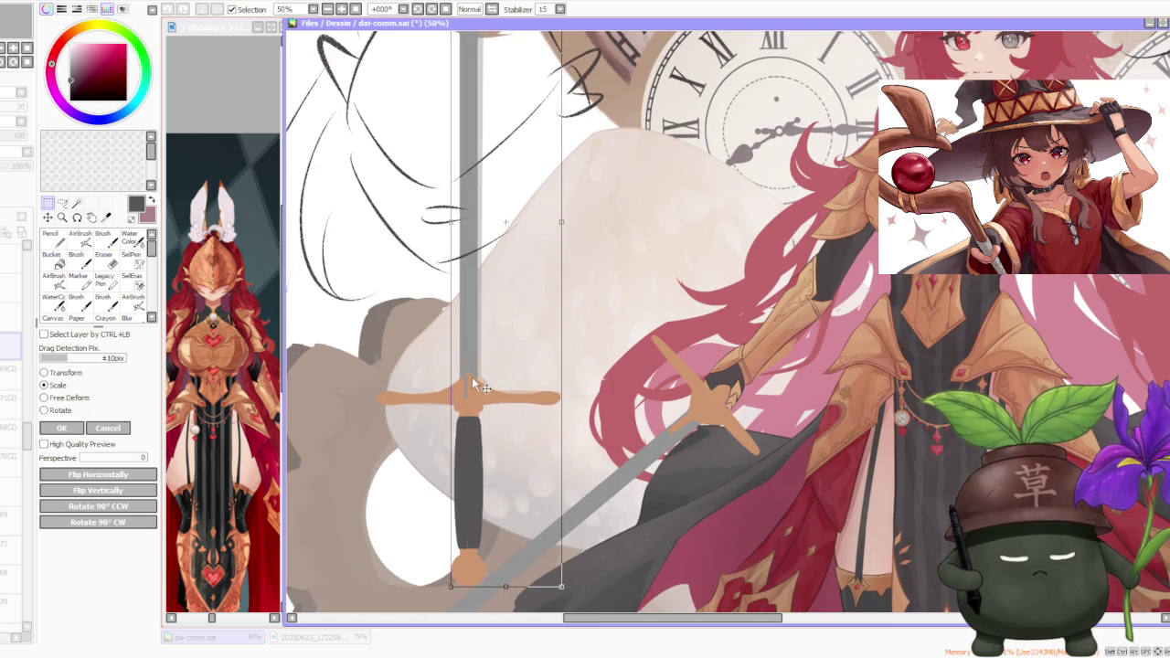
pyautogui.moveTo(476, 386); pyautogui.dragTo(474, 385)
pyautogui.moveTo(475, 385); pyautogui.dragTo(476, 387)
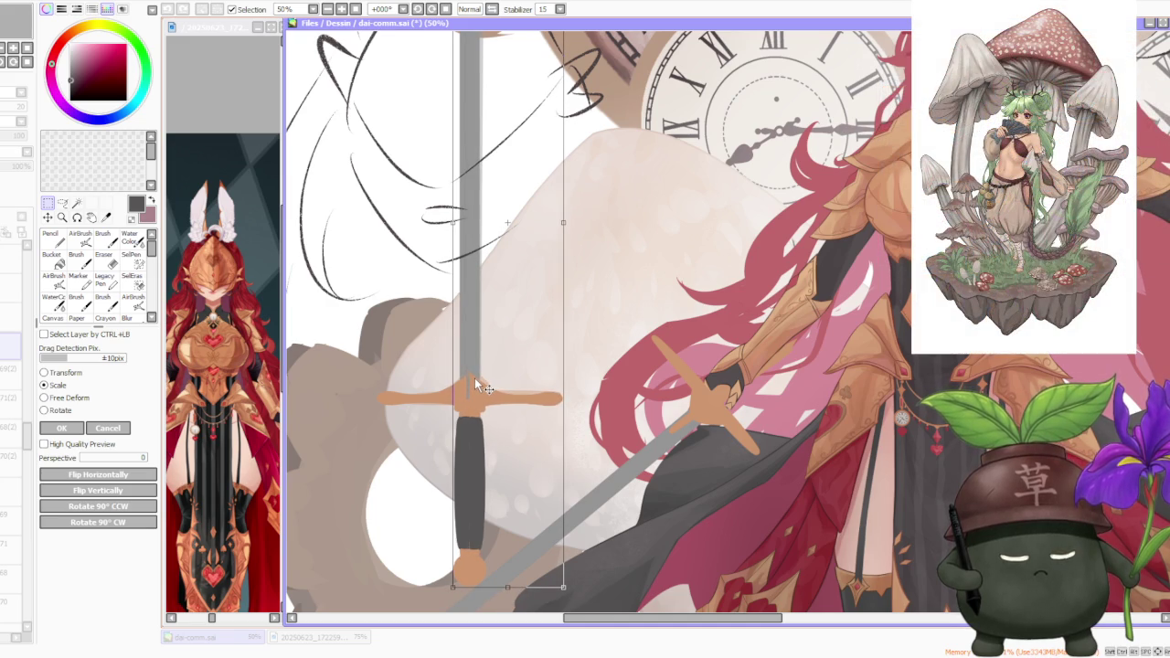
pyautogui.scroll(2, 474, 377)
pyautogui.scroll(3, 470, 391)
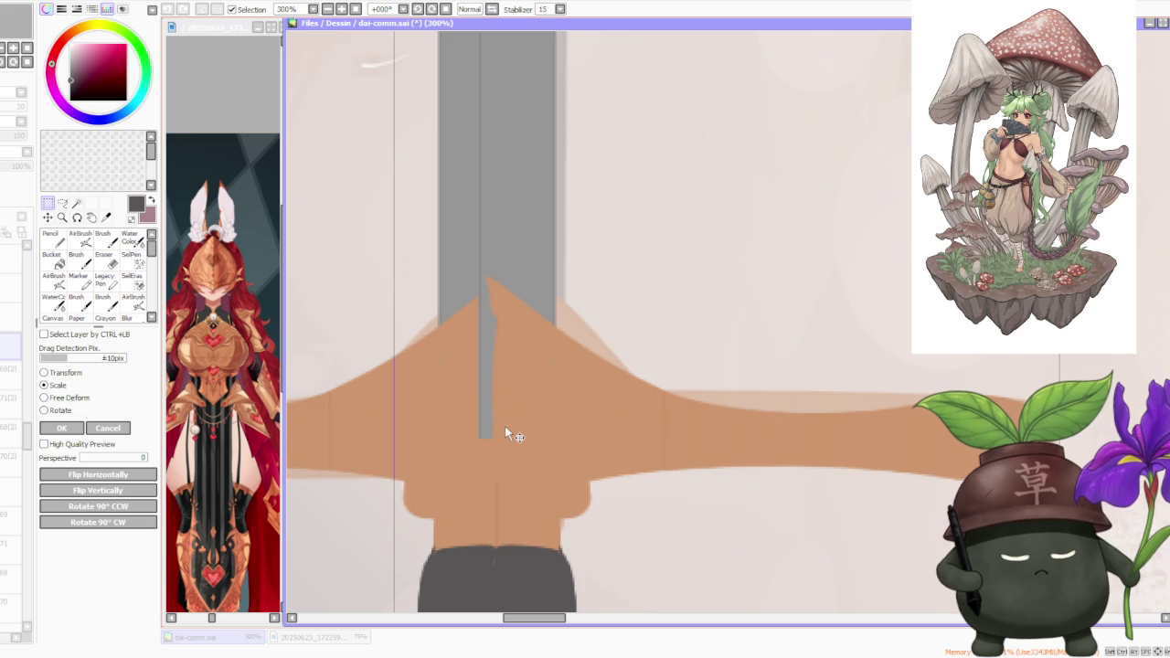
pyautogui.scroll(-3, 507, 425)
pyautogui.scroll(-2, 508, 403)
pyautogui.scroll(-2, 508, 403)
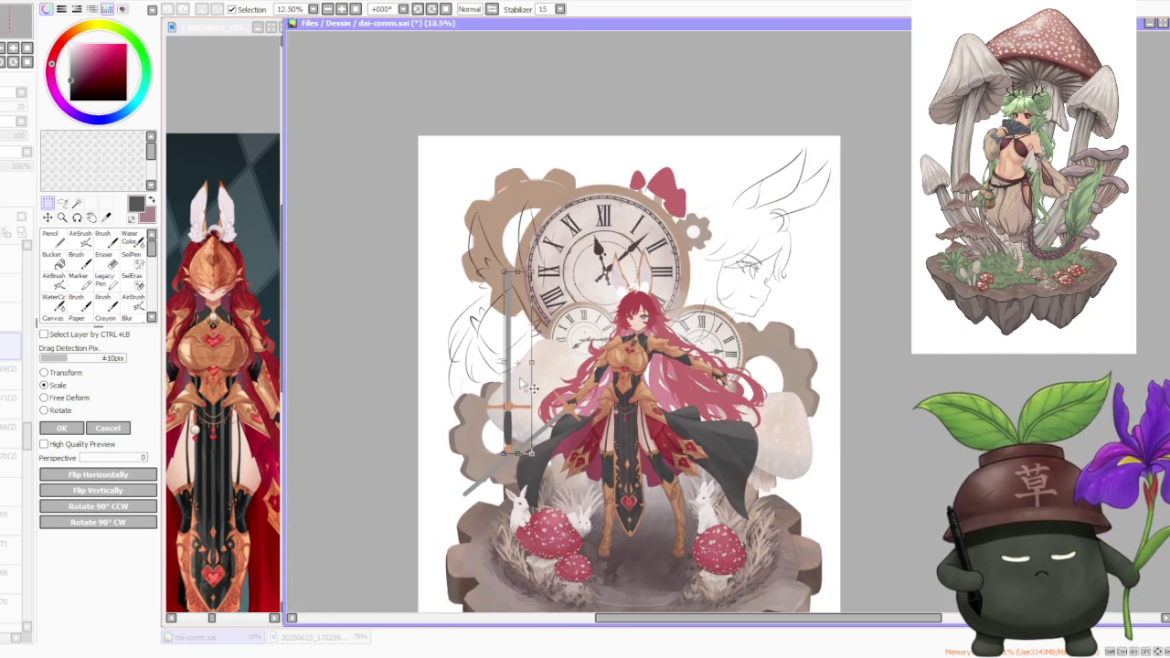
pyautogui.scroll(2, 412, 433)
pyautogui.click(79, 428)
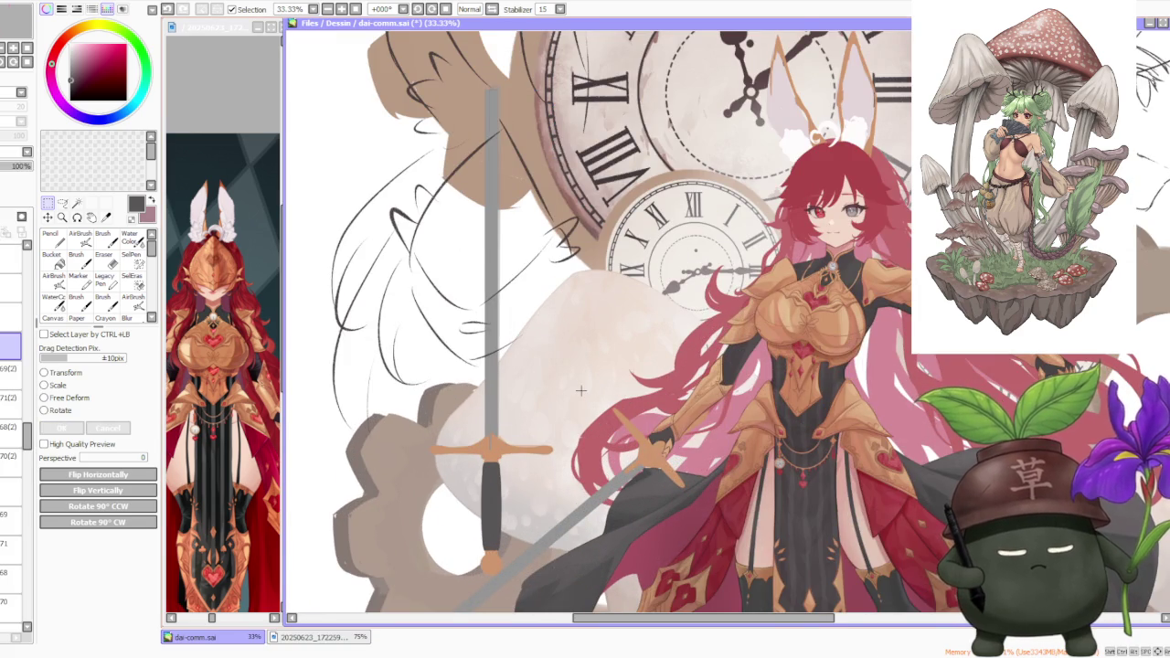
pyautogui.scroll(-1, 581, 390)
pyautogui.scroll(-1, 530, 316)
pyautogui.scroll(2, 535, 392)
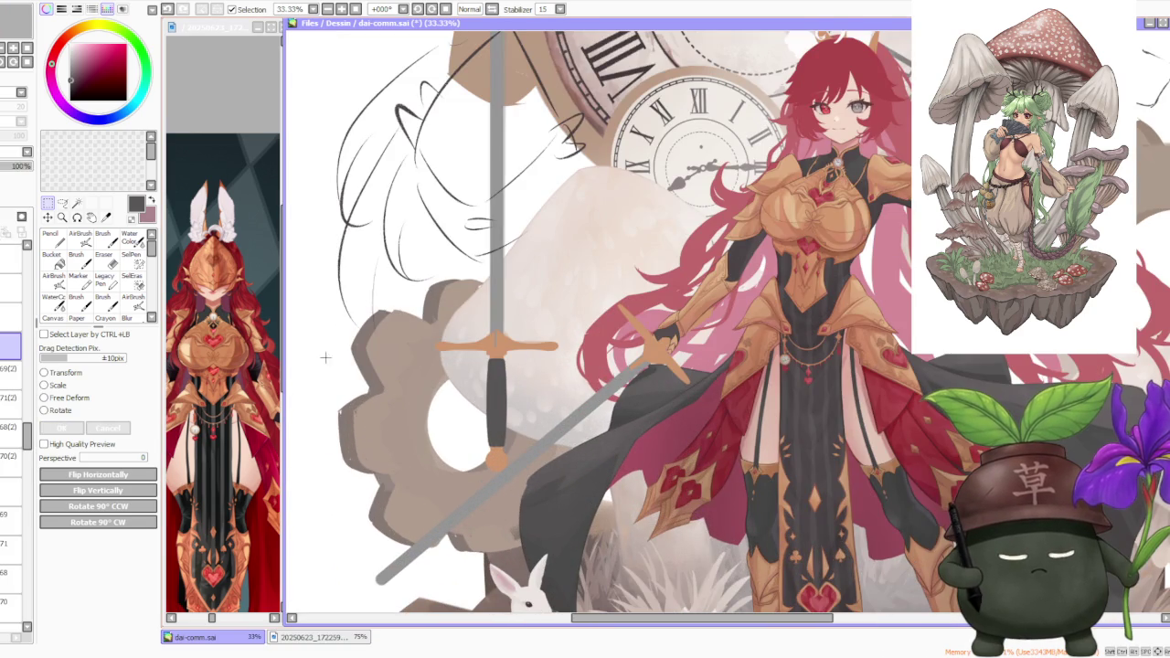
pyautogui.scroll(1, 465, 321)
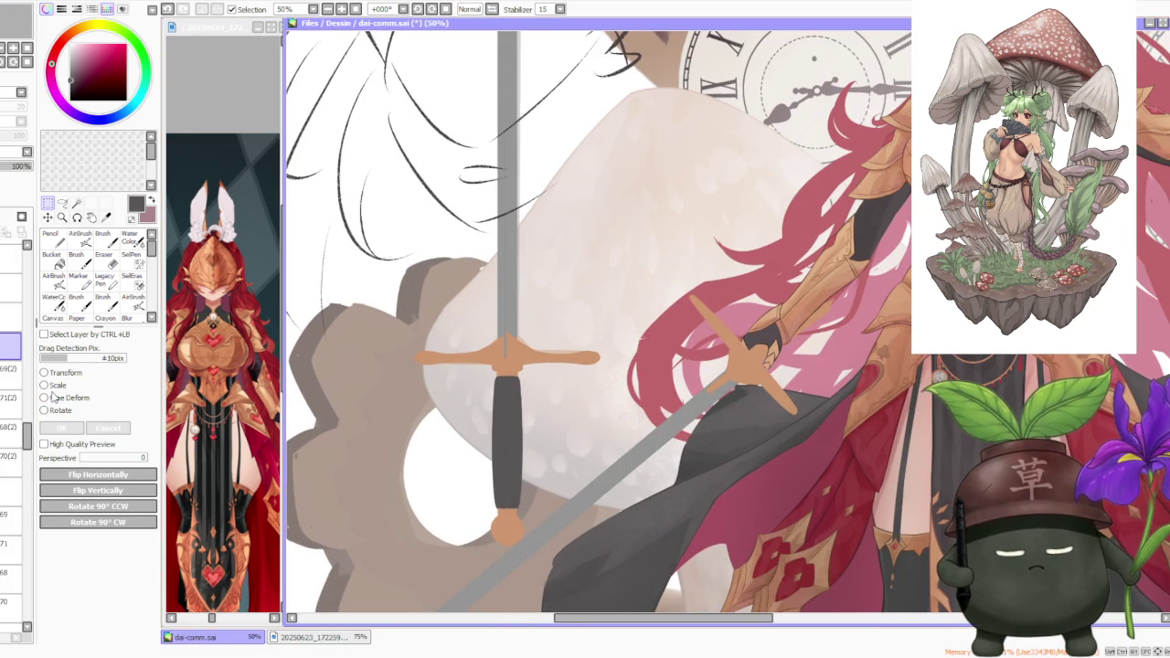
# - Drag layers 71(2), 70(2), 68(2) and 69(2) lower in the layer list
pyautogui.click(10, 399)
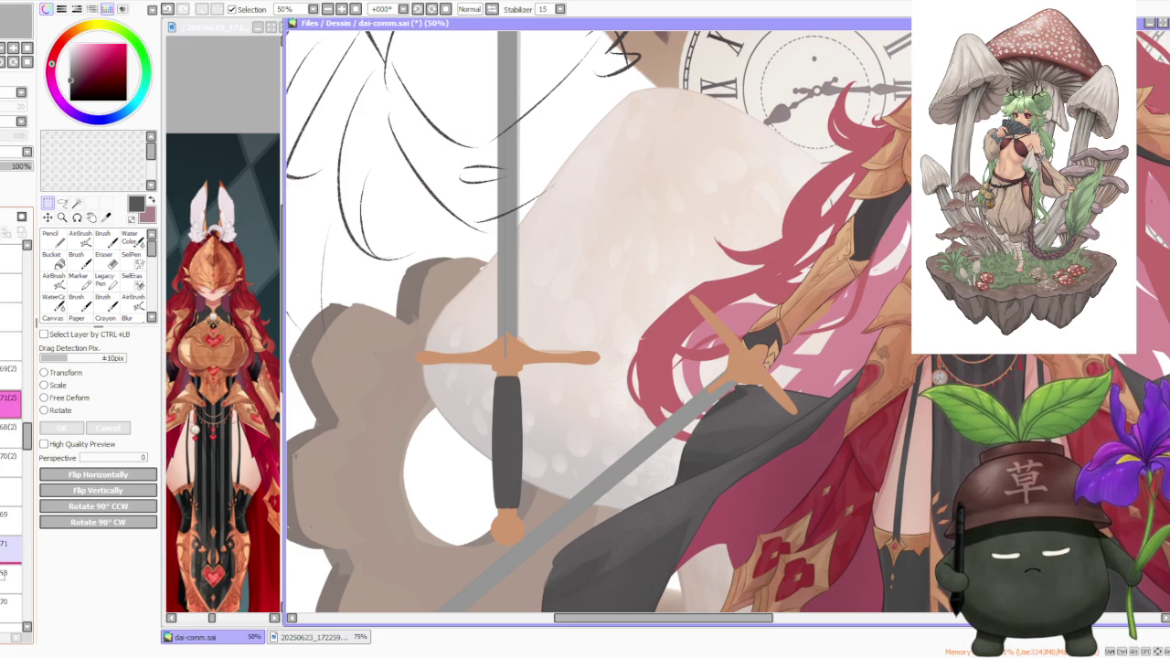
pyautogui.moveTo(11, 398); pyautogui.dragTo(11, 542)
pyautogui.moveTo(11, 426); pyautogui.dragTo(11, 572)
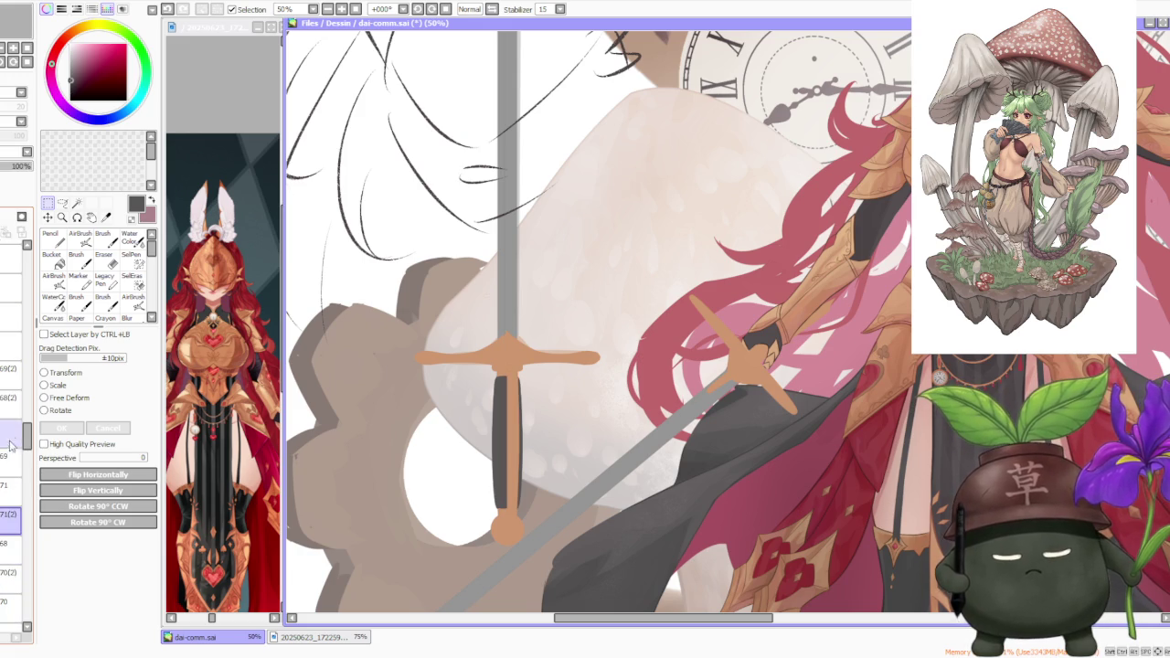
pyautogui.moveTo(11, 402); pyautogui.dragTo(3, 574)
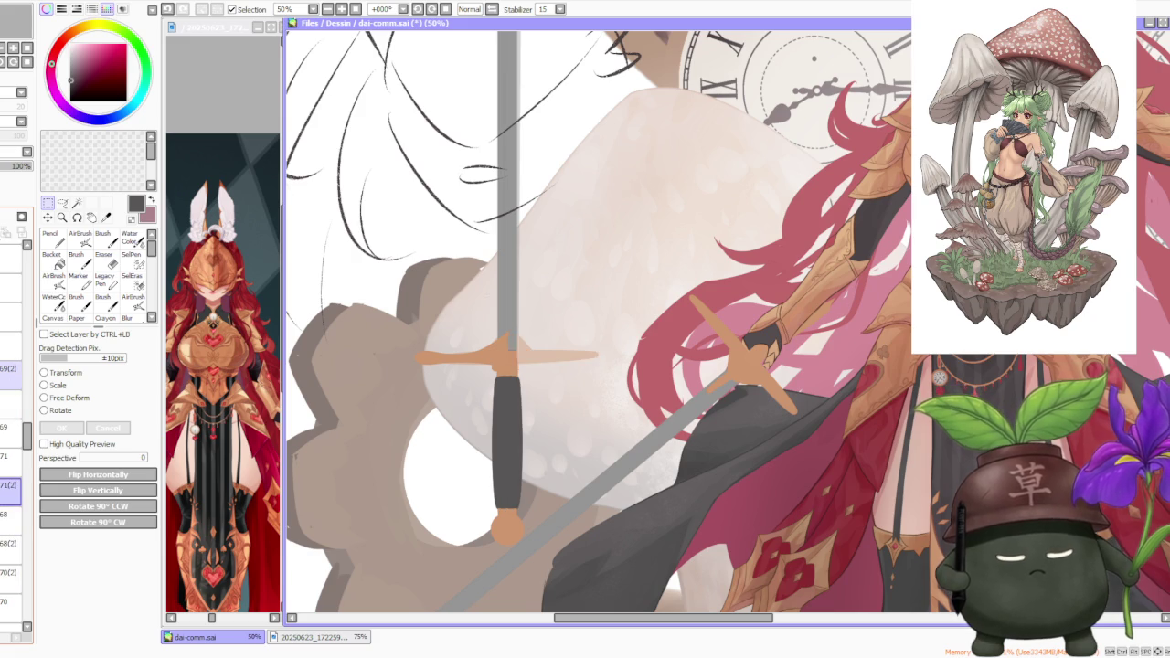
pyautogui.moveTo(9, 369); pyautogui.dragTo(6, 442)
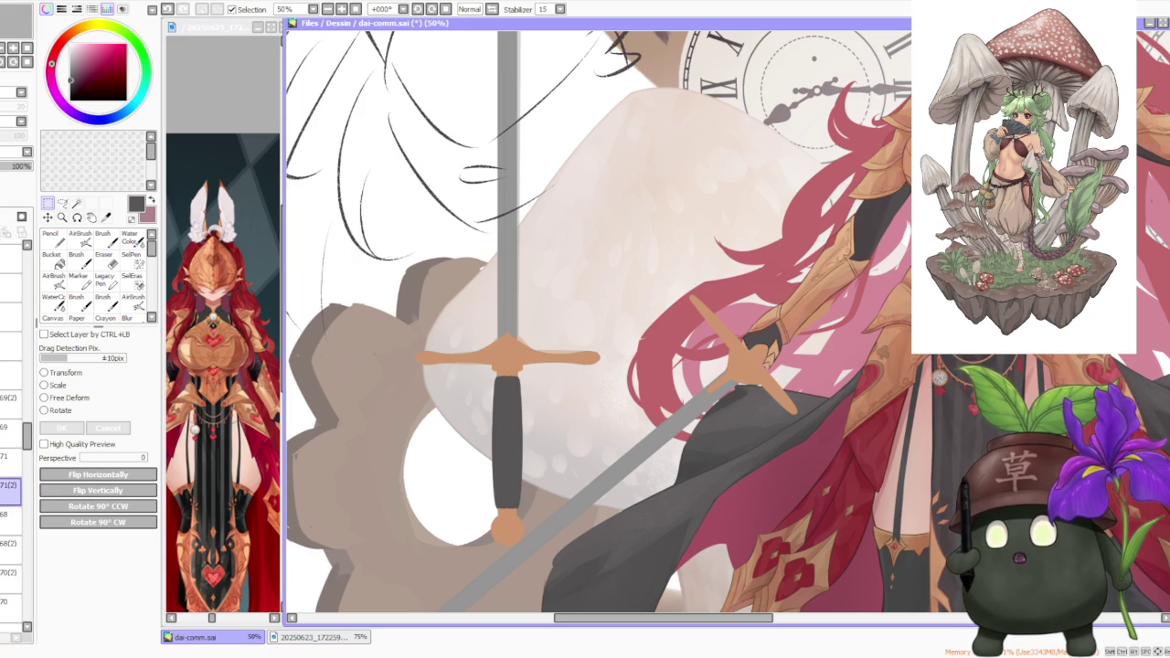
pyautogui.hotkey('alt', 'Tab')
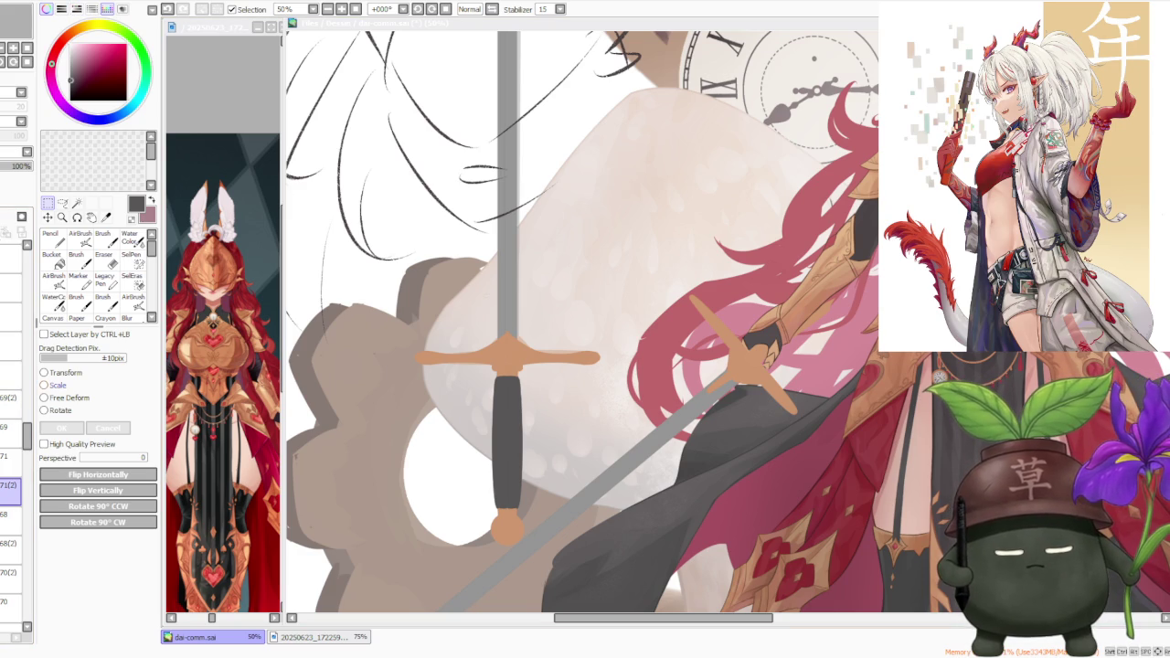
pyautogui.click(51, 385)
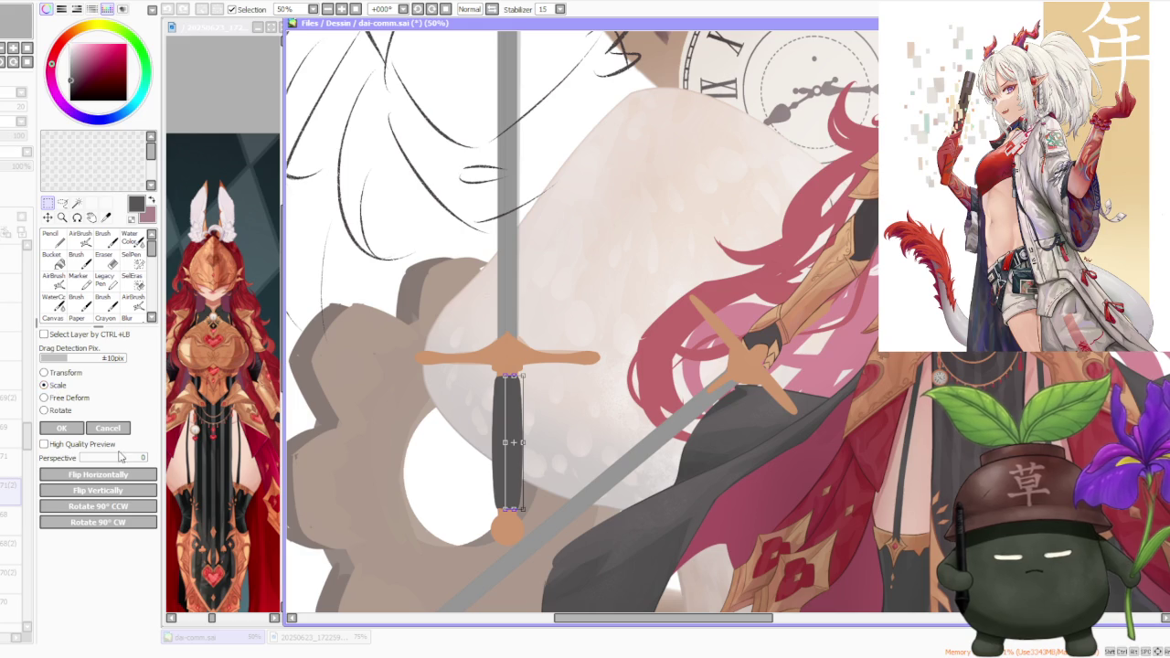
# - Commit the earlier grip transform, then Scale the grip narrower from its left edge
pyautogui.click(111, 428)
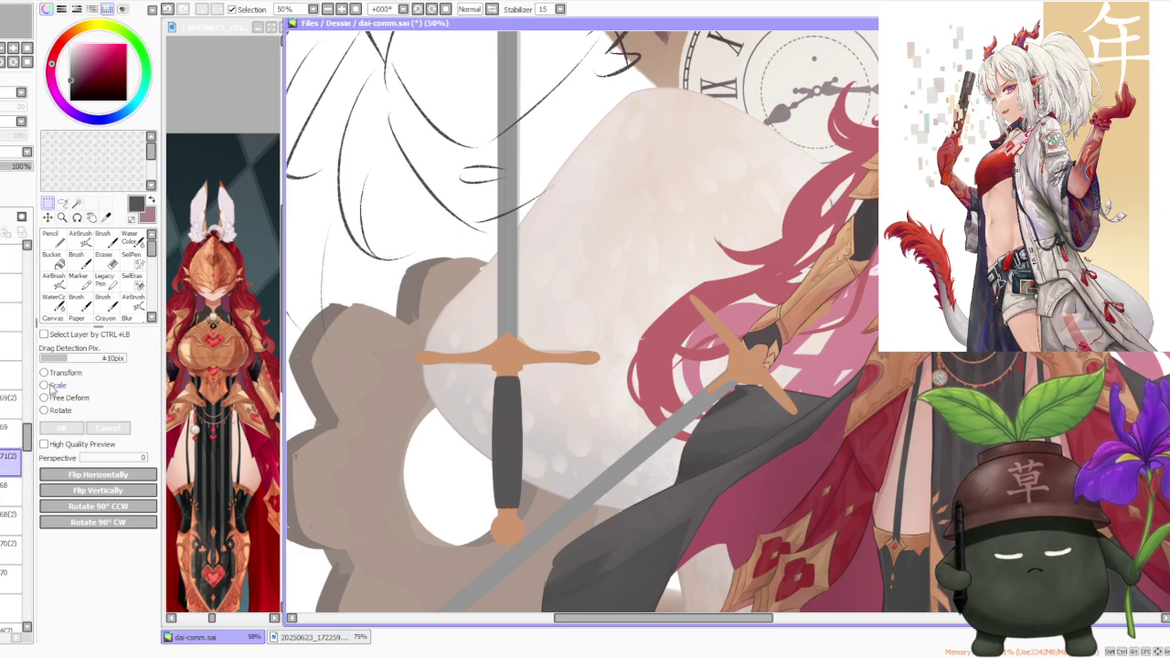
pyautogui.click(52, 387)
pyautogui.scroll(2, 329, 404)
pyautogui.moveTo(653, 472); pyautogui.dragTo(704, 471)
pyautogui.scroll(-2, 712, 457)
pyautogui.scroll(-2, 714, 442)
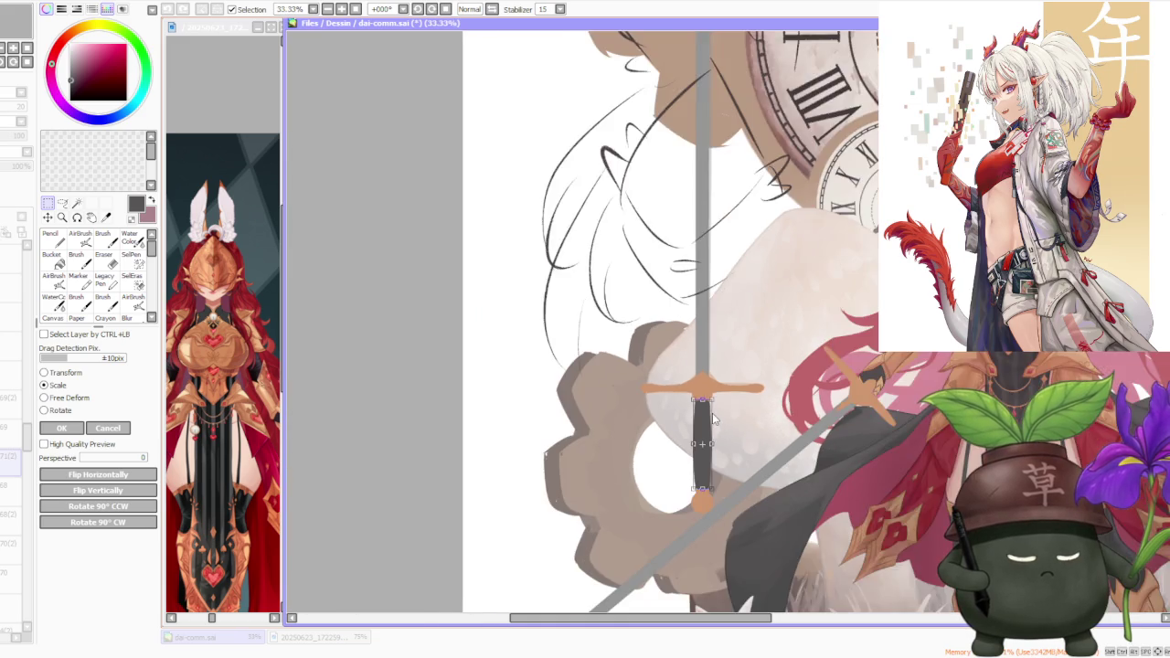
pyautogui.scroll(3, 718, 435)
# - Narrow the sword grip further from the left and apply the resize
pyautogui.scroll(-1, 692, 448)
pyautogui.scroll(-1, 673, 438)
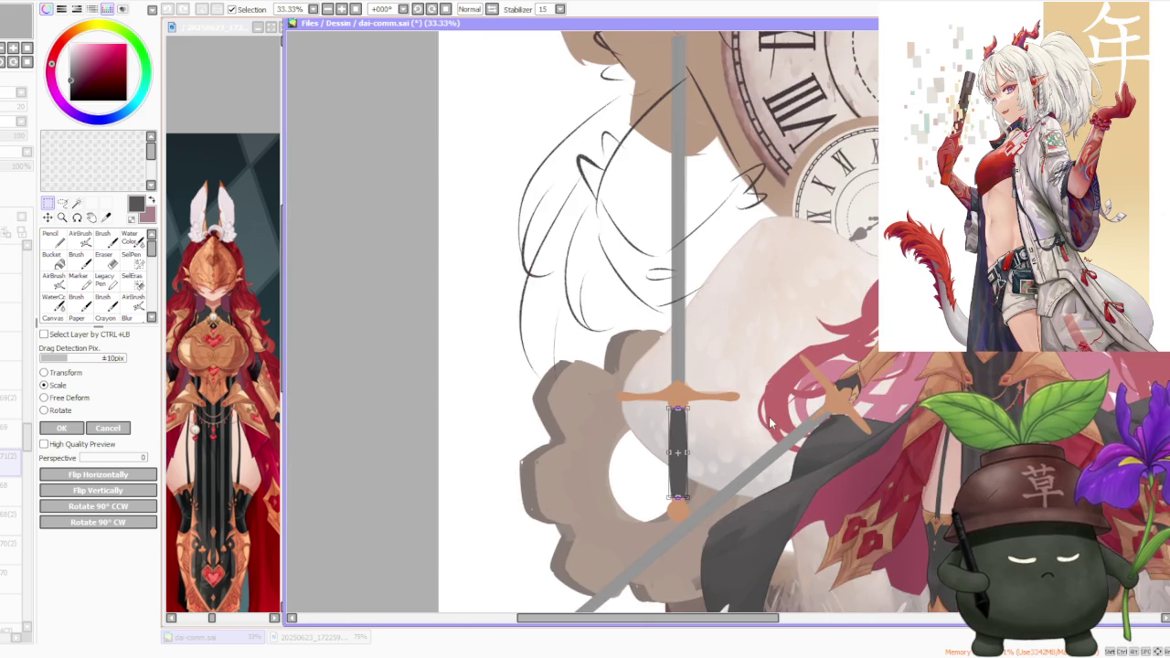
pyautogui.scroll(-1, 769, 417)
pyautogui.scroll(2, 749, 420)
pyautogui.scroll(1, 618, 444)
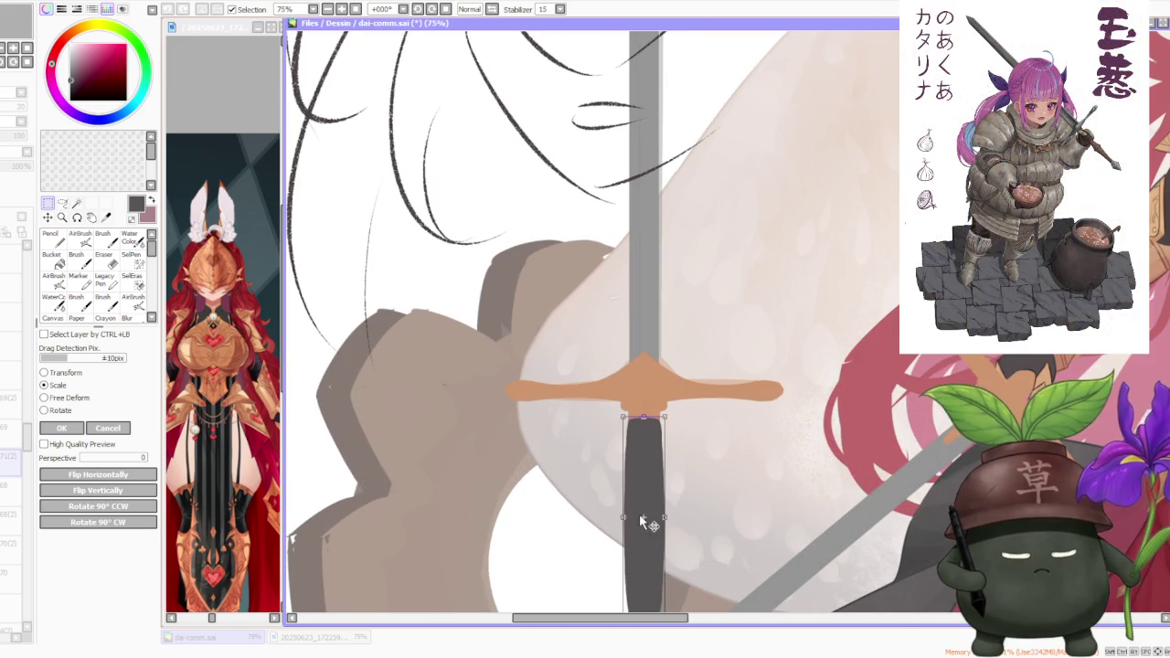
pyautogui.moveTo(623, 516); pyautogui.dragTo(659, 516)
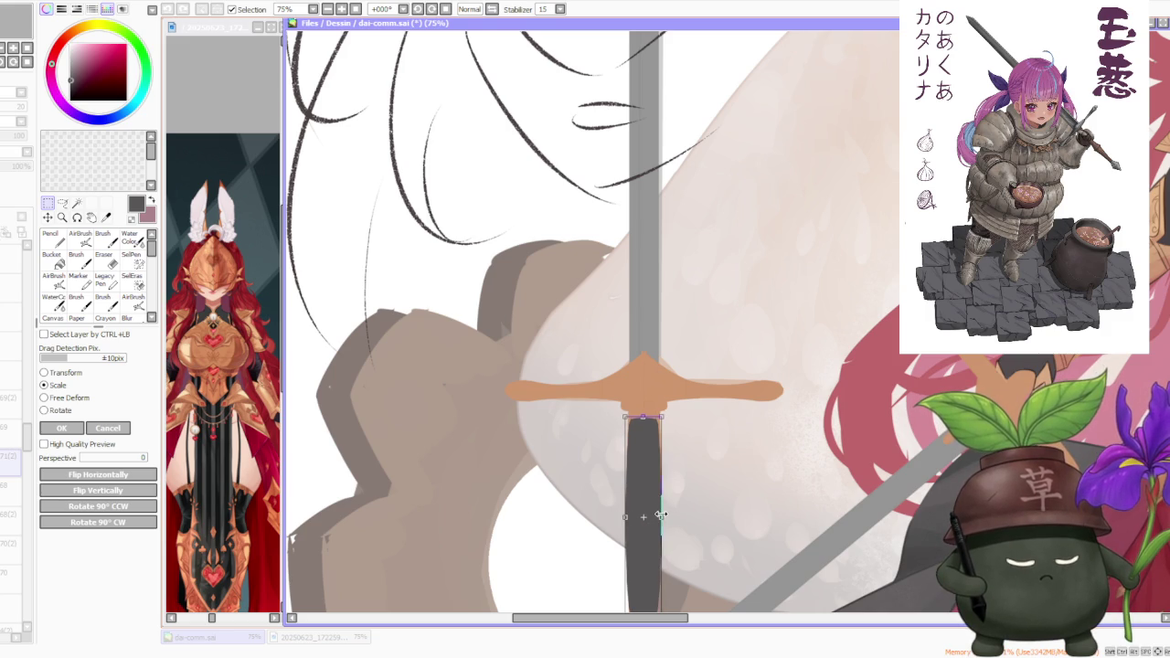
pyautogui.scroll(-3, 648, 501)
pyautogui.click(61, 427)
pyautogui.scroll(-2, 651, 437)
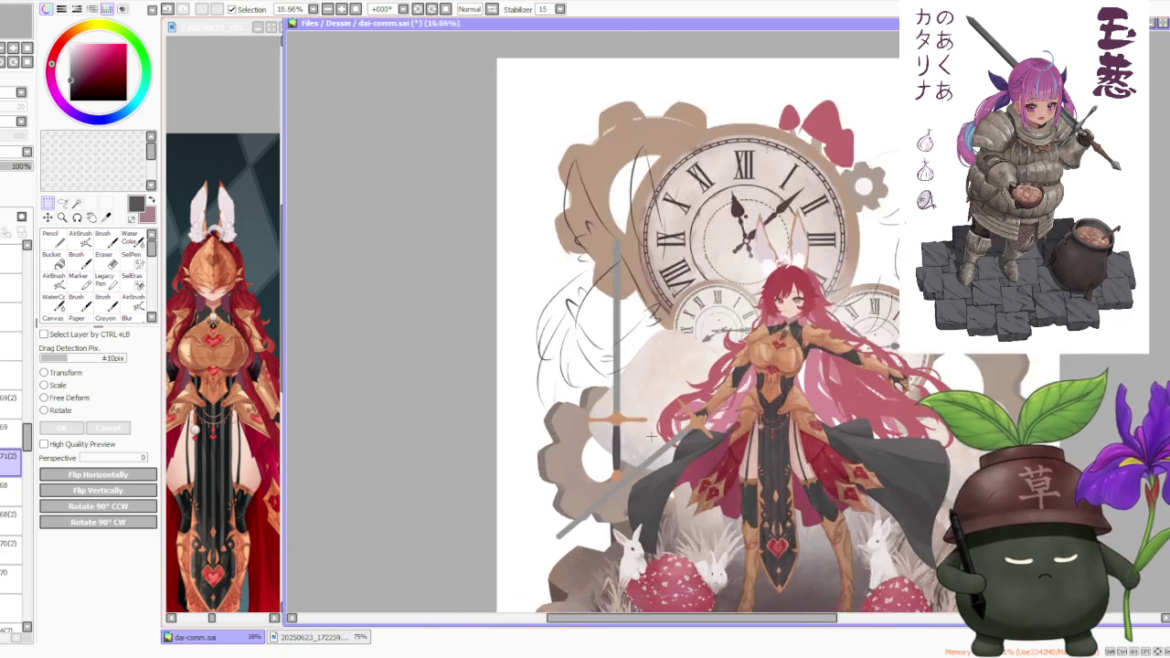
pyautogui.scroll(3, 651, 437)
pyautogui.scroll(2, 633, 420)
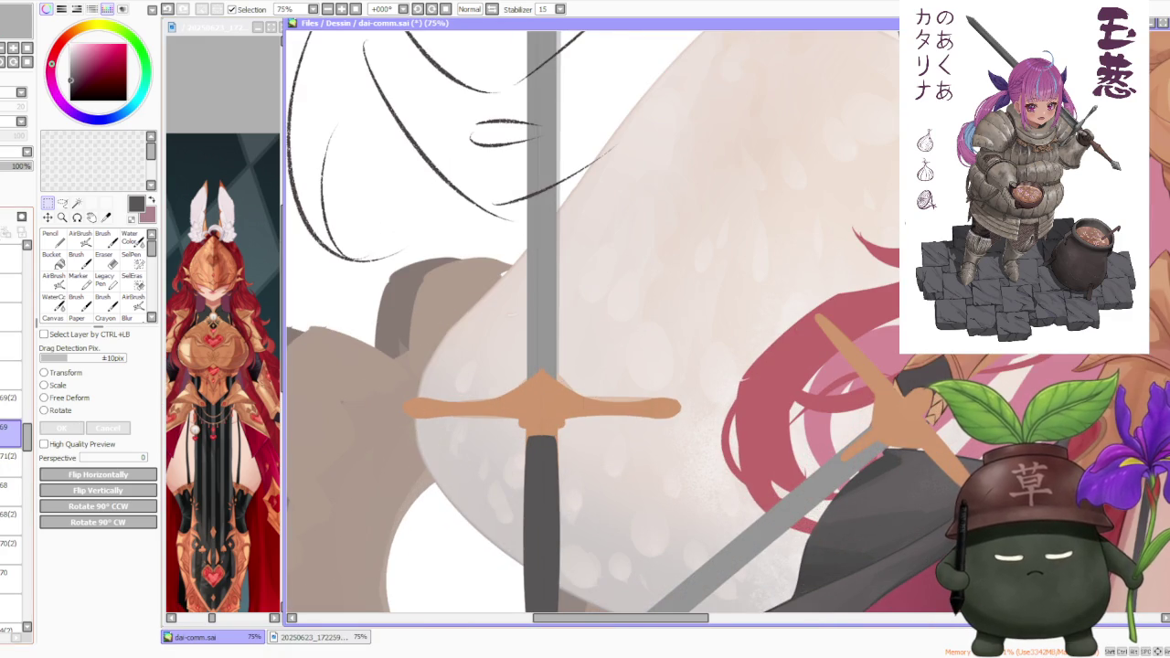
# - Select layer 70(2), then layer 68
pyautogui.click(11, 542)
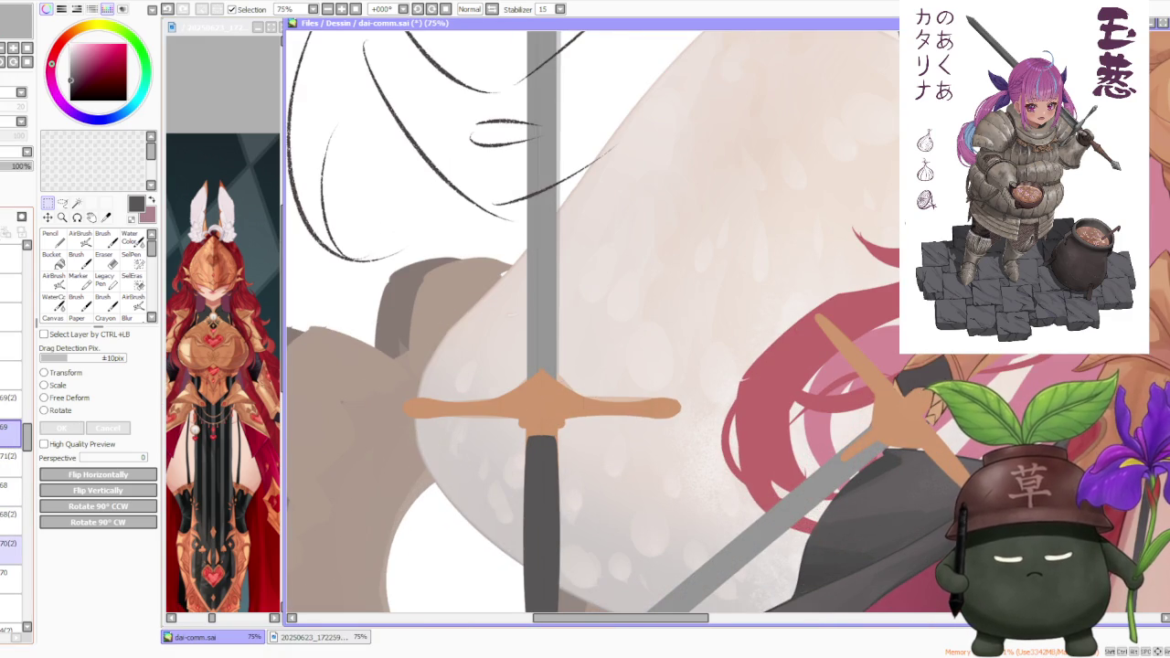
pyautogui.click(11, 543)
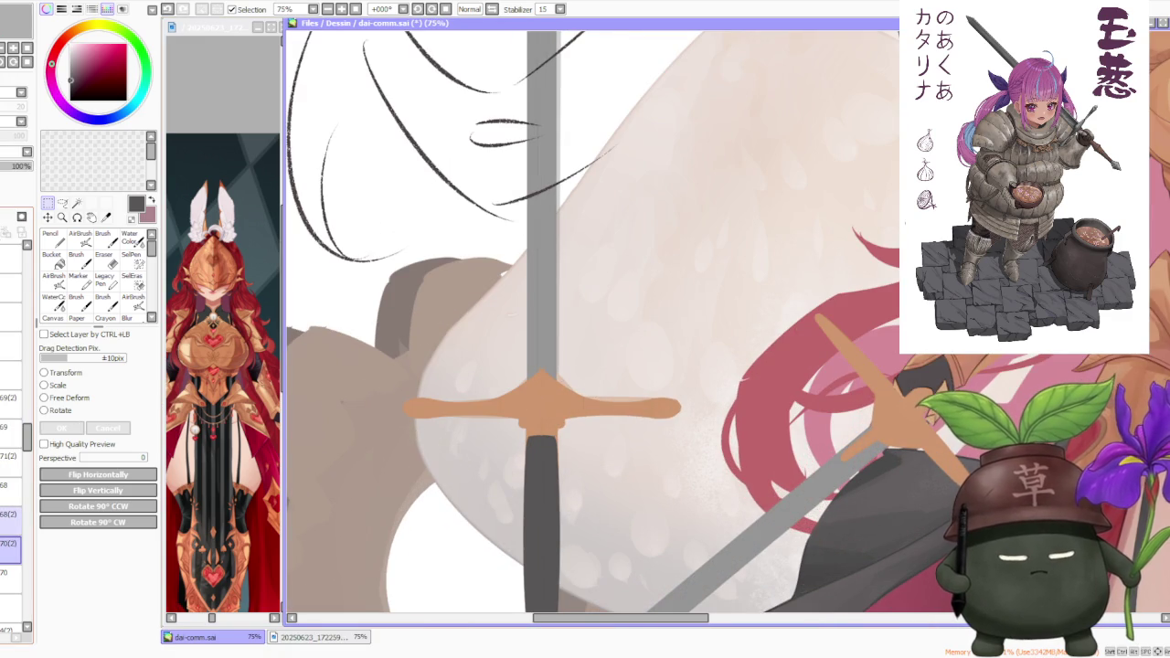
pyautogui.click(9, 514)
pyautogui.click(9, 485)
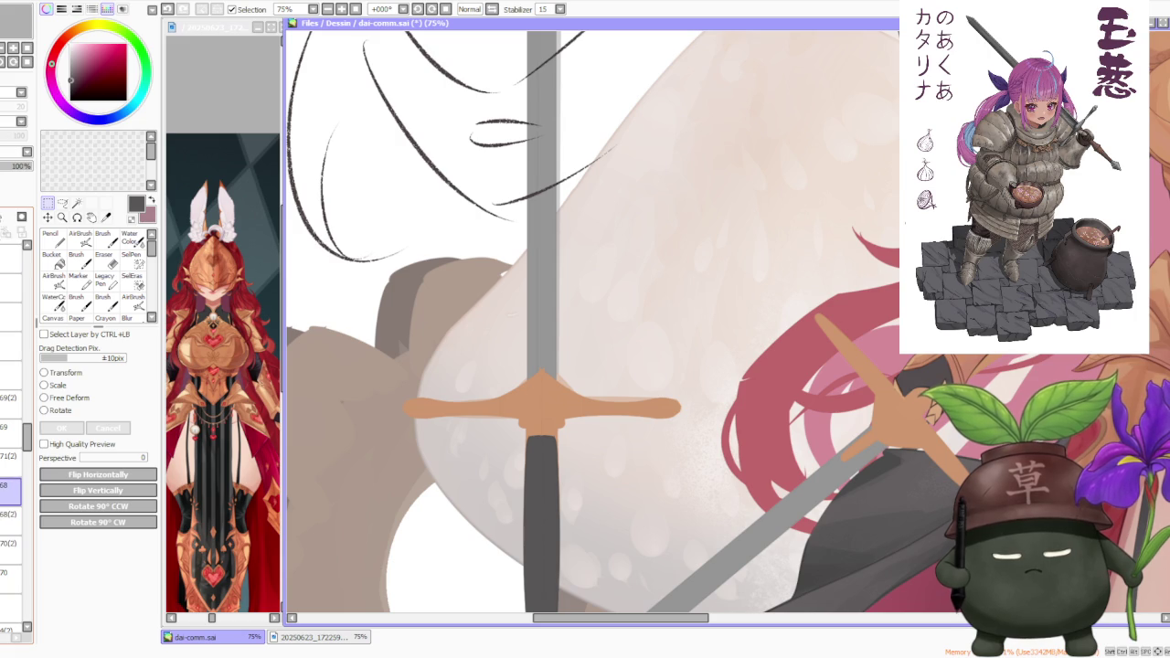
pyautogui.scroll(-3, 472, 195)
pyautogui.scroll(2, 471, 194)
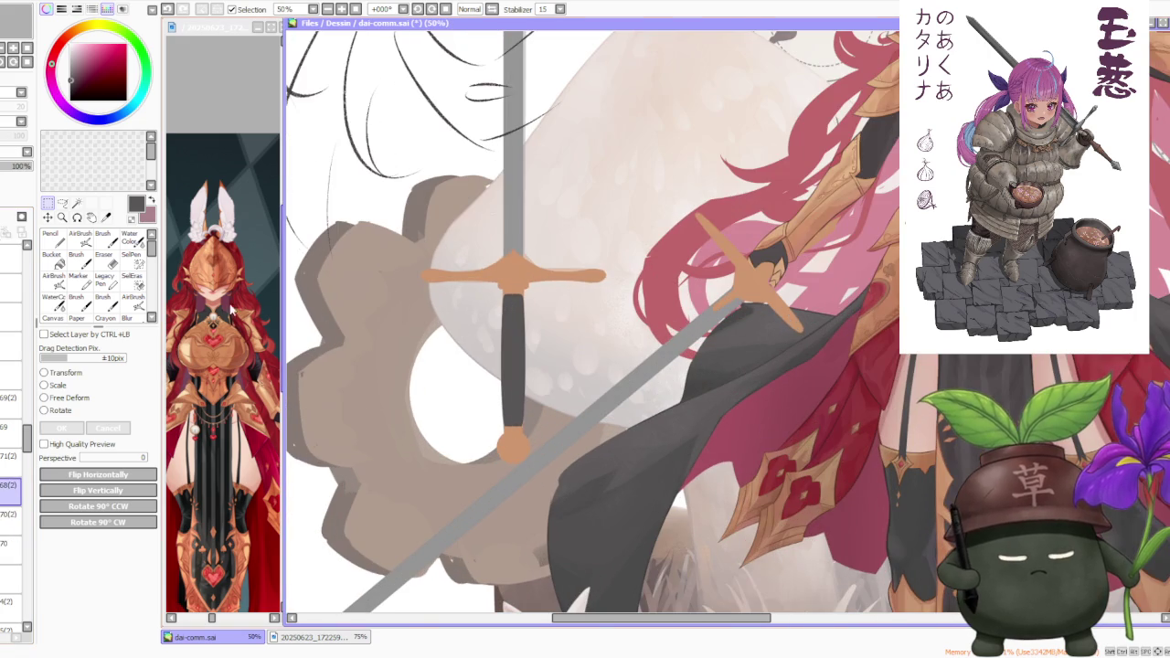
# - Scale the sword grip slightly narrower from the left and confirm
pyautogui.click(52, 386)
pyautogui.scroll(1, 461, 384)
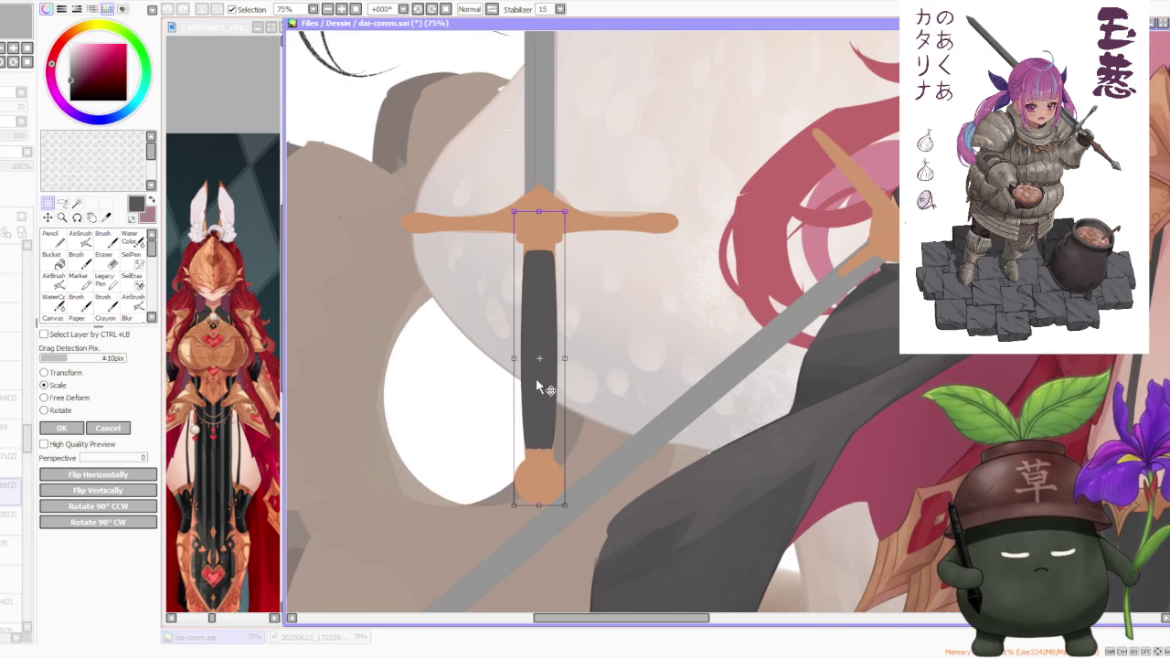
pyautogui.moveTo(514, 358); pyautogui.dragTo(560, 358)
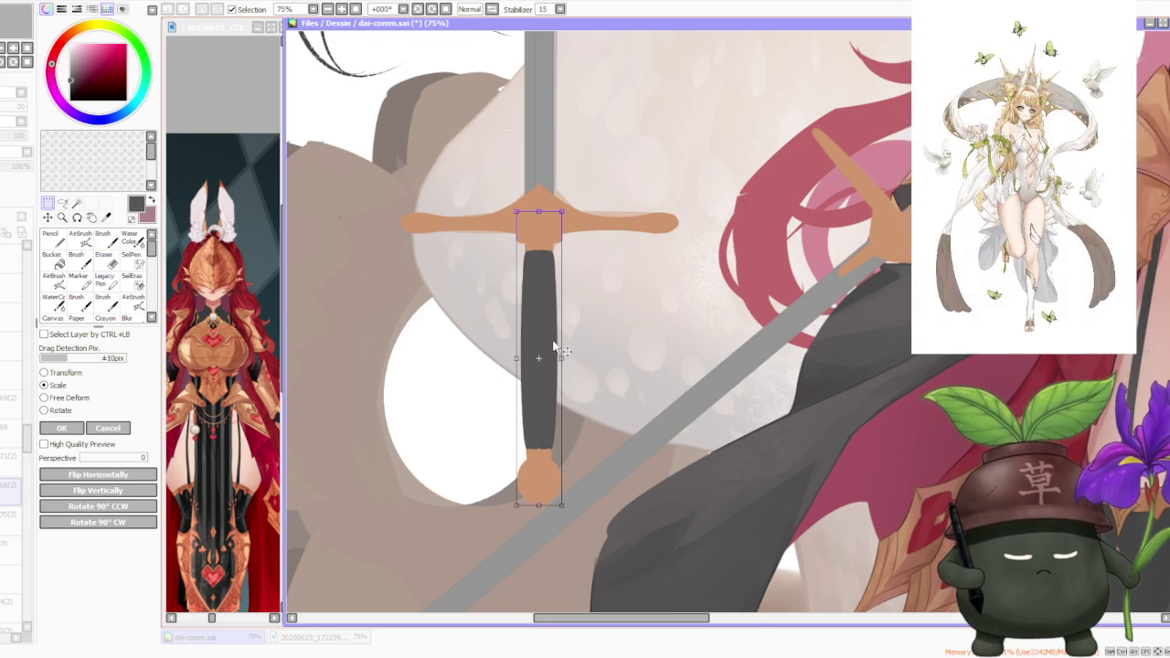
pyautogui.scroll(-1, 555, 339)
pyautogui.scroll(-1, 556, 340)
pyautogui.scroll(2, 573, 217)
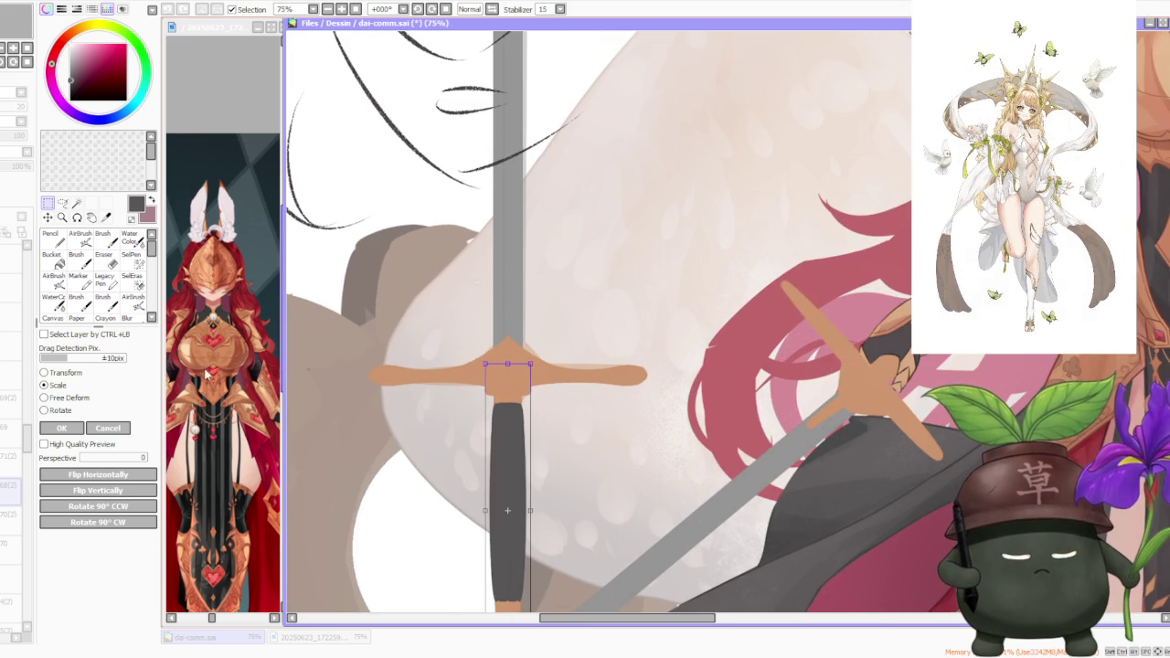
pyautogui.click(90, 430)
# - Select layer 71(2), then layer 70(2)
pyautogui.scroll(-2, 551, 332)
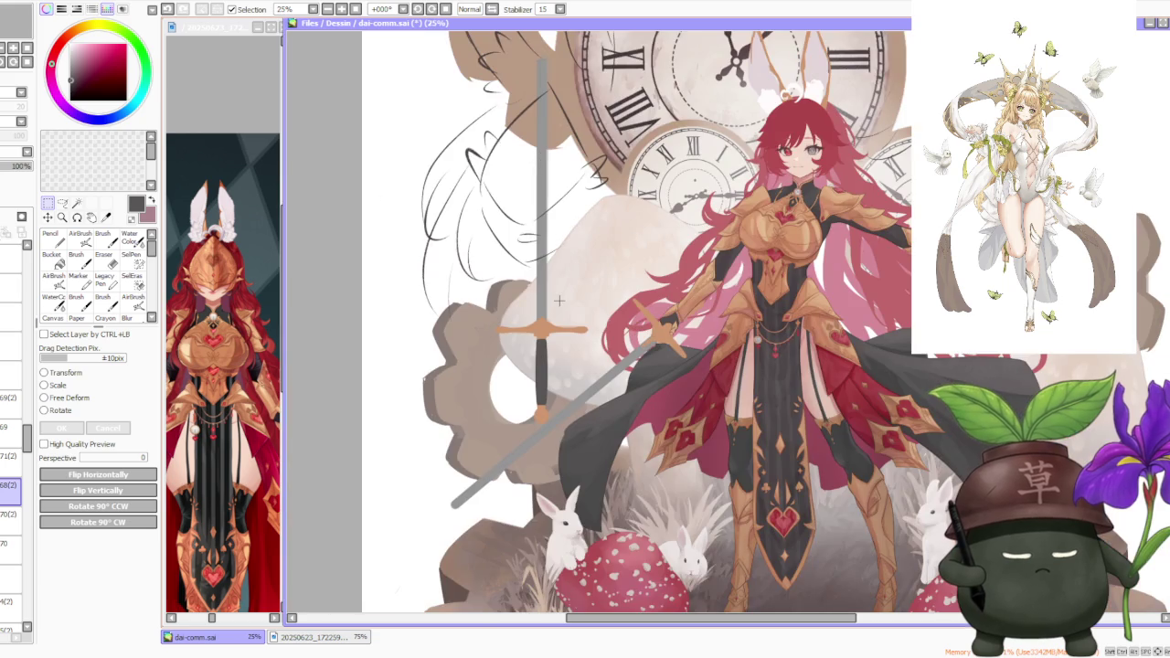
pyautogui.scroll(-2, 559, 300)
pyautogui.scroll(3, 567, 272)
pyautogui.scroll(-3, 567, 272)
pyautogui.scroll(3, 562, 302)
pyautogui.scroll(2, 560, 352)
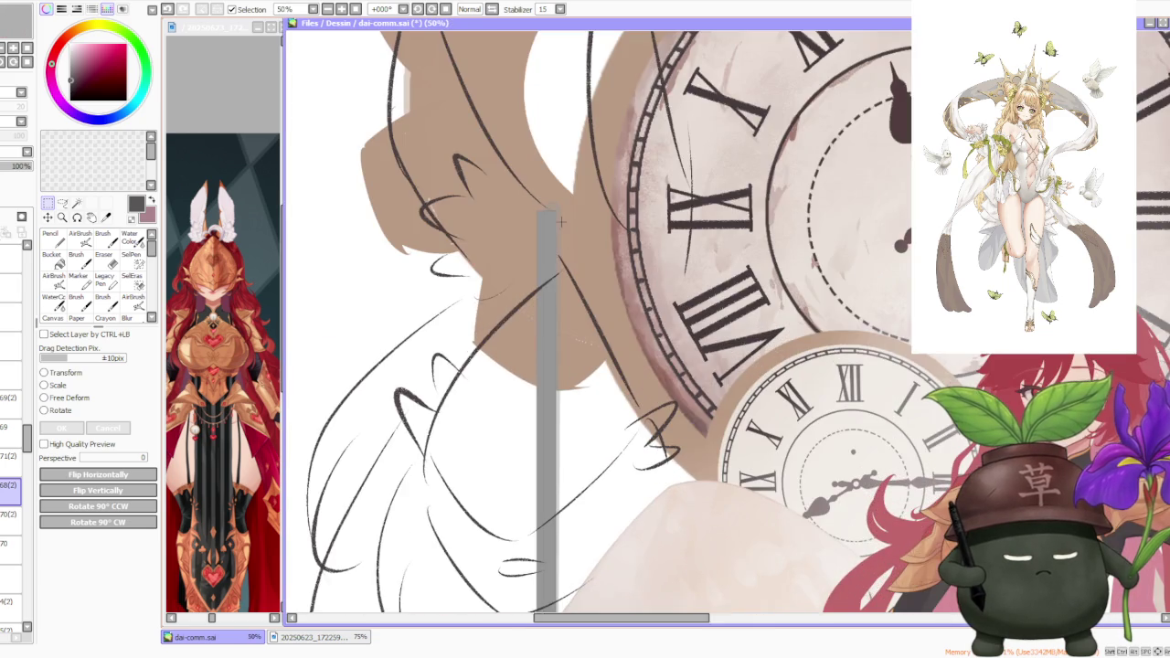
pyautogui.scroll(1, 561, 222)
pyautogui.scroll(-3, 559, 223)
pyautogui.scroll(-1, 558, 225)
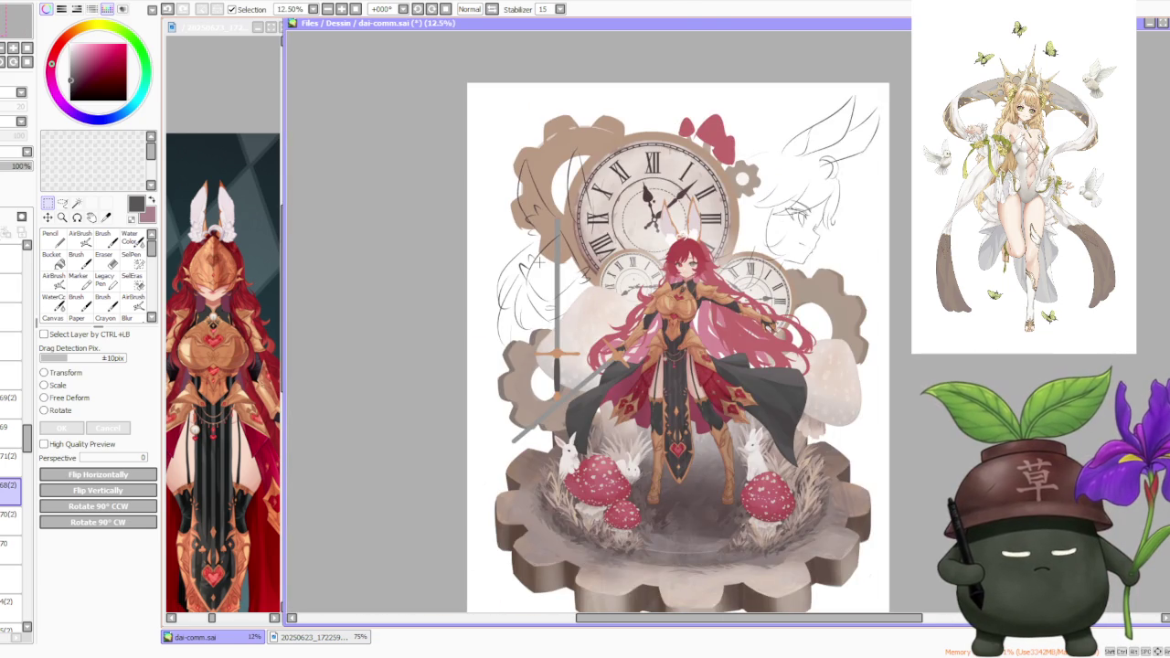
pyautogui.scroll(2, 539, 262)
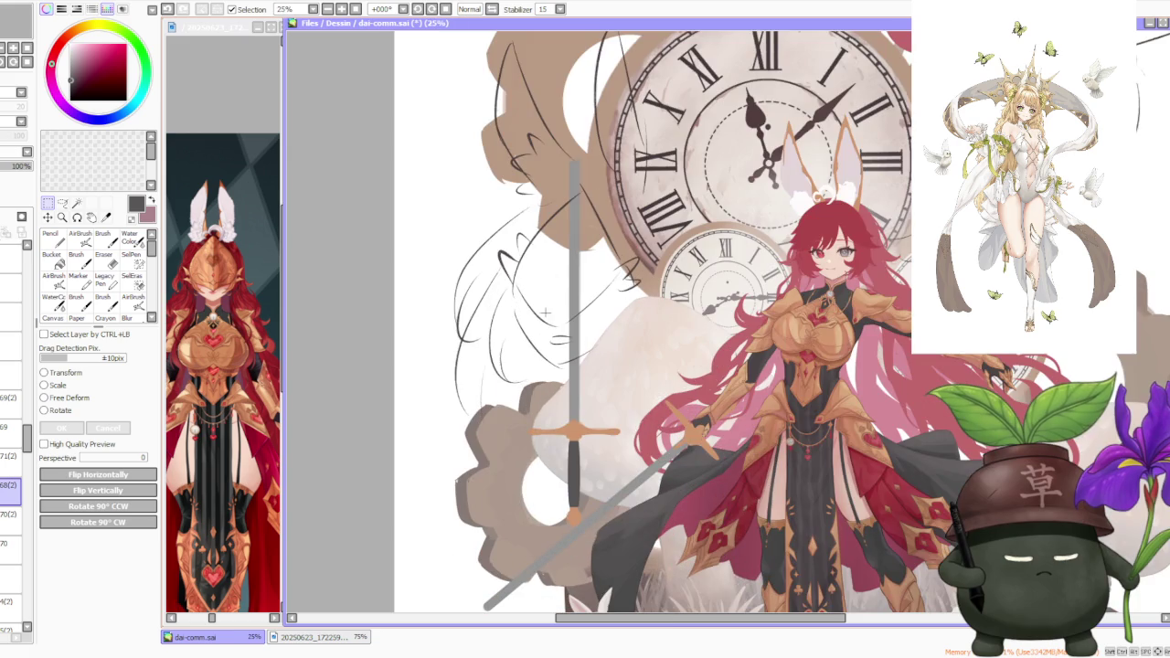
pyautogui.scroll(3, 586, 441)
pyautogui.click(26, 464)
pyautogui.click(11, 515)
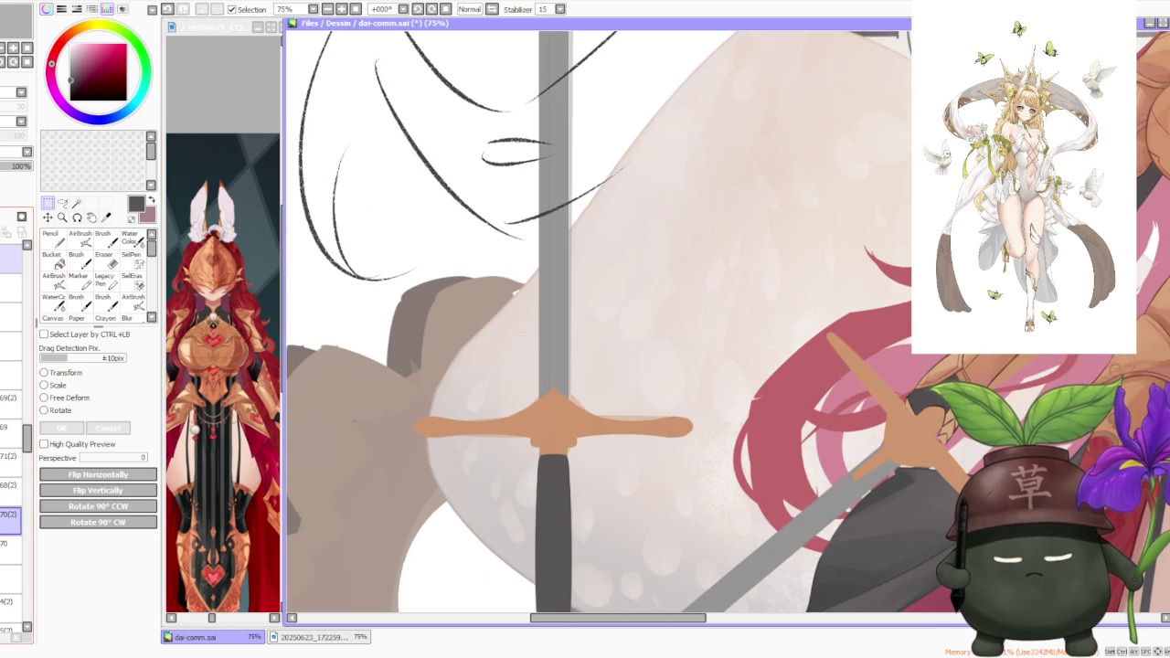
# - Free Deform the blade, pulling its bottom corners outward to widen the base
pyautogui.click(66, 398)
pyautogui.scroll(2, 544, 436)
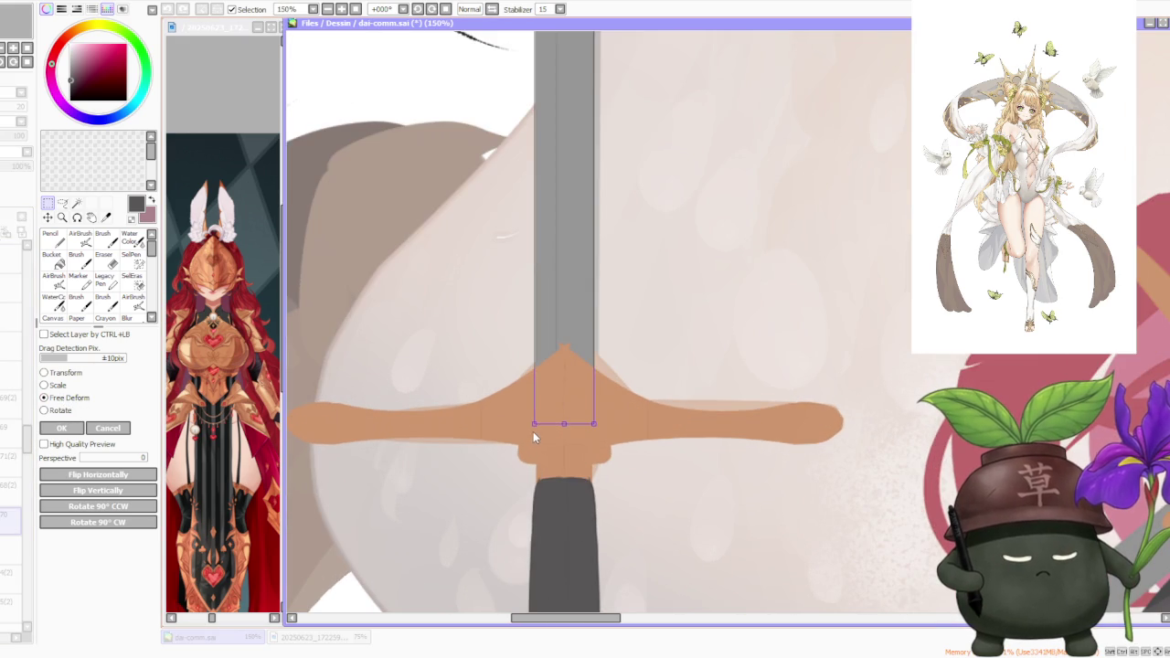
pyautogui.moveTo(535, 425); pyautogui.dragTo(600, 426)
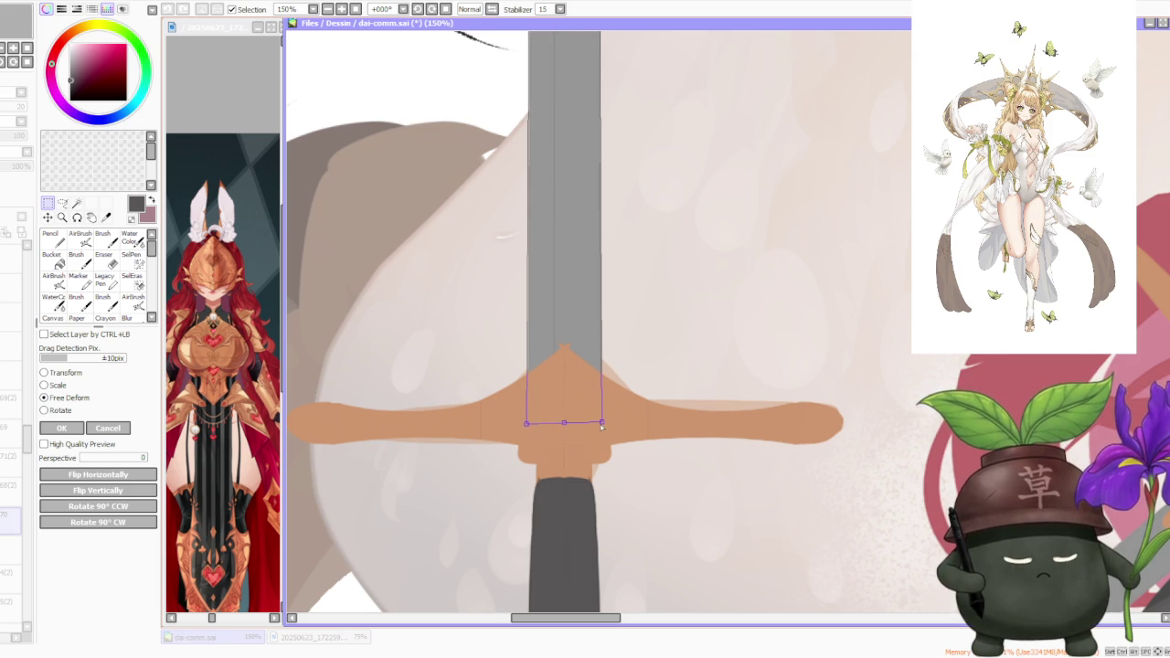
pyautogui.scroll(-2, 601, 426)
pyautogui.scroll(-1, 600, 425)
pyautogui.scroll(1, 564, 482)
pyautogui.scroll(2, 564, 482)
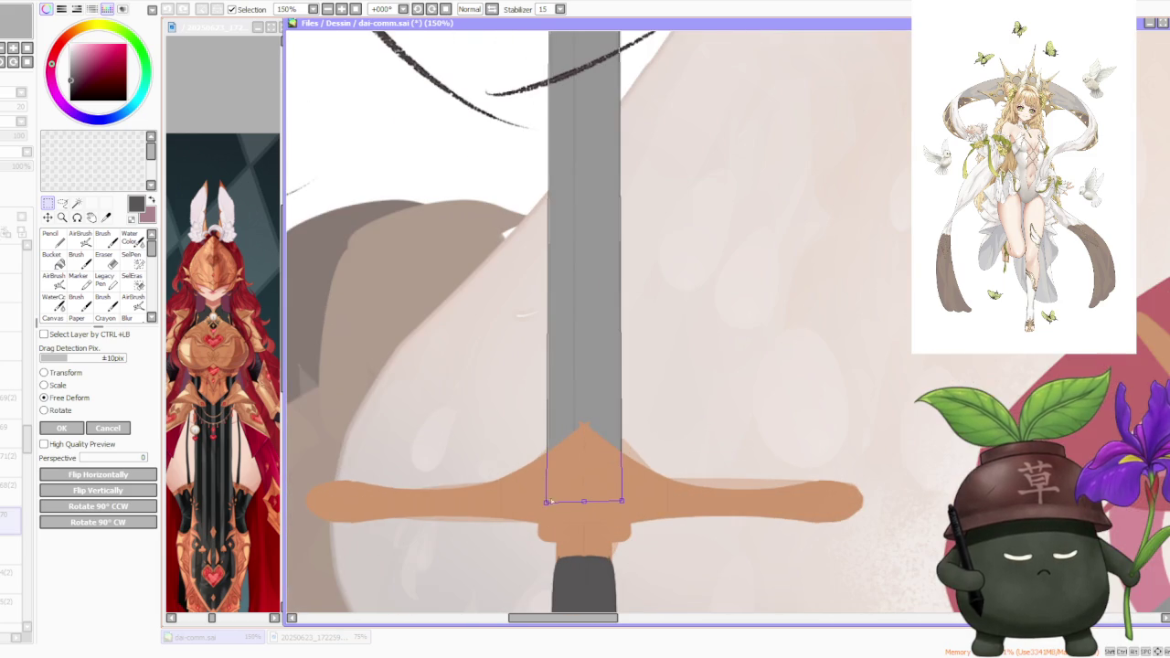
pyautogui.moveTo(545, 502); pyautogui.dragTo(542, 503)
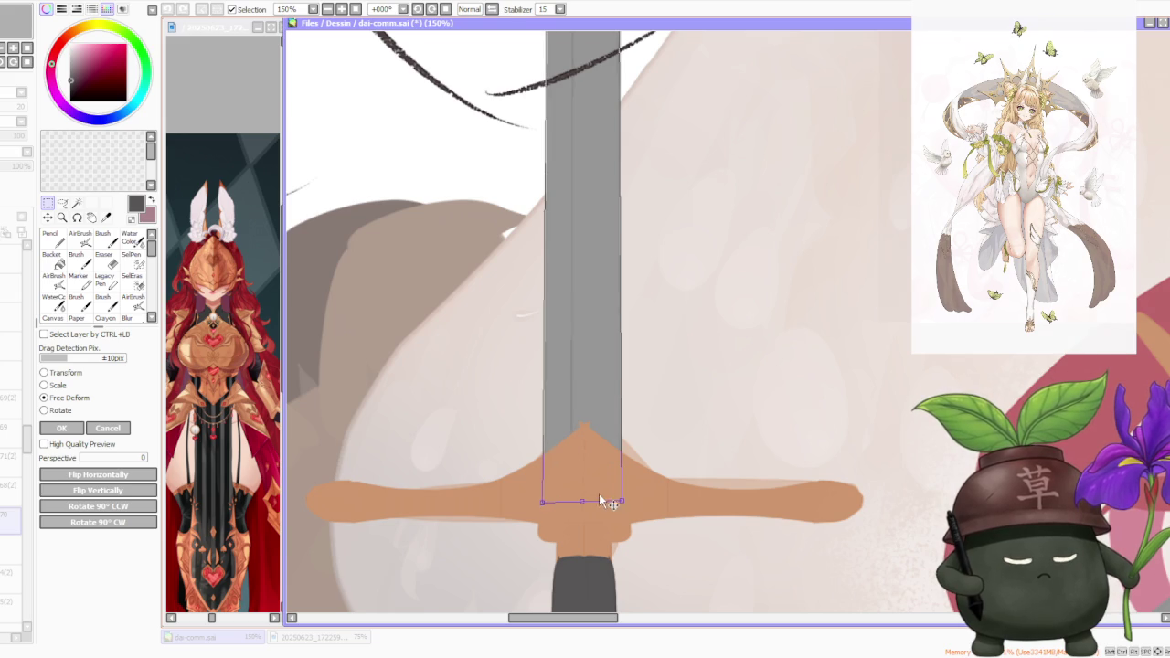
pyautogui.moveTo(621, 501); pyautogui.dragTo(626, 502)
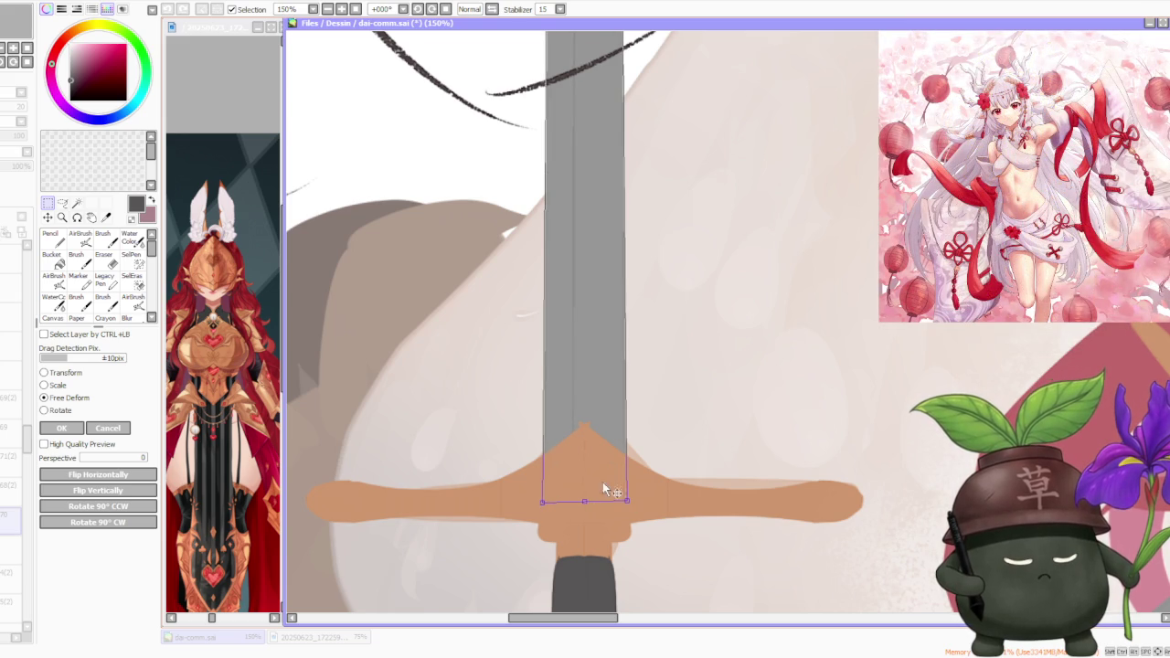
pyautogui.scroll(-3, 552, 503)
pyautogui.scroll(-1, 555, 485)
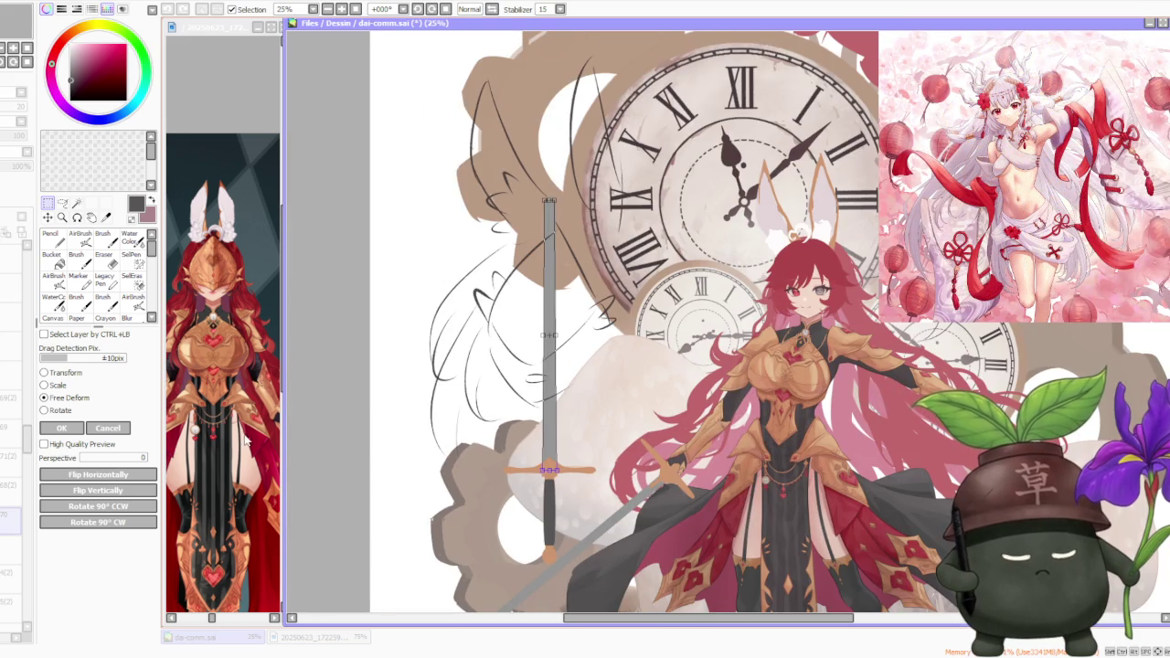
# - Cancel the blade deformation and switch to the Brush tool
pyautogui.click(108, 429)
pyautogui.scroll(-1, 614, 361)
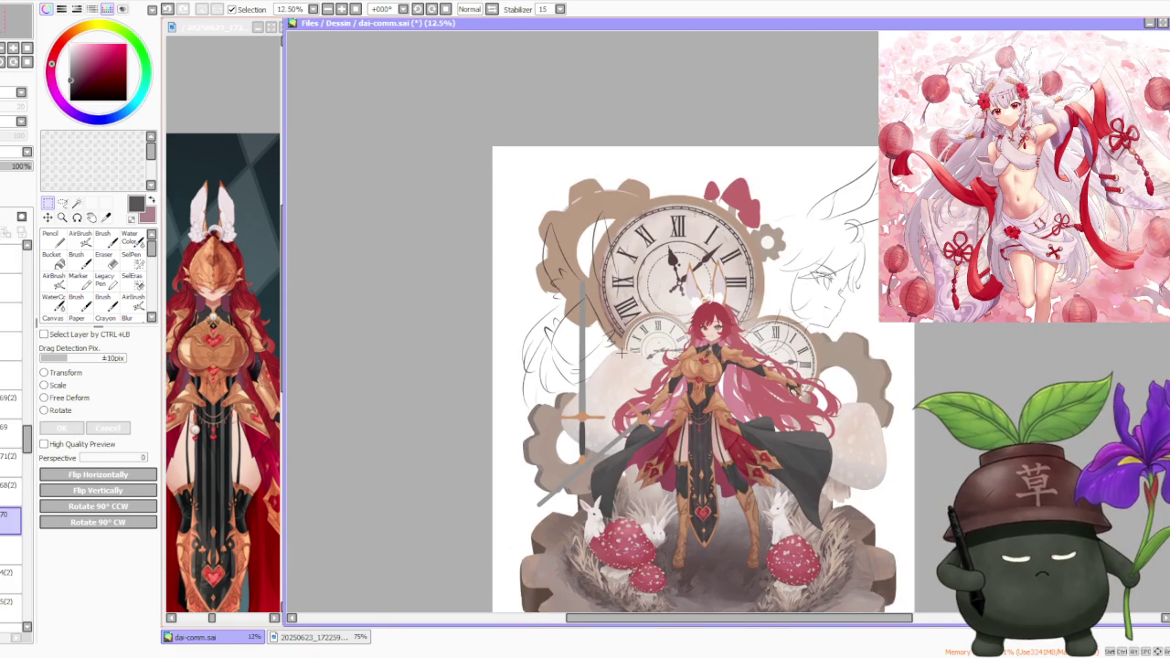
pyautogui.scroll(1, 600, 274)
pyautogui.scroll(1, 600, 274)
pyautogui.scroll(1, 600, 275)
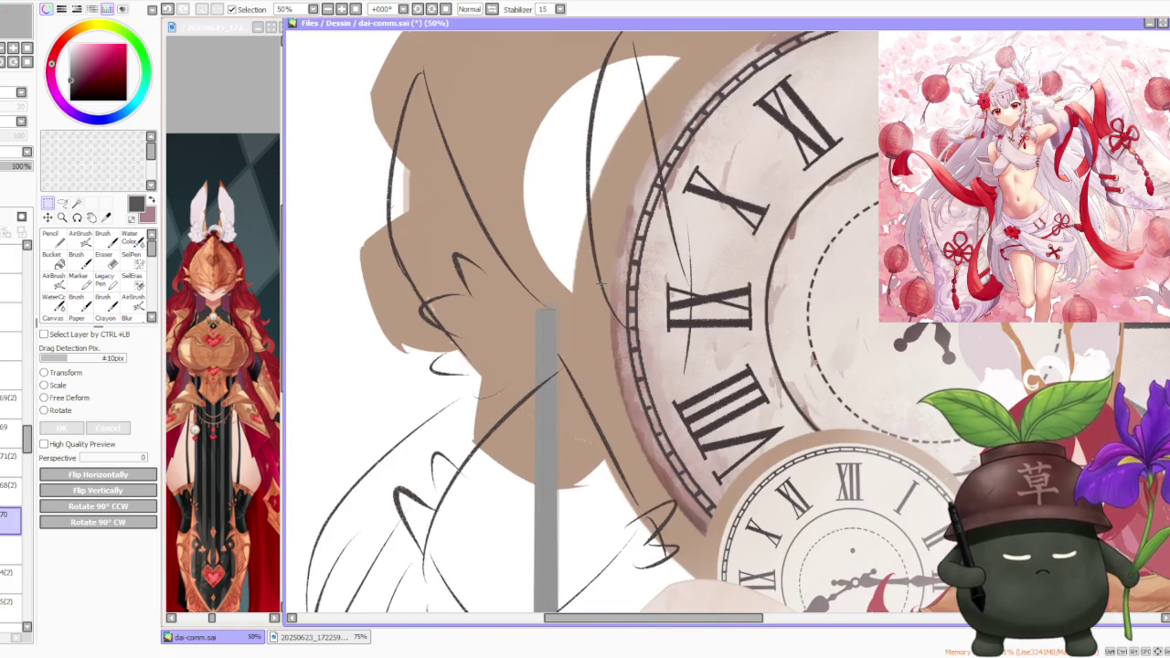
pyautogui.click(103, 240)
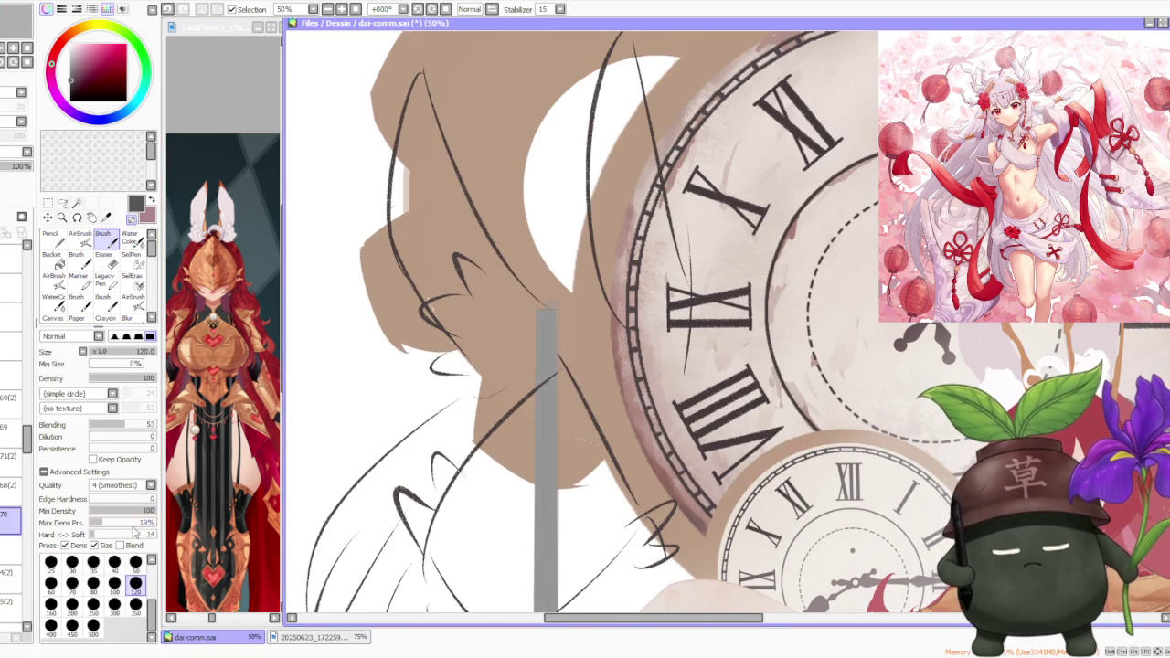
# - Set the brush to size 300, paint along the blade, and sample a light grey
pyautogui.click(114, 603)
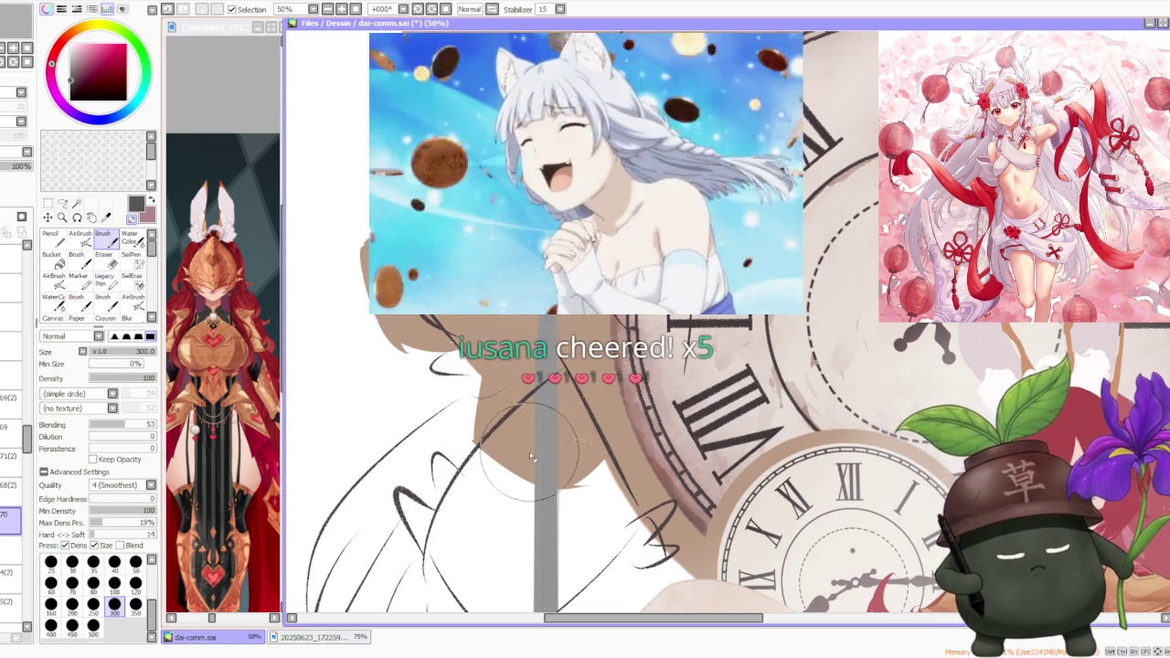
pyautogui.moveTo(527, 461); pyautogui.dragTo(532, 362)
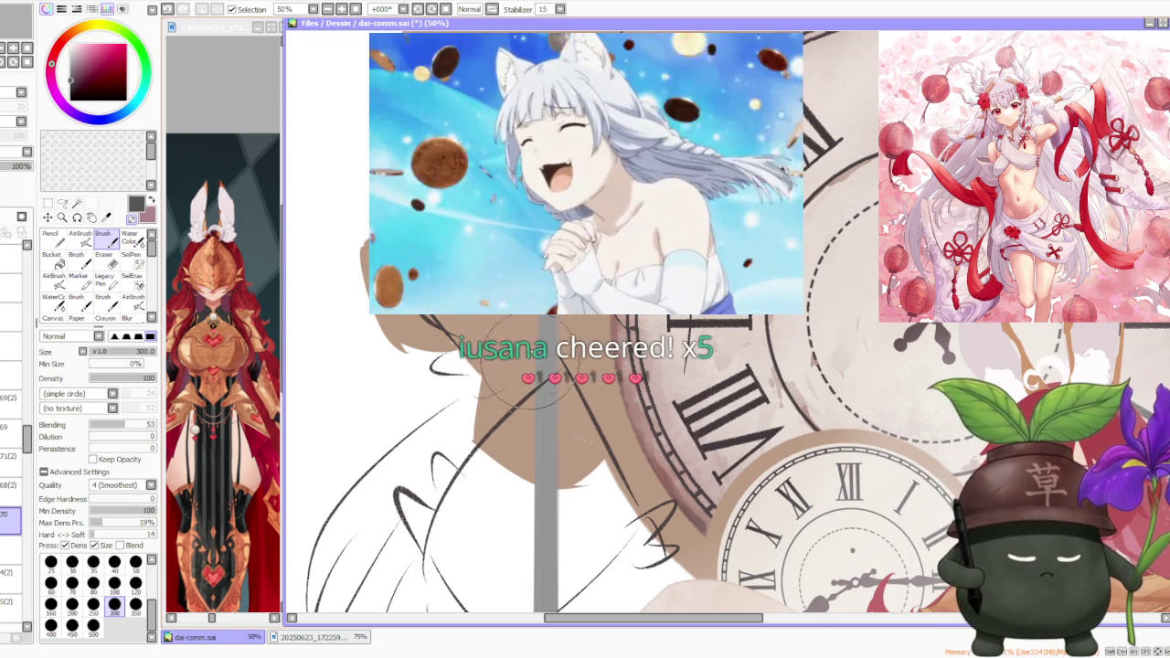
pyautogui.scroll(-1, 532, 362)
pyautogui.scroll(-2, 532, 362)
pyautogui.scroll(1, 532, 362)
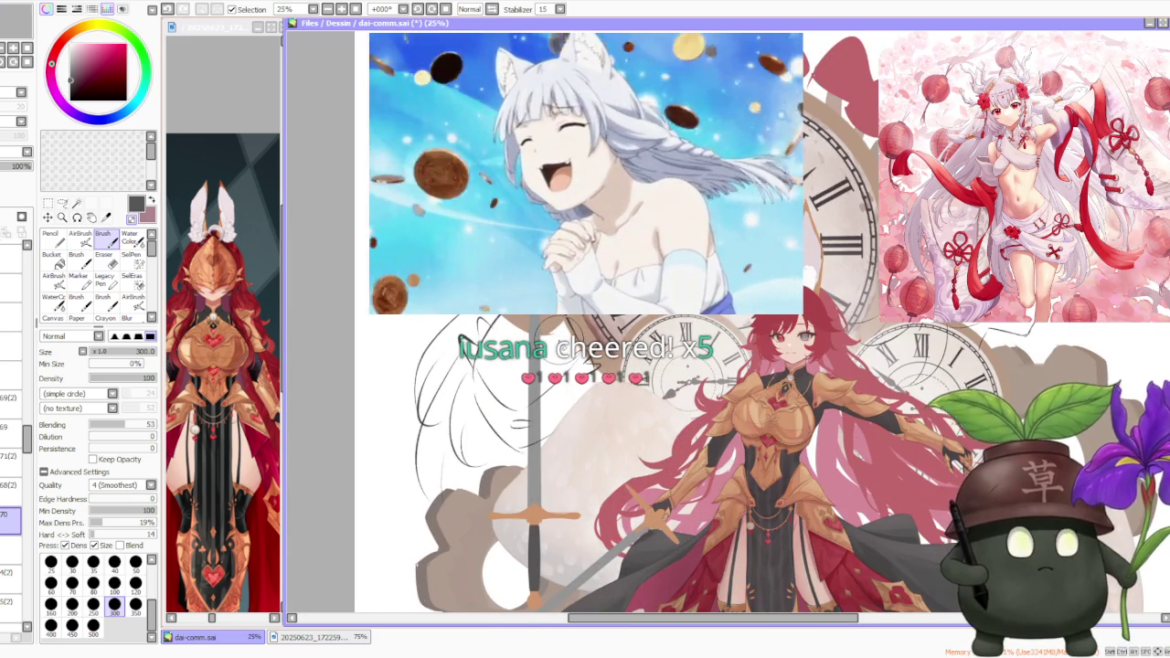
pyautogui.scroll(-1, 560, 331)
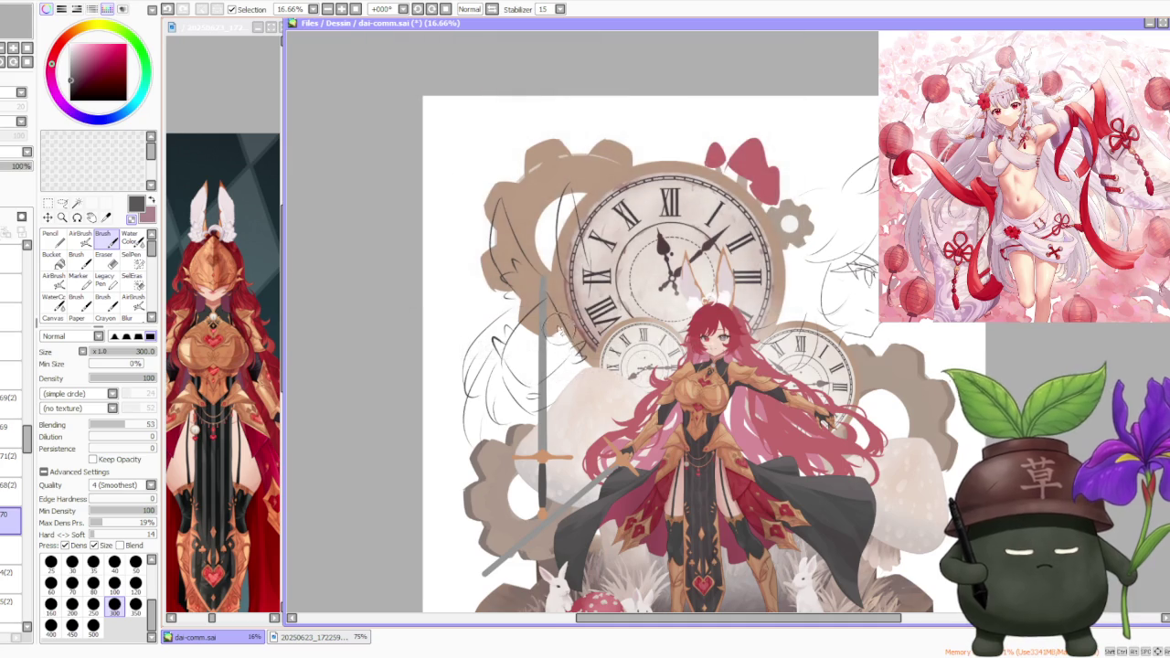
pyautogui.scroll(2, 552, 263)
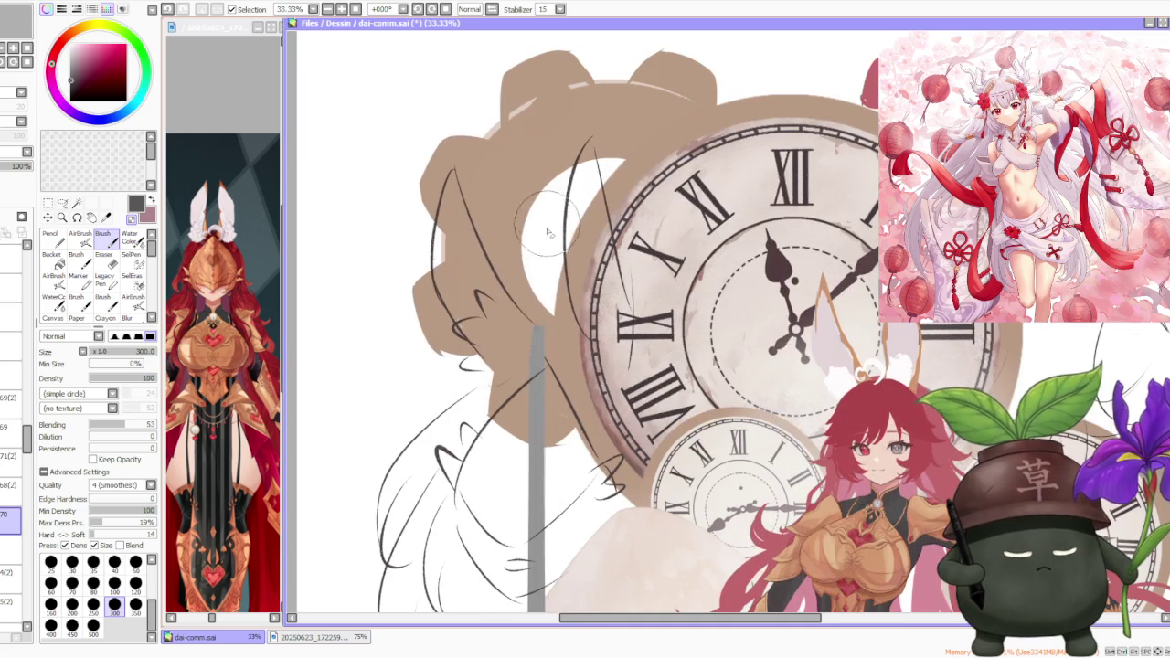
pyautogui.keyDown('alt'); pyautogui.click(538, 339); pyautogui.keyUp('alt')
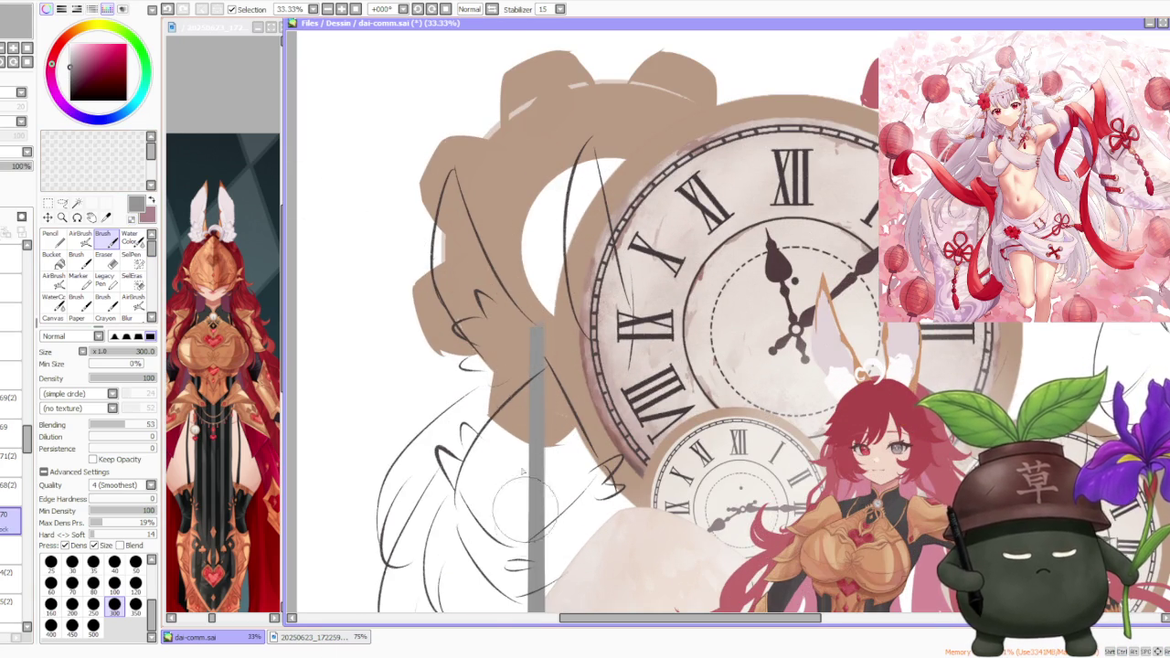
pyautogui.scroll(-2, 526, 509)
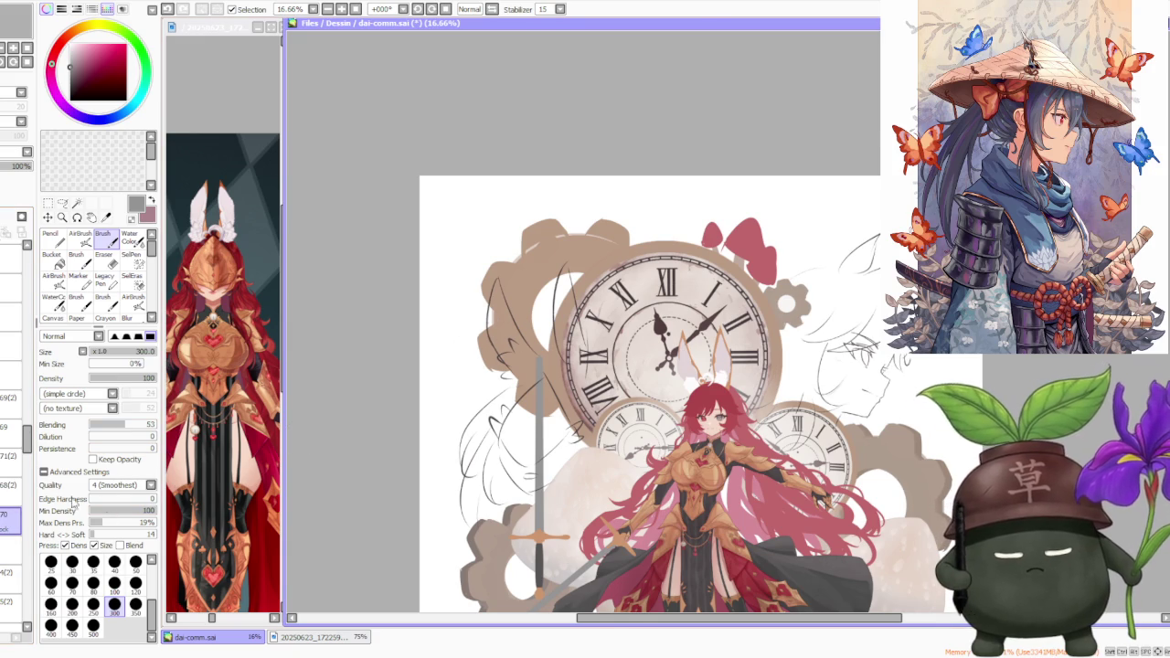
pyautogui.scroll(-1, 369, 242)
pyautogui.scroll(2, 369, 242)
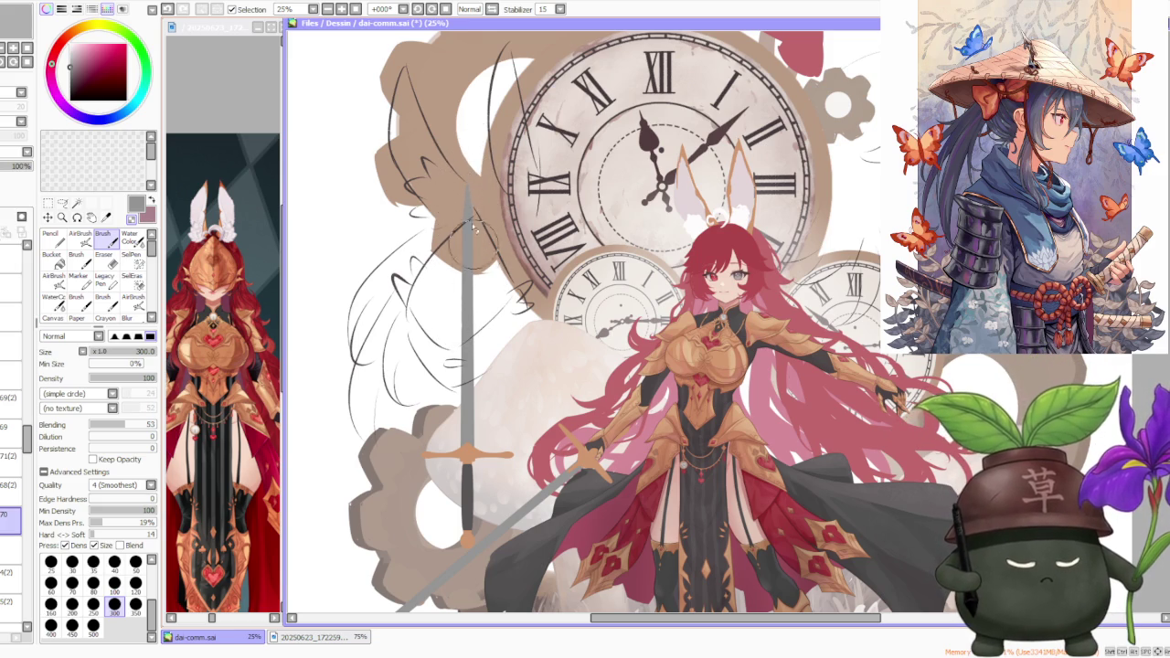
pyautogui.scroll(2, 475, 187)
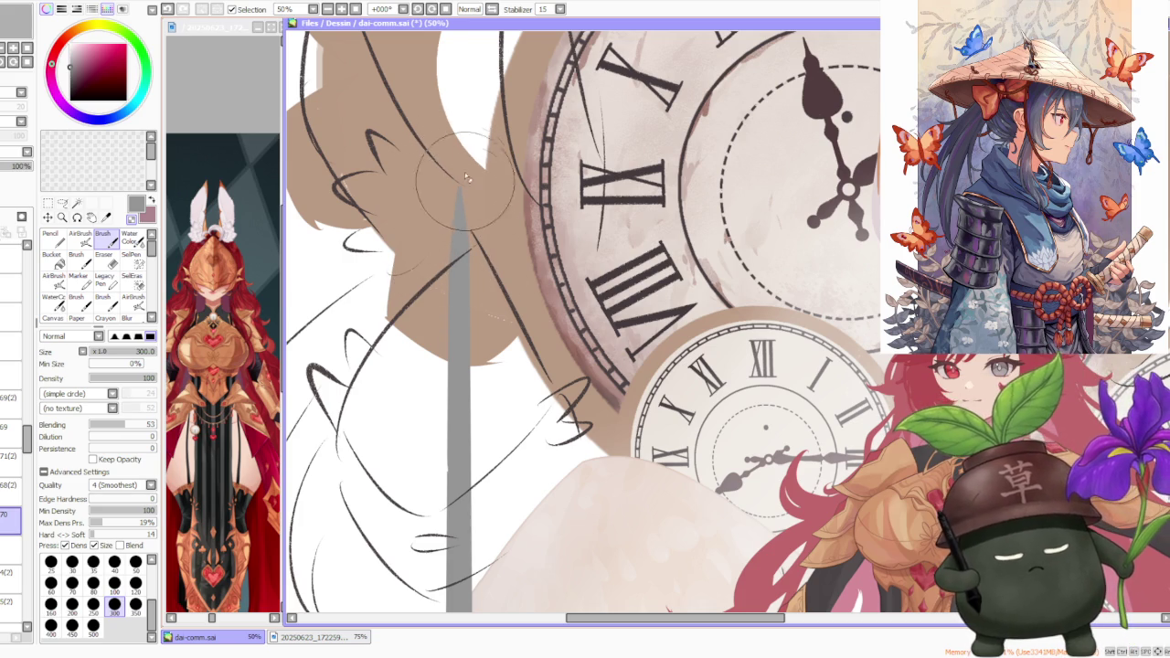
# - Undo the last blade stroke, set brush size 120, and extend the blade tip upward
pyautogui.hotkey('ctrl', 'z')
pyautogui.scroll(3, 462, 211)
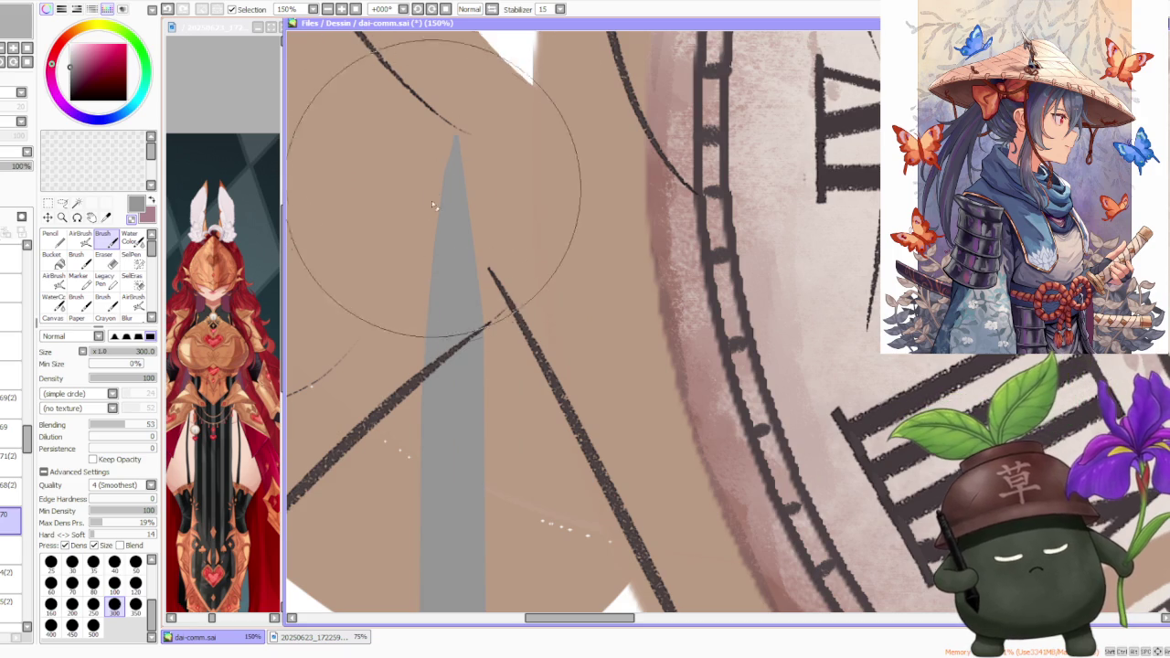
pyautogui.press('[')
pyautogui.press('[')
pyautogui.press('[')
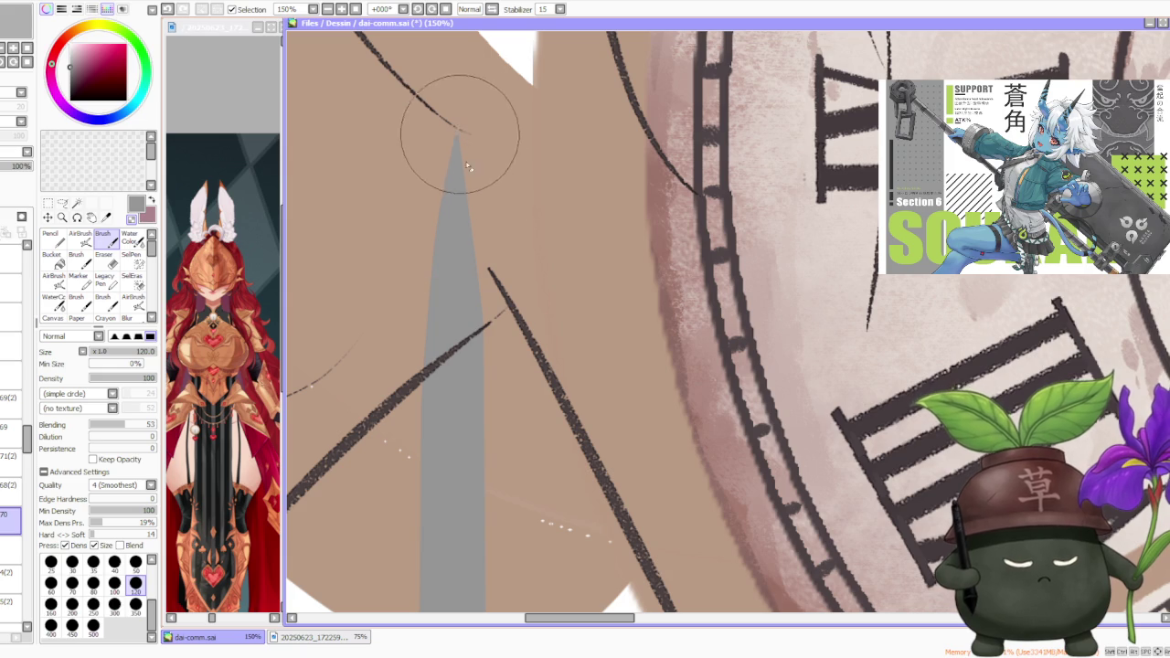
pyautogui.scroll(-2, 471, 269)
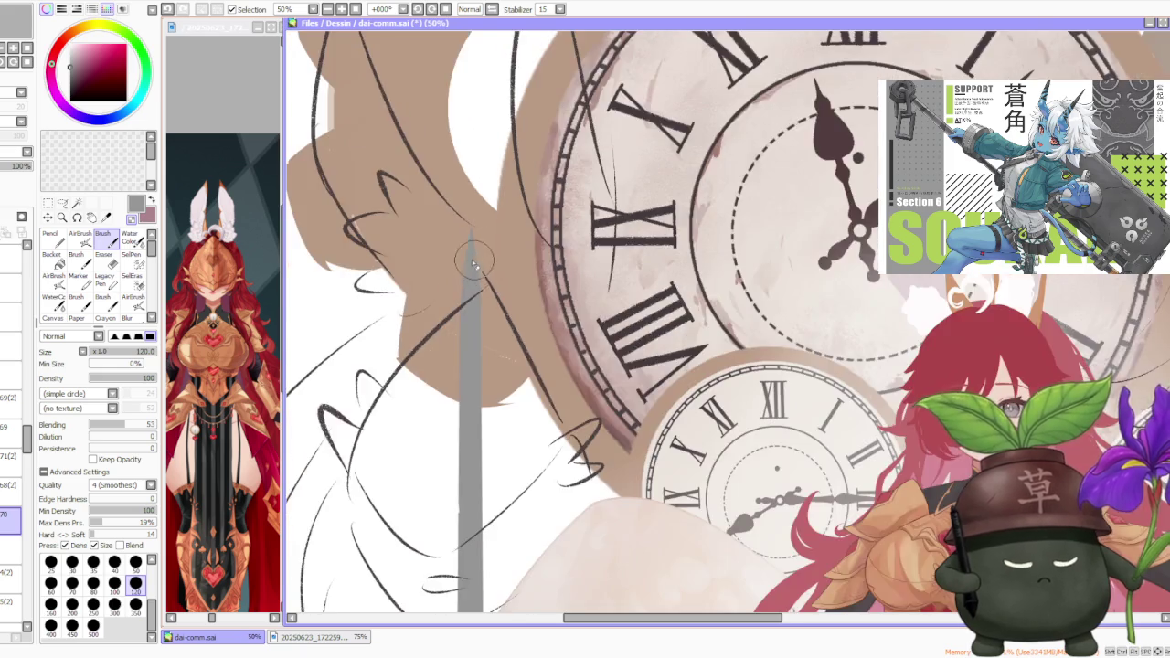
pyautogui.scroll(1, 470, 272)
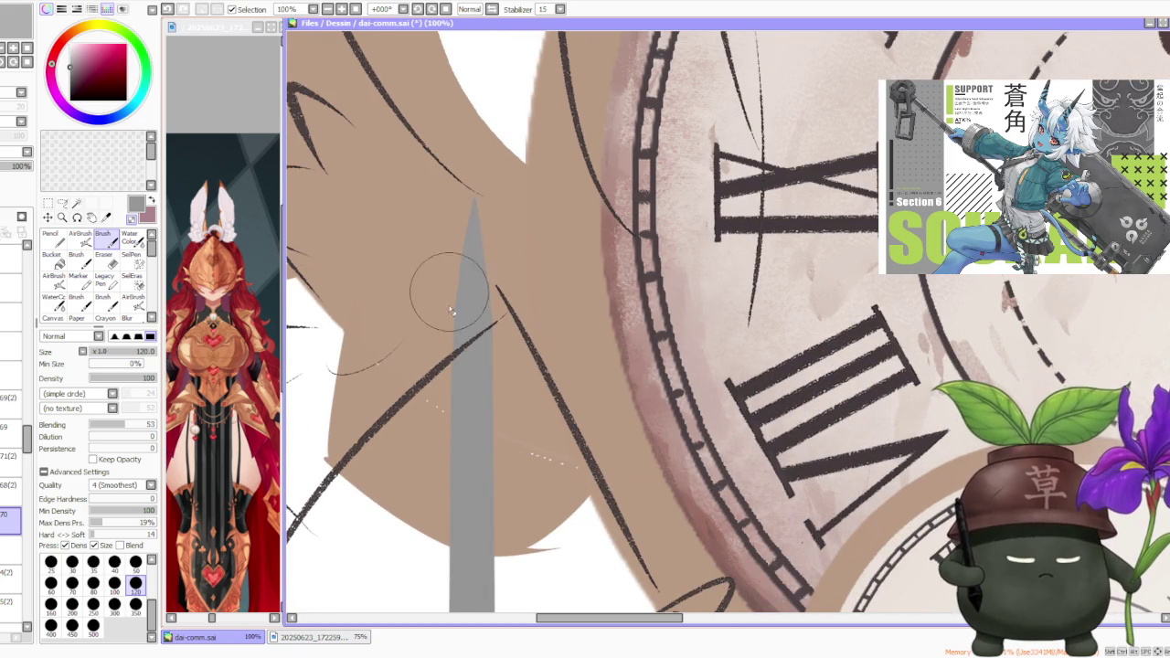
pyautogui.moveTo(471, 203); pyautogui.dragTo(468, 218)
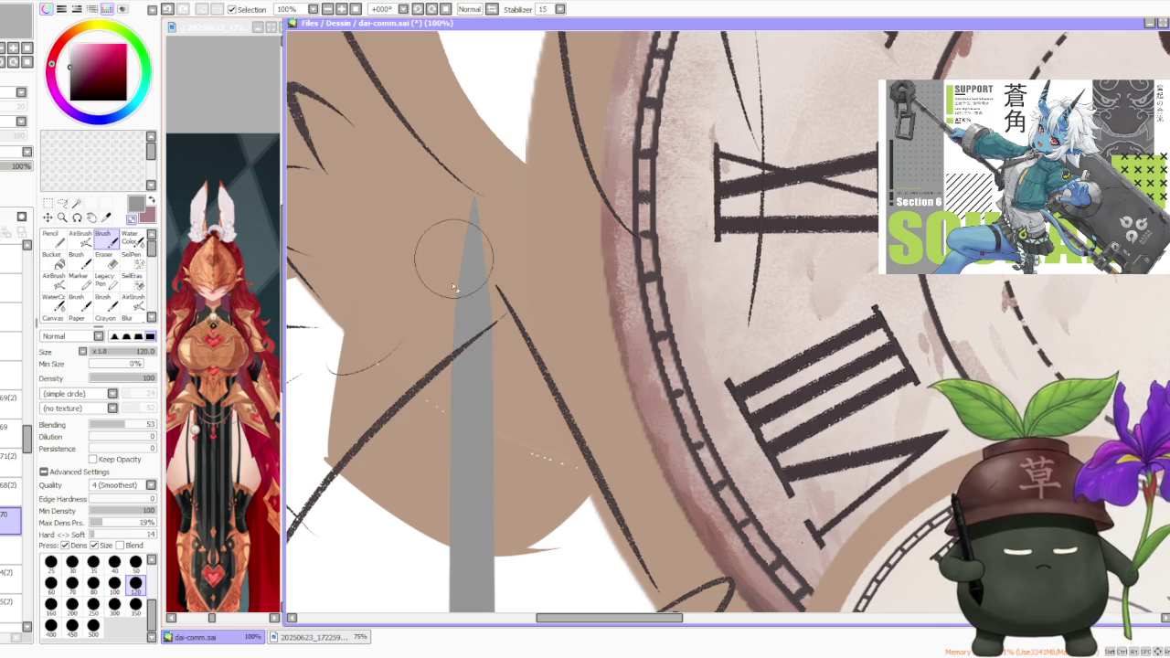
pyautogui.scroll(-2, 515, 229)
pyautogui.scroll(-1, 514, 228)
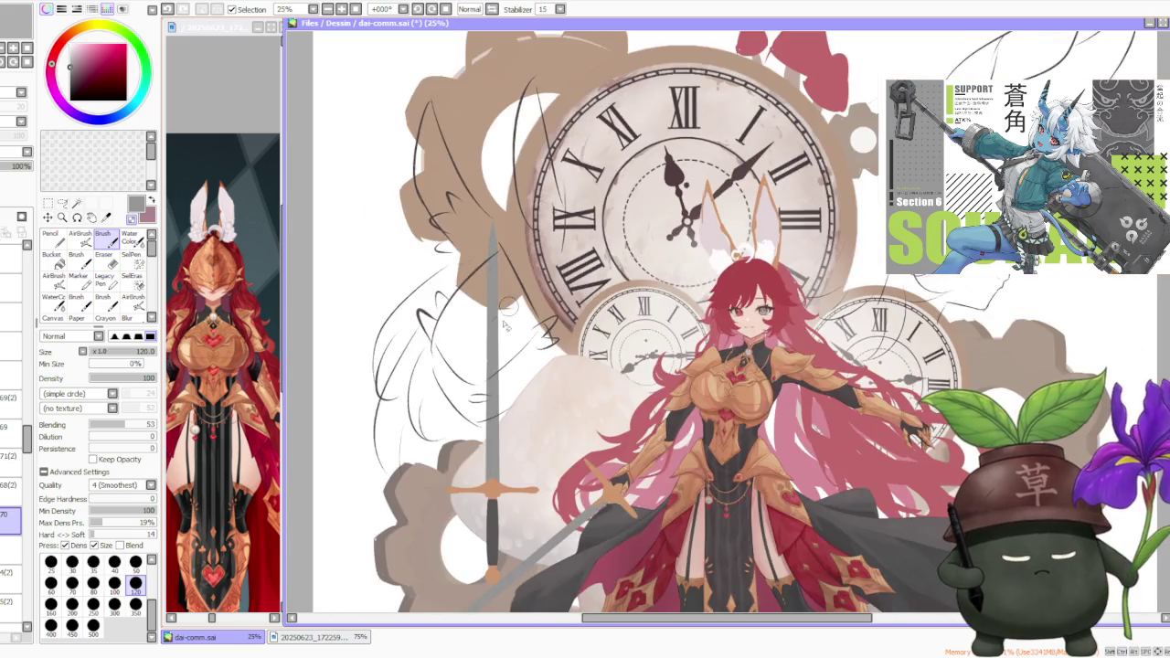
pyautogui.scroll(2, 483, 352)
pyautogui.scroll(1, 478, 358)
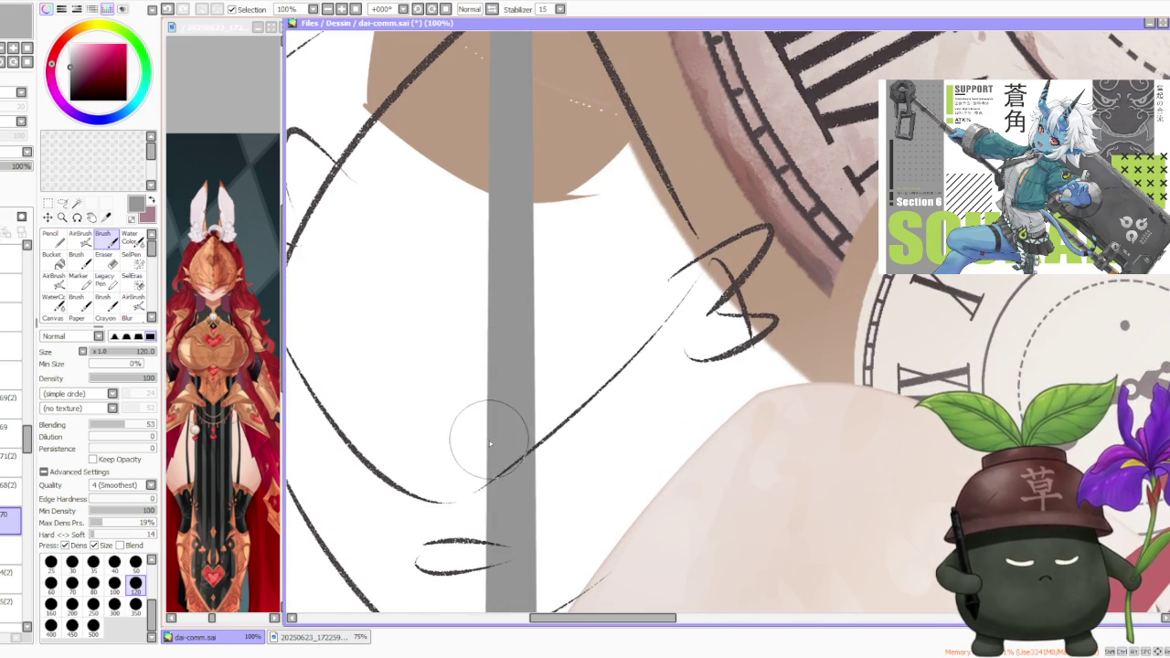
# - Start a Transform tool Rotate on the sword
pyautogui.scroll(-2, 512, 316)
pyautogui.scroll(-2, 517, 329)
pyautogui.scroll(-1, 525, 419)
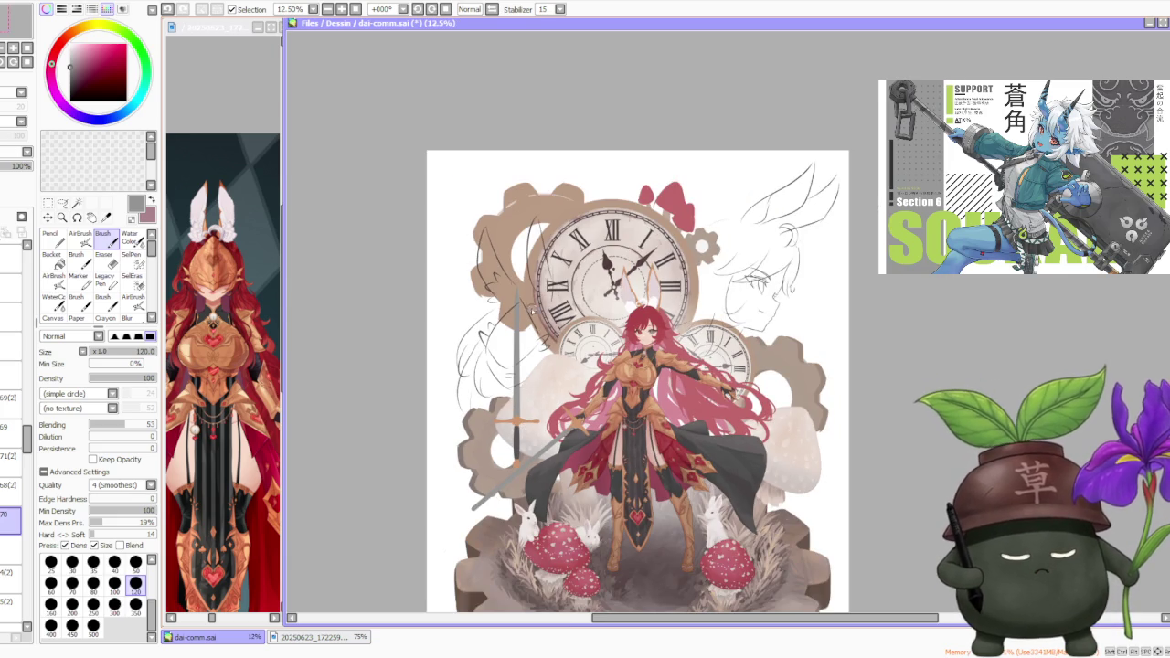
pyautogui.scroll(2, 512, 299)
pyautogui.scroll(2, 548, 302)
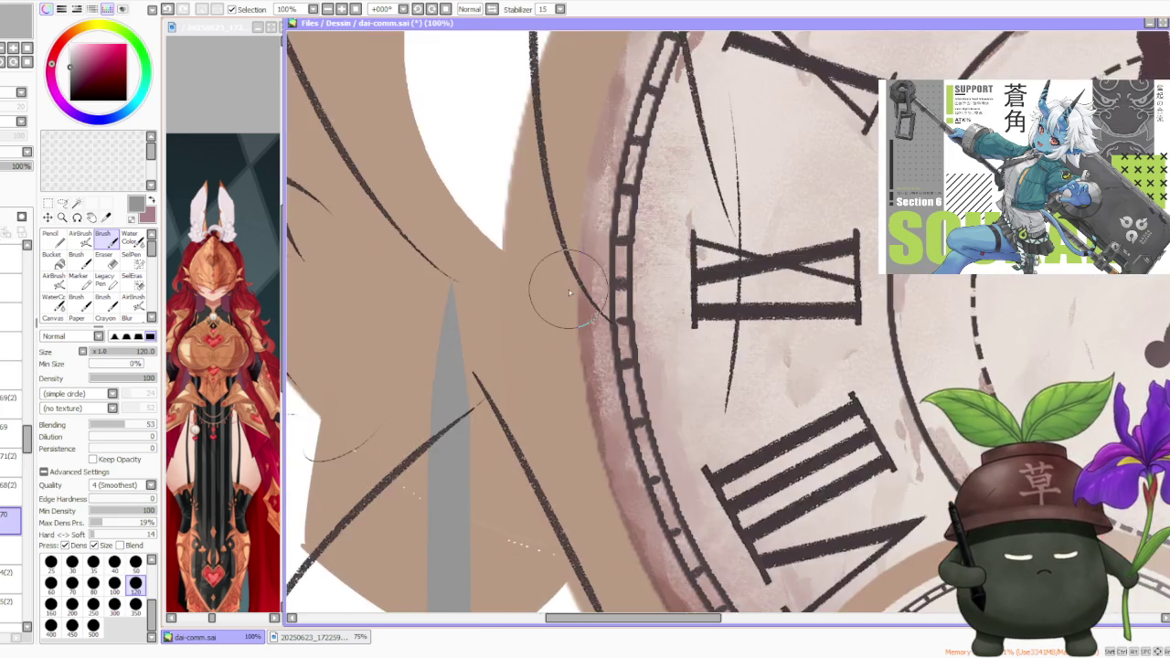
pyautogui.scroll(-4, 563, 261)
pyautogui.scroll(-5, 11, 457)
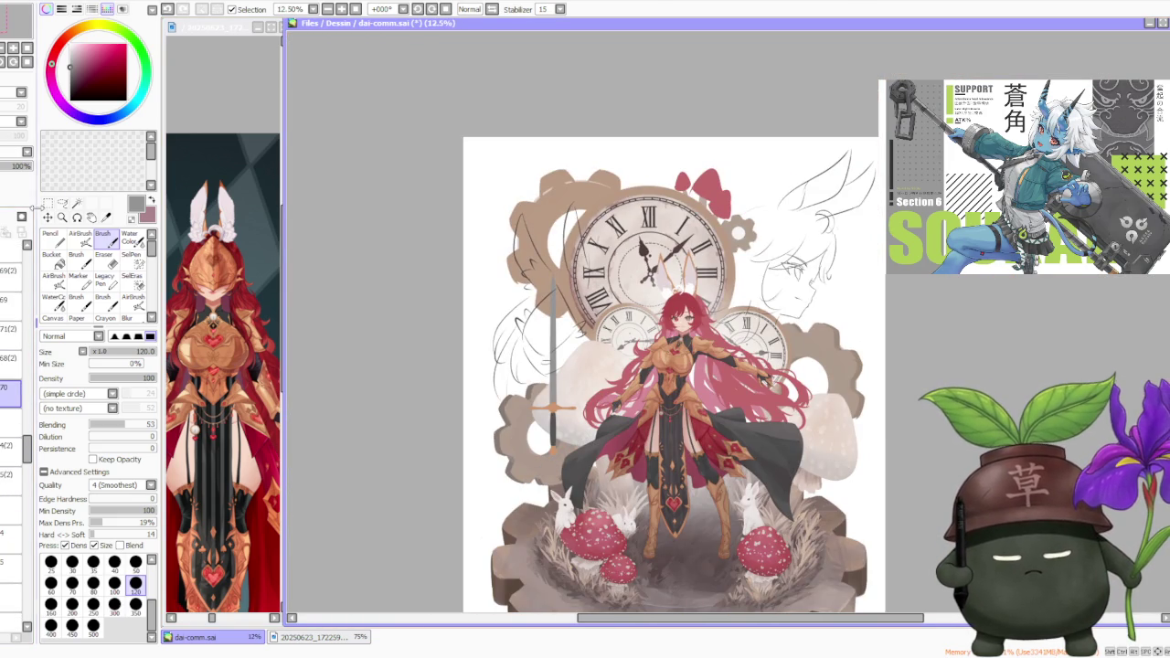
pyautogui.click(48, 202)
pyautogui.click(45, 409)
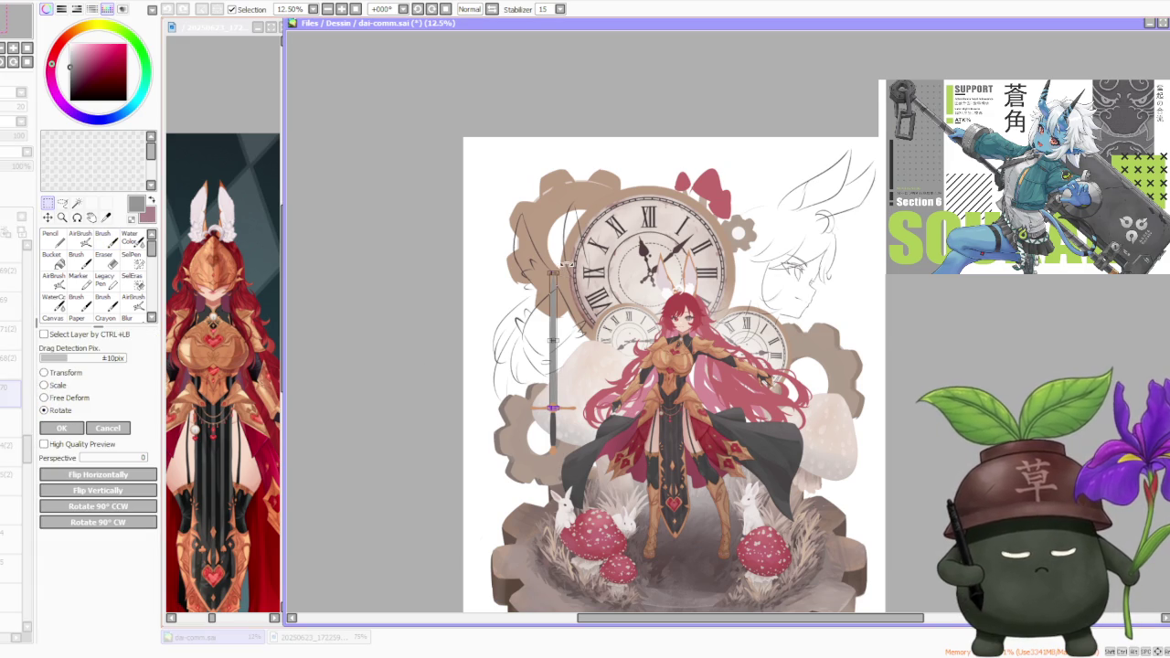
# - Discard the trial rotation and restart Rotate on the sword's layer
pyautogui.moveTo(562, 275); pyautogui.dragTo(453, 353)
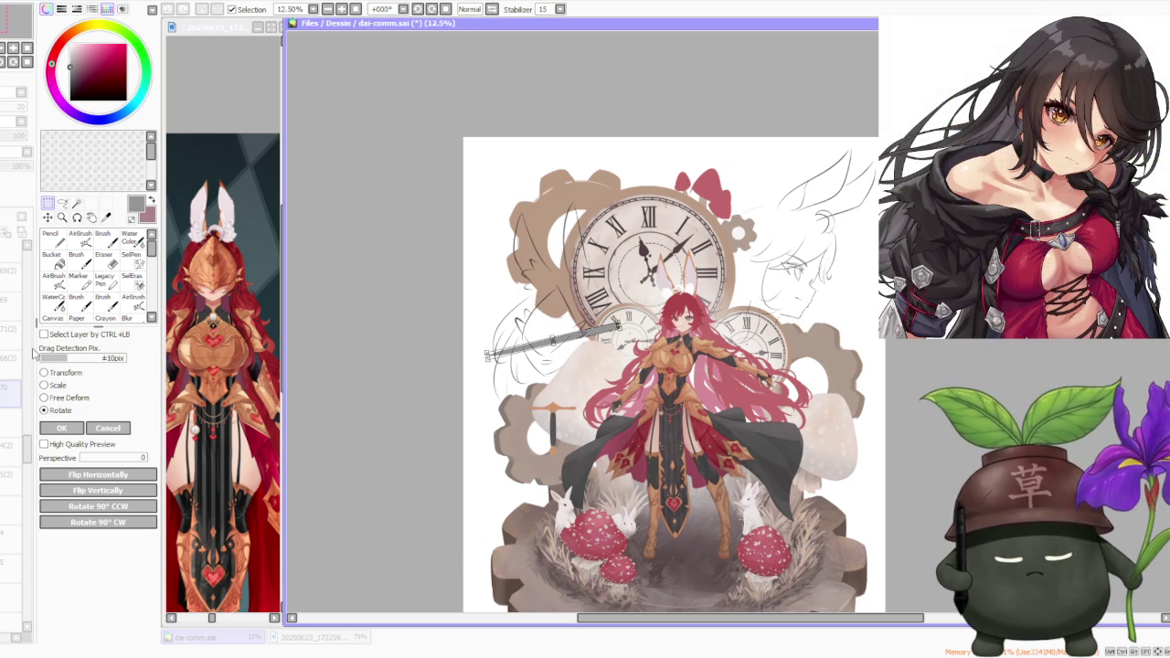
pyautogui.click(108, 428)
pyautogui.click(11, 267)
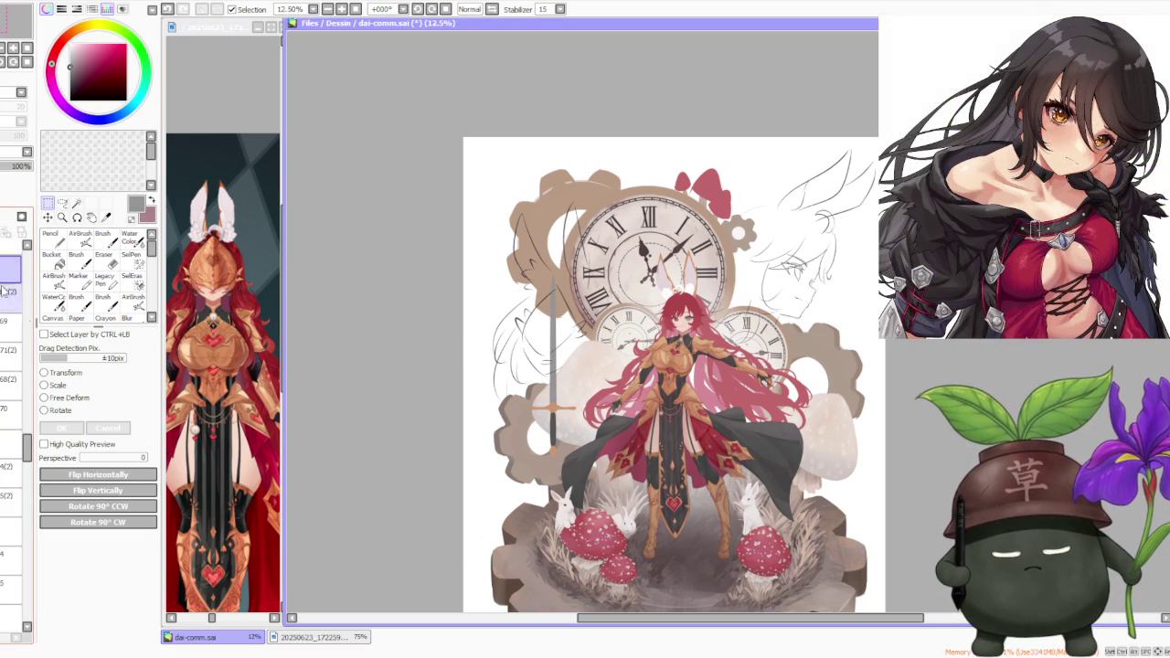
pyautogui.click(45, 409)
# - Rotate the sword diagonally and move it down across the figure's legs
pyautogui.moveTo(589, 267); pyautogui.dragTo(640, 376)
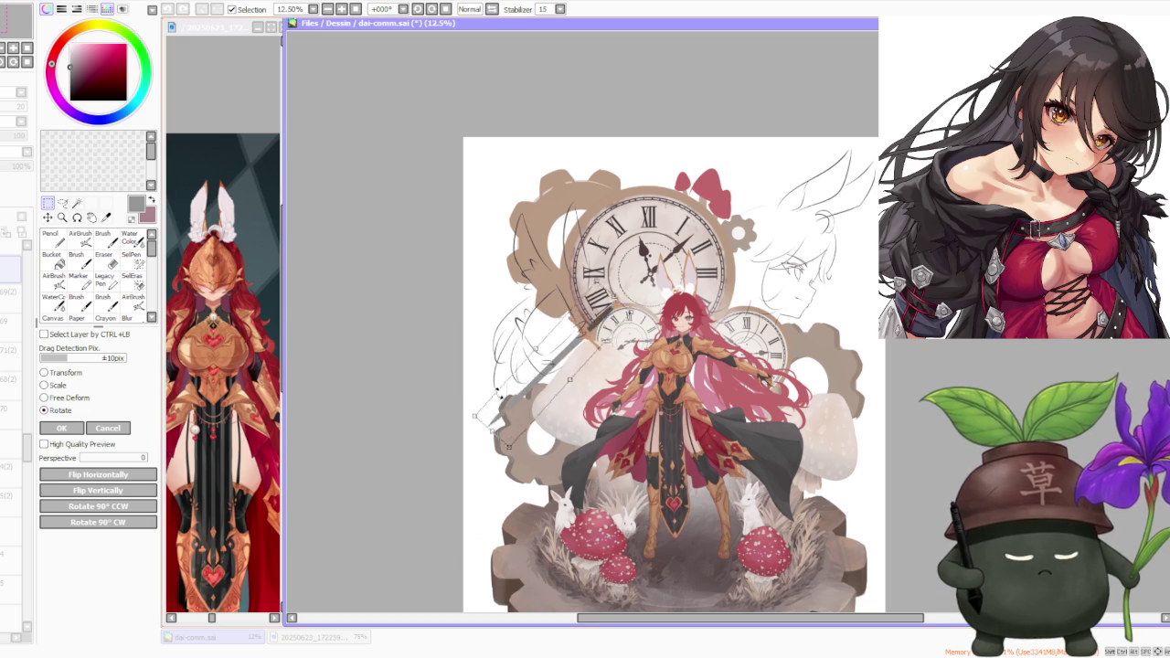
pyautogui.moveTo(585, 322)
pyautogui.mouseDown()
pyautogui.moveTo(615, 434)
pyautogui.moveTo(597, 423)
pyautogui.moveTo(599, 406)
pyautogui.moveTo(639, 412)
pyautogui.mouseUp()
pyautogui.scroll(4, 609, 413)
pyautogui.moveTo(859, 311)
pyautogui.mouseDown()
pyautogui.moveTo(859, 334)
pyautogui.moveTo(755, 368)
pyautogui.mouseUp()
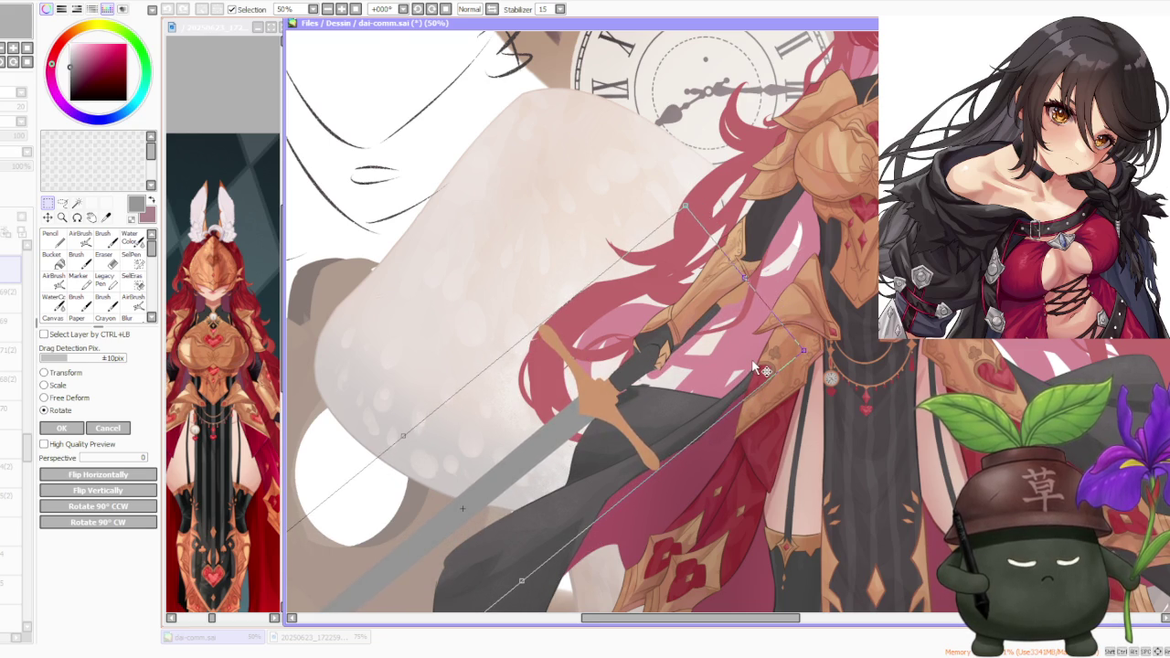
pyautogui.scroll(-1, 755, 369)
pyautogui.scroll(-1, 754, 365)
pyautogui.scroll(1, 755, 361)
pyautogui.scroll(1, 755, 361)
pyautogui.scroll(-1, 755, 364)
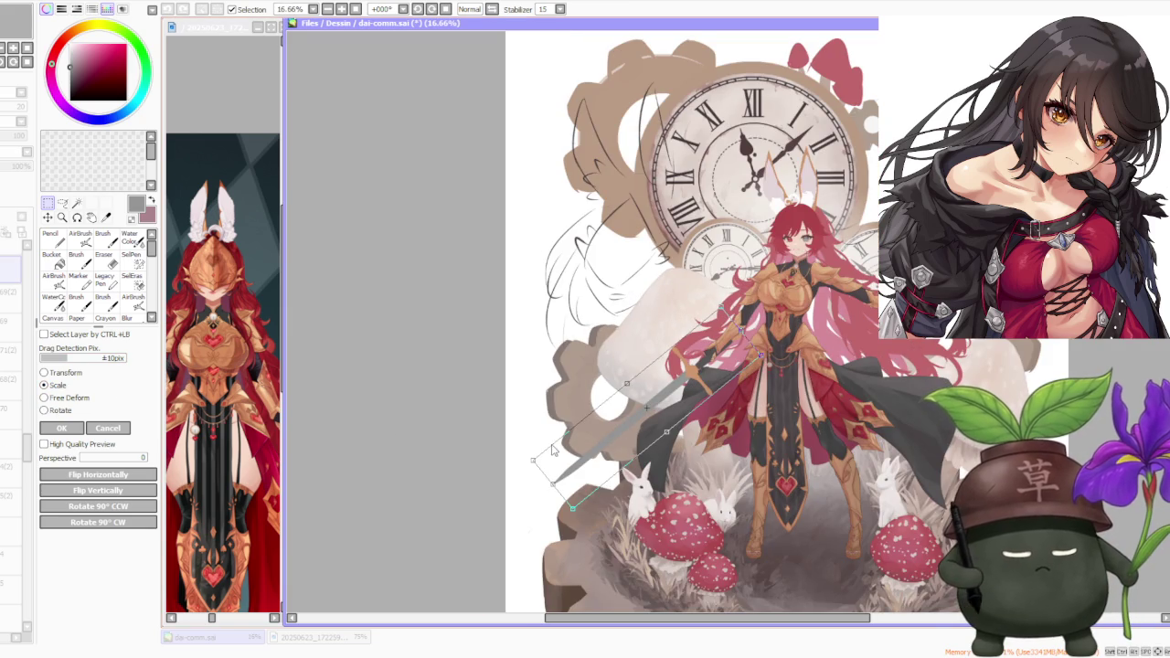
# - Resize the sword and apply its new angle and size
pyautogui.moveTo(530, 458); pyautogui.dragTo(637, 359)
pyautogui.scroll(3, 594, 405)
pyautogui.scroll(2, 636, 359)
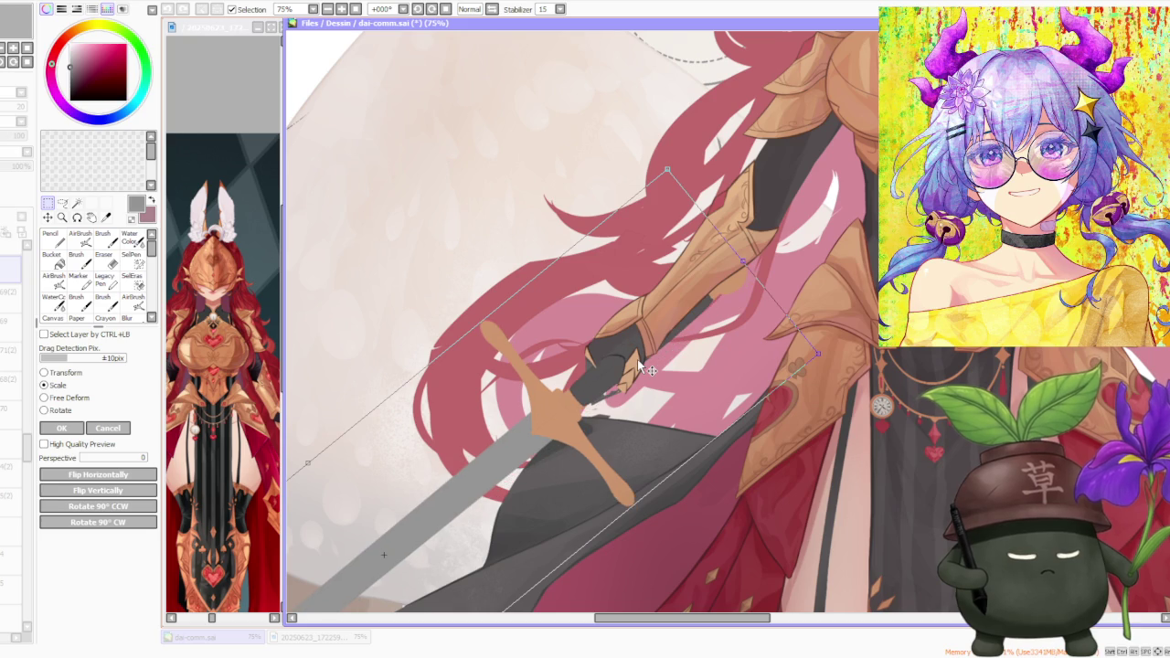
pyautogui.scroll(-2, 639, 361)
pyautogui.scroll(-2, 644, 362)
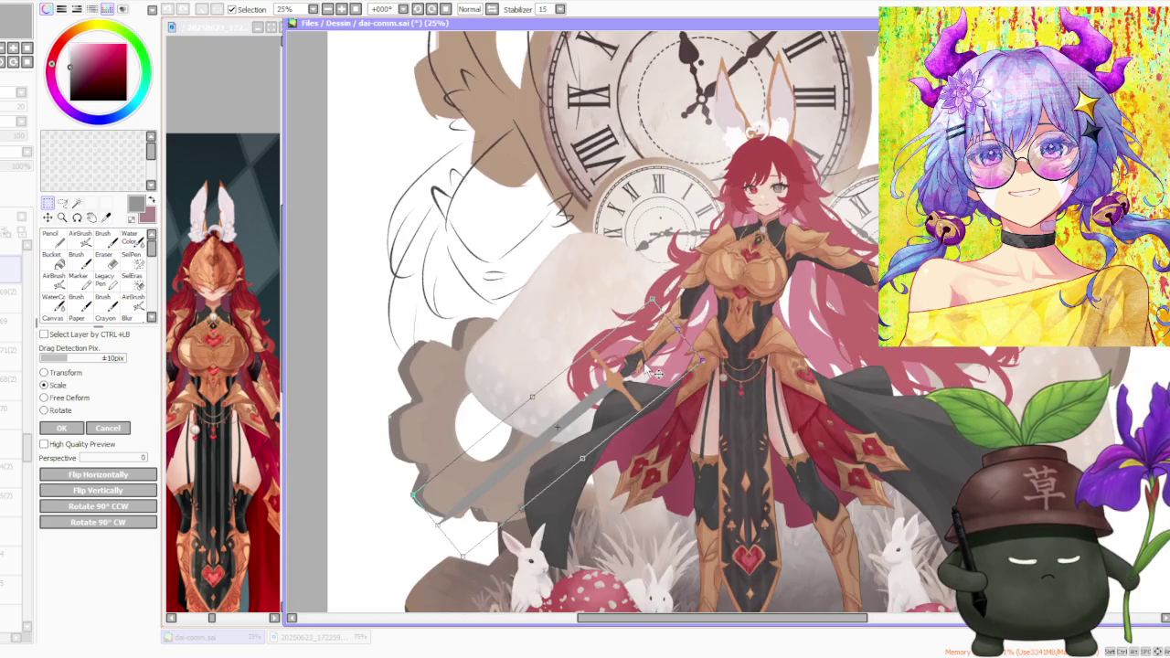
pyautogui.scroll(-2, 653, 362)
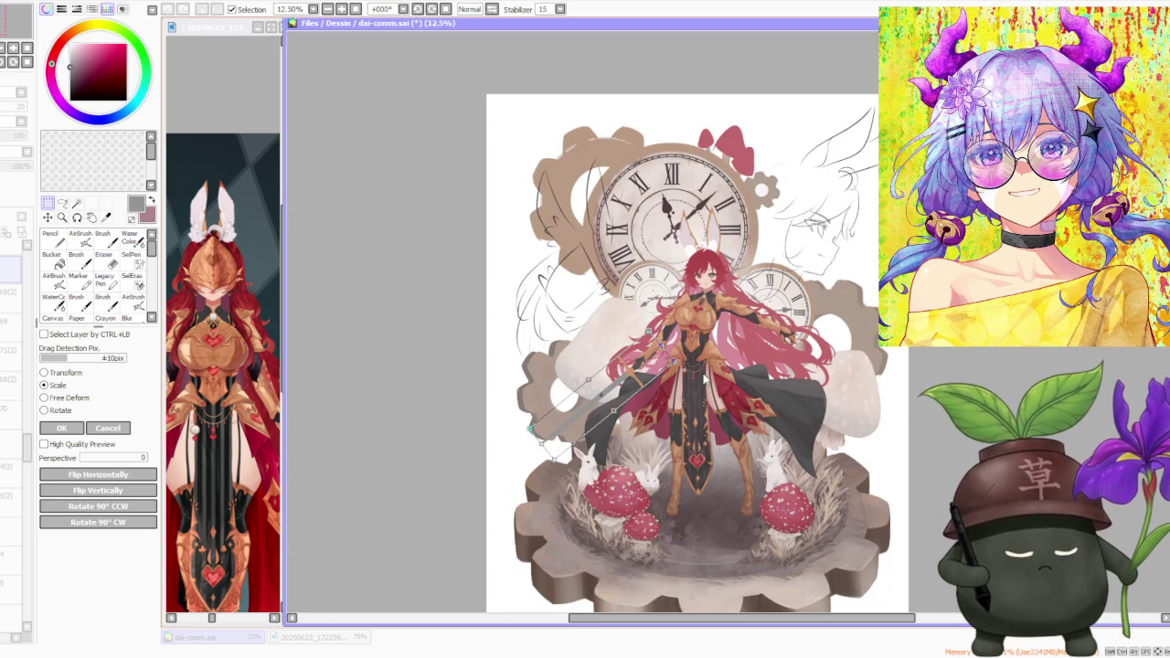
pyautogui.click(61, 428)
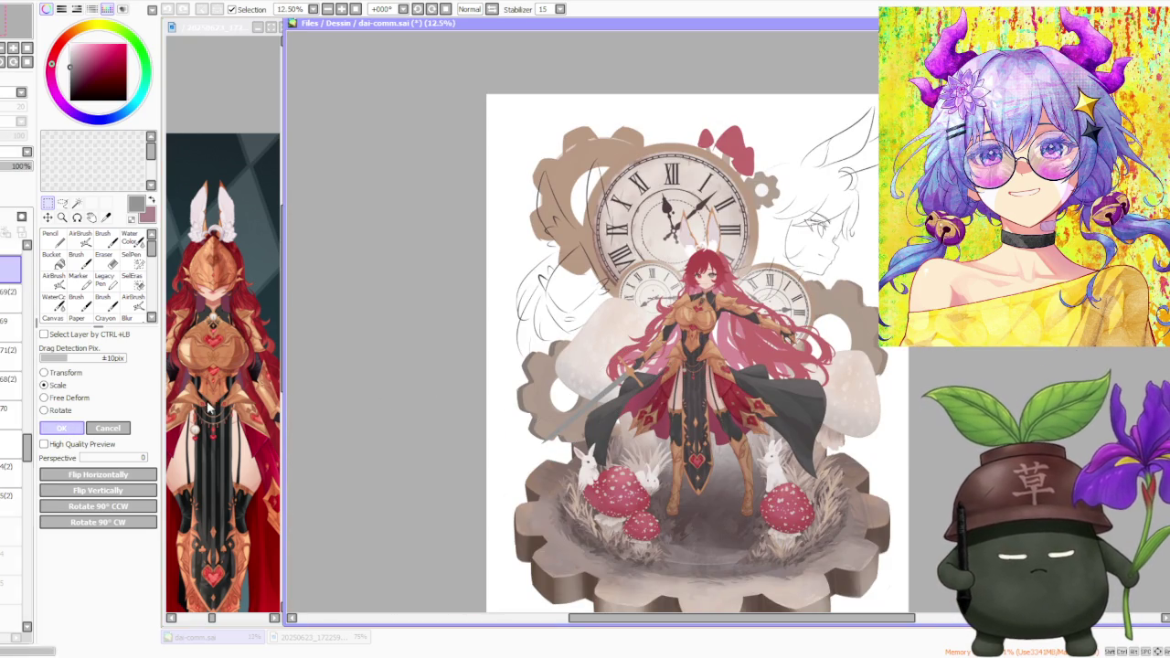
# - Start a new transform with Ctrl+T and nudge the sword slightly up and right
pyautogui.scroll(3, 661, 382)
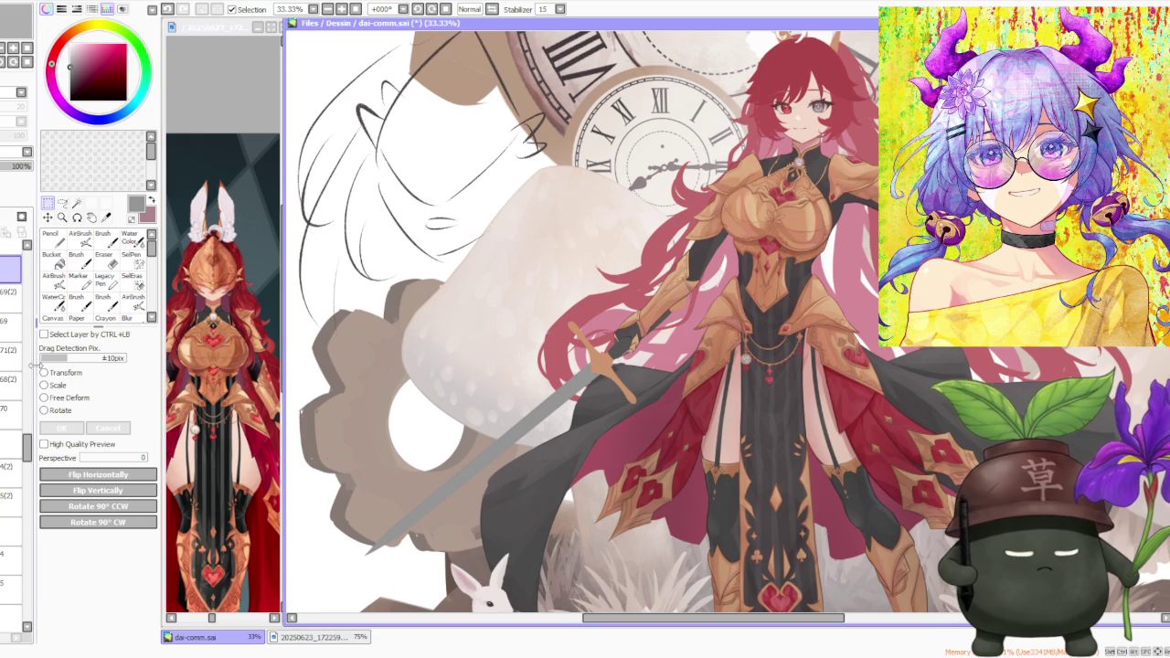
pyautogui.hotkey('ctrl', 't')
pyautogui.scroll(1, 480, 348)
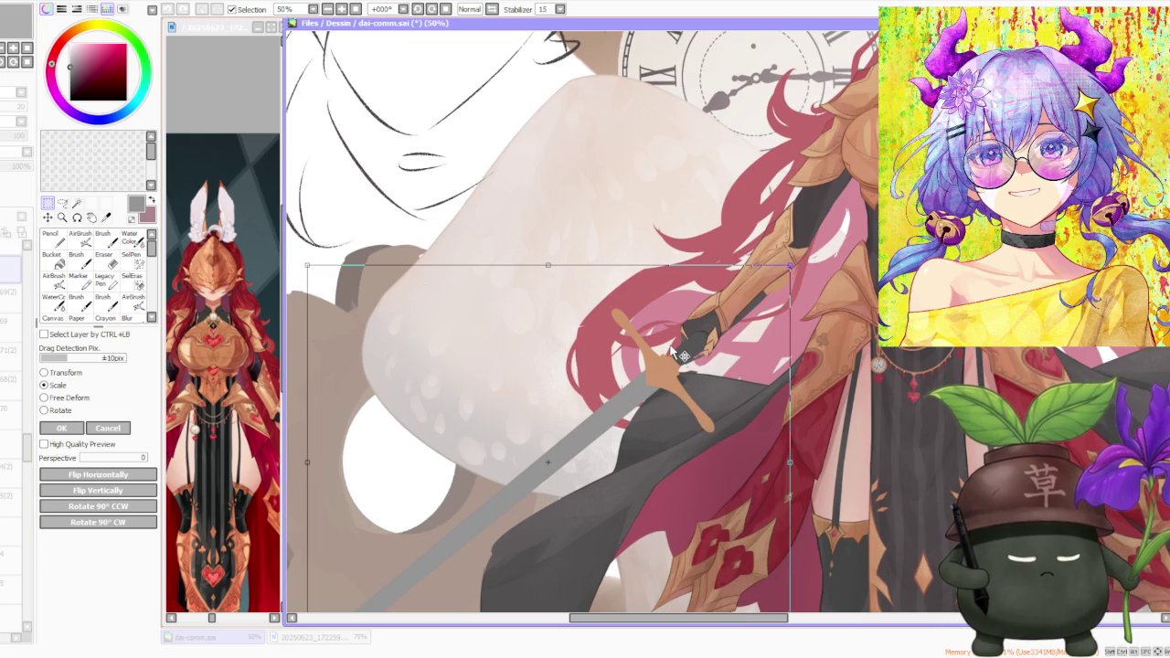
pyautogui.moveTo(499, 407); pyautogui.dragTo(505, 402)
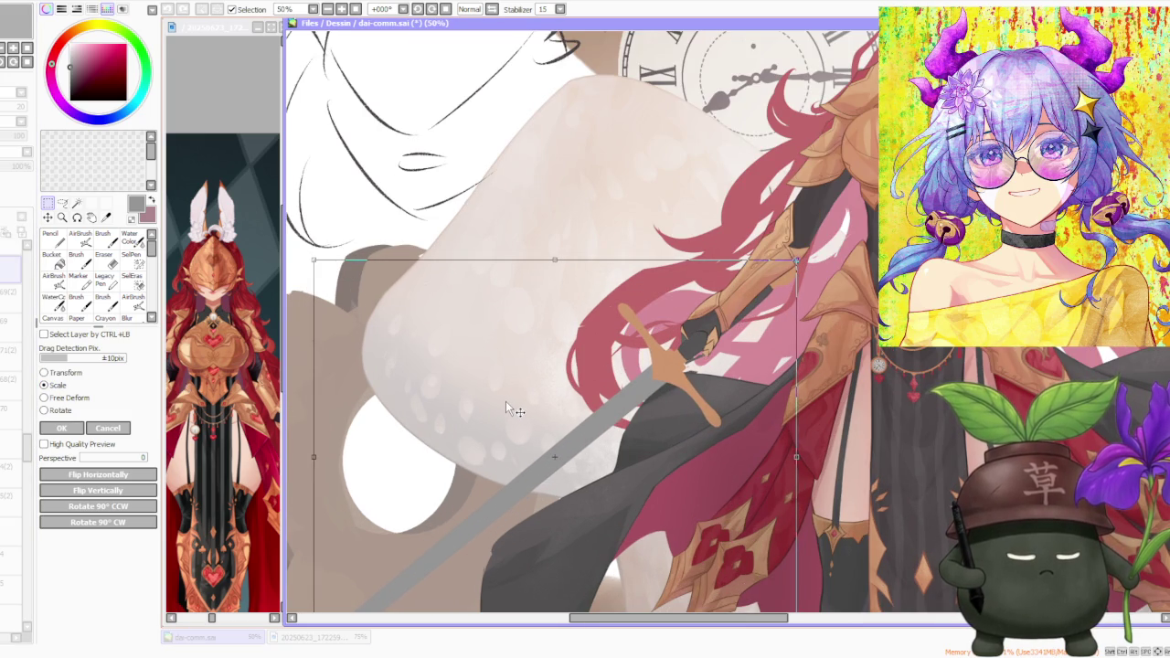
pyautogui.moveTo(506, 402); pyautogui.dragTo(507, 402)
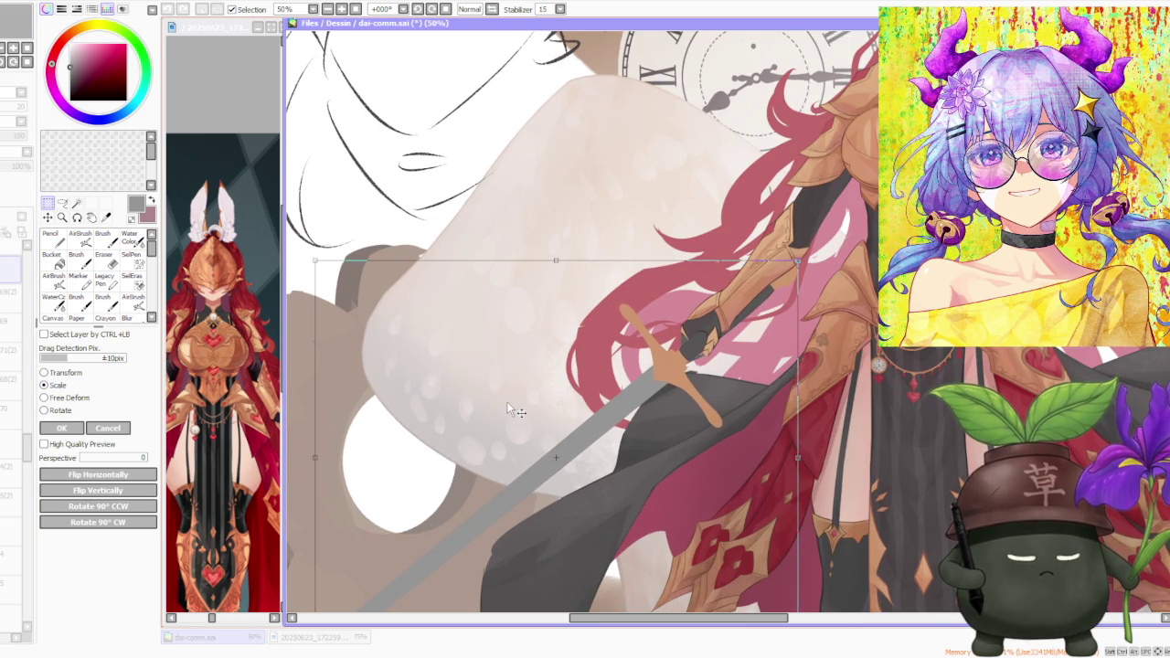
pyautogui.scroll(-3, 506, 402)
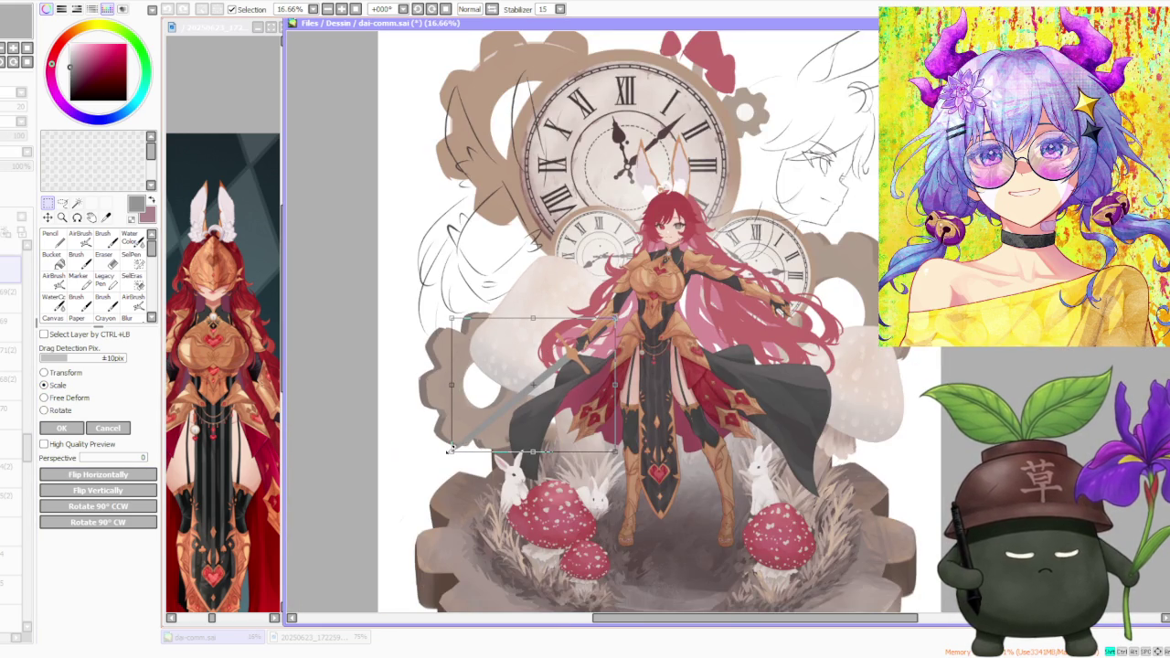
pyautogui.scroll(2, 559, 327)
pyautogui.scroll(3, 603, 374)
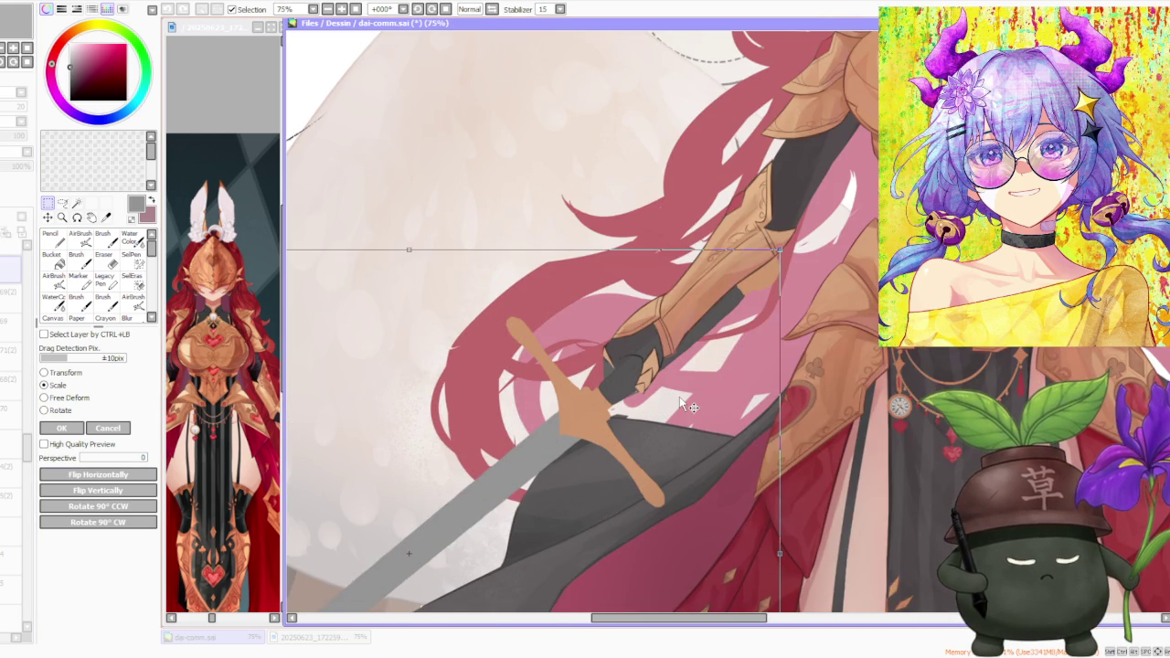
# - Nudge the sword into the gloved hand and raise Perspective to 100
pyautogui.moveTo(680, 402); pyautogui.dragTo(689, 394)
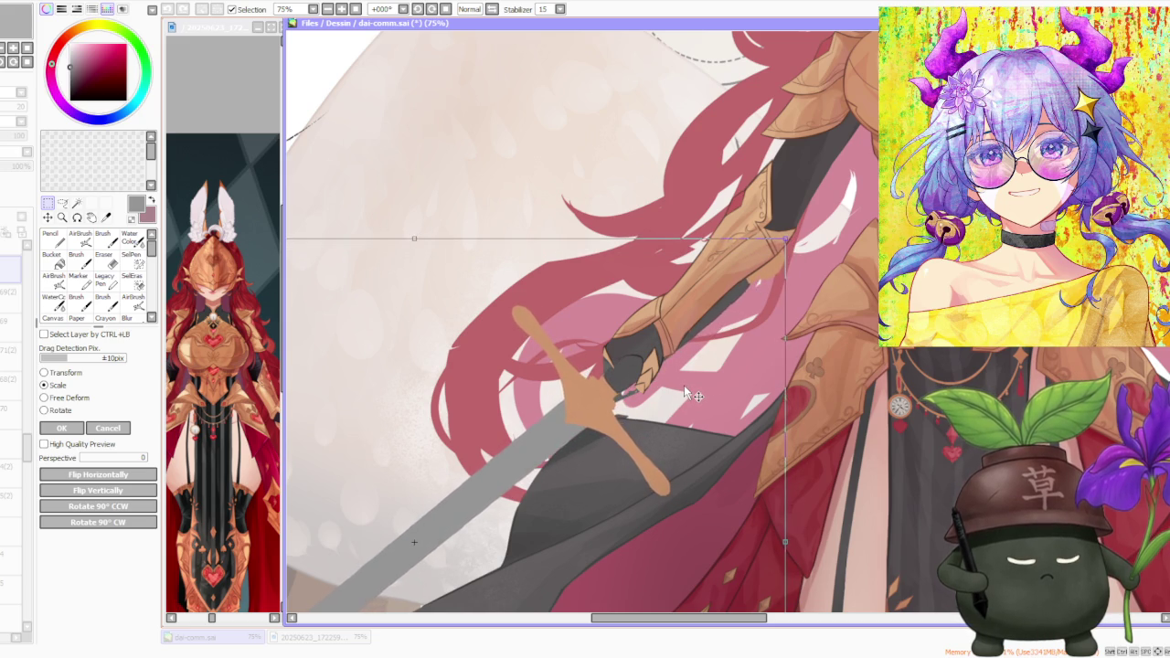
pyautogui.scroll(-2, 691, 395)
pyautogui.scroll(-2, 695, 395)
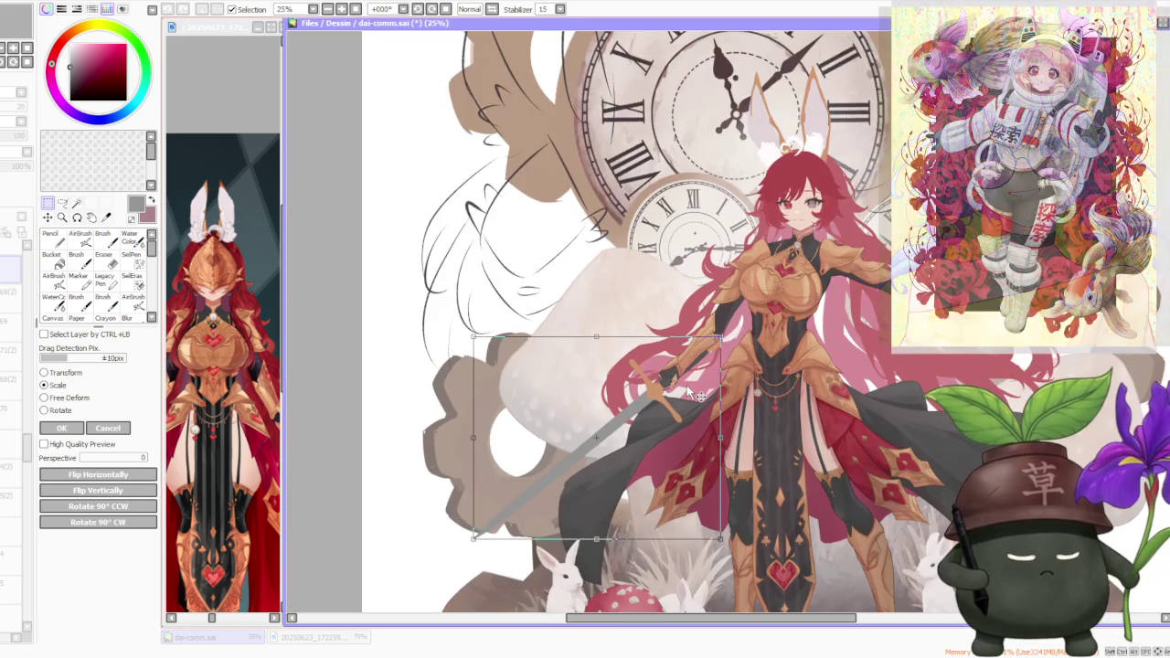
pyautogui.scroll(-1, 700, 395)
pyautogui.scroll(3, 690, 388)
pyautogui.scroll(-2, 690, 370)
pyautogui.scroll(-1, 688, 362)
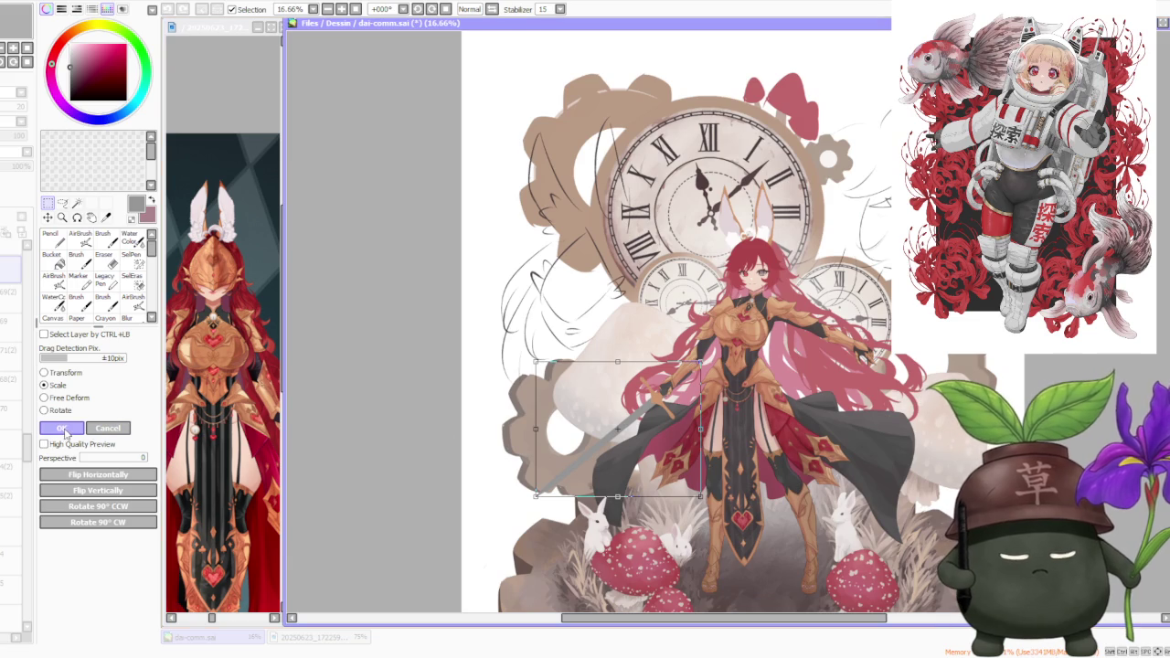
pyautogui.moveTo(100, 459); pyautogui.dragTo(249, 463)
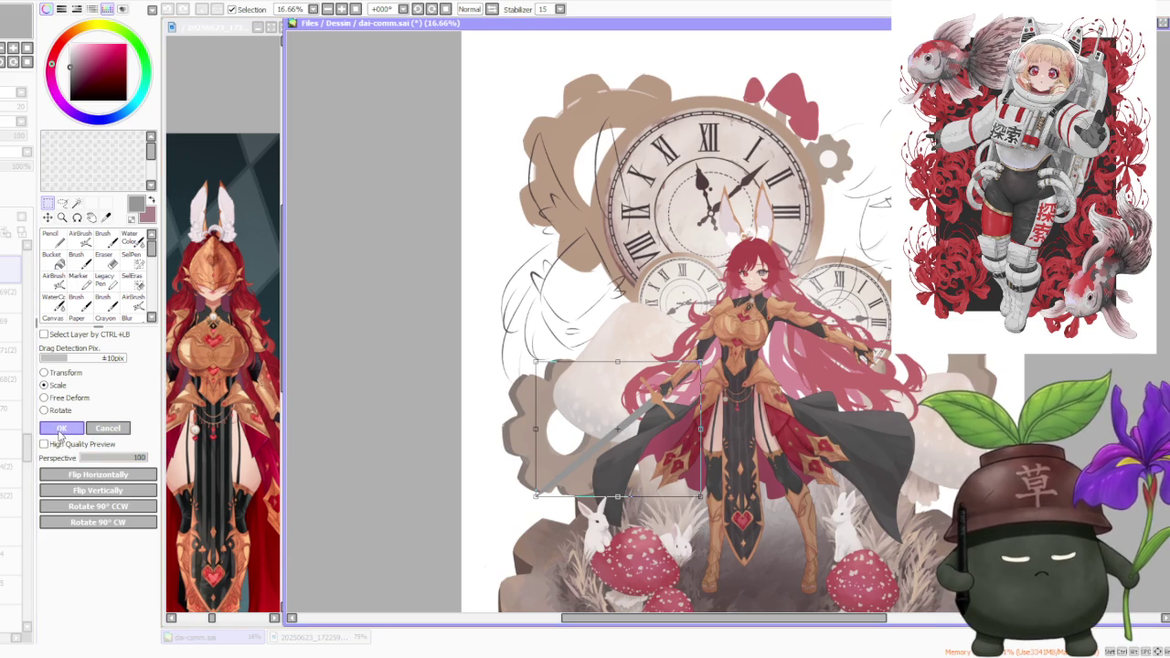
# - Skew the sword with Free Deform by pulling the top-left corner down and nudging the bottom-right corner
pyautogui.scroll(1, 541, 391)
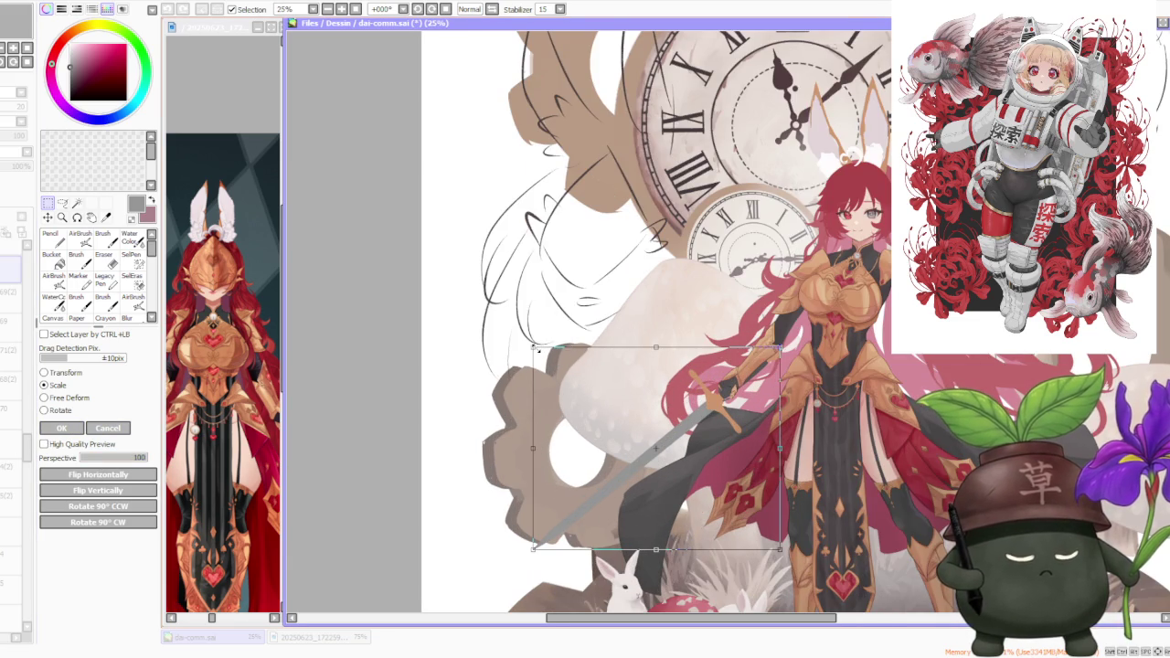
pyautogui.click(55, 398)
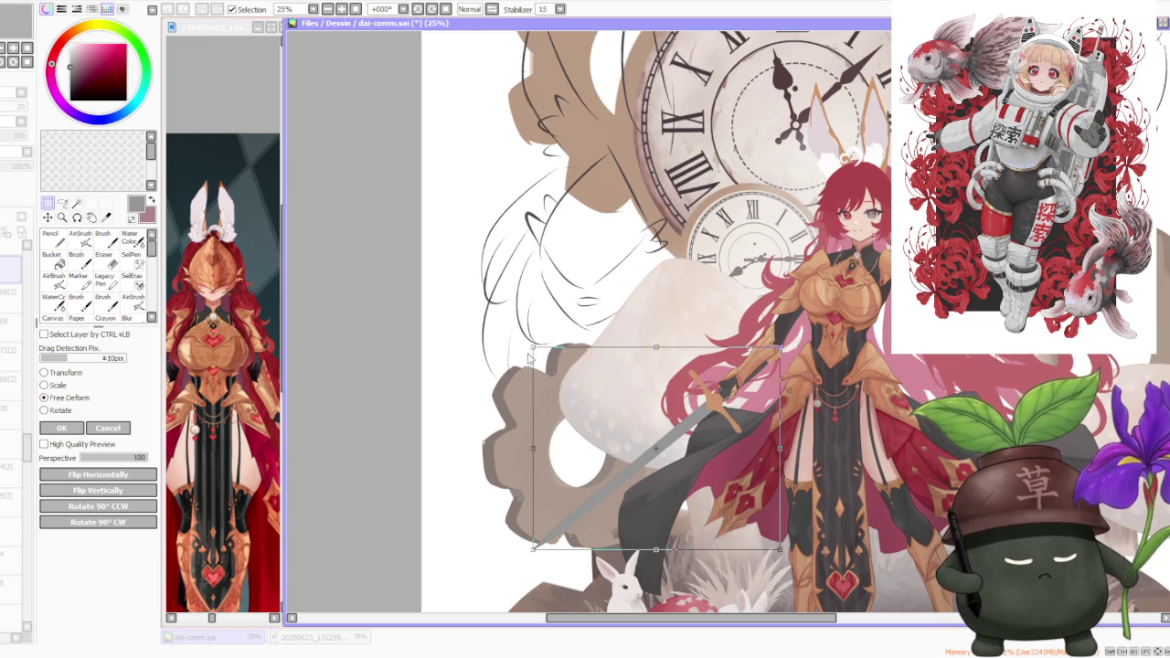
pyautogui.moveTo(535, 349); pyautogui.dragTo(536, 363)
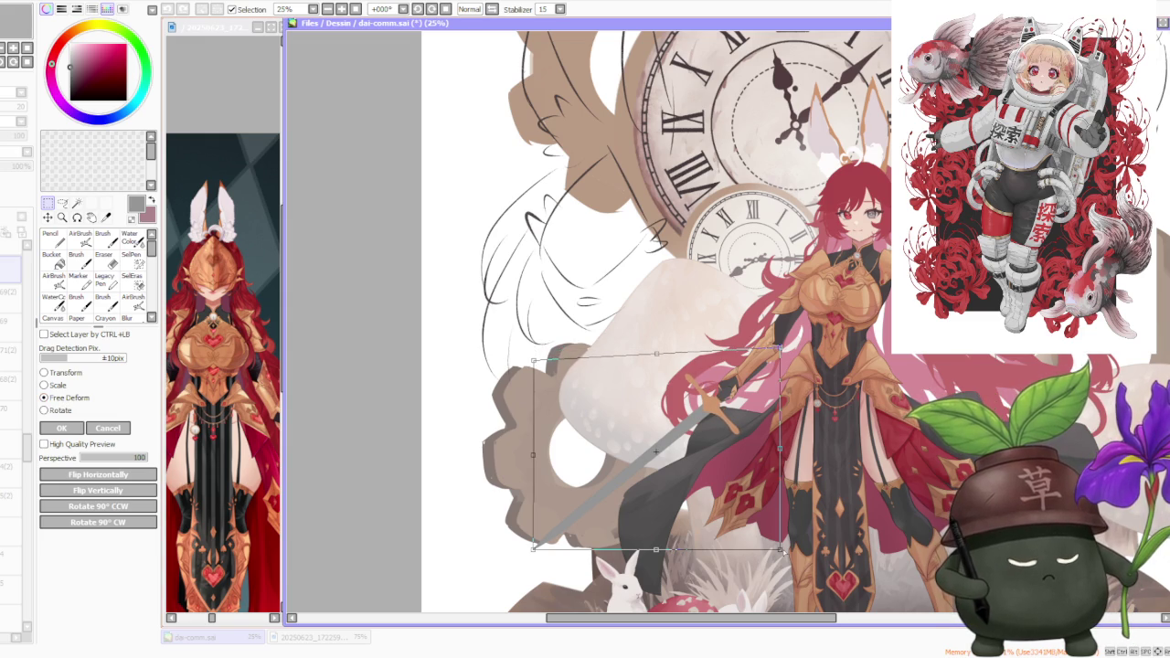
pyautogui.moveTo(781, 551); pyautogui.dragTo(784, 544)
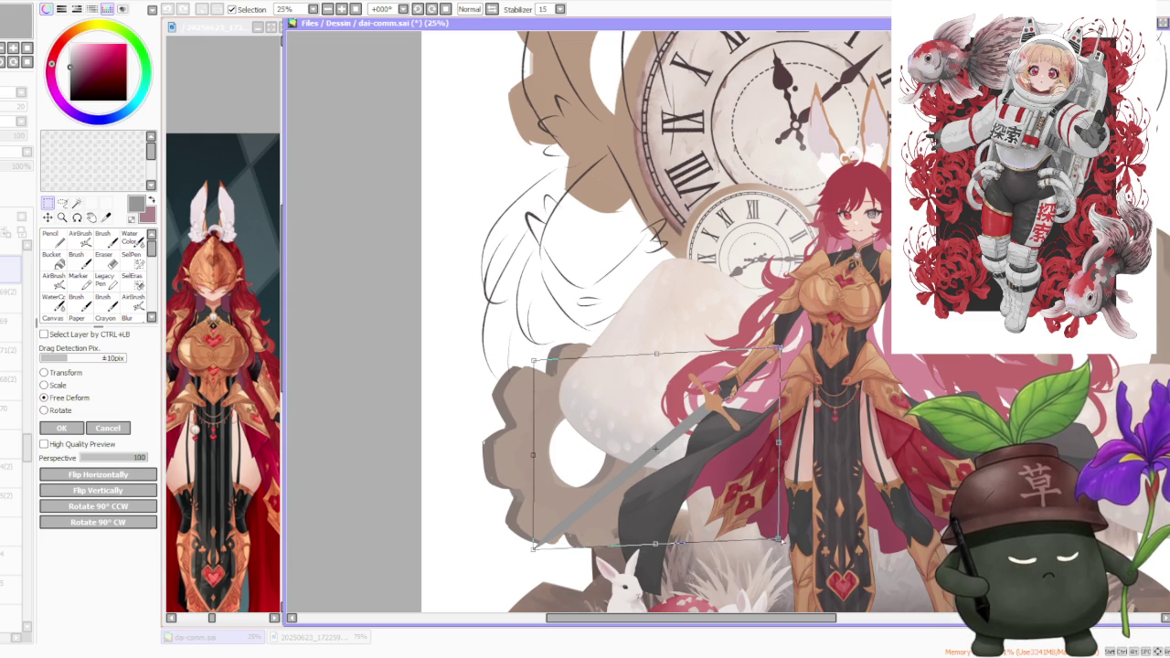
# - Shift the deformed sword slightly right and up, then apply the free deformation
pyautogui.scroll(-1, 759, 445)
pyautogui.scroll(3, 758, 445)
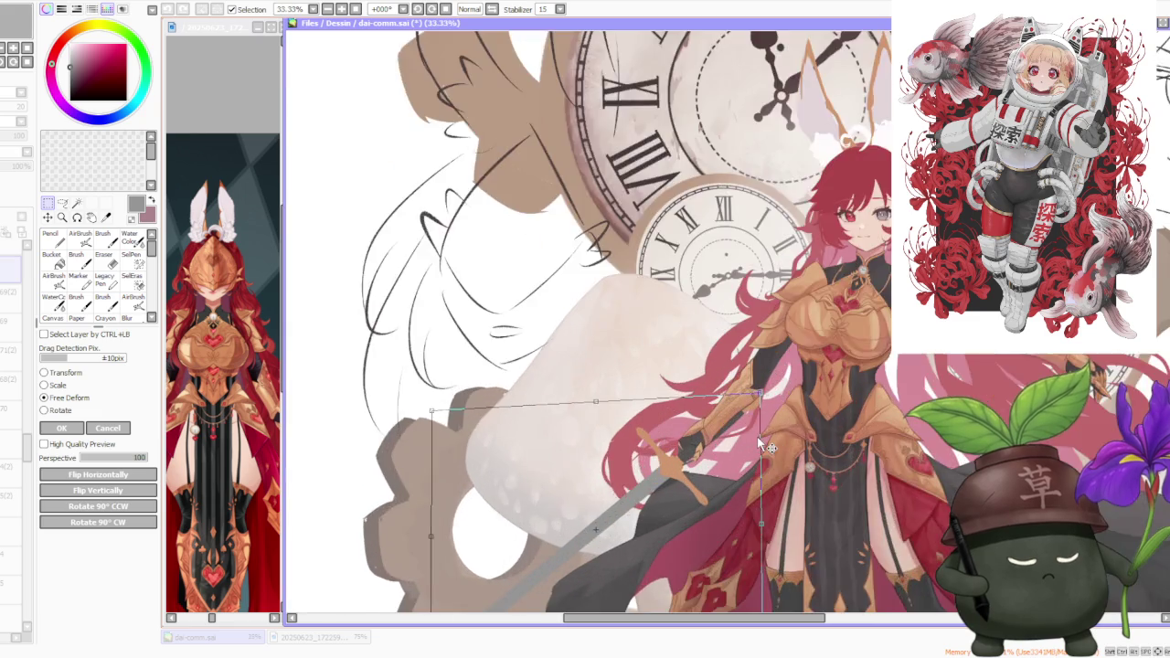
pyautogui.scroll(1, 759, 445)
pyautogui.scroll(1, 758, 445)
pyautogui.scroll(-1, 758, 445)
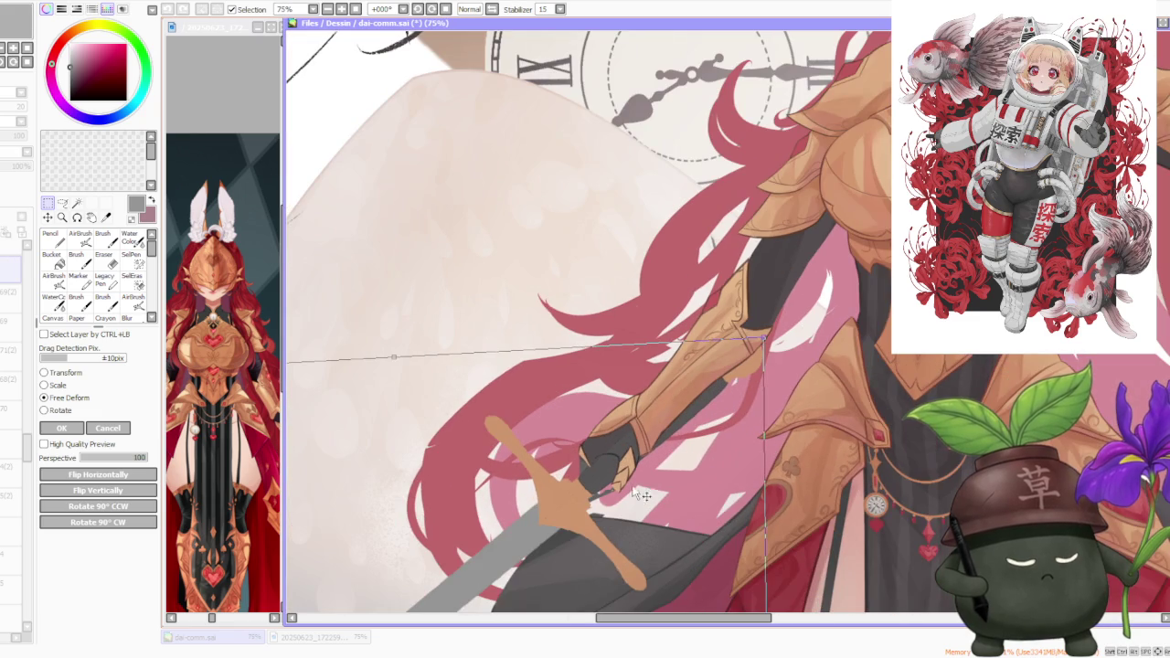
pyautogui.moveTo(624, 500); pyautogui.dragTo(619, 489)
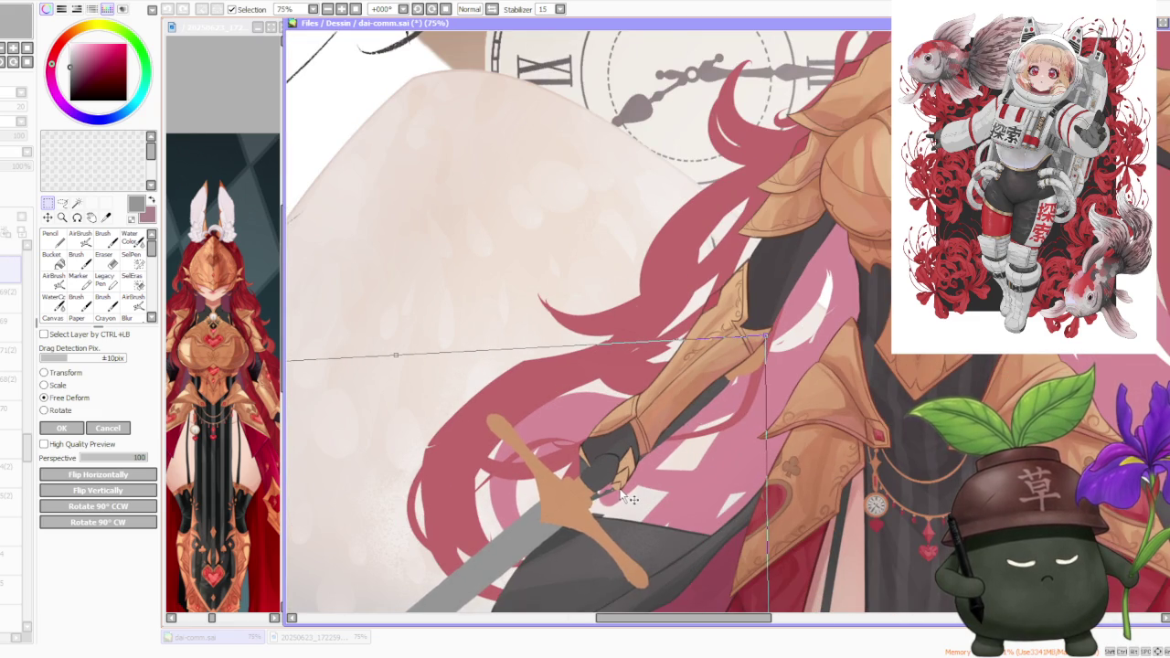
pyautogui.scroll(-3, 619, 489)
pyautogui.scroll(-2, 674, 438)
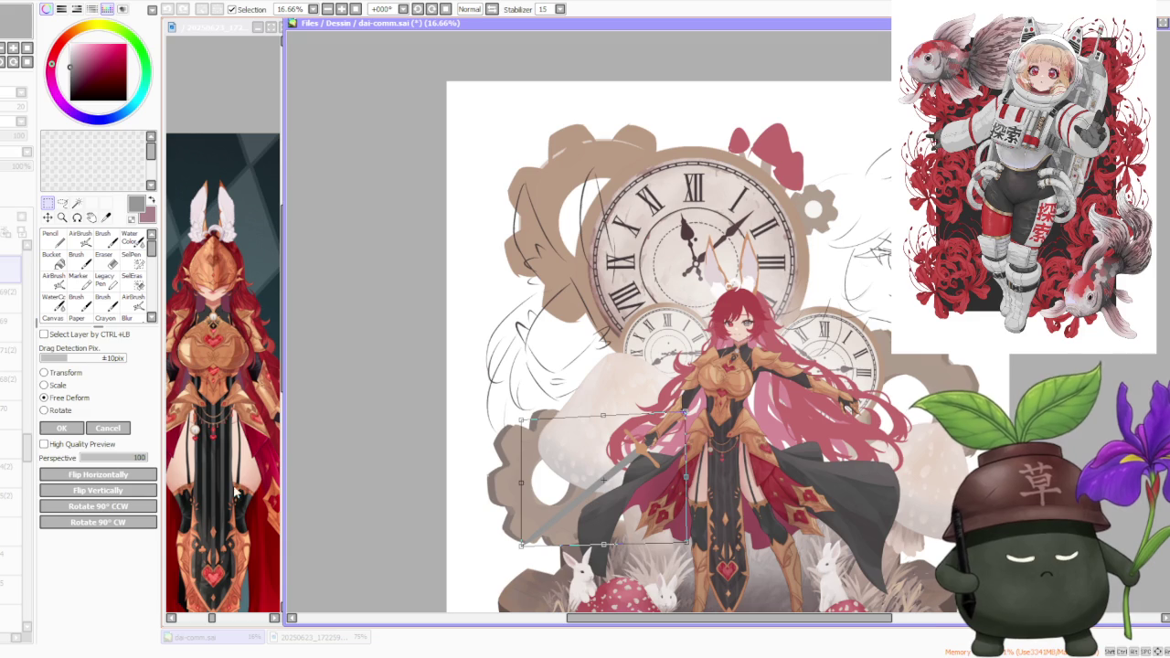
pyautogui.click(61, 427)
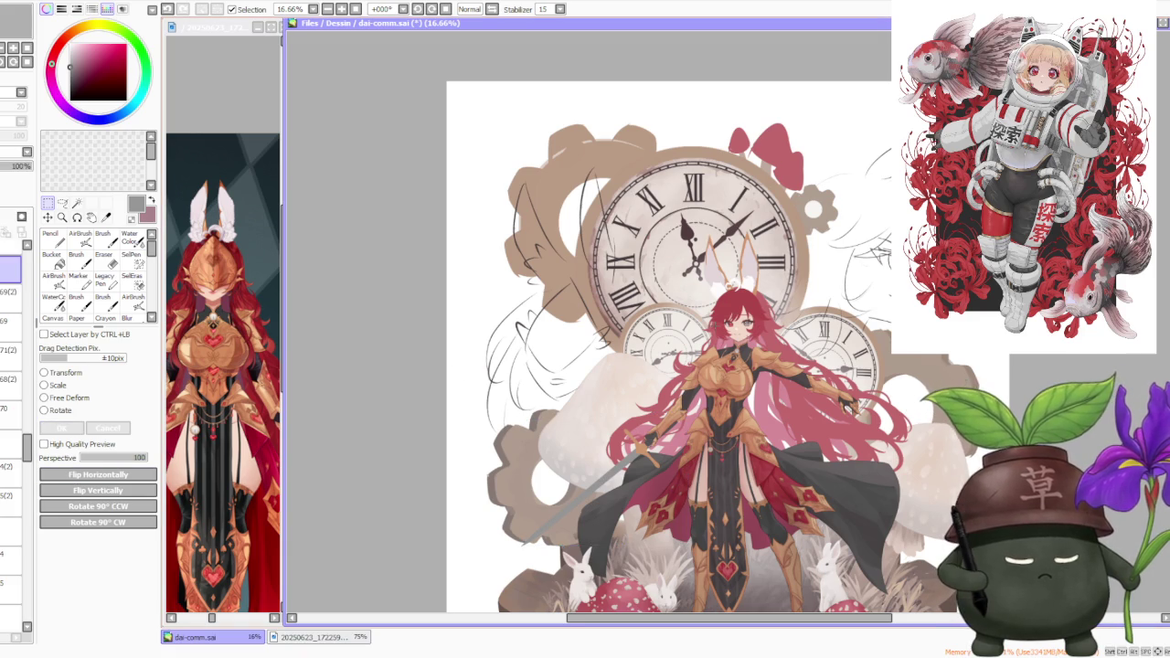
pyautogui.scroll(-1, 571, 345)
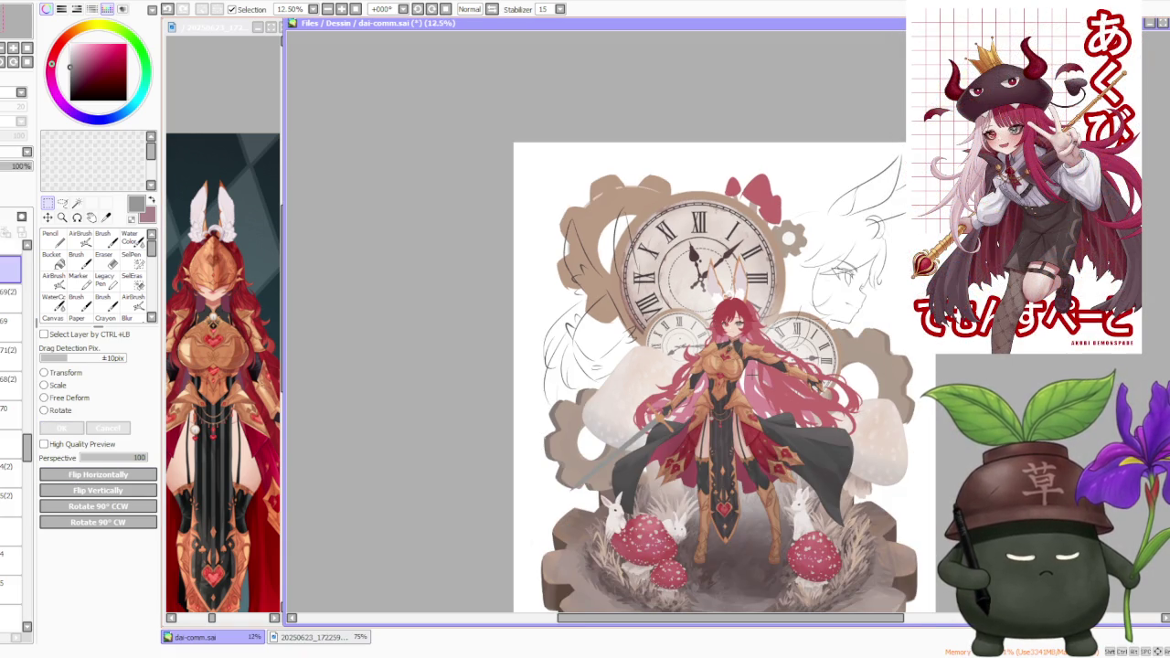
pyautogui.scroll(-1, 752, 376)
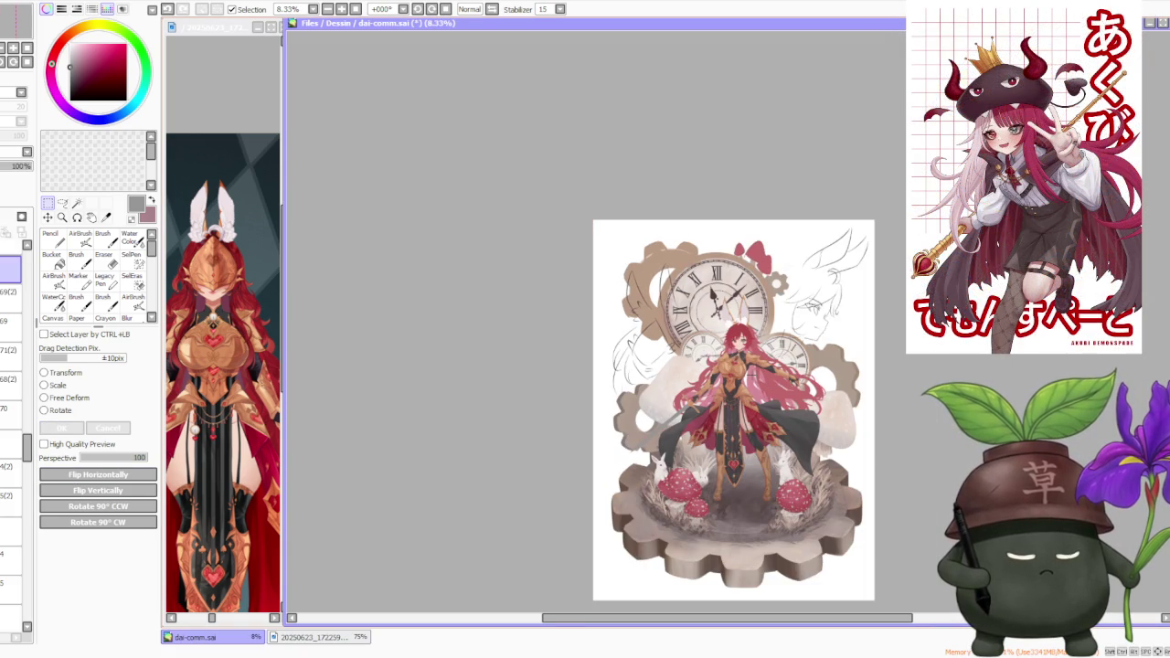
# - Move the sword area about 4 px left with the Scale transform and apply it
pyautogui.scroll(1, 751, 375)
pyautogui.scroll(1, 751, 376)
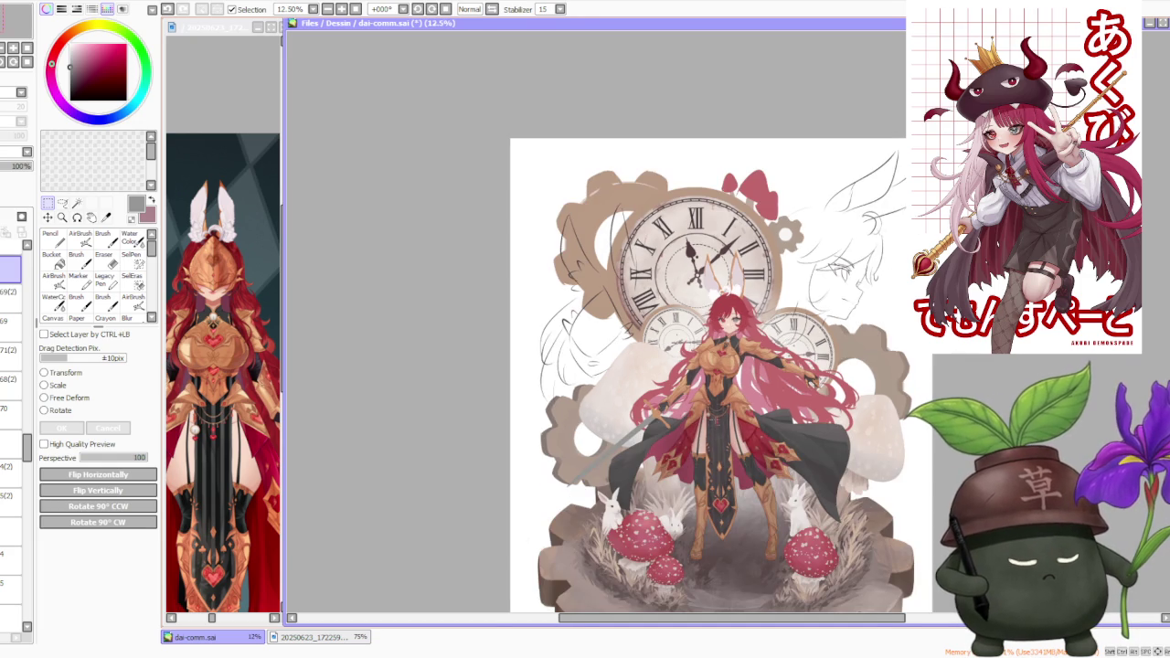
pyautogui.scroll(2, 625, 327)
pyautogui.scroll(1, 603, 438)
pyautogui.scroll(-2, 603, 439)
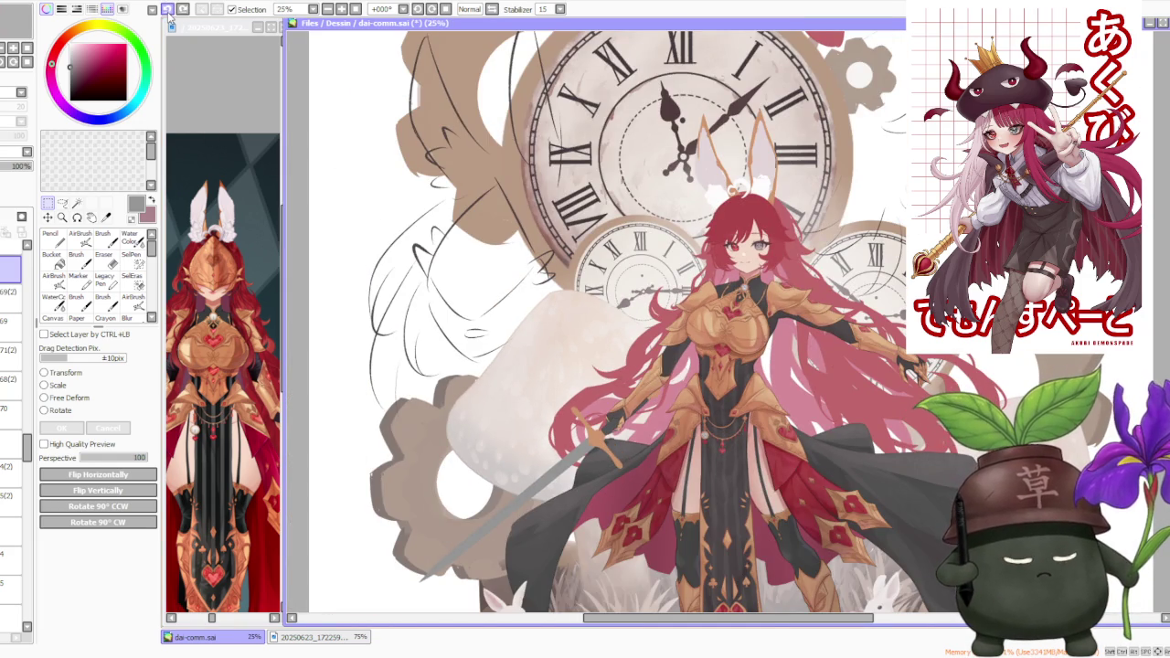
pyautogui.click(53, 384)
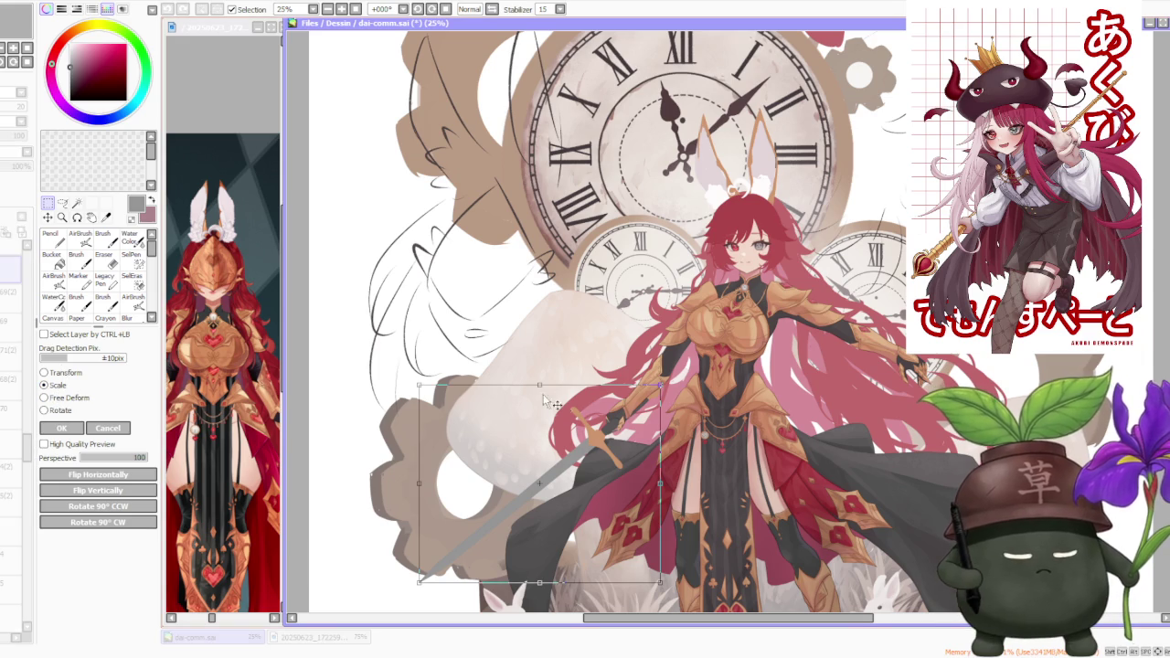
pyautogui.scroll(2, 626, 462)
pyautogui.scroll(2, 612, 456)
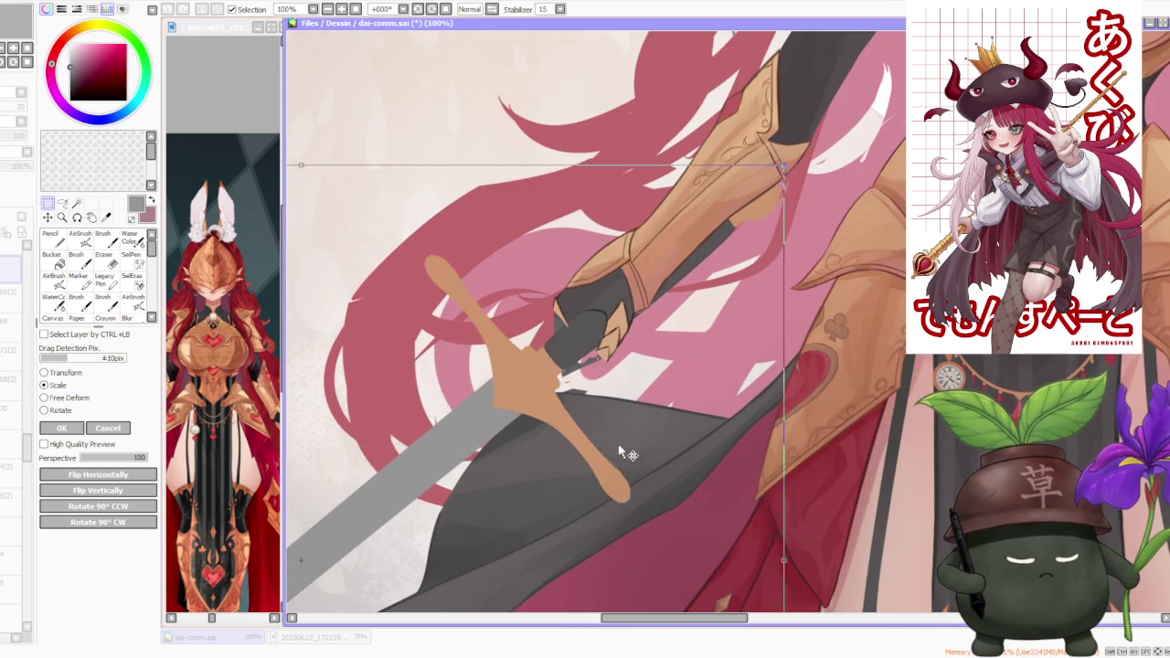
pyautogui.moveTo(630, 438); pyautogui.dragTo(626, 439)
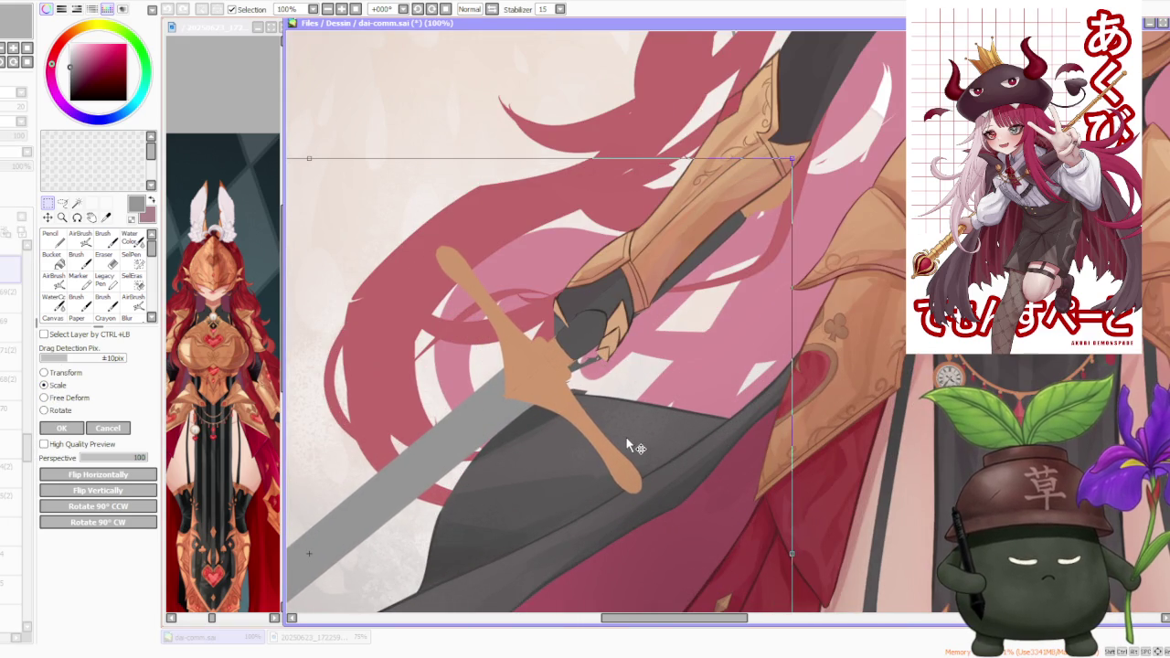
pyautogui.scroll(-1, 629, 439)
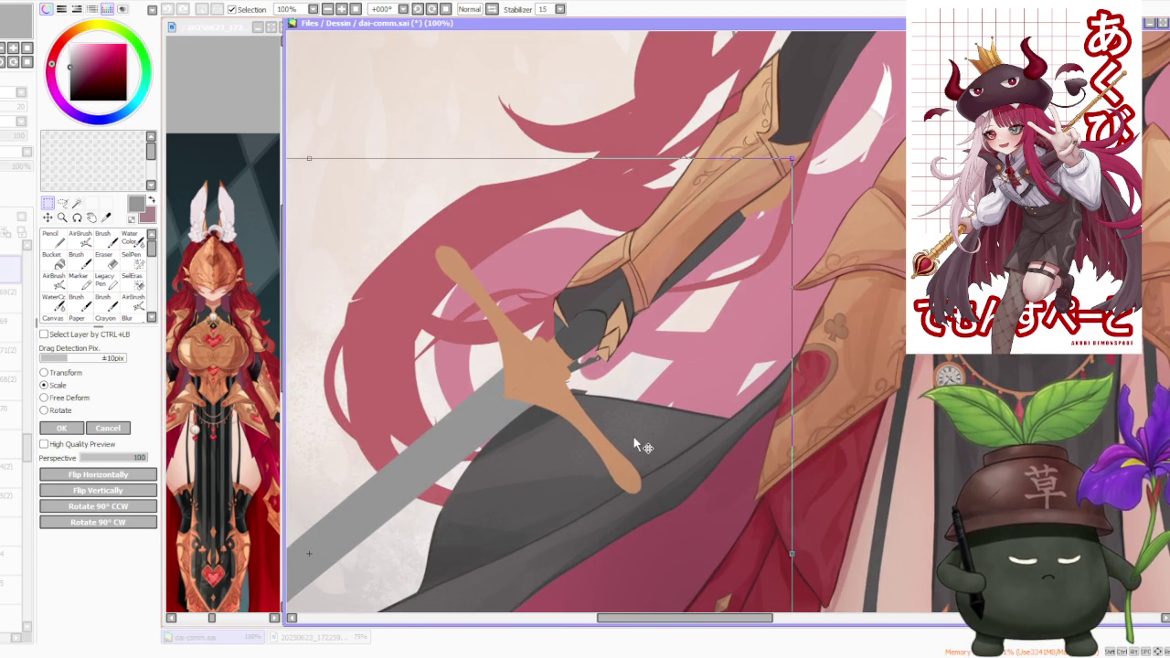
pyautogui.scroll(-2, 633, 435)
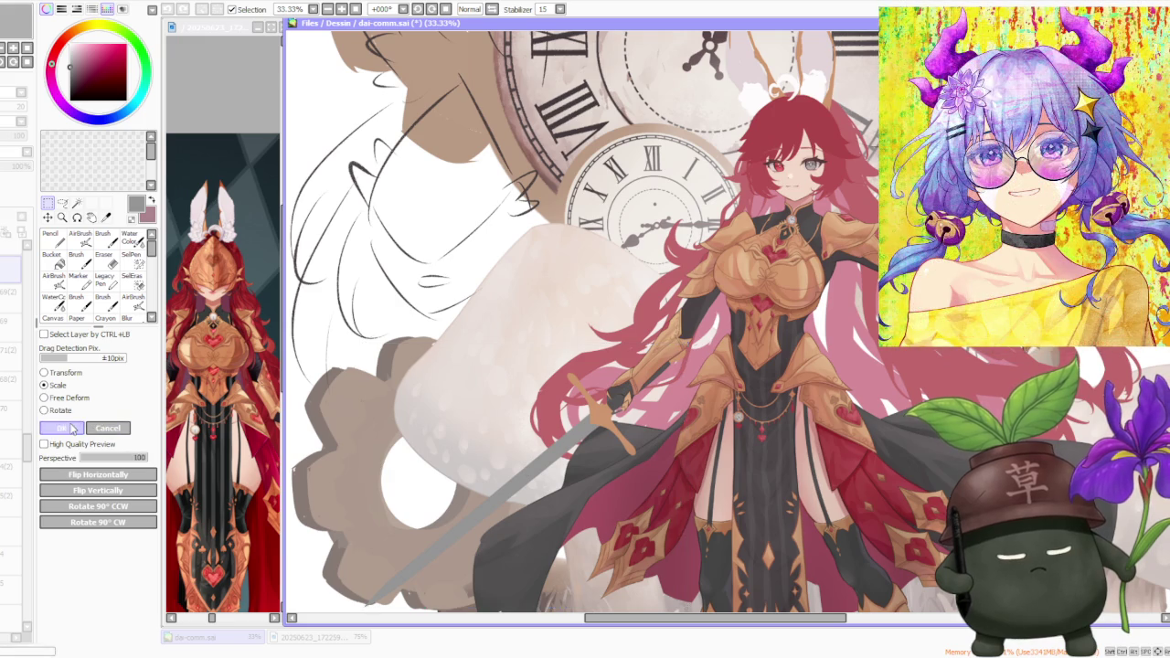
pyautogui.click(73, 427)
pyautogui.scroll(-3, 923, 416)
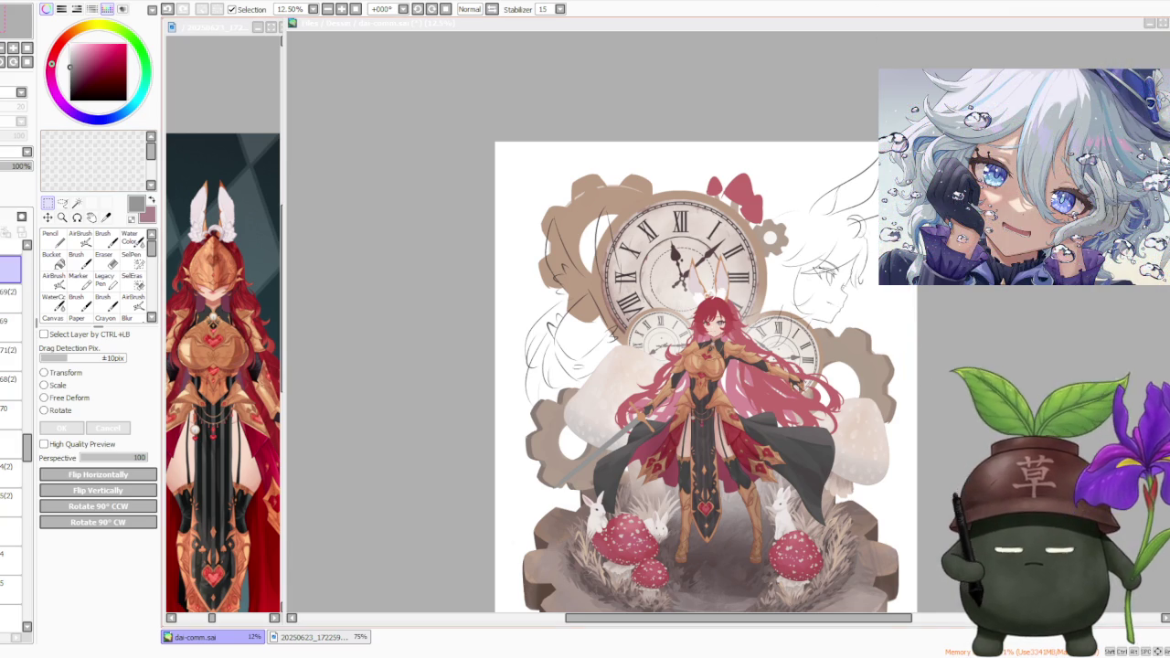
# - Move the sword and skirt layer content about 34 px left and 30 px down, and apply
pyautogui.scroll(4, 630, 373)
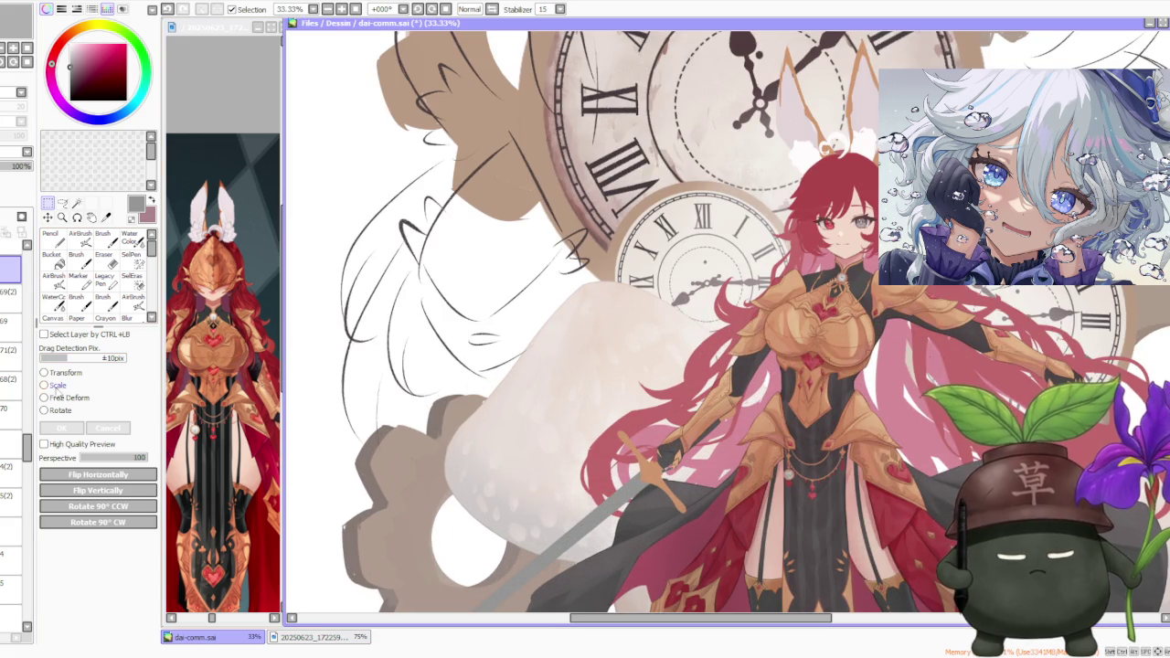
pyautogui.hotkey('ctrl', 't')
pyautogui.moveTo(702, 475)
pyautogui.mouseDown()
pyautogui.moveTo(671, 501)
pyautogui.moveTo(691, 485)
pyautogui.mouseUp()
pyautogui.click(62, 428)
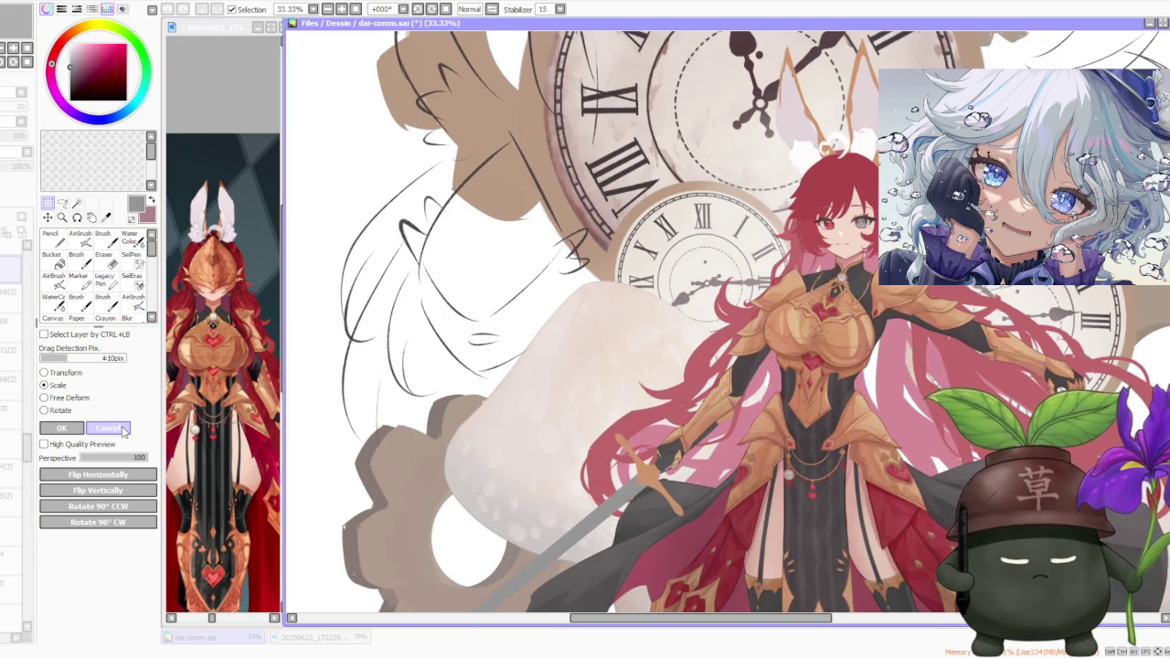
# - Select a rectangle around the sword arm
pyautogui.scroll(-2, 512, 338)
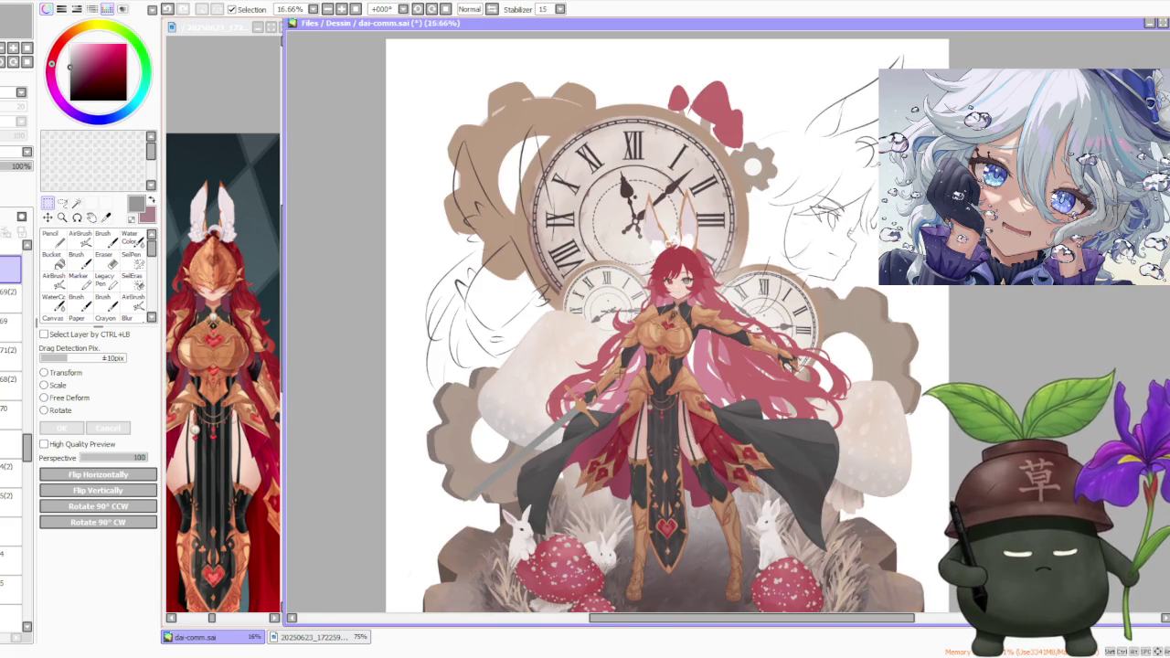
pyautogui.scroll(3, 580, 379)
pyautogui.moveTo(496, 319); pyautogui.dragTo(691, 537)
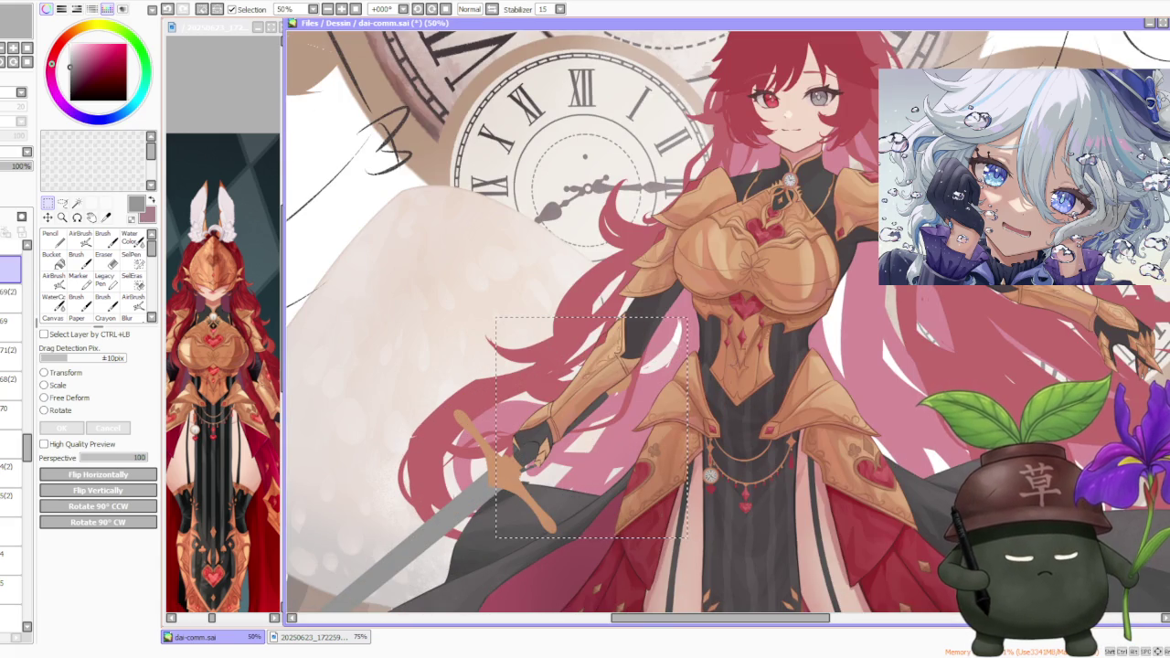
# - Undo the last transform so the sword stands vertical again
pyautogui.scroll(-2, 742, 340)
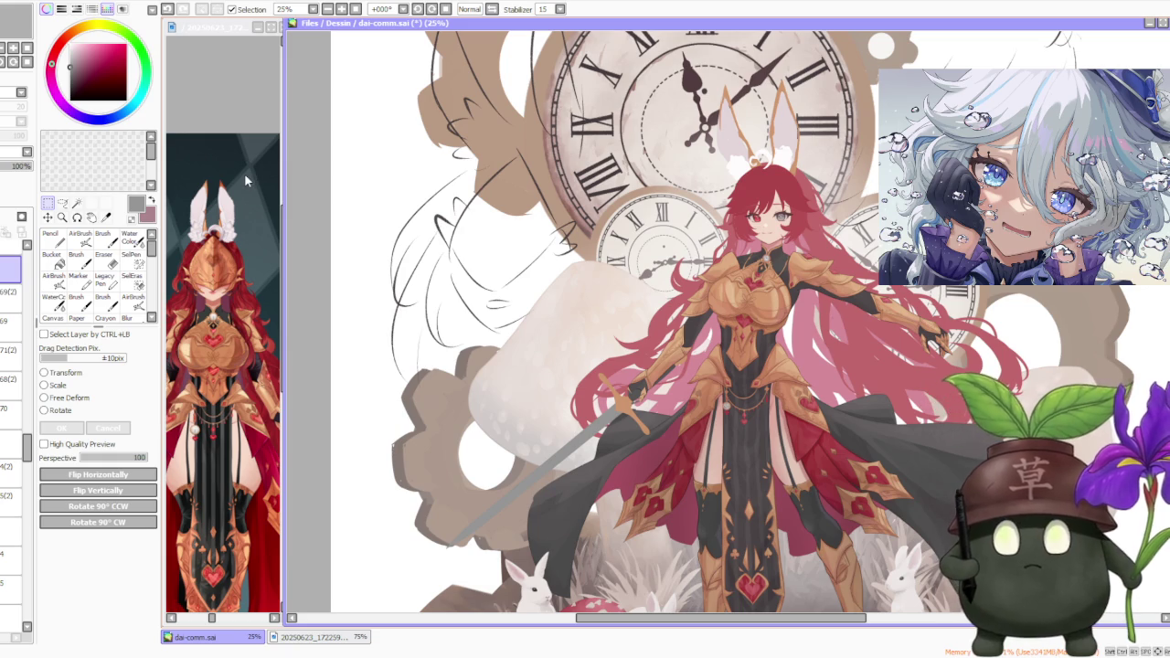
pyautogui.scroll(-1, 409, 254)
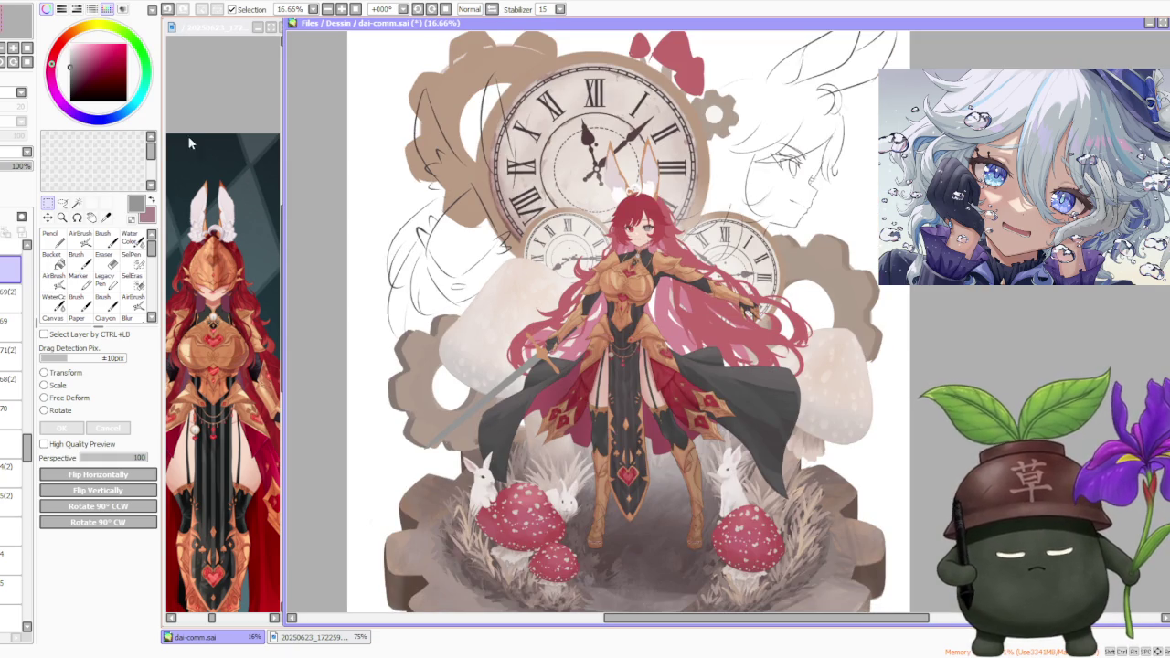
pyautogui.click(169, 10)
# - On layer 71(2), scale the dark sword grip shorter and apply it
pyautogui.scroll(3, 483, 351)
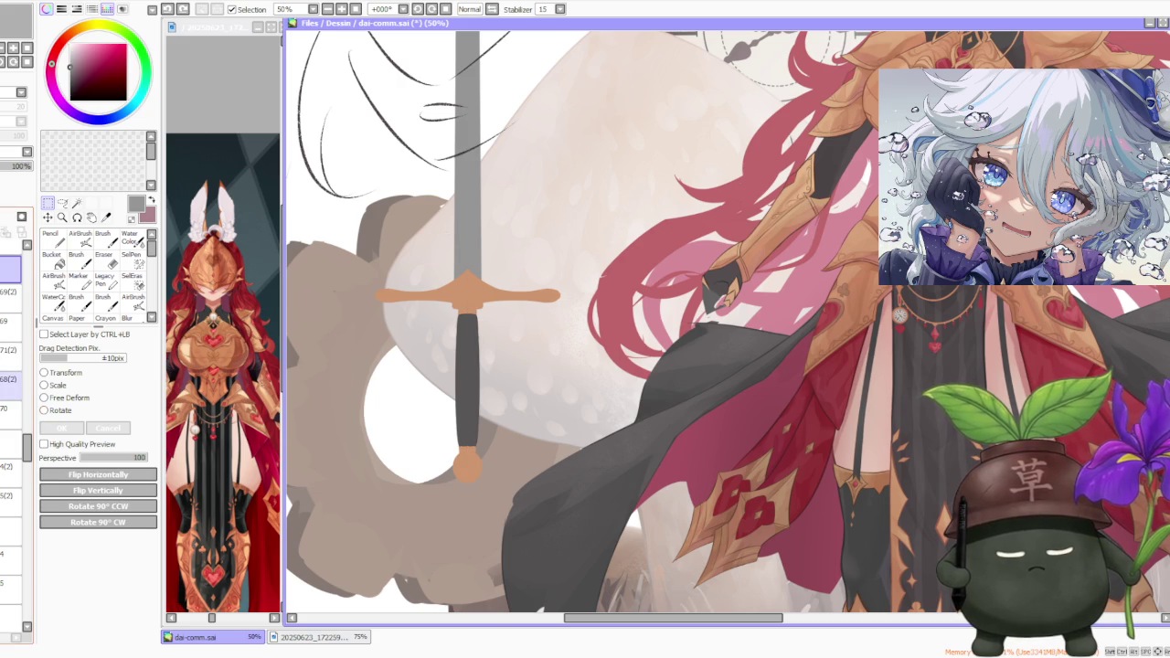
pyautogui.click(13, 351)
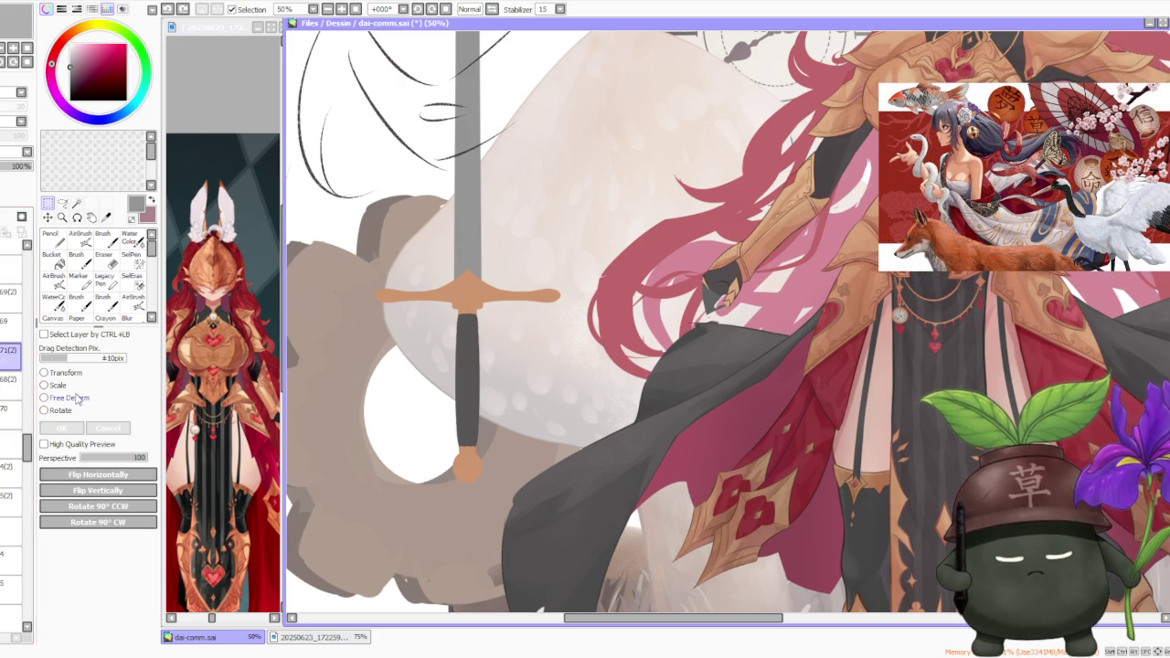
pyautogui.click(57, 386)
pyautogui.scroll(2, 476, 421)
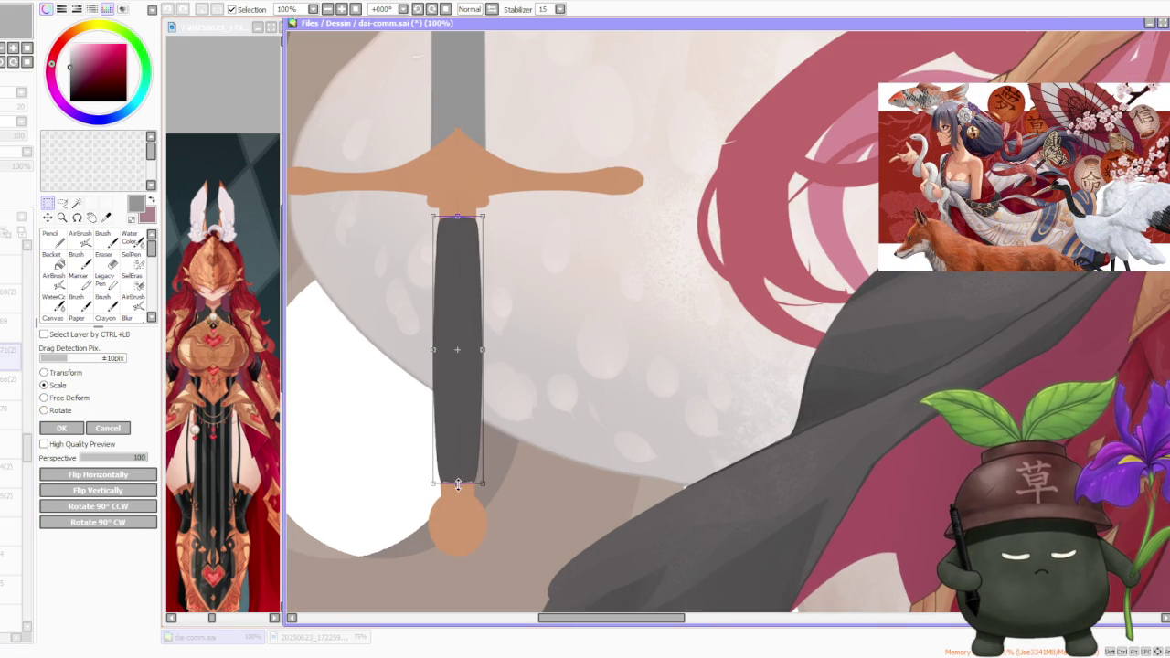
pyautogui.moveTo(458, 484); pyautogui.dragTo(450, 455)
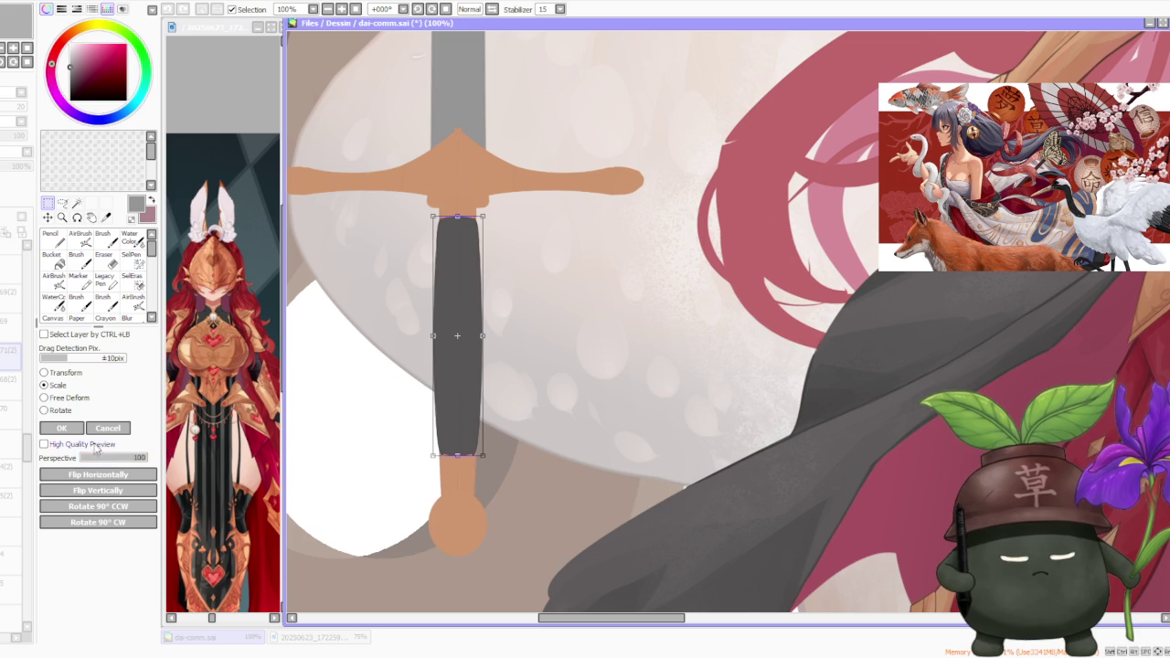
pyautogui.click(73, 429)
# - On another layer, shorten the grip so the pommel sits closer to the crossguard, and commit
pyautogui.click(14, 414)
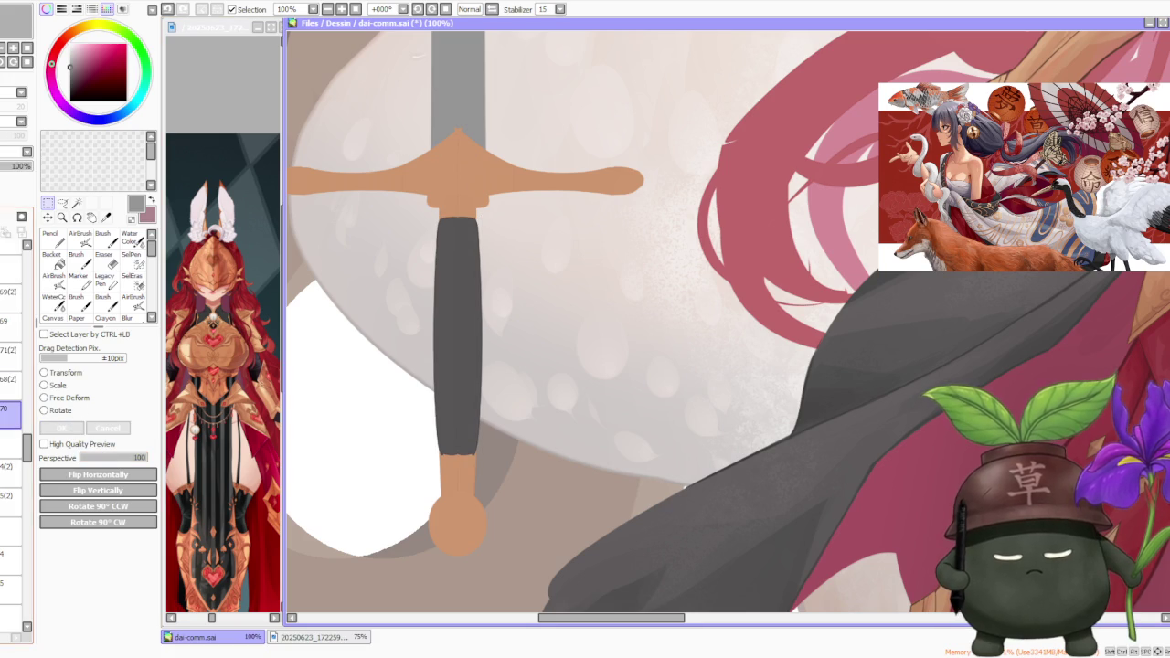
pyautogui.click(14, 379)
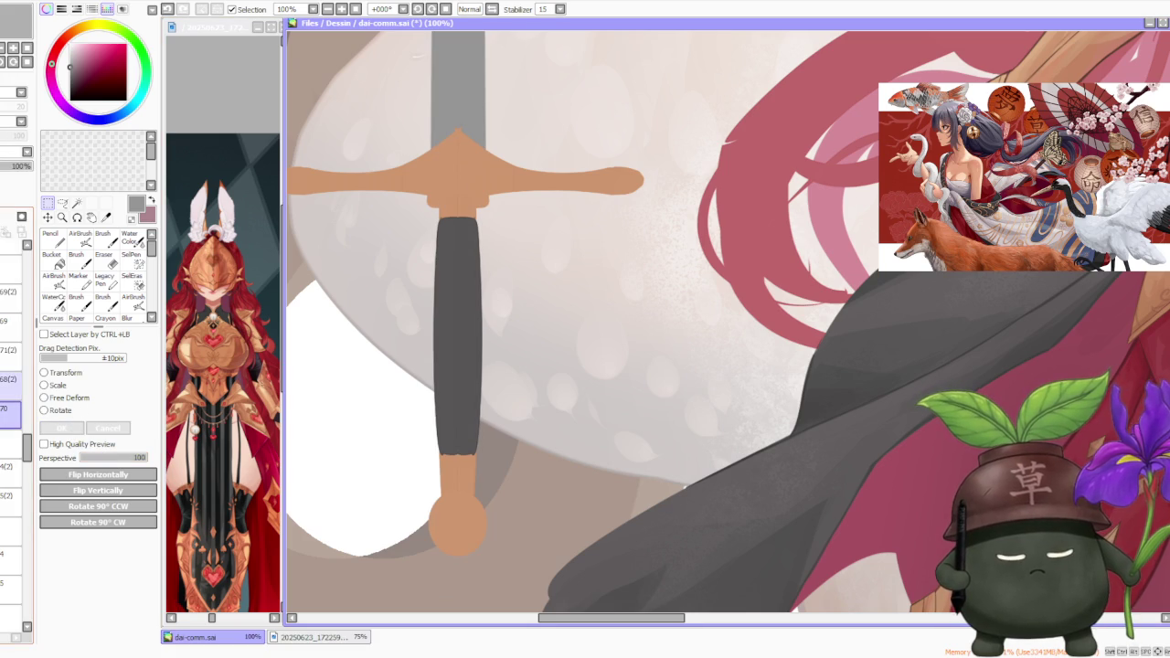
pyautogui.click(53, 385)
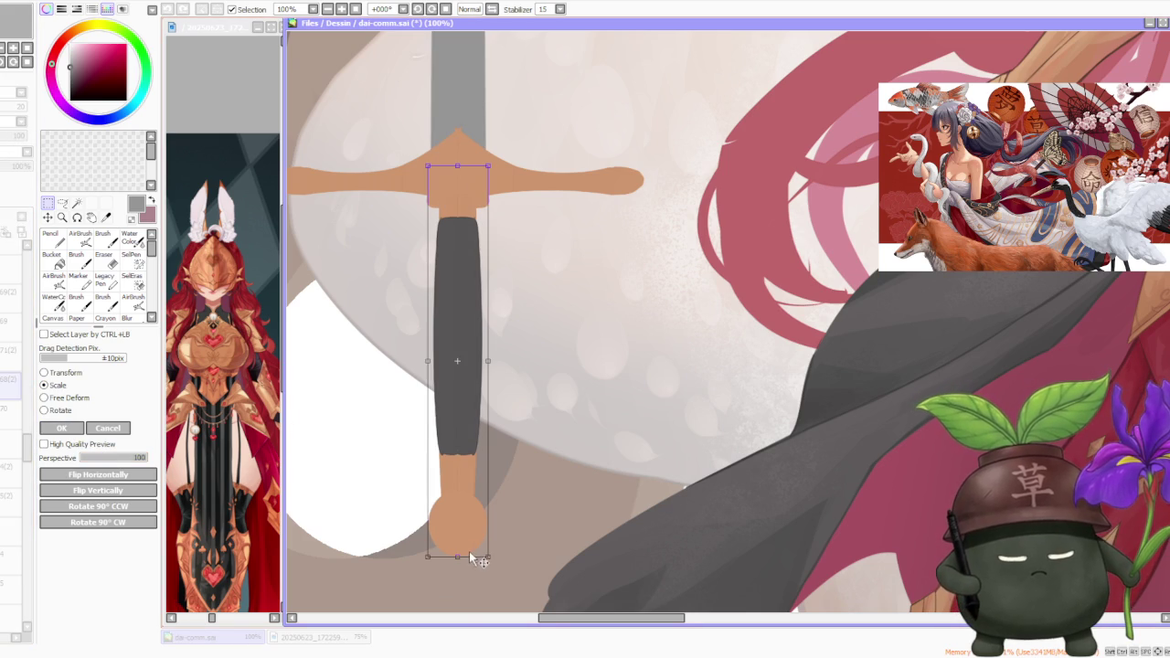
pyautogui.moveTo(458, 556); pyautogui.dragTo(458, 515)
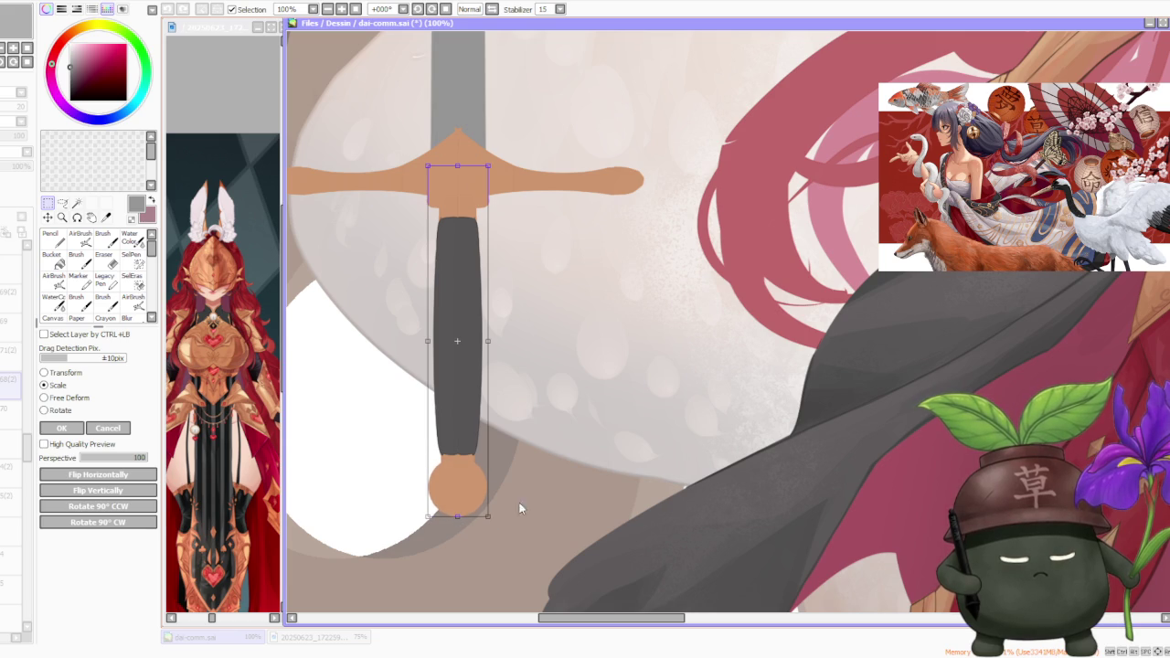
pyautogui.scroll(-1, 562, 451)
pyautogui.scroll(-1, 562, 452)
pyautogui.click(64, 429)
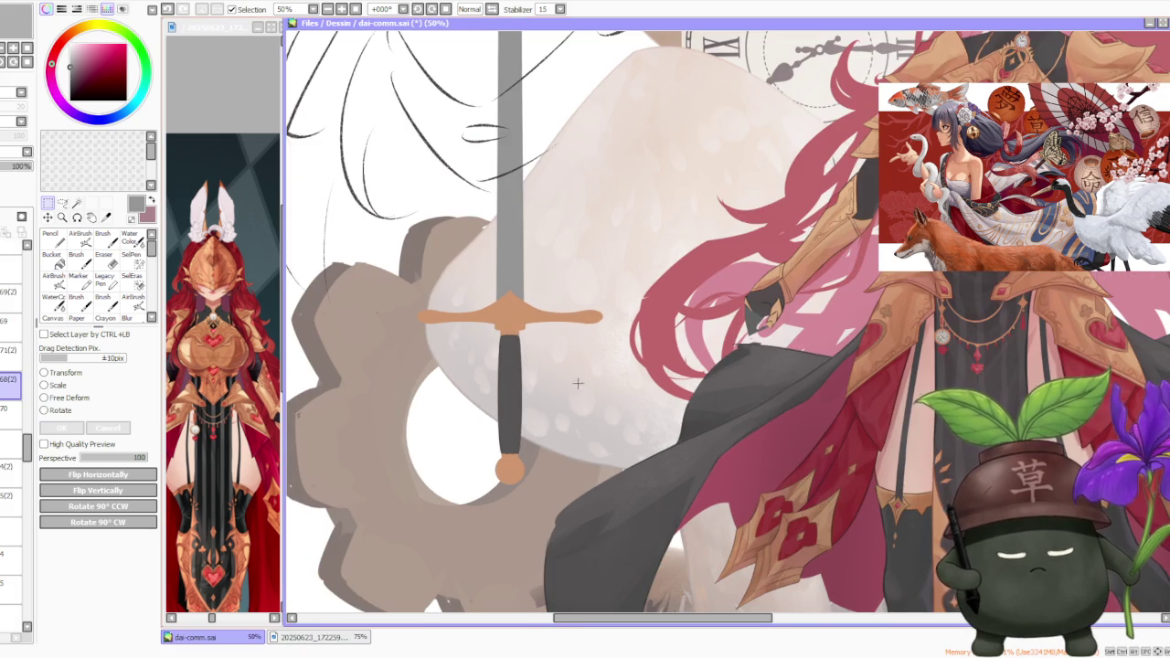
pyautogui.scroll(-3, 576, 384)
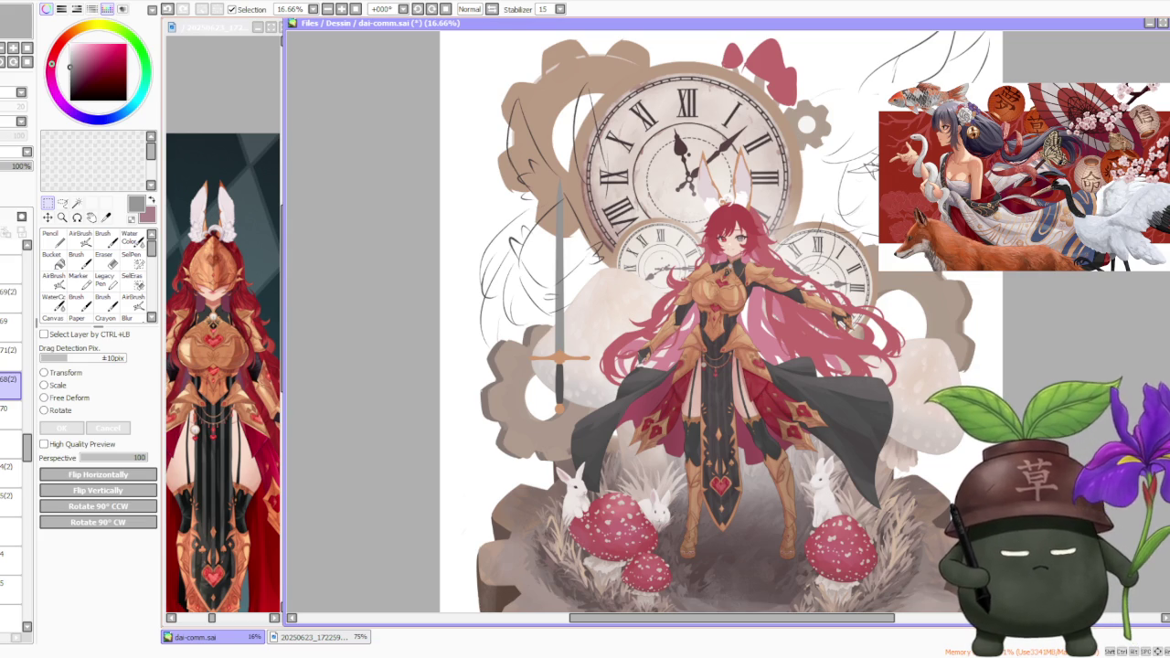
pyautogui.scroll(2, 605, 323)
# - Zoom in and out on the sword hand to check its placement, then select the sword's layer
pyautogui.scroll(-3, 602, 326)
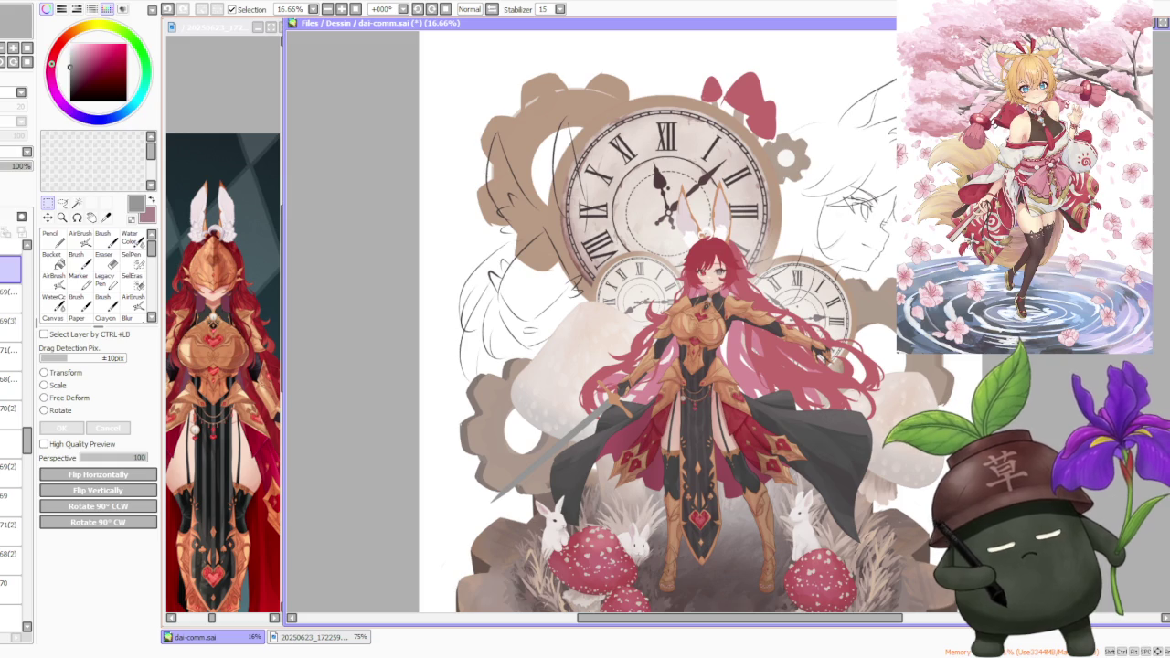
pyautogui.scroll(-1, 602, 326)
pyautogui.scroll(4, 572, 388)
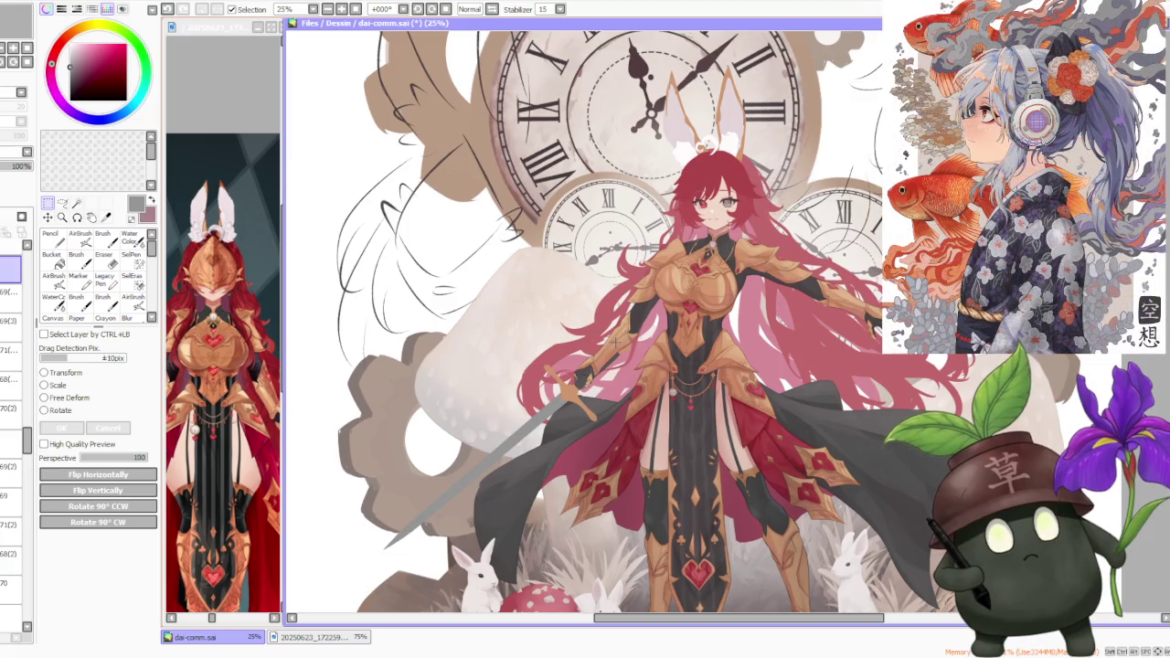
pyautogui.scroll(2, 572, 388)
pyautogui.scroll(1, 572, 388)
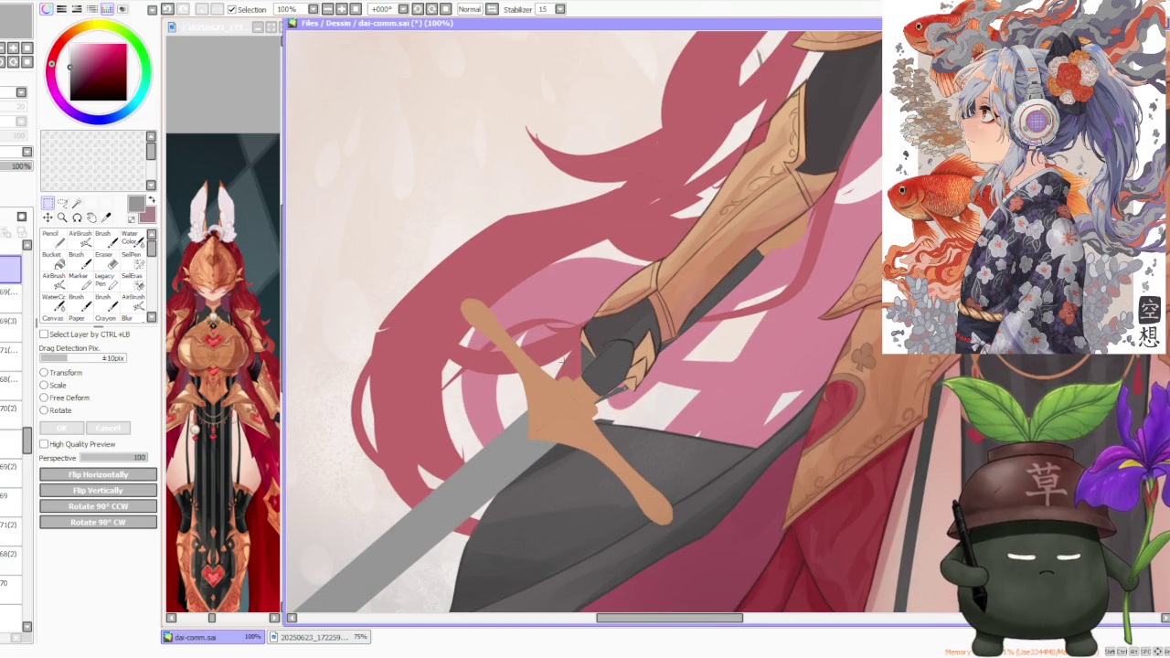
pyautogui.scroll(-1, 572, 388)
pyautogui.scroll(-2, 572, 387)
pyautogui.scroll(-1, 572, 388)
pyautogui.scroll(2, 572, 387)
pyautogui.scroll(1, 604, 366)
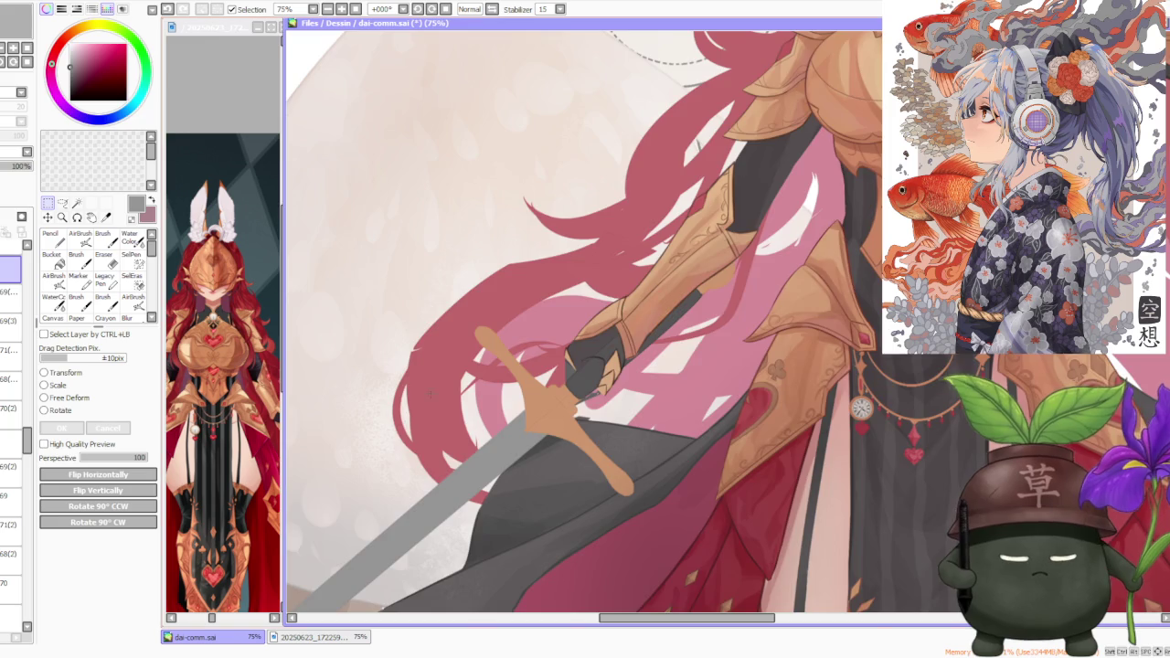
pyautogui.scroll(-2, 603, 373)
pyautogui.scroll(-1, 603, 373)
pyautogui.scroll(2, 603, 373)
pyautogui.scroll(2, 604, 373)
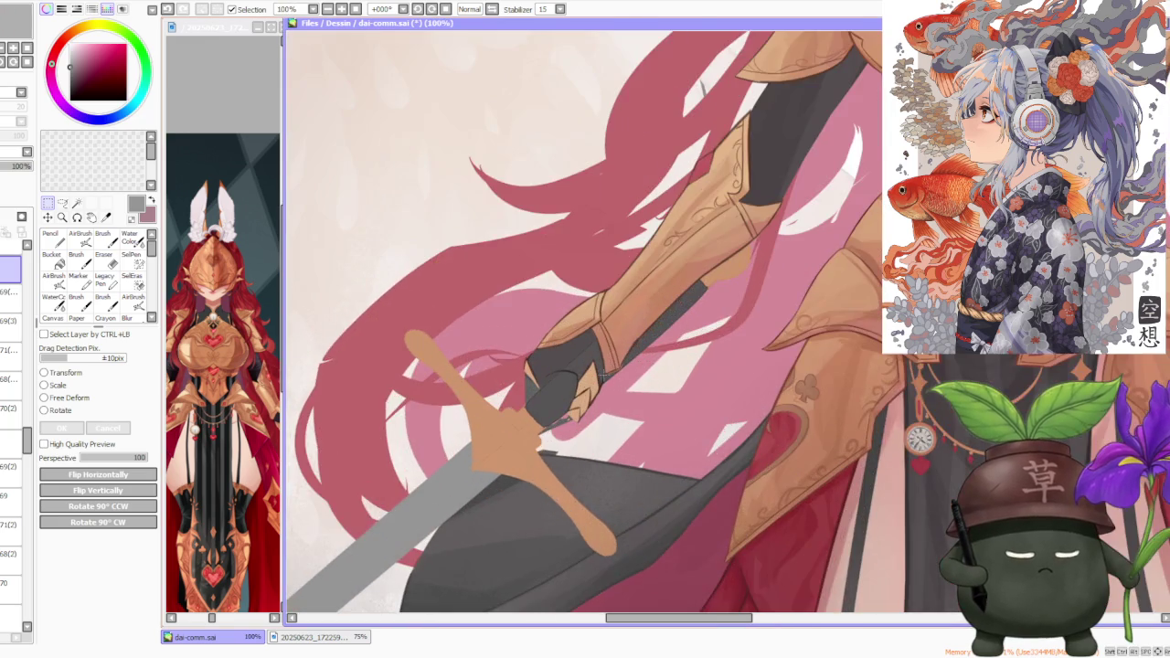
pyautogui.scroll(-4, 603, 373)
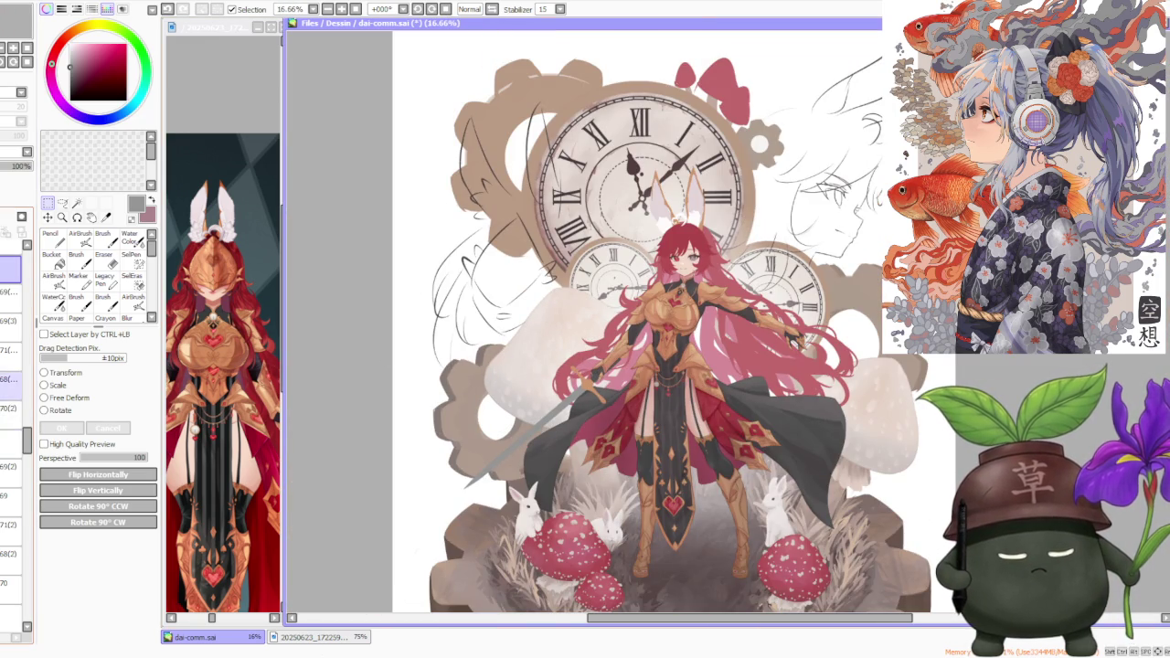
pyautogui.scroll(-2, 14, 438)
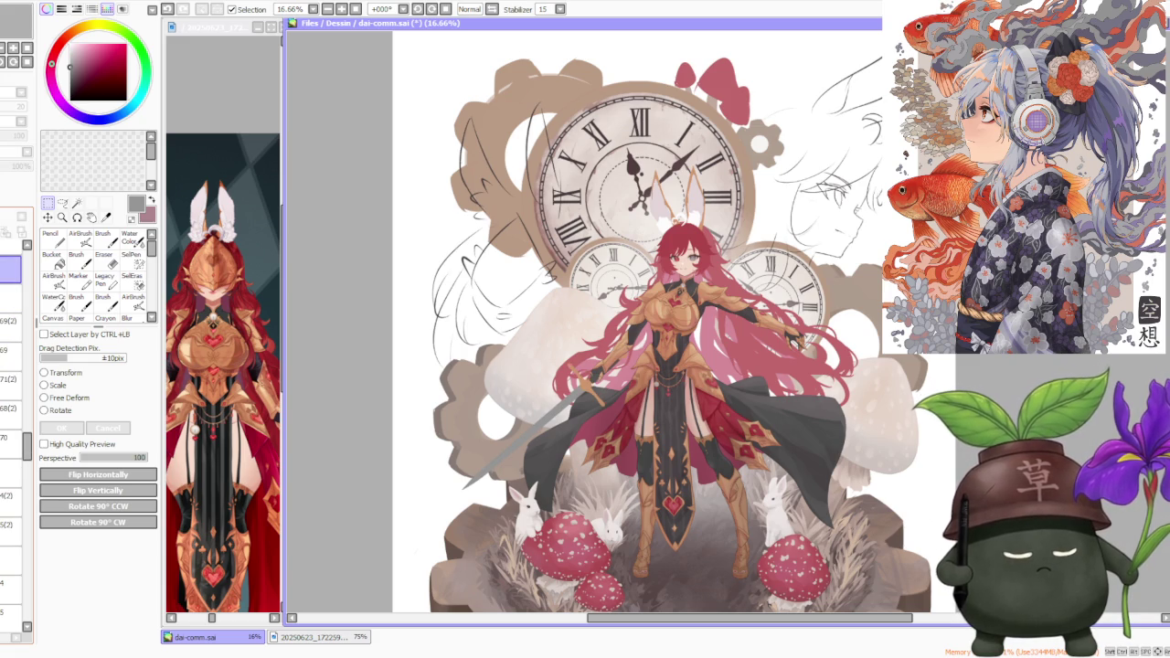
pyautogui.click(11, 297)
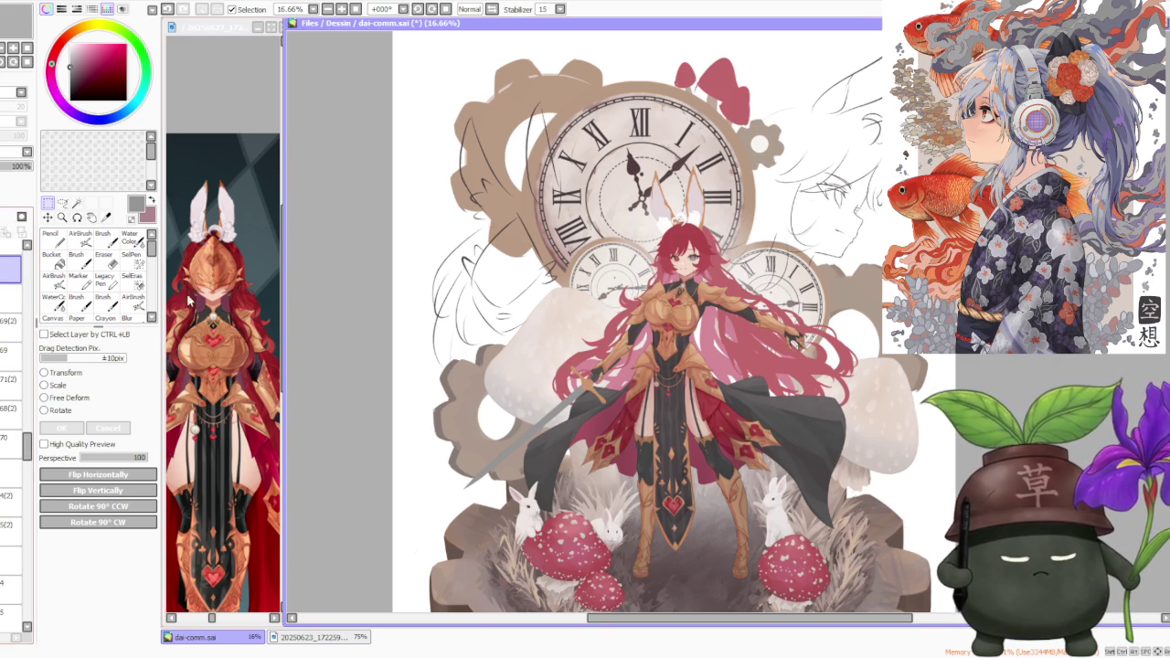
pyautogui.scroll(3, 586, 379)
pyautogui.scroll(3, 586, 377)
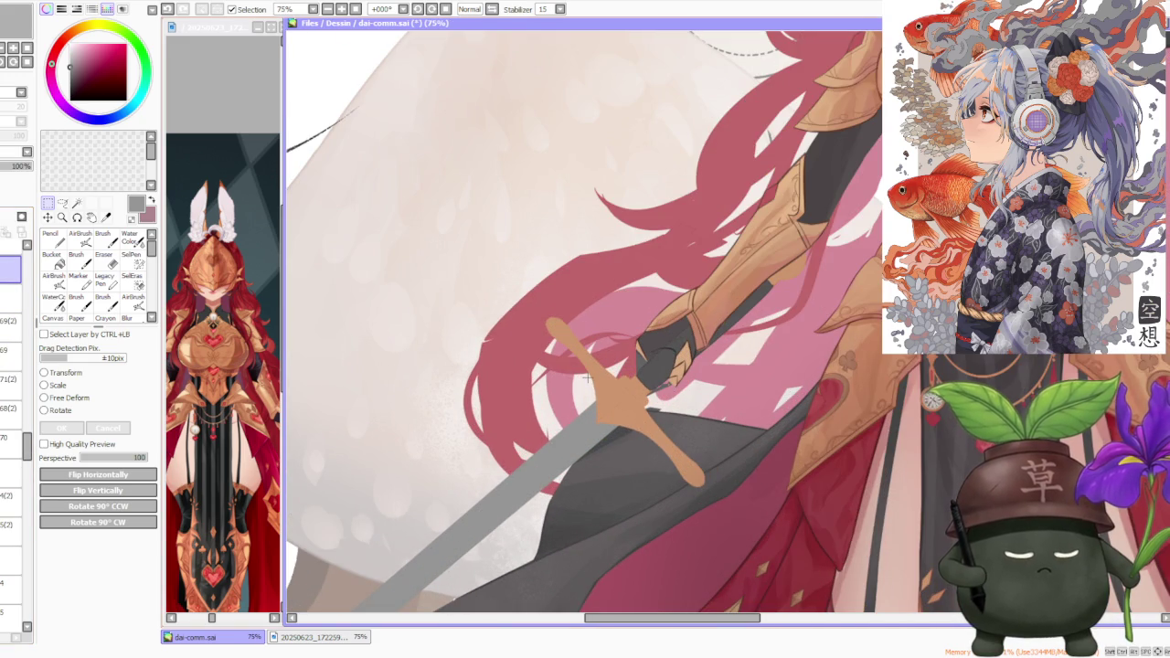
pyautogui.scroll(-3, 586, 378)
pyautogui.scroll(-3, 586, 378)
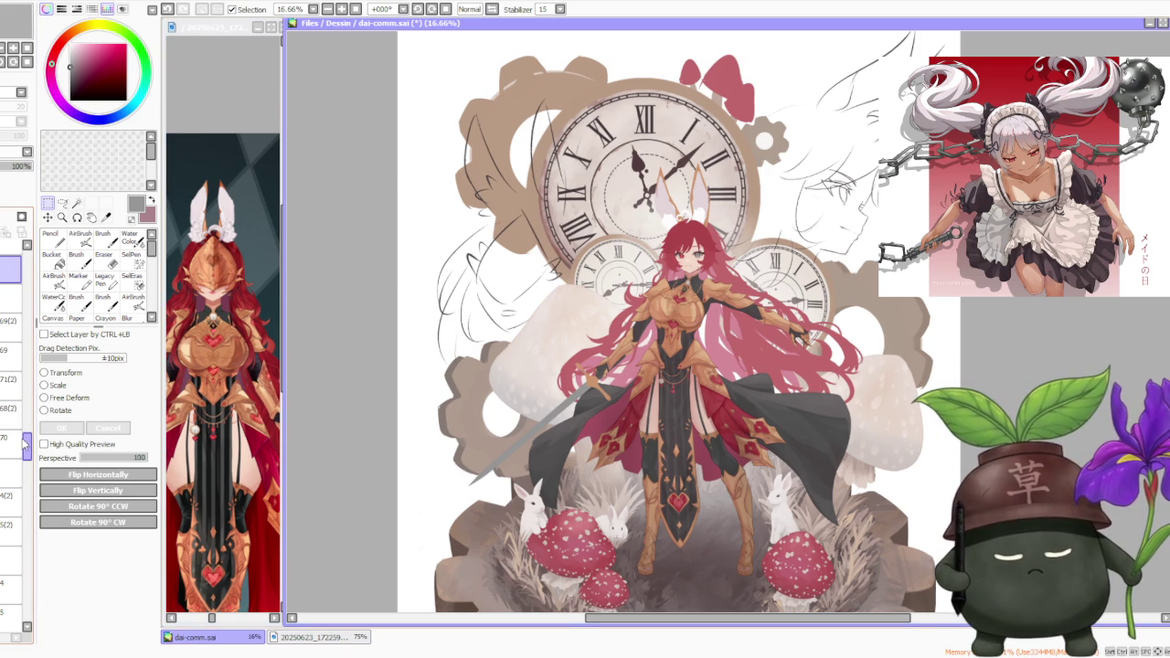
pyautogui.scroll(5, 26, 432)
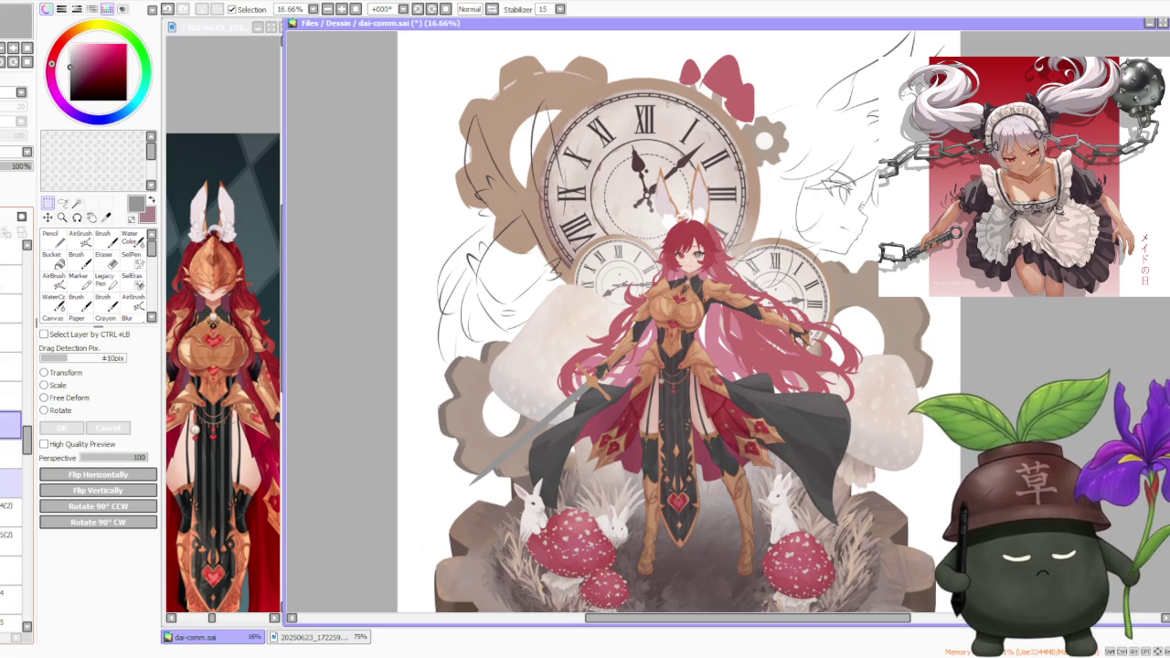
pyautogui.click(11, 254)
pyautogui.click(11, 482)
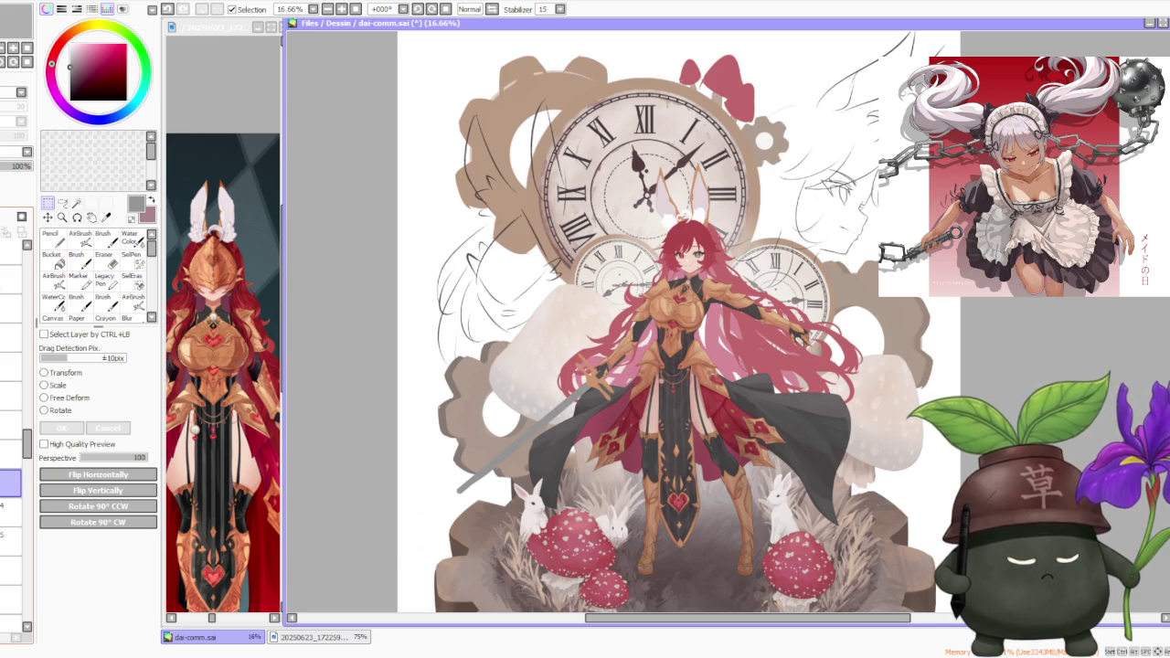
pyautogui.scroll(4, 584, 389)
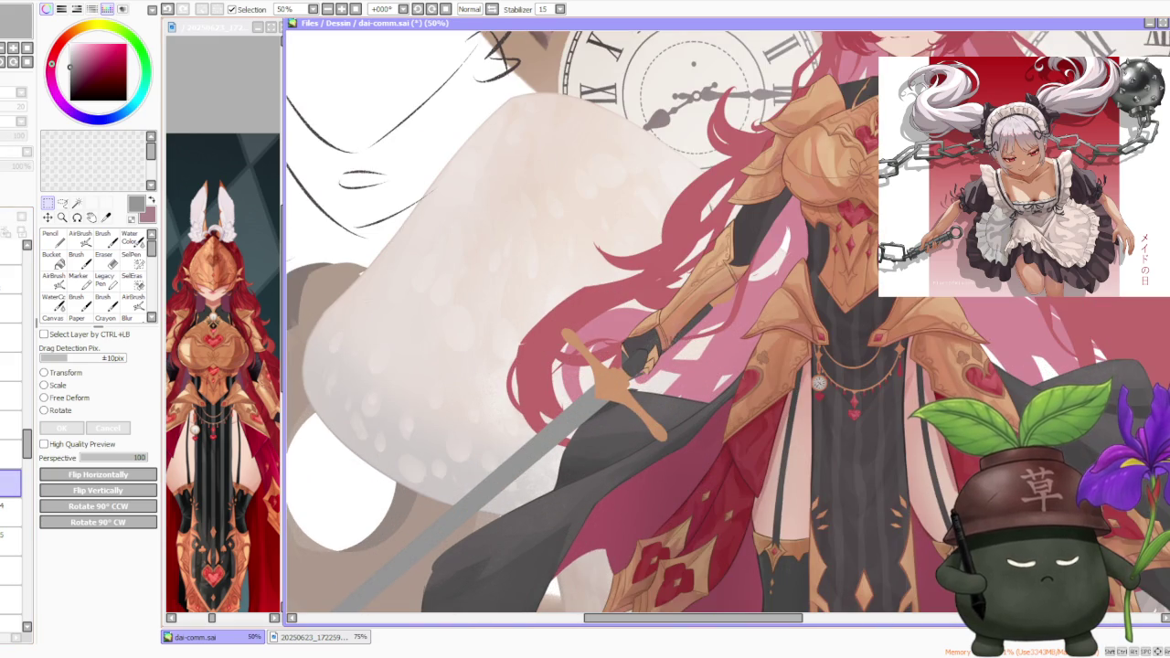
pyautogui.scroll(1, 585, 307)
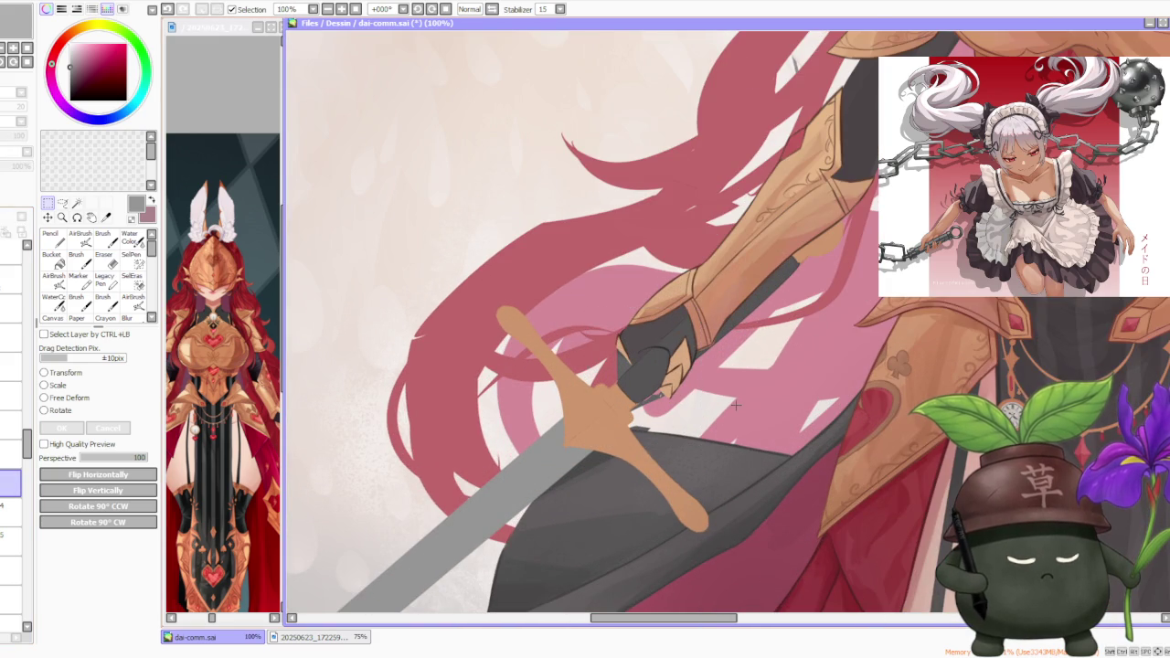
pyautogui.scroll(-1, 709, 391)
pyautogui.scroll(-2, 709, 391)
pyautogui.scroll(-1, 709, 391)
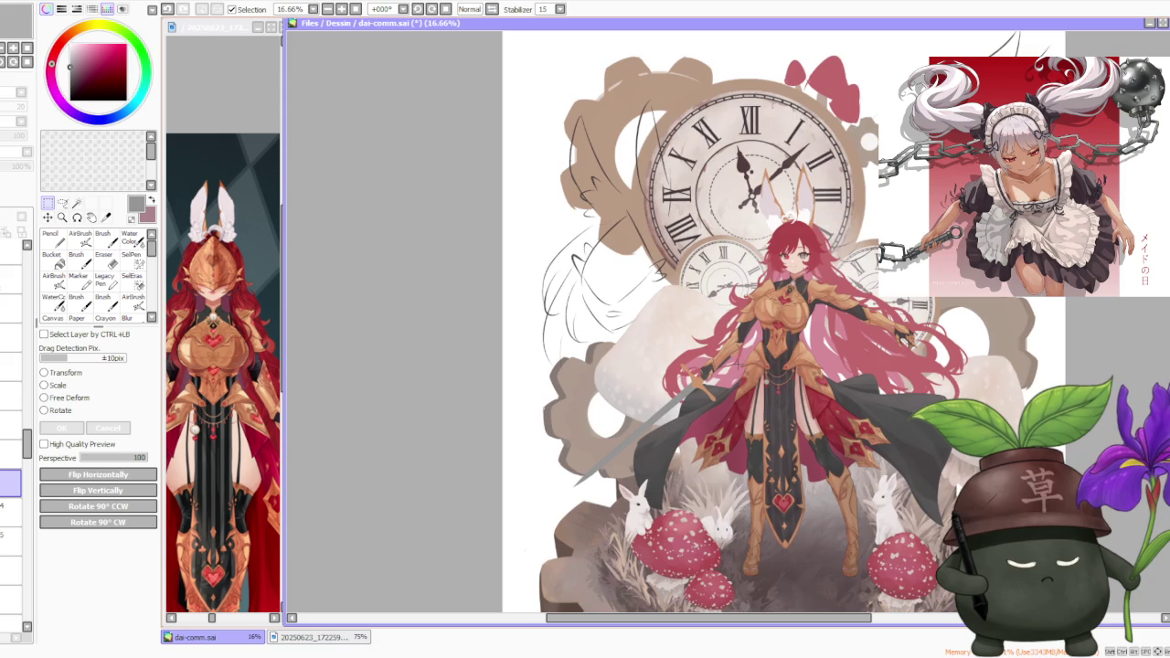
pyautogui.scroll(-1, 676, 329)
pyautogui.scroll(1, 676, 328)
pyautogui.scroll(1, 676, 329)
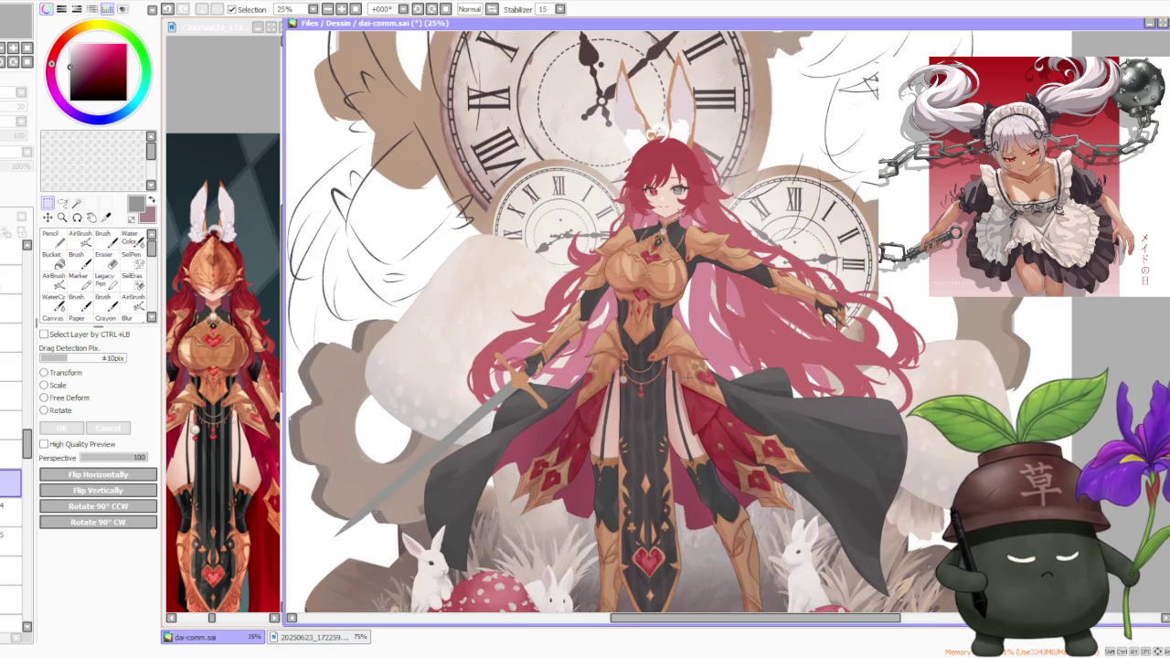
pyautogui.scroll(1, 520, 329)
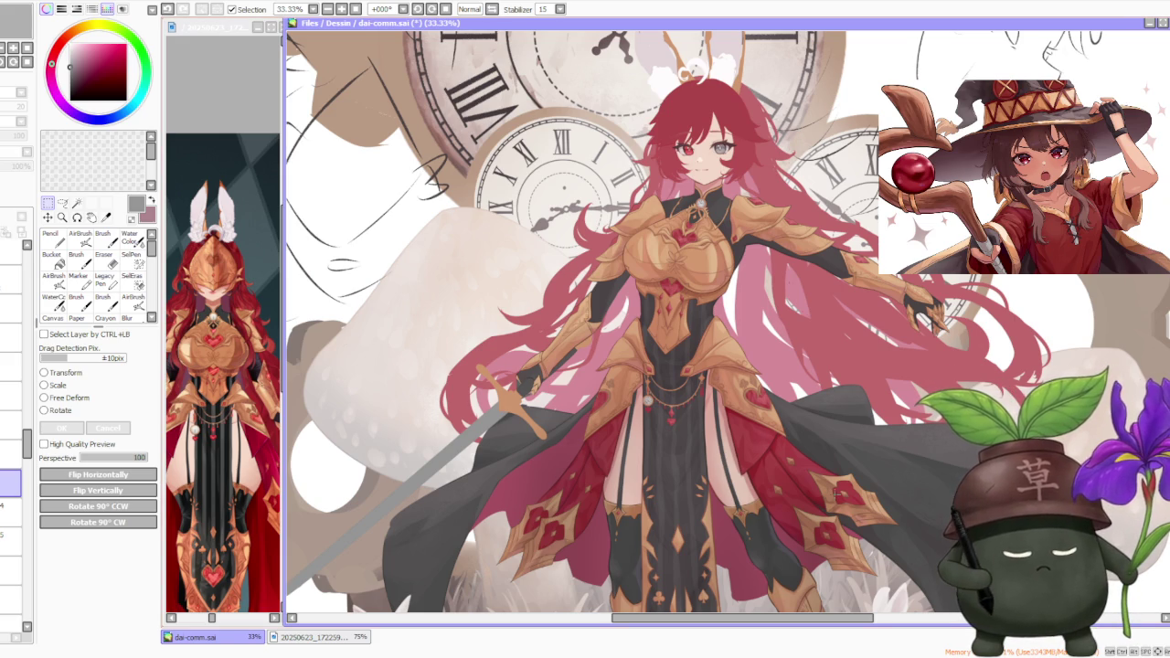
pyautogui.scroll(-1, 316, 353)
pyautogui.scroll(-1, 315, 354)
pyautogui.scroll(3, 542, 378)
pyautogui.scroll(-1, 542, 379)
pyautogui.scroll(-1, 539, 365)
pyautogui.scroll(1, 535, 349)
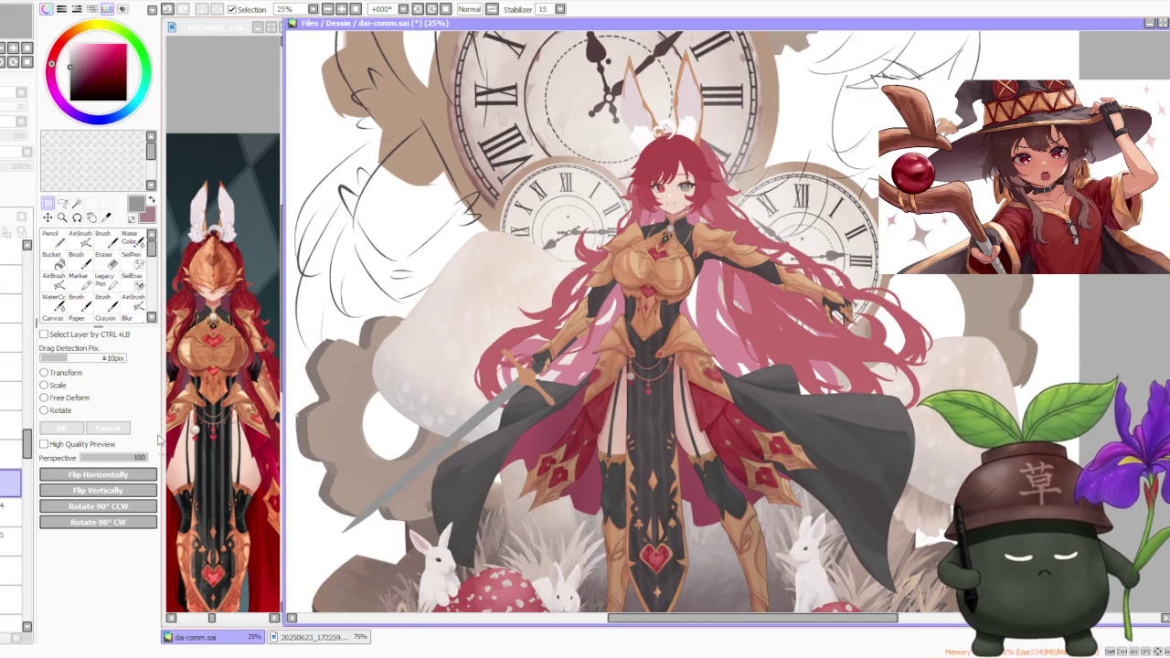
pyautogui.click(11, 425)
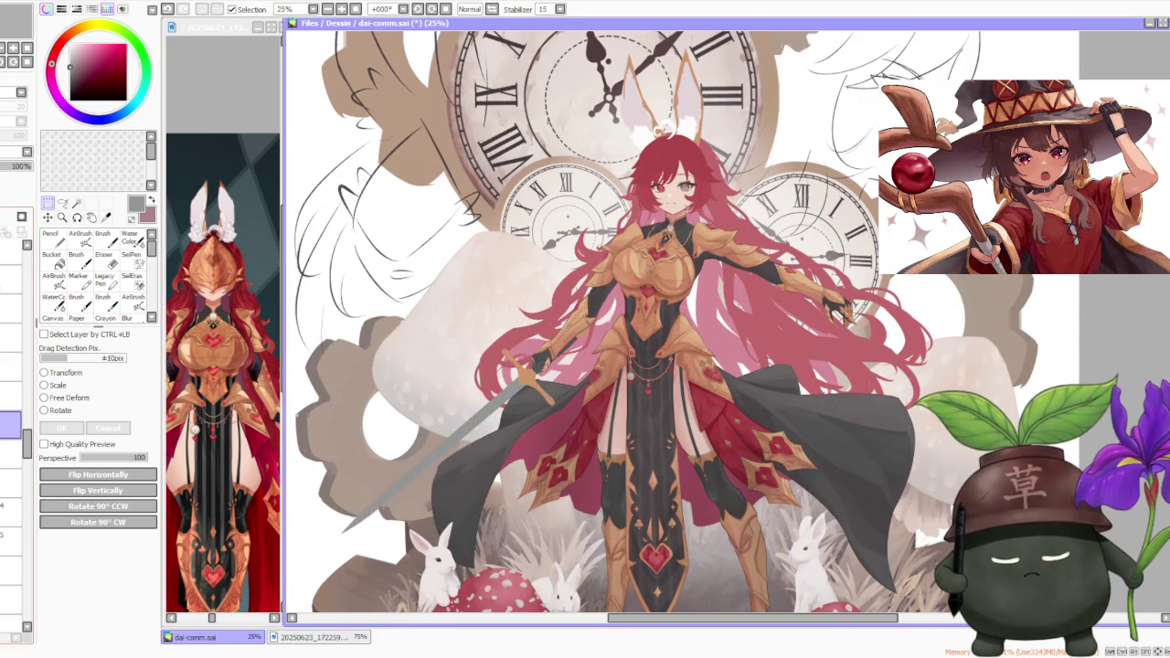
# - Try a Free Deform skew on the sword area's top-left corner, then cancel it
pyautogui.hotkey('ctrl', 't')
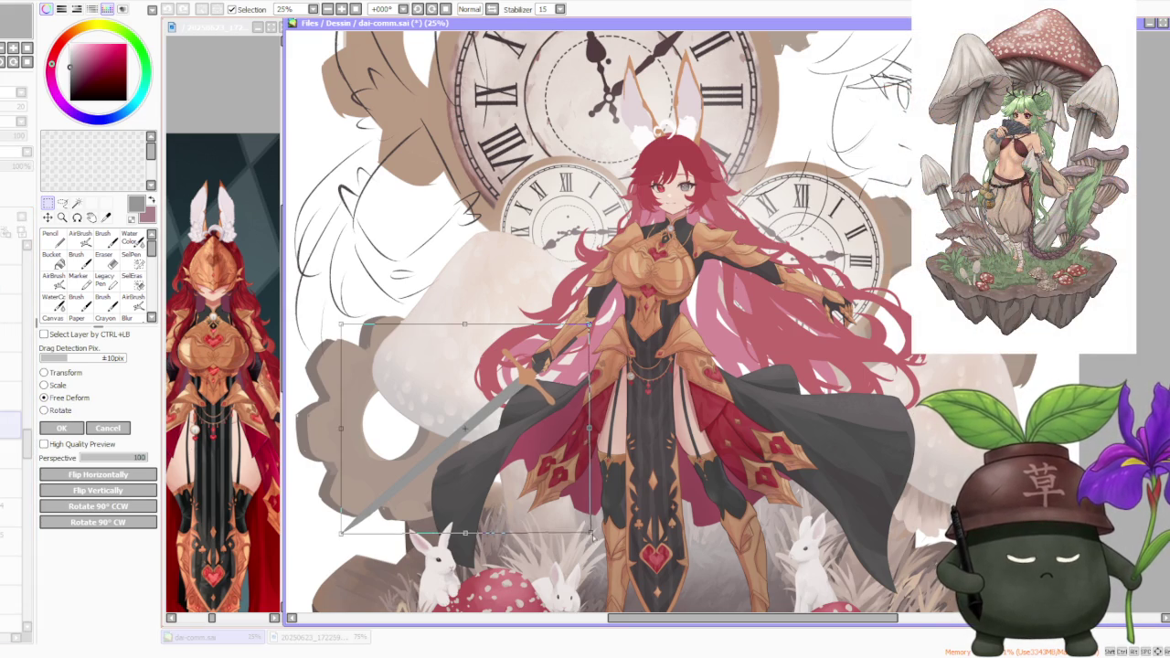
pyautogui.moveTo(340, 324)
pyautogui.mouseDown()
pyautogui.moveTo(347, 336)
pyautogui.moveTo(352, 325)
pyautogui.mouseUp()
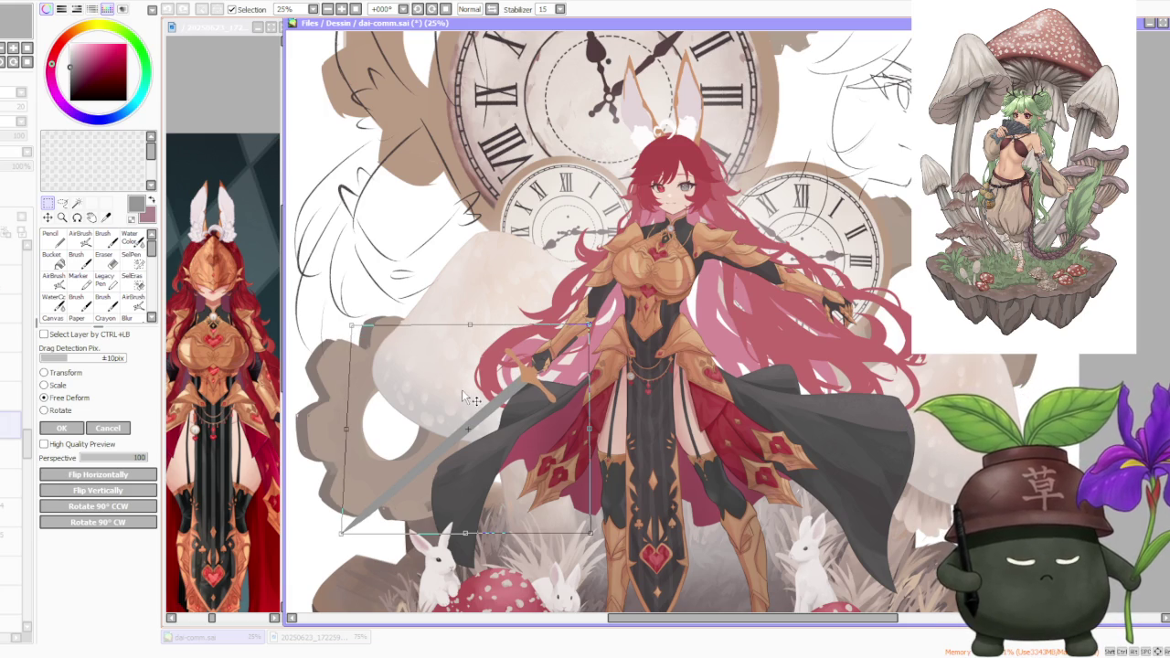
pyautogui.scroll(3, 471, 393)
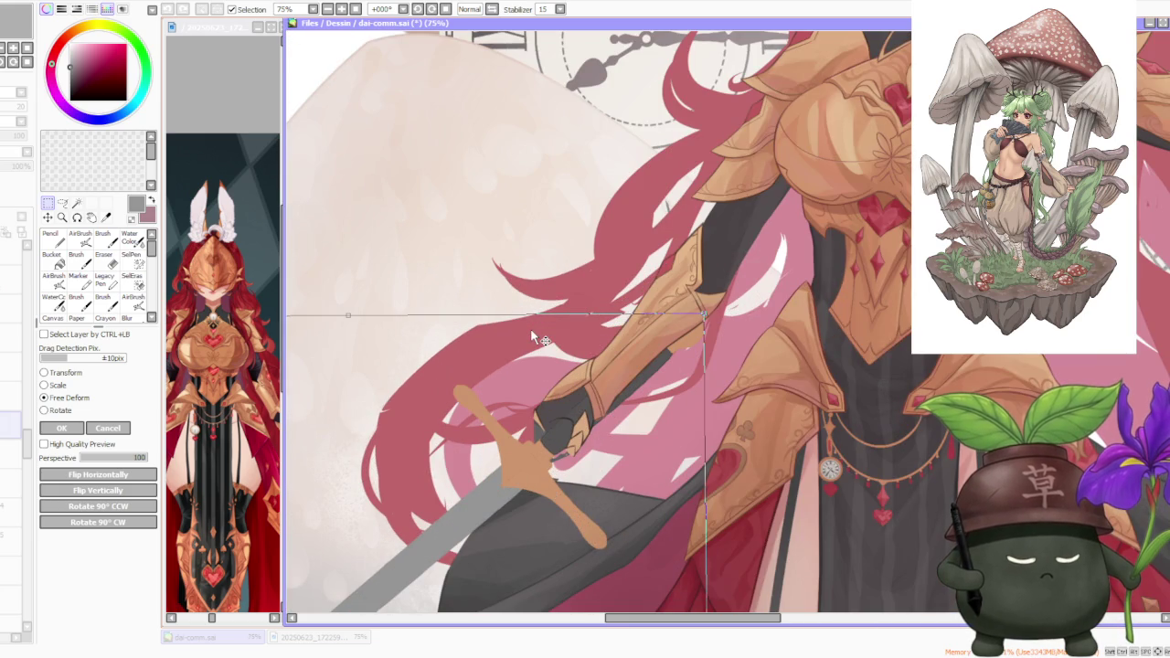
pyautogui.click(110, 428)
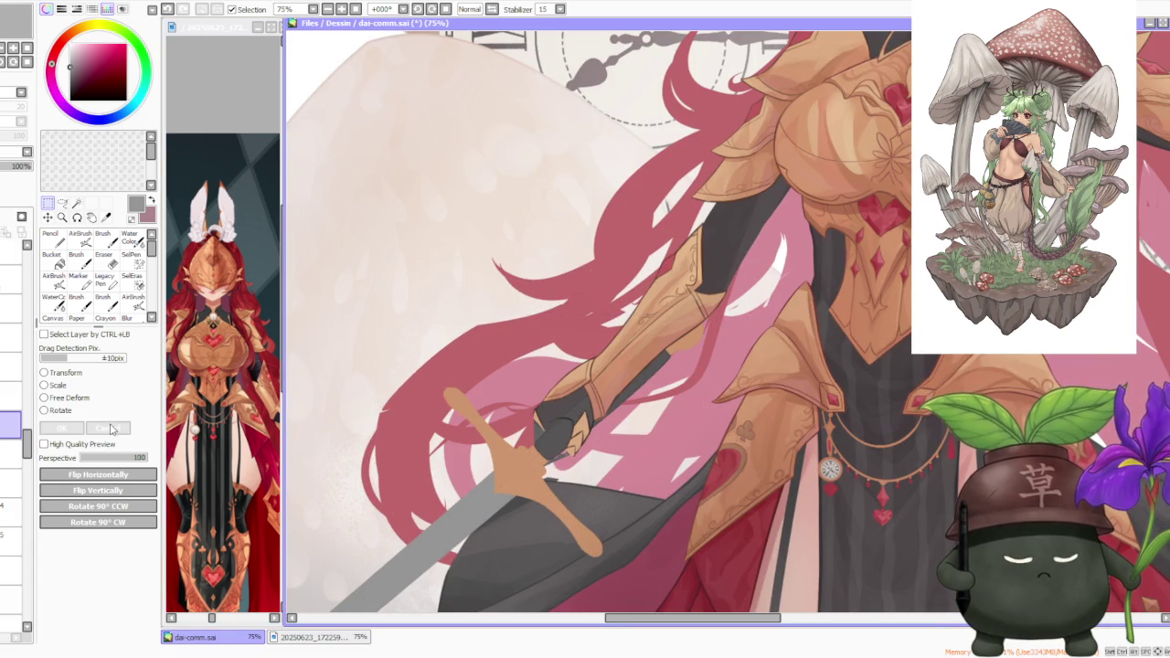
# - Rotate the sword arm to a diagonal, nudge it slightly left, and apply the rotation
pyautogui.click(53, 384)
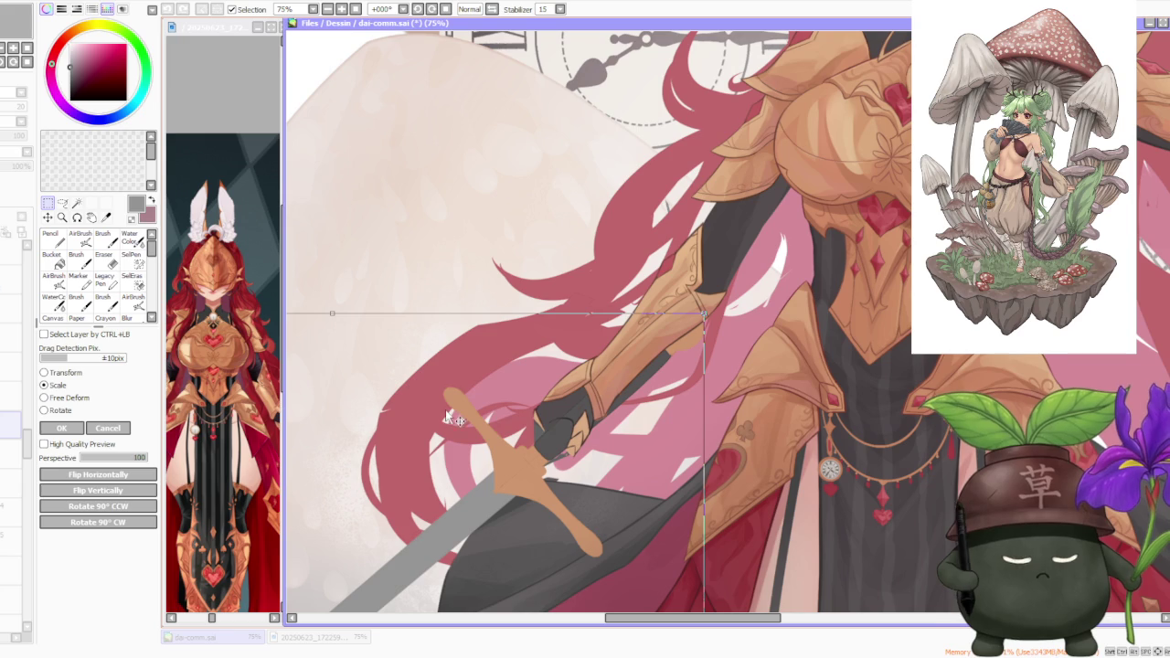
pyautogui.click(60, 412)
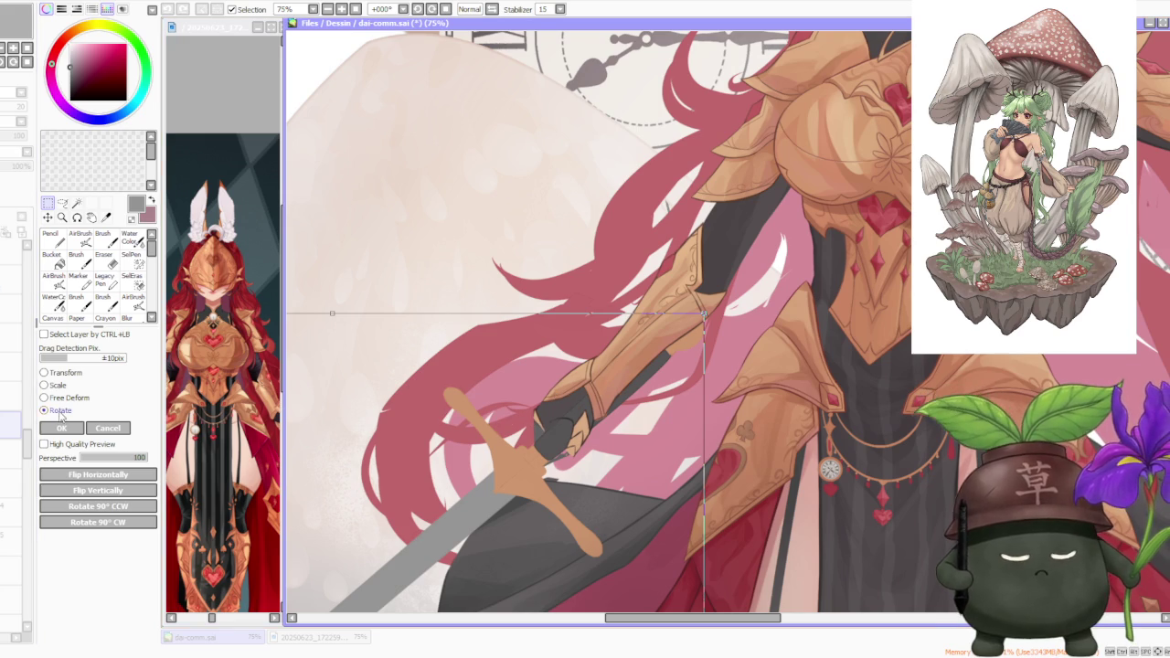
pyautogui.moveTo(708, 308); pyautogui.dragTo(642, 346)
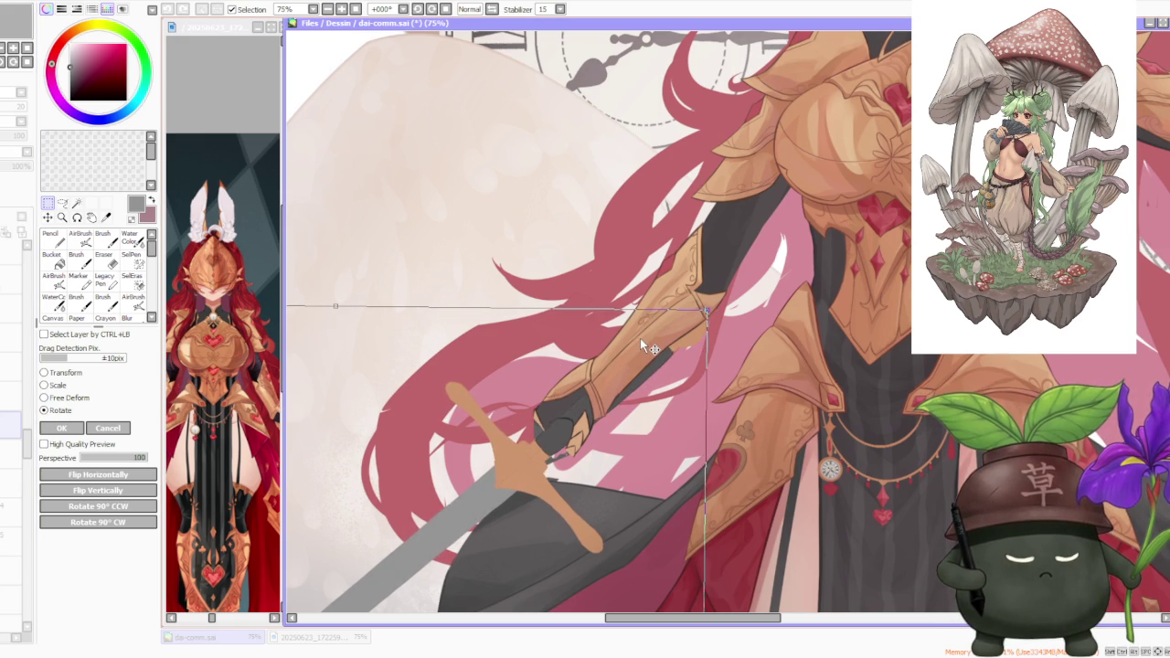
pyautogui.moveTo(641, 340); pyautogui.dragTo(639, 338)
pyautogui.scroll(-3, 640, 338)
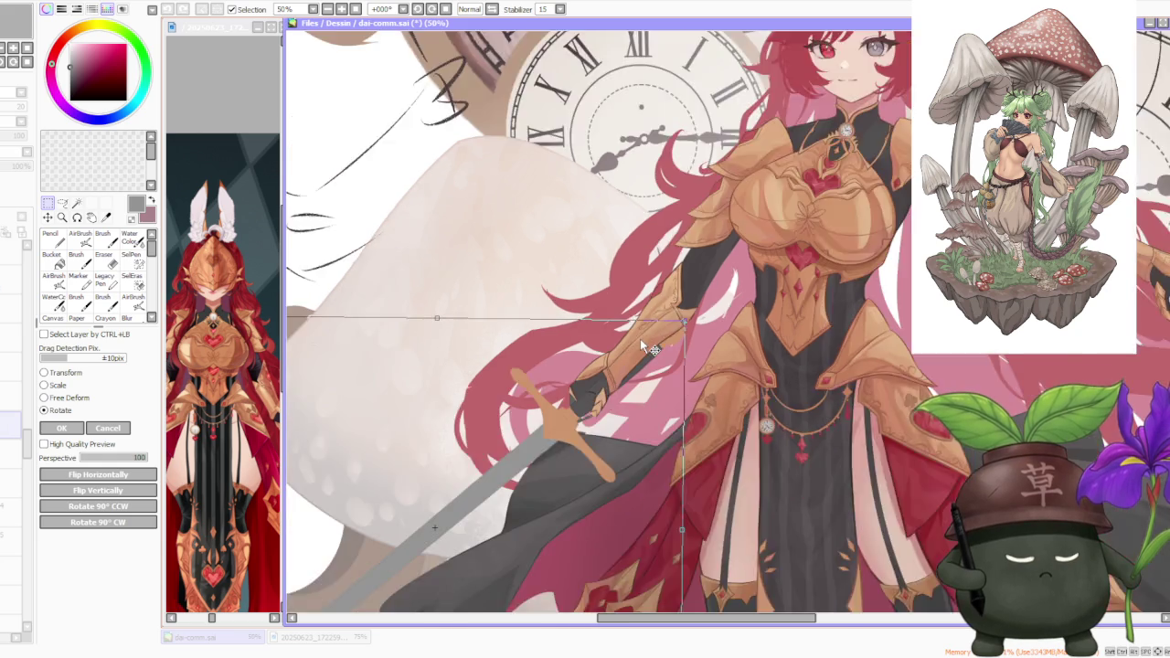
pyautogui.scroll(-1, 643, 345)
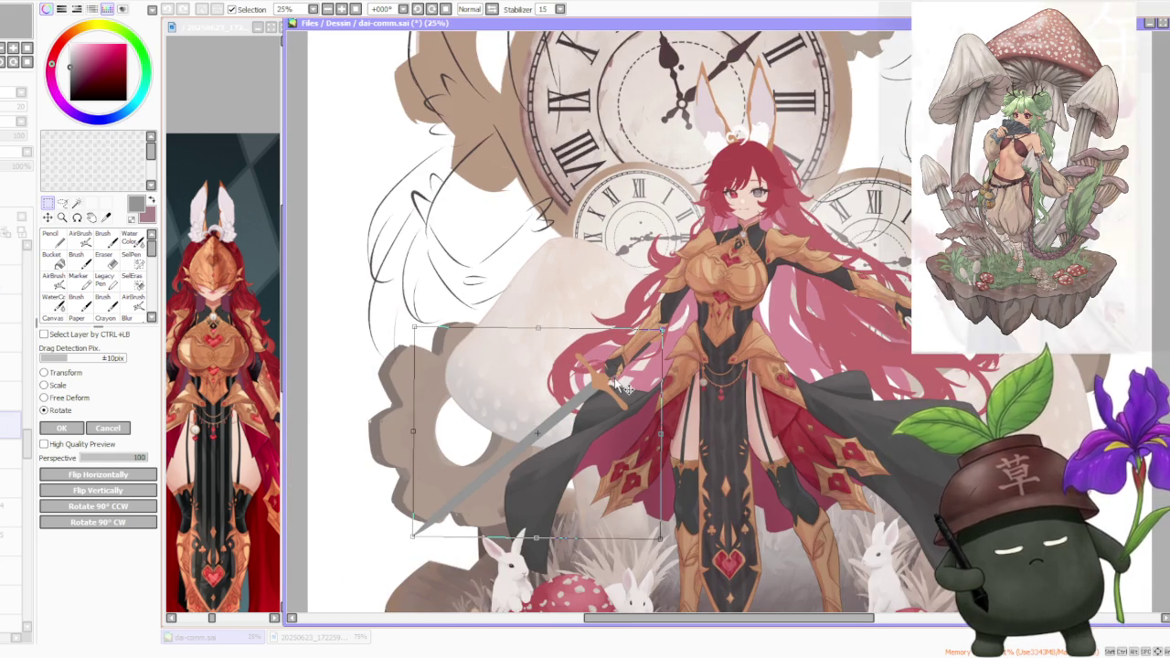
pyautogui.scroll(2, 640, 388)
pyautogui.moveTo(643, 387); pyautogui.dragTo(639, 389)
pyautogui.scroll(-3, 637, 378)
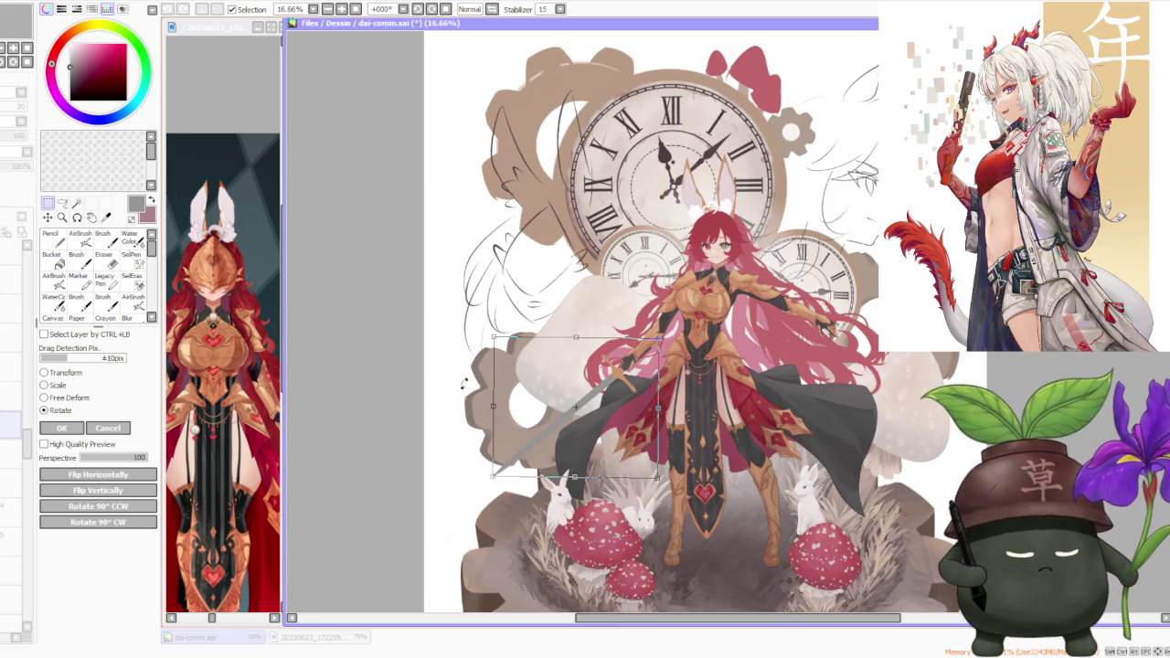
pyautogui.click(60, 429)
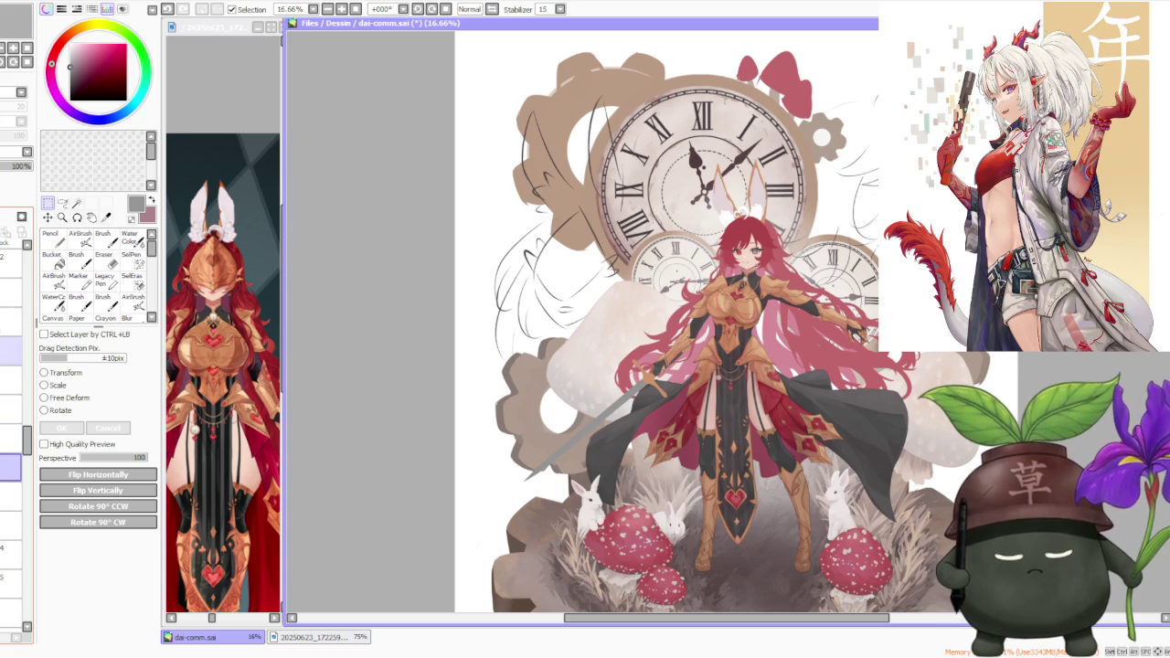
# - Select the glove layer, zoom in to 100%, and switch to the Brush tool
pyautogui.click(11, 350)
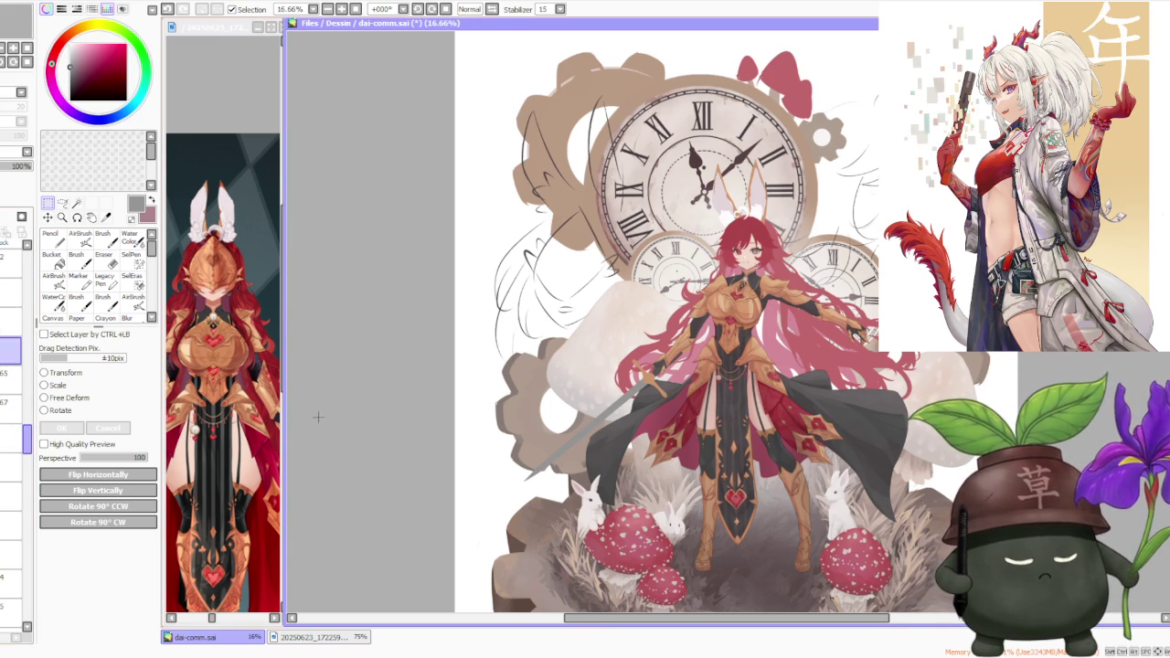
pyautogui.scroll(2, 681, 380)
pyautogui.scroll(3, 639, 366)
pyautogui.scroll(1, 651, 382)
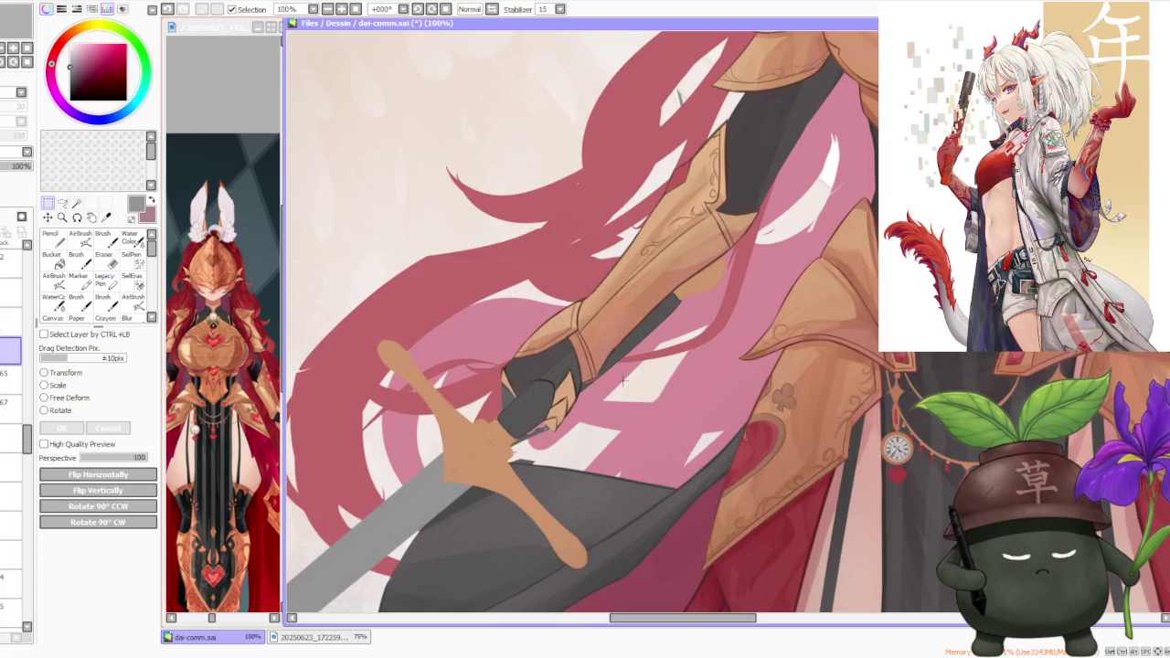
pyautogui.click(16, 374)
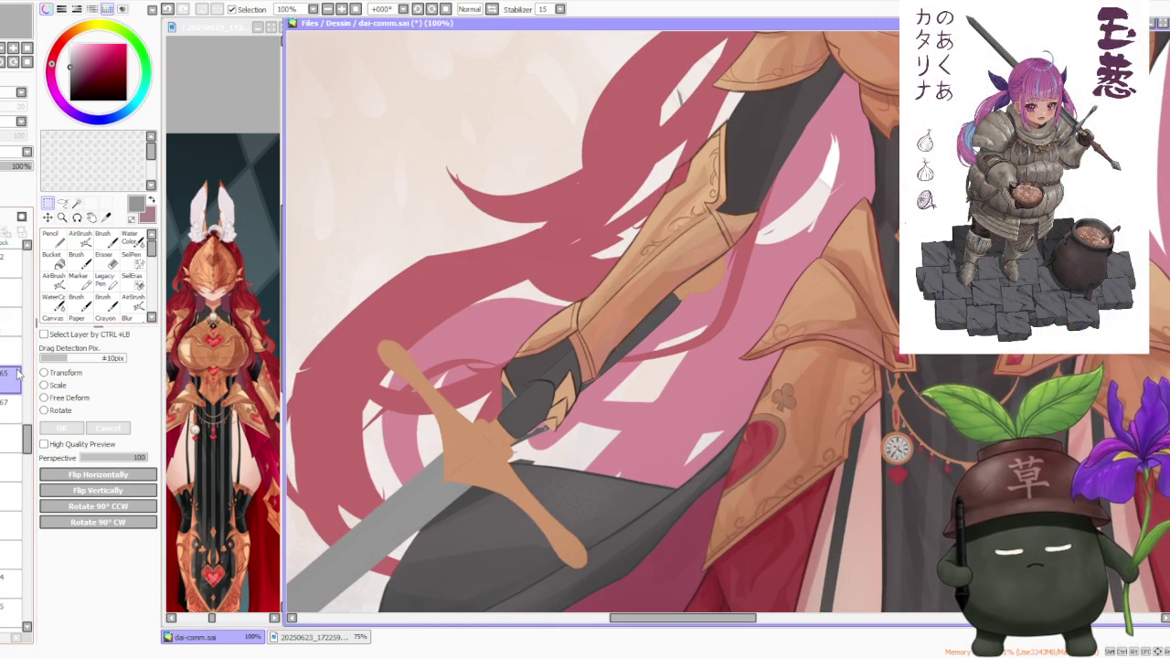
pyautogui.press('b')
pyautogui.scroll(2, 484, 347)
# - Pick the line art's dark brown and set the brush to size 50, density 84
pyautogui.keyDown('alt'); pyautogui.click(491, 377); pyautogui.keyUp('alt')
pyautogui.moveTo(492, 377); pyautogui.dragTo(457, 339)
pyautogui.click(144, 377)
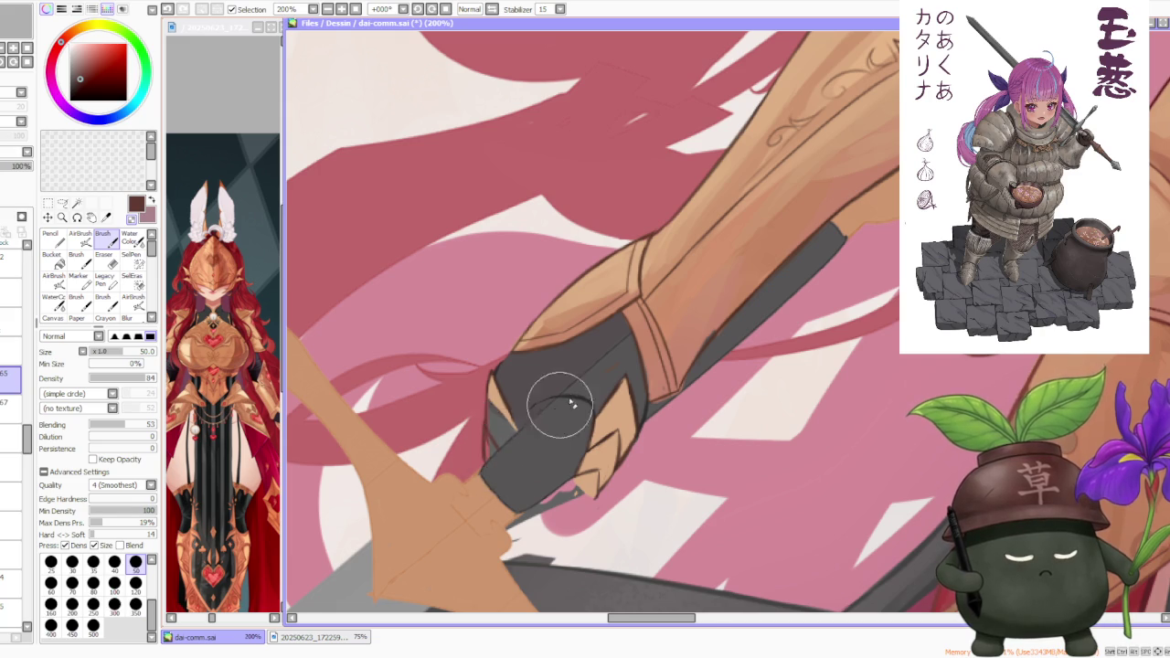
pyautogui.scroll(-2, 549, 405)
pyautogui.scroll(1, 554, 407)
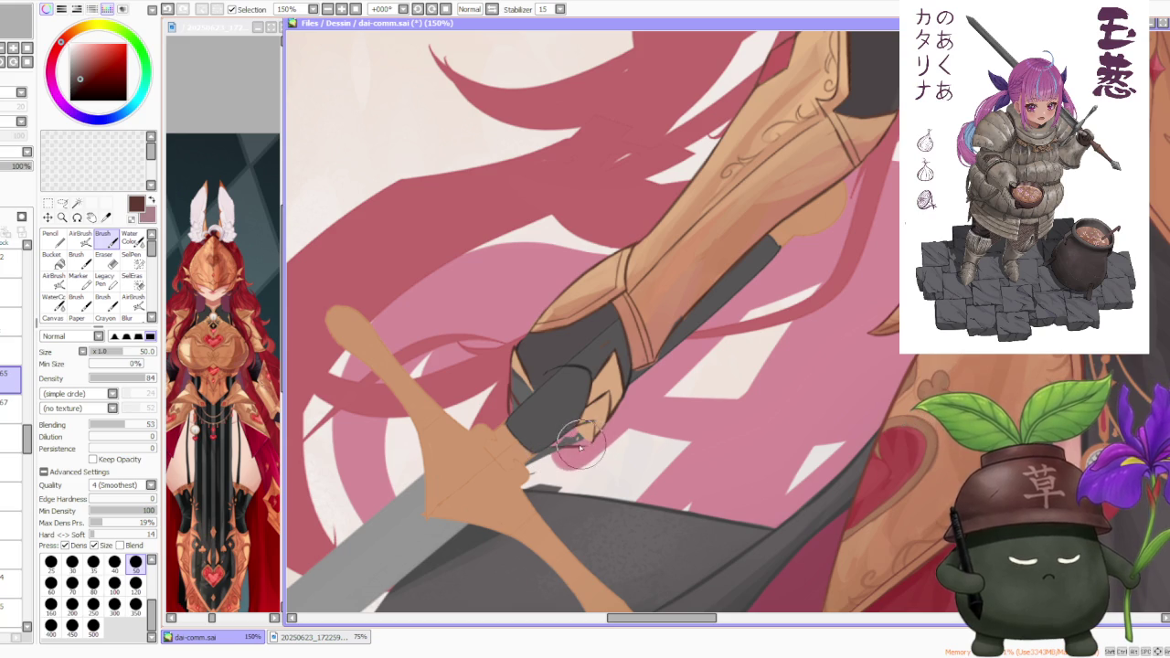
pyautogui.scroll(-1, 581, 445)
pyautogui.scroll(-1, 594, 406)
pyautogui.scroll(-1, 657, 397)
pyautogui.scroll(-1, 726, 389)
pyautogui.scroll(3, 822, 457)
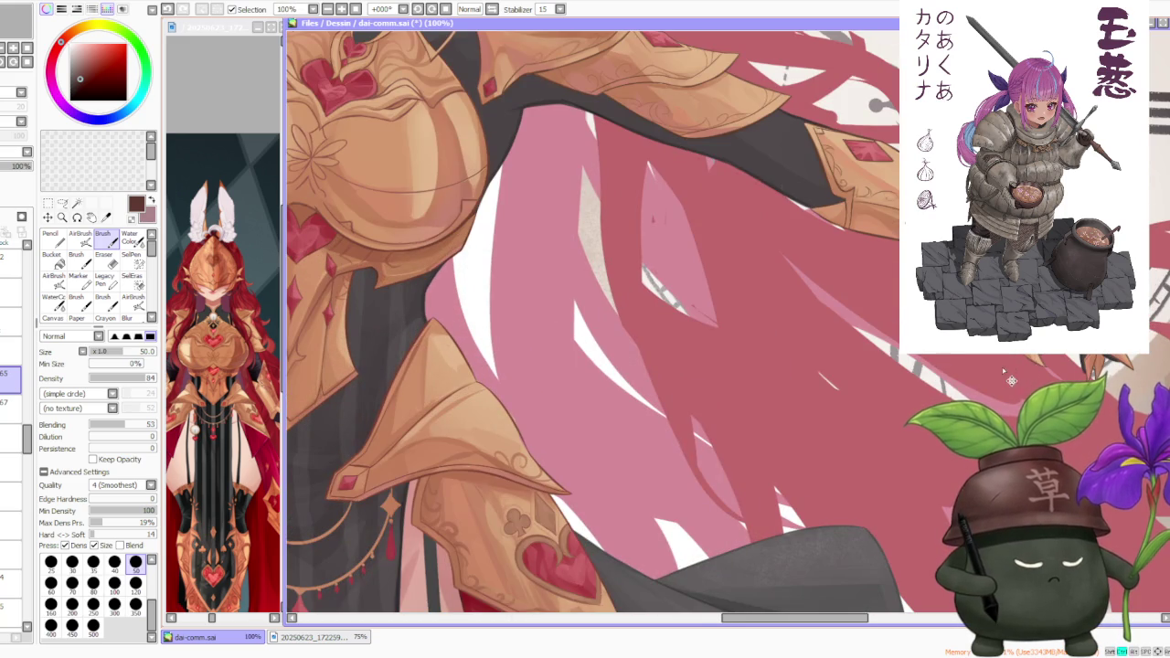
pyautogui.scroll(-4, 1006, 370)
pyautogui.scroll(5, 692, 420)
pyautogui.scroll(1, 627, 459)
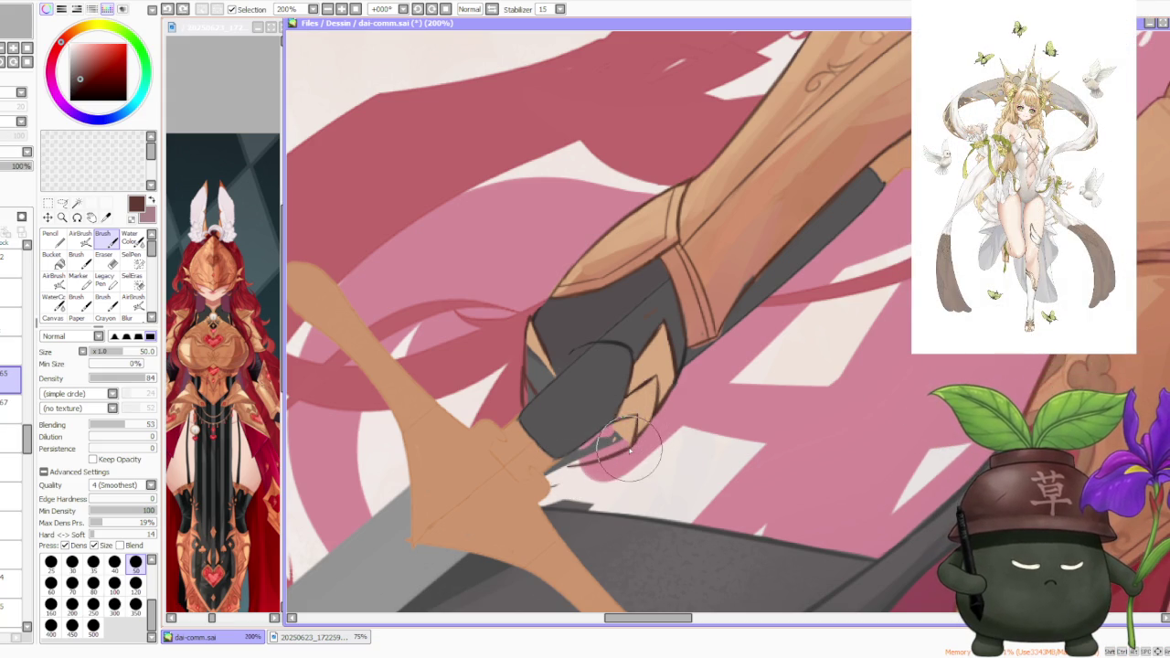
# - Undo the stray stroke near the glove and return to the glove layer, framed on the fingers
pyautogui.hotkey('ctrl', 'z')
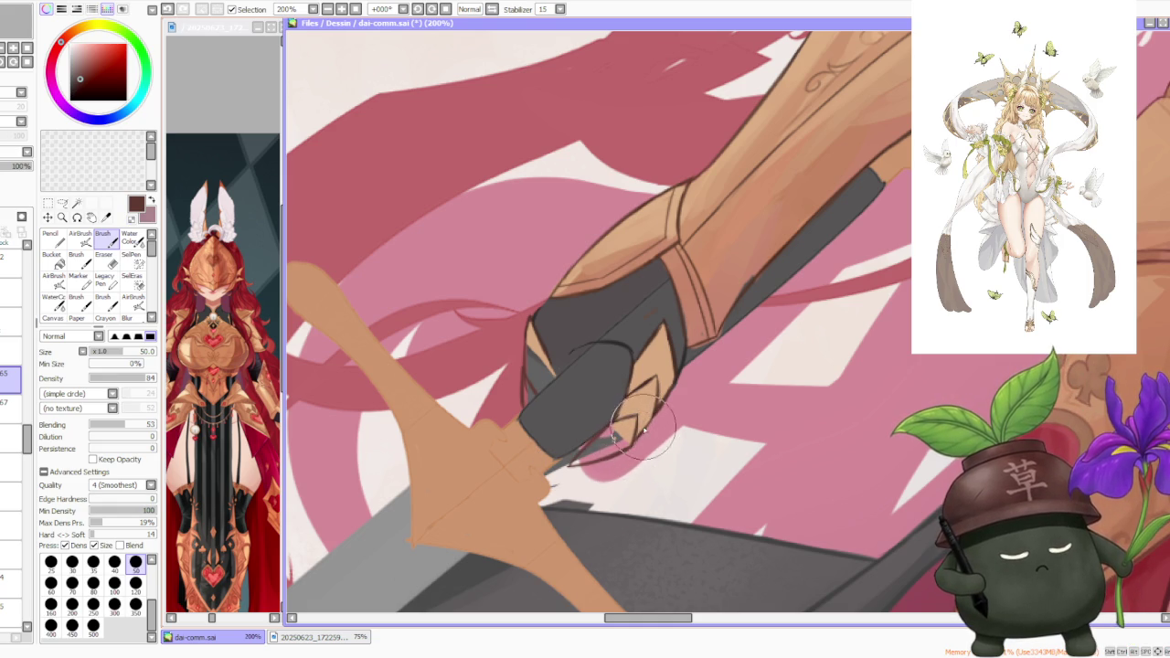
pyautogui.scroll(-1, 644, 430)
pyautogui.scroll(-1, 675, 393)
pyautogui.scroll(-1, 684, 384)
pyautogui.scroll(-1, 687, 387)
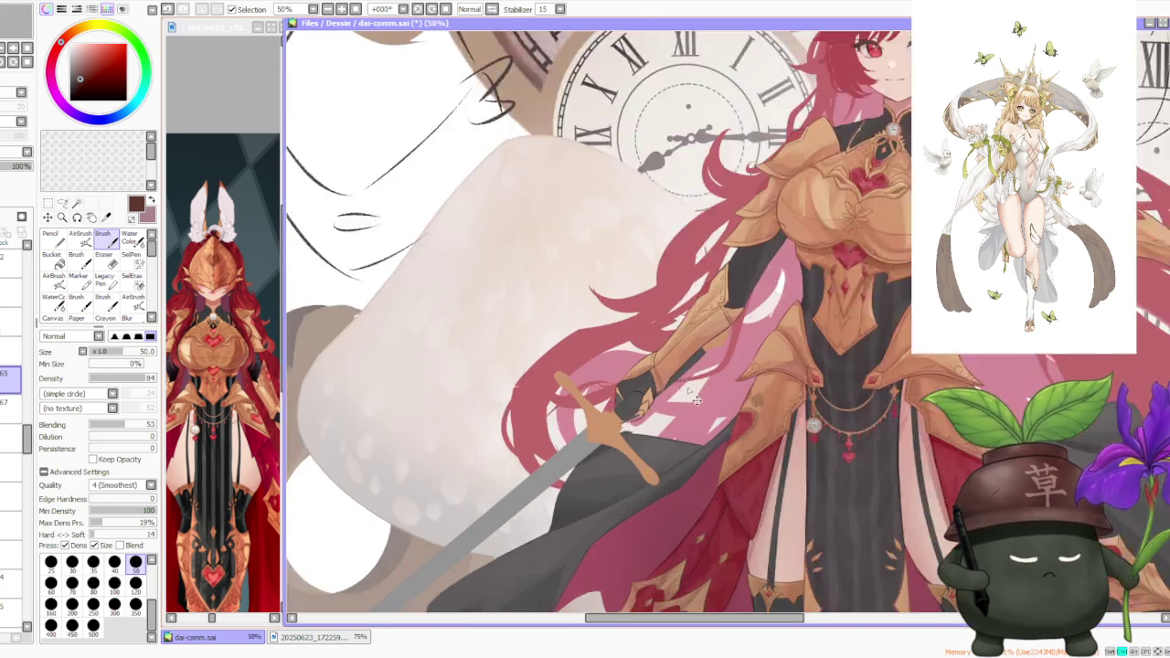
pyautogui.scroll(2, 687, 387)
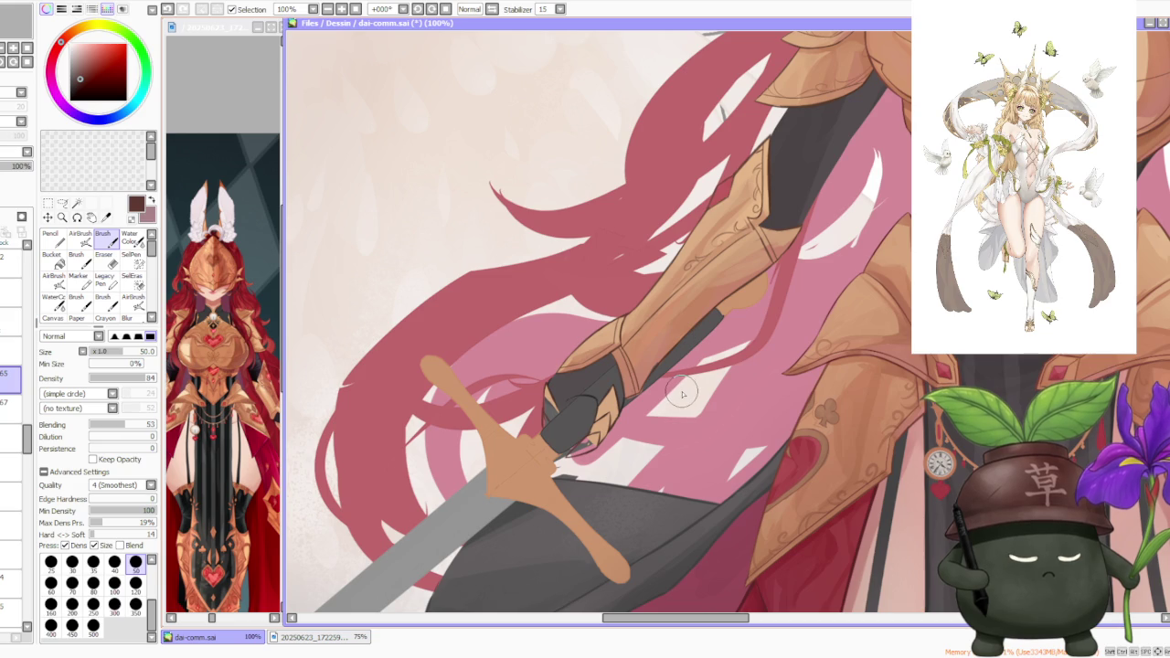
pyautogui.scroll(2, 668, 402)
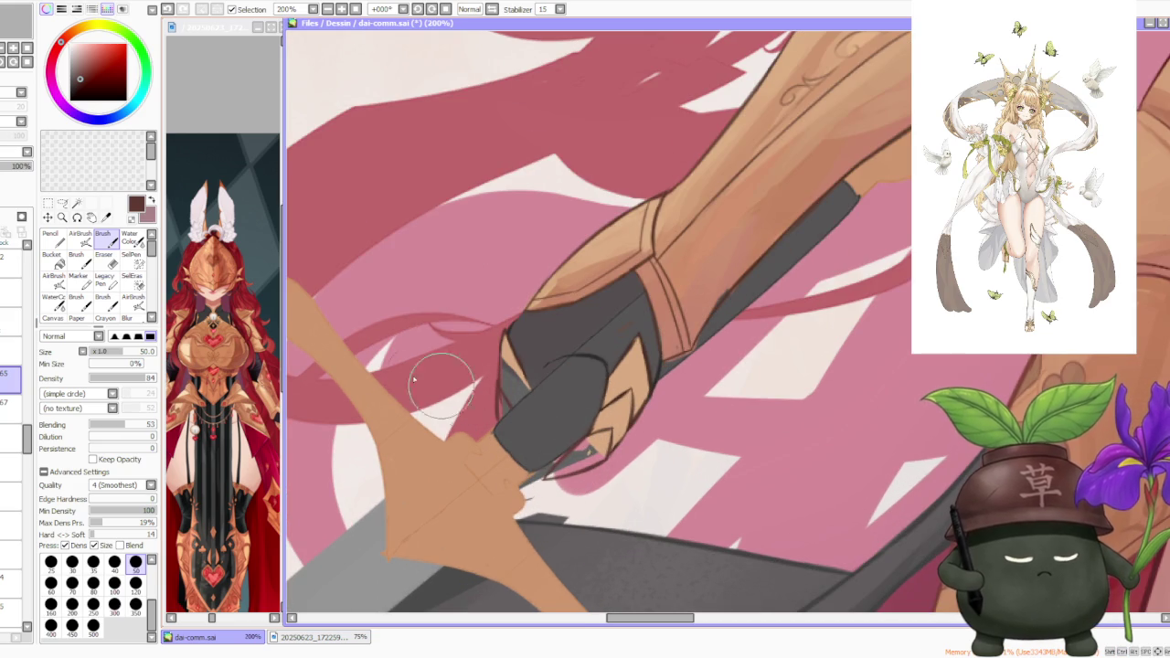
pyautogui.click(3, 411)
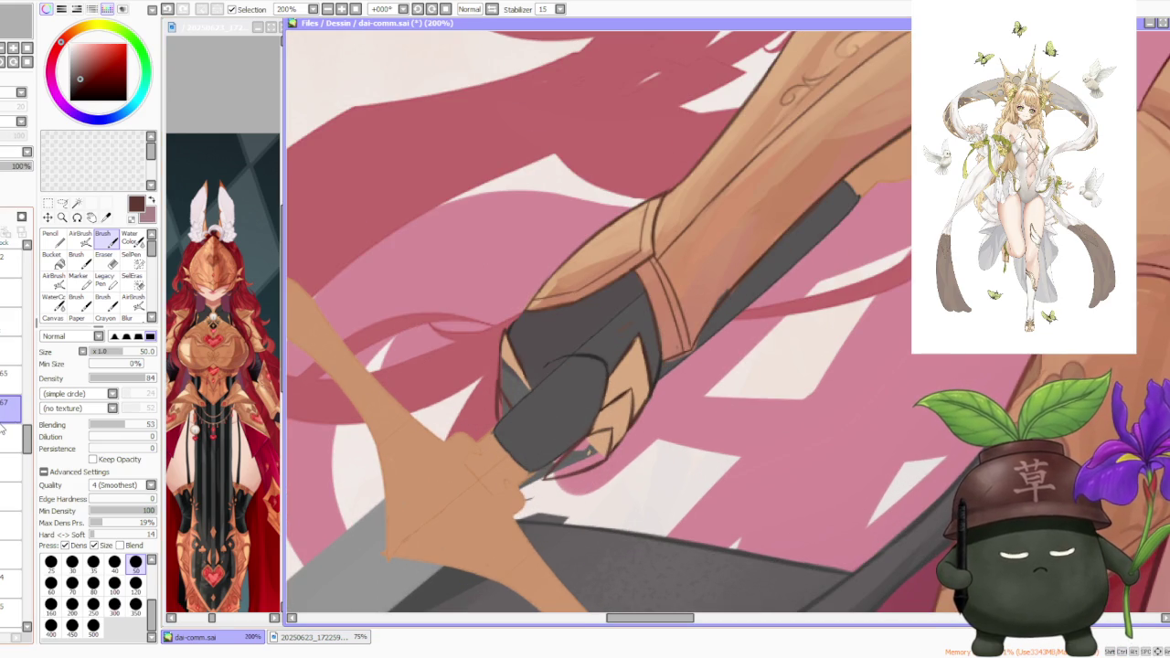
pyautogui.scroll(2, 461, 343)
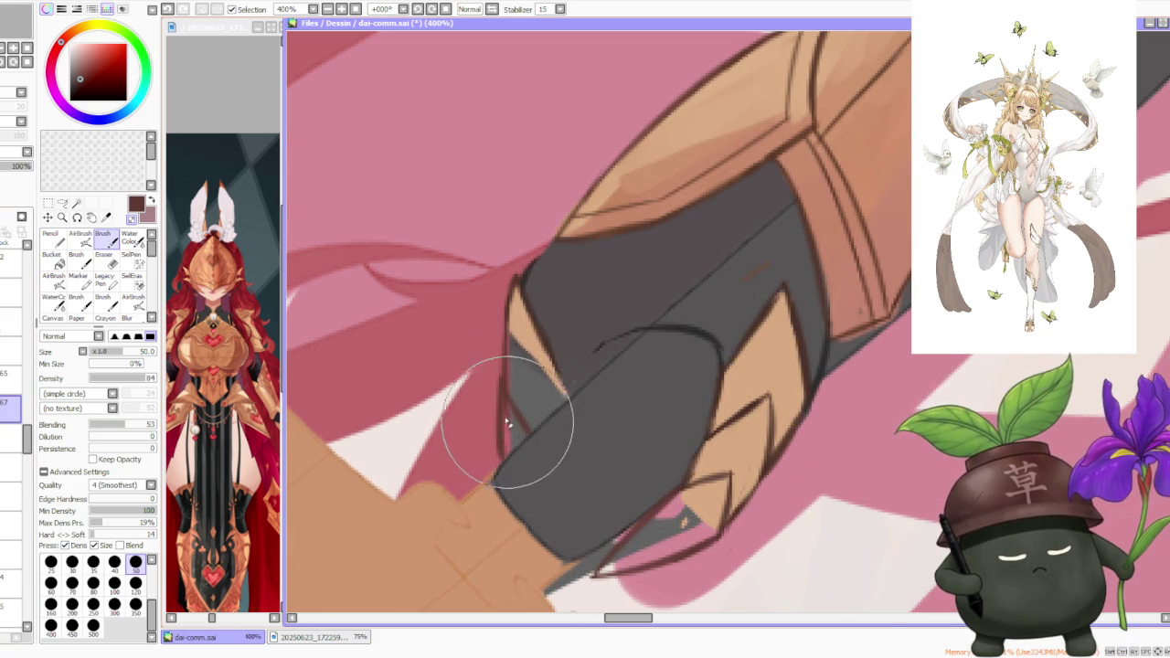
pyautogui.click(27, 376)
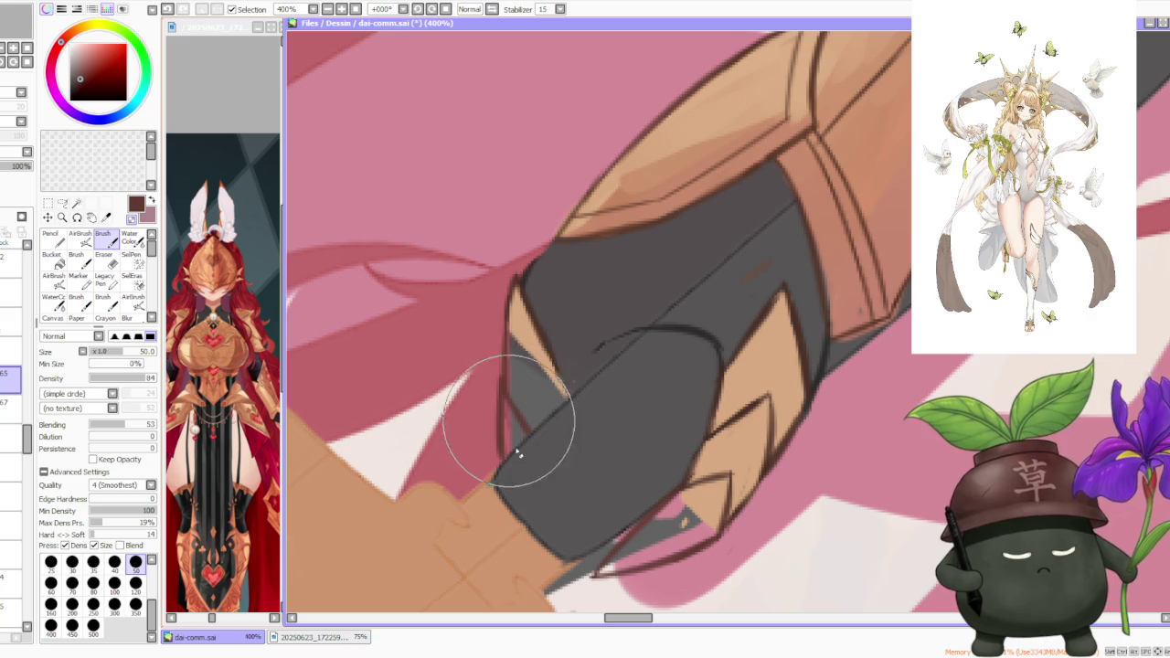
pyautogui.moveTo(496, 392); pyautogui.dragTo(535, 327)
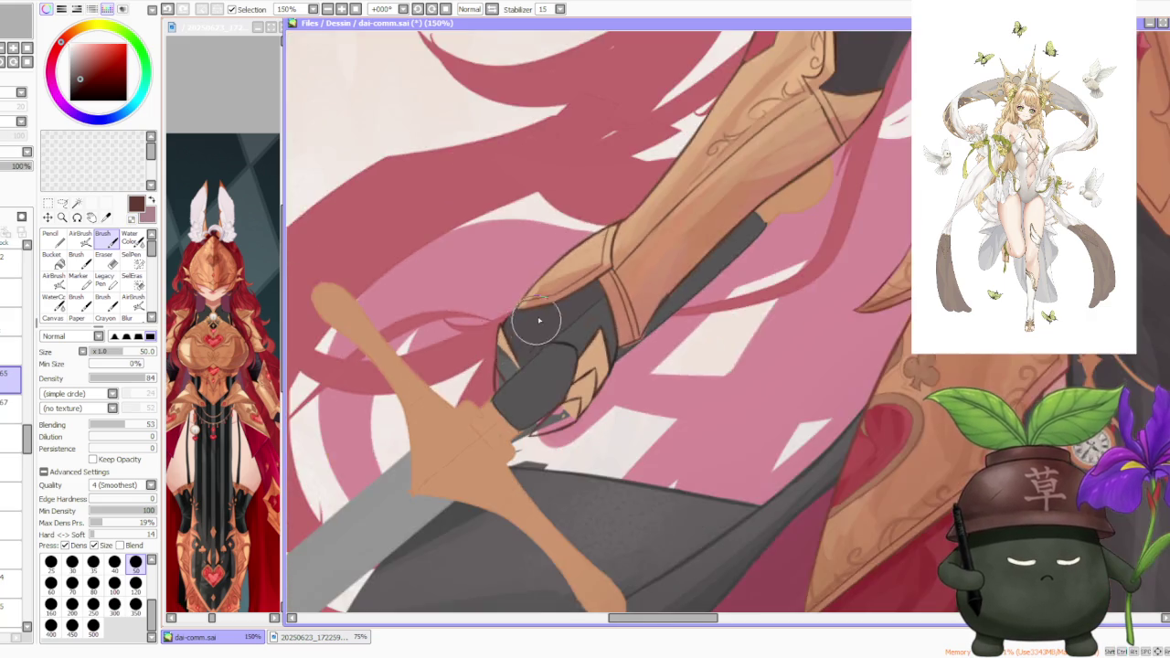
pyautogui.scroll(-2, 500, 327)
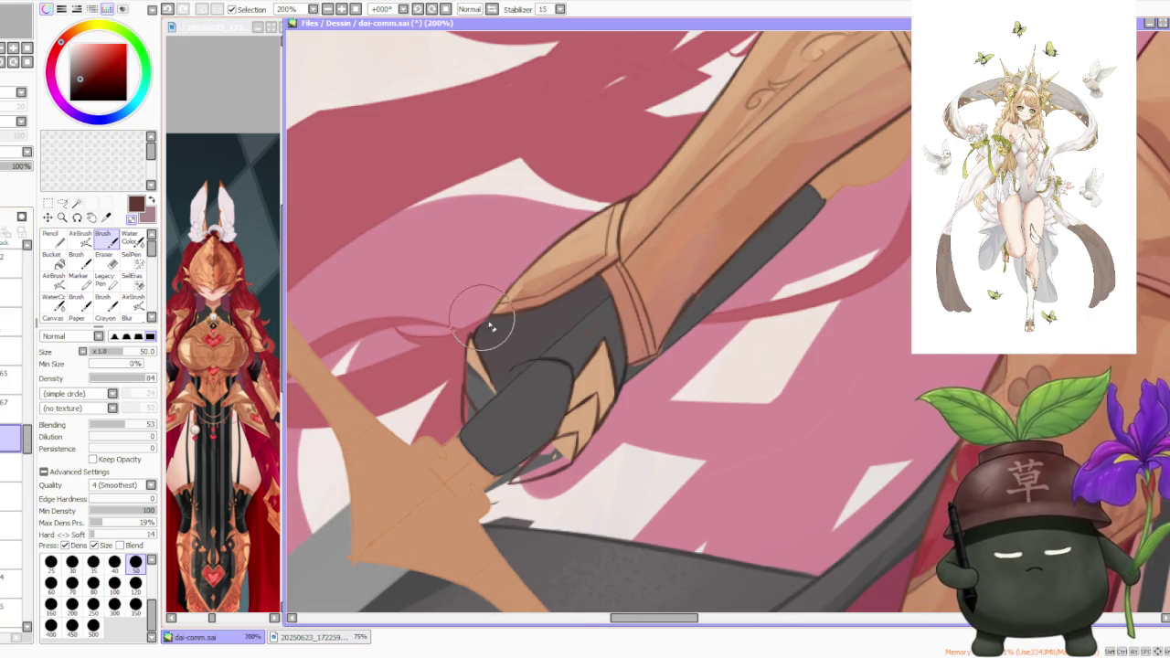
pyautogui.scroll(2, 483, 319)
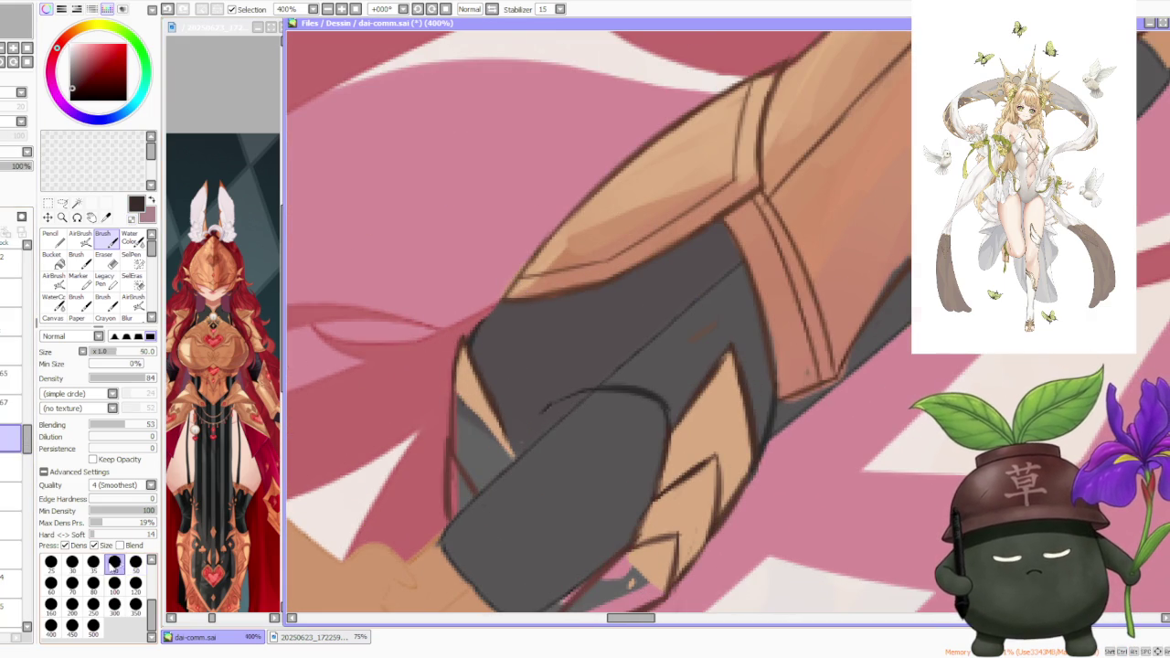
# - At brush size 40, outline the glove's lower edge in dark brown
pyautogui.click(113, 563)
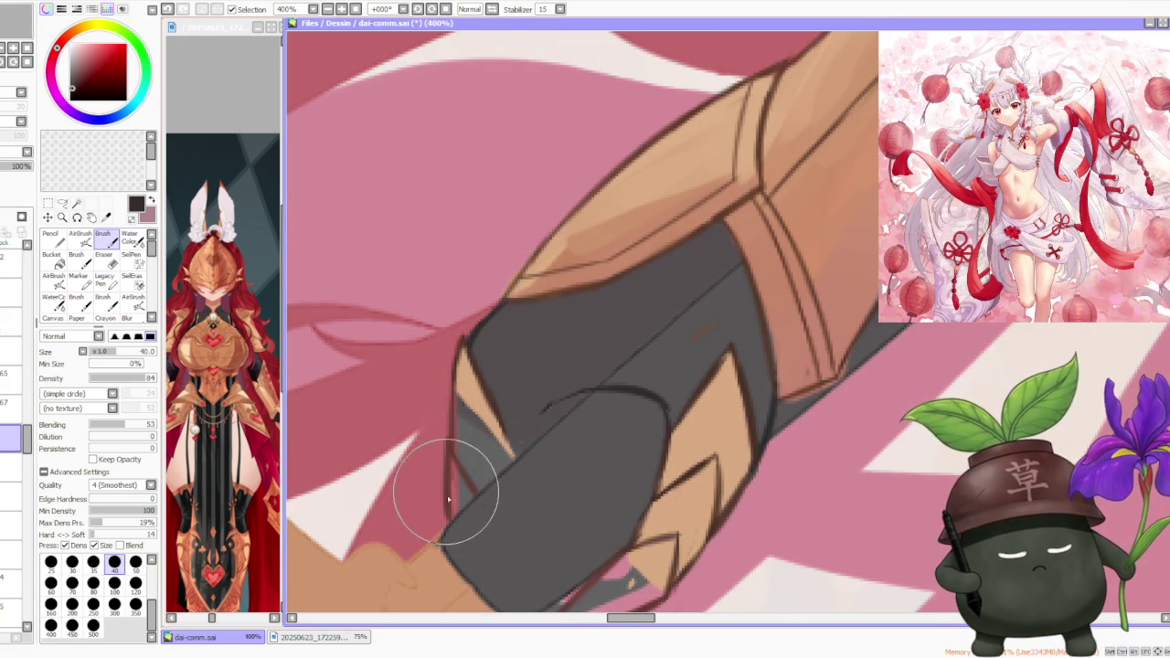
pyautogui.hotkey('ctrl', 'z')
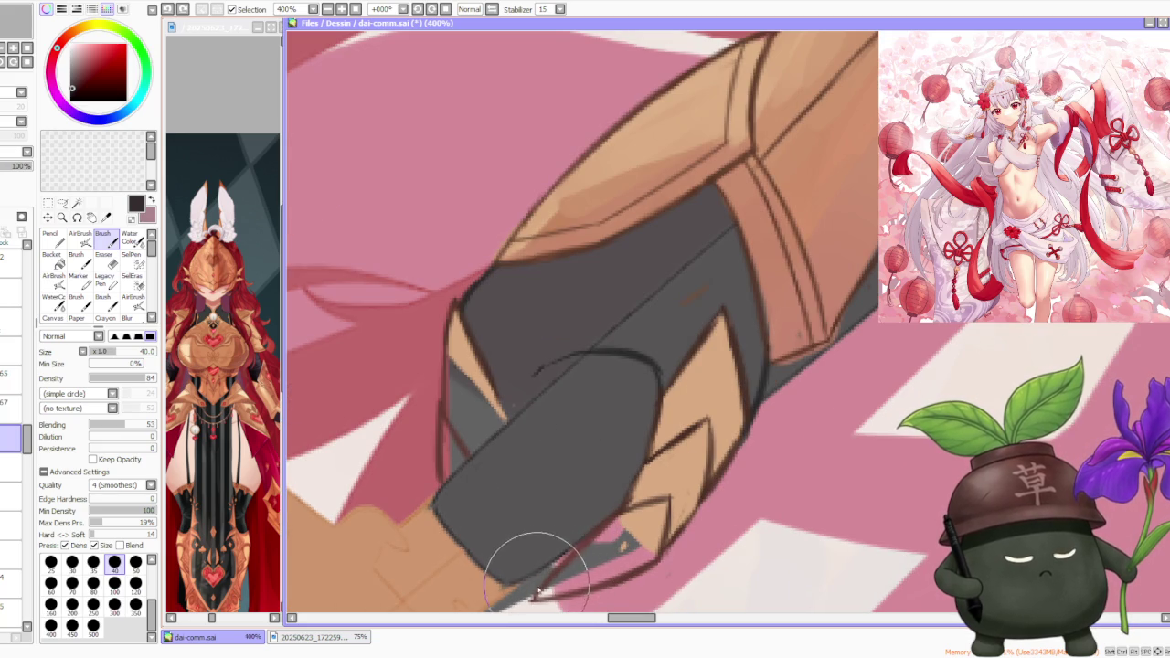
pyautogui.moveTo(539, 571); pyautogui.dragTo(585, 553)
pyautogui.scroll(-4, 593, 490)
pyautogui.scroll(-2, 643, 419)
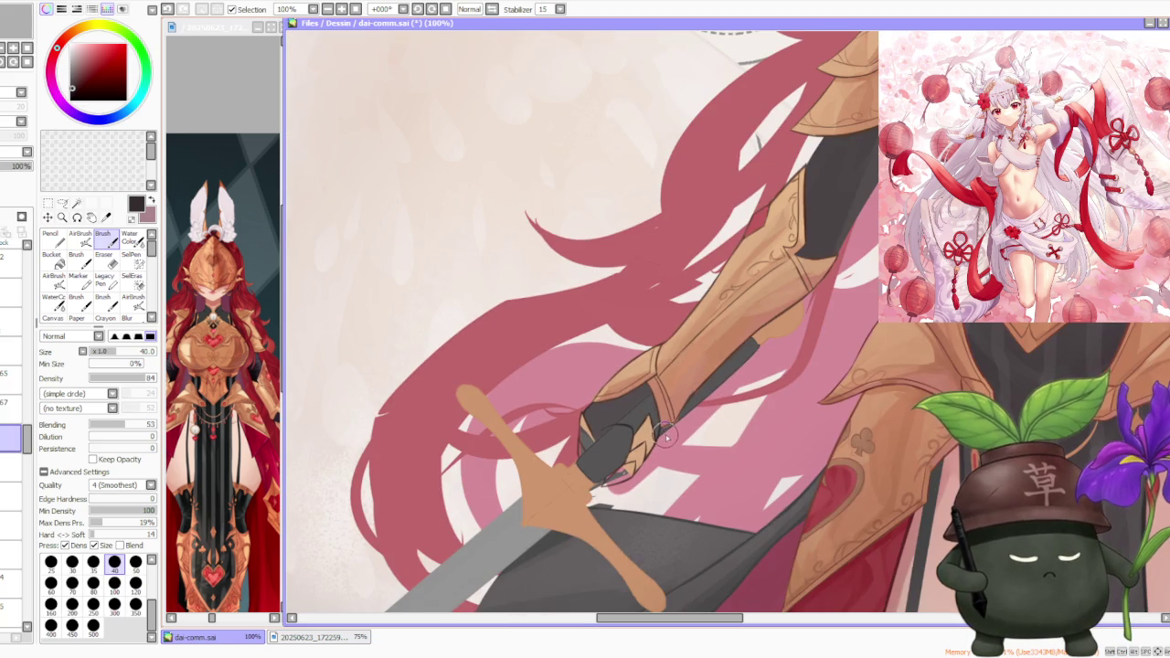
pyautogui.scroll(1, 667, 438)
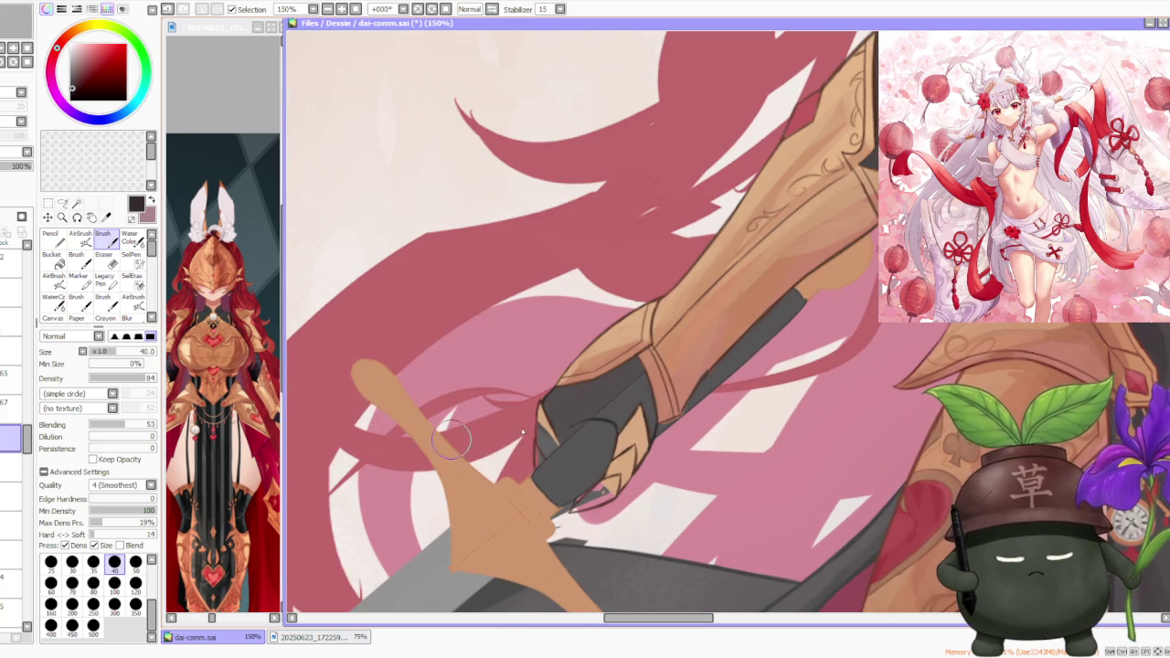
# - On another layer at 100% zoom, pick the armour's tan and enlarge the brush to about 71
pyautogui.click(8, 406)
pyautogui.press('-')
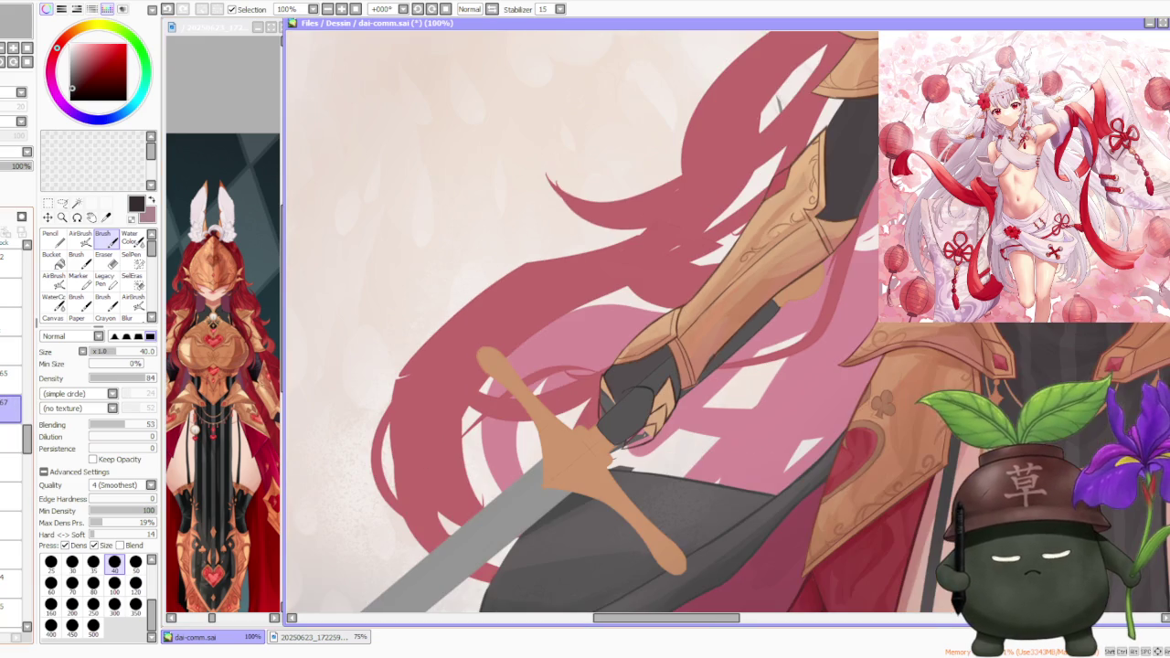
pyautogui.scroll(2, 612, 389)
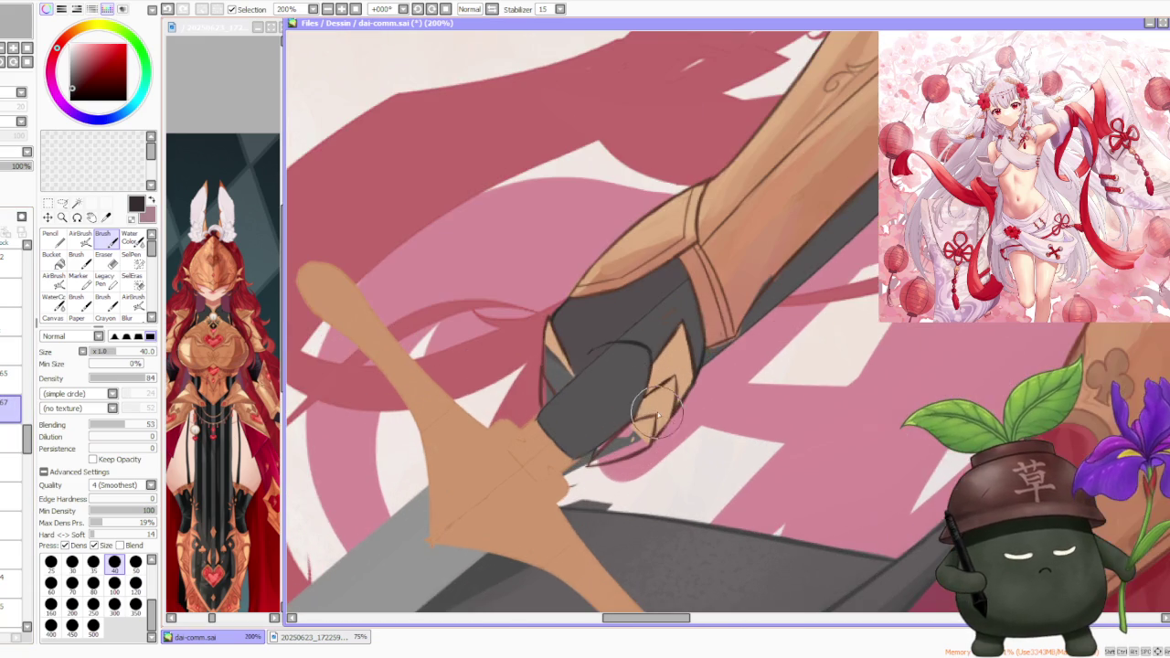
pyautogui.keyDown('alt'); pyautogui.click(640, 398); pyautogui.keyUp('alt')
pyautogui.moveTo(131, 350)
pyautogui.mouseDown()
pyautogui.moveTo(140, 358)
pyautogui.moveTo(126, 356)
pyautogui.mouseUp()
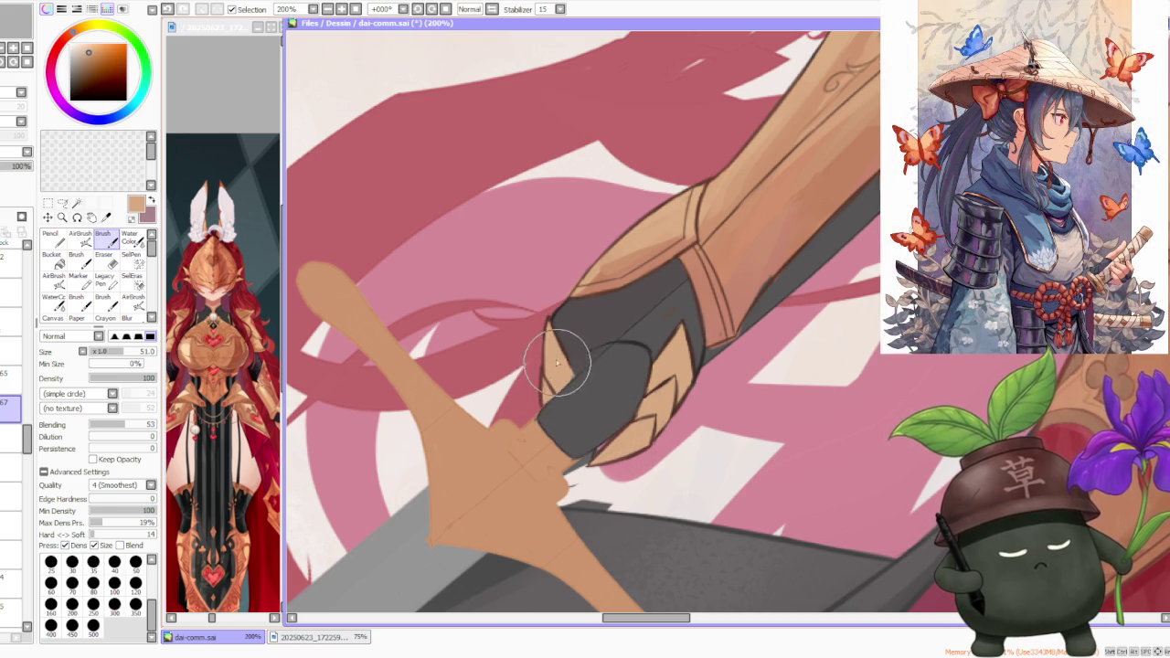
pyautogui.scroll(-2, 579, 357)
# - Select the sword hilt's layer and undo the edit that covered the gauntlet above the hilt
pyautogui.scroll(-3, 681, 360)
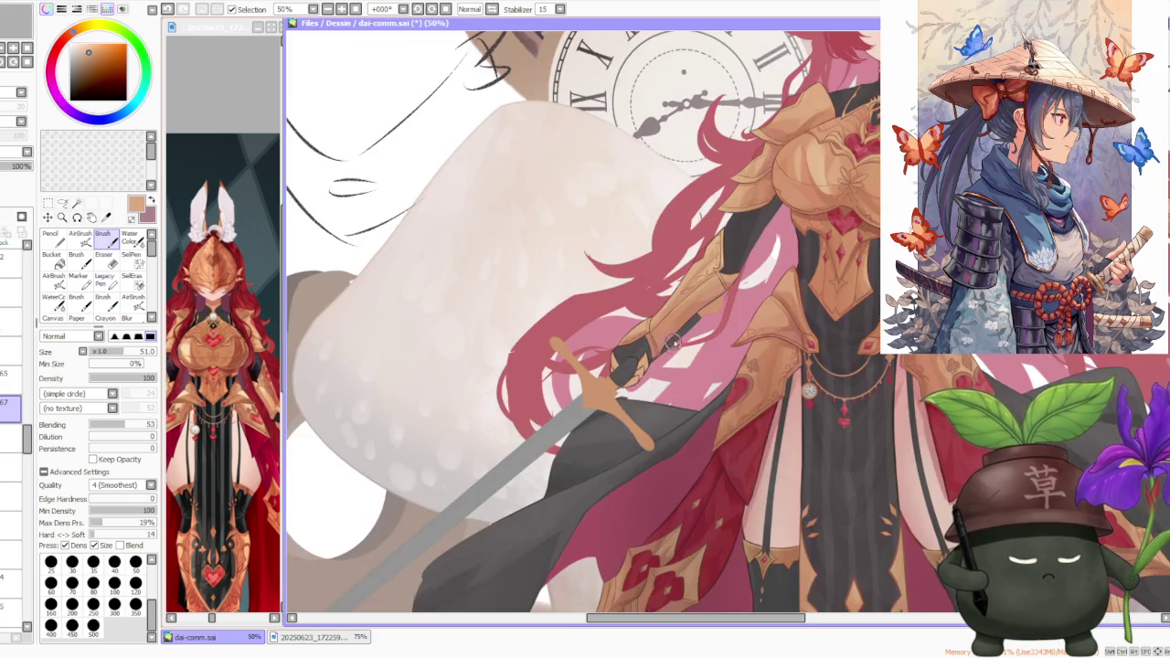
pyautogui.scroll(-2, 674, 337)
pyautogui.scroll(-1, 681, 332)
pyautogui.scroll(3, 694, 349)
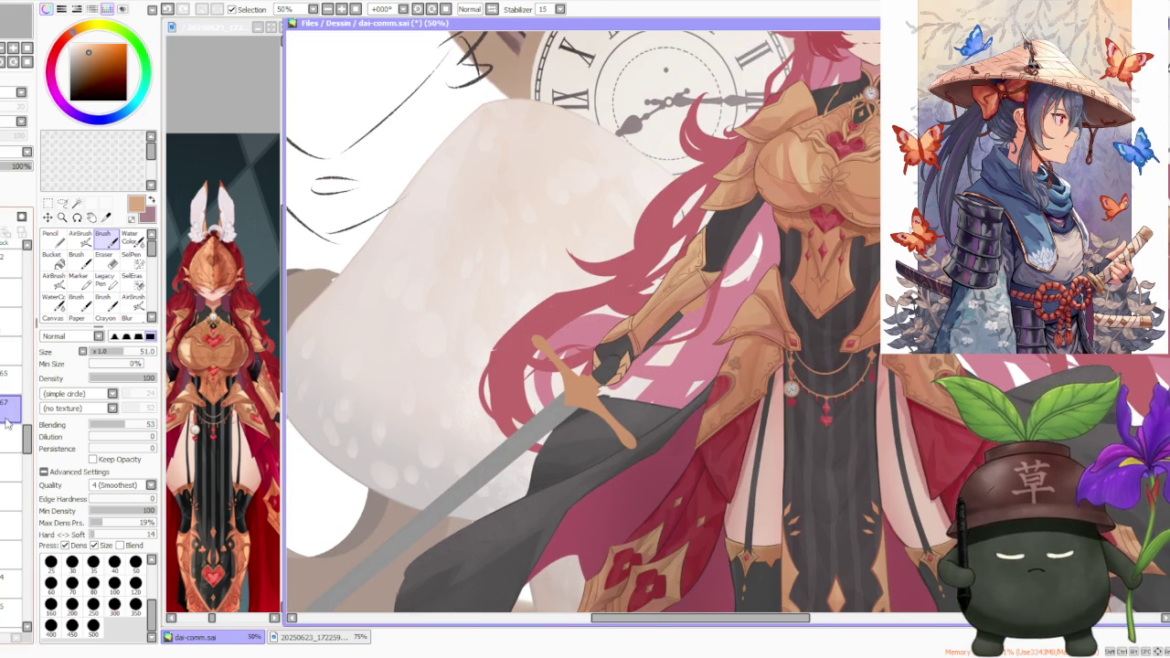
pyautogui.scroll(-2, 18, 457)
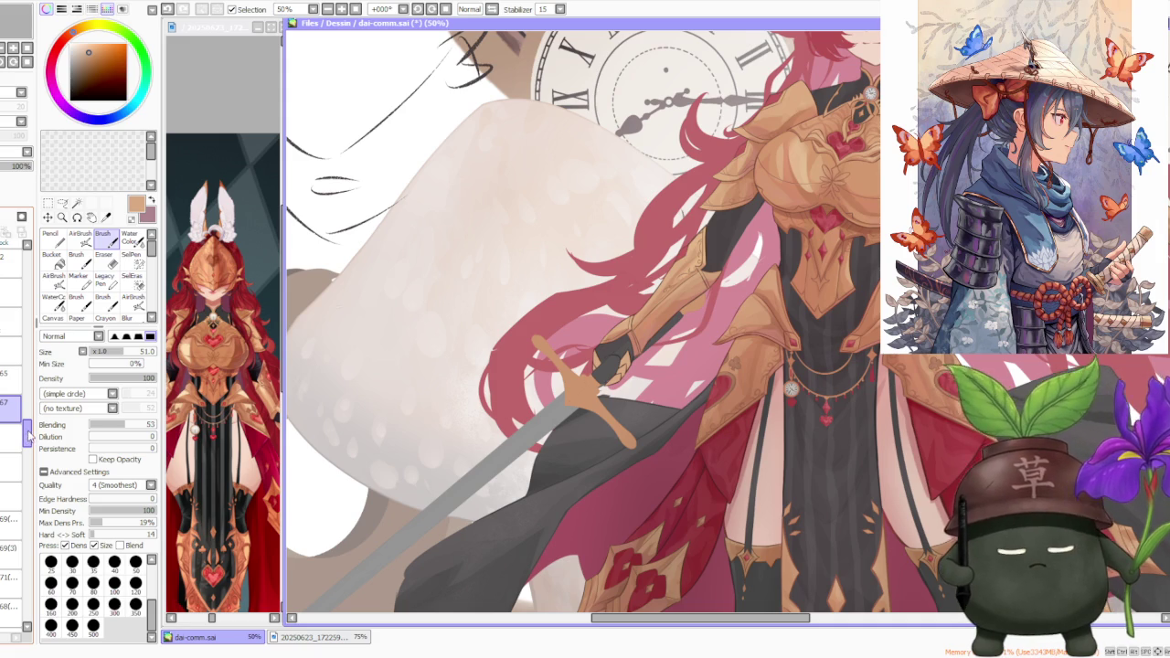
pyautogui.scroll(-2, 29, 439)
pyautogui.scroll(-2, 28, 446)
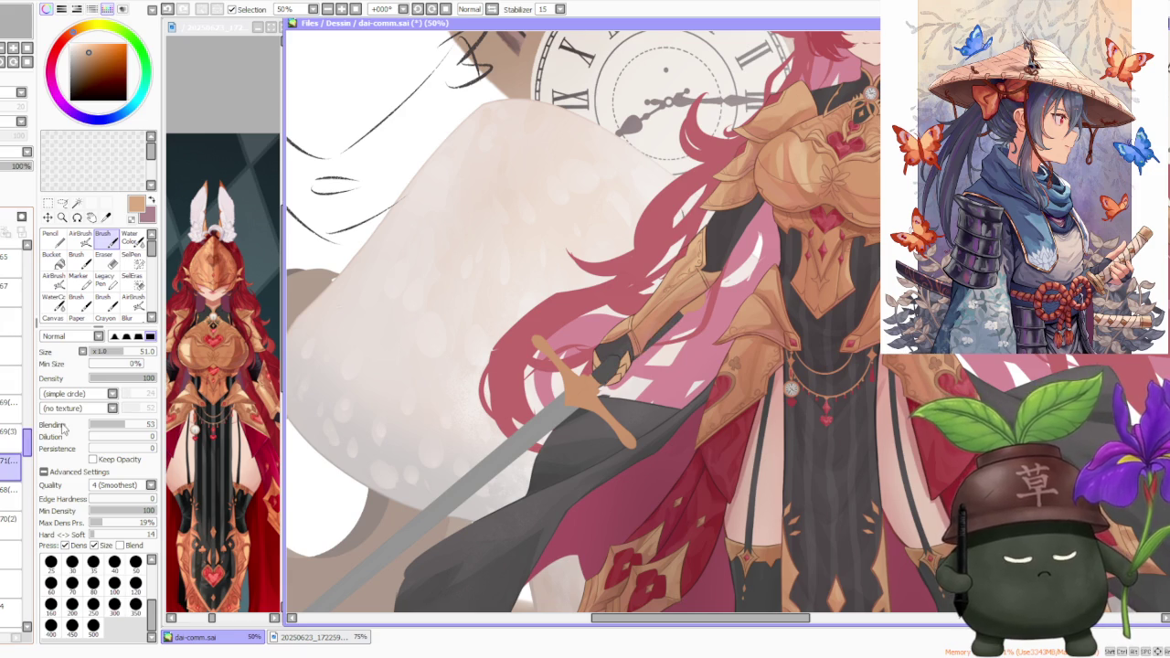
pyautogui.scroll(2, 585, 365)
pyautogui.scroll(1, 576, 375)
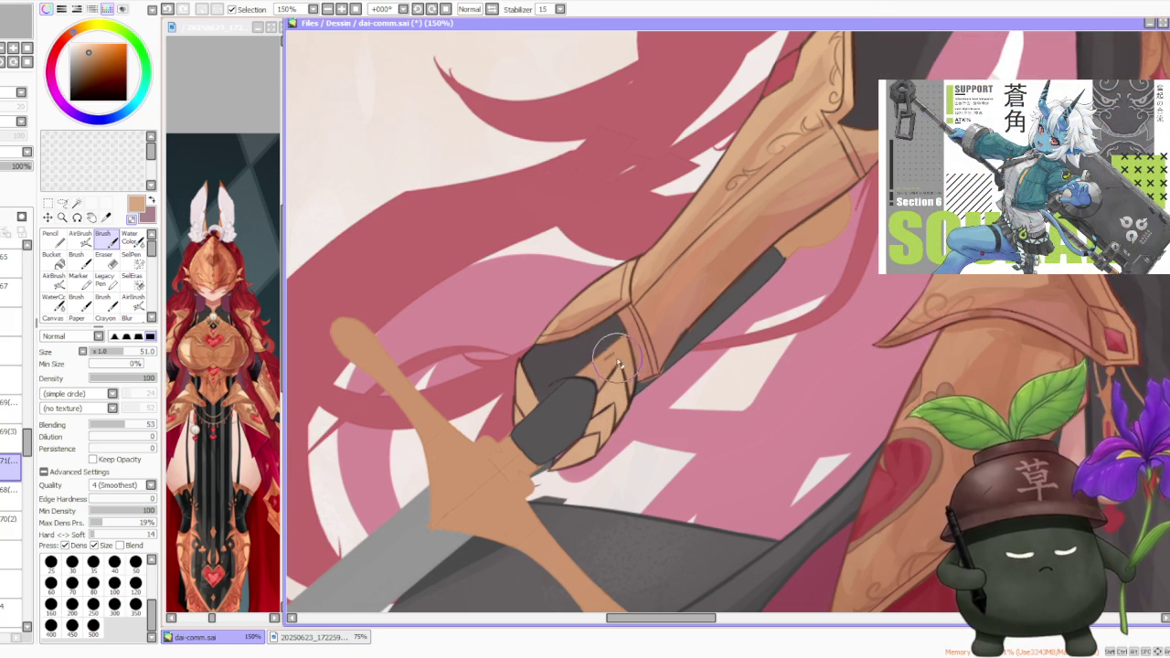
pyautogui.click(12, 490)
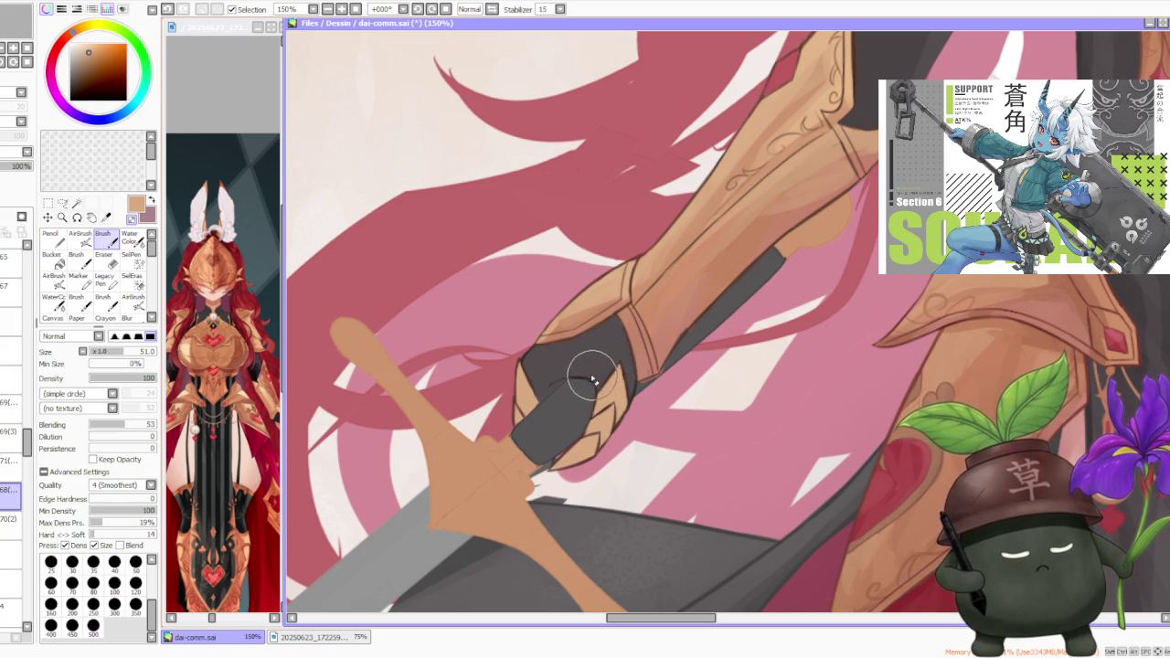
pyautogui.click(11, 403)
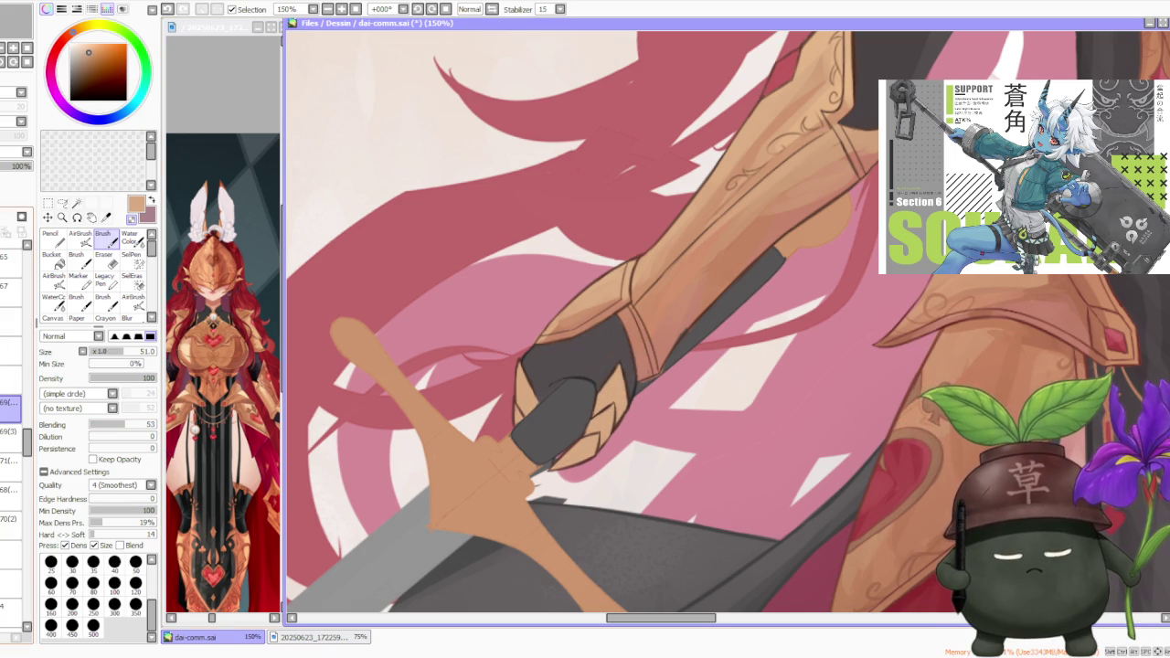
pyautogui.click(9, 461)
pyautogui.hotkey('ctrl', 'z')
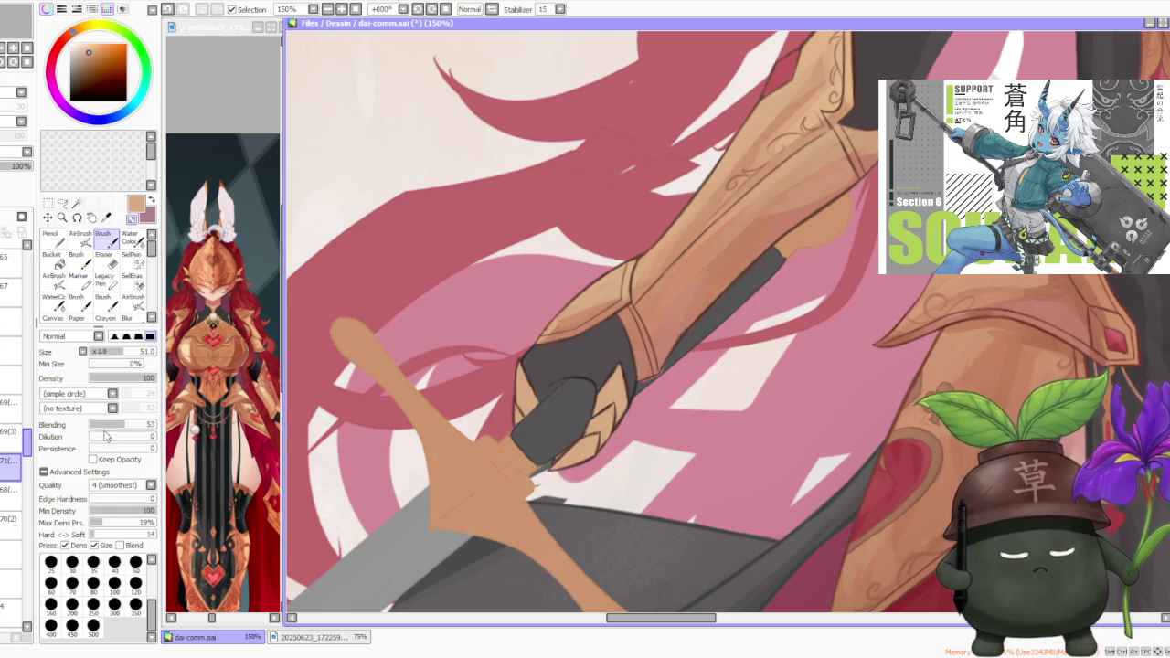
pyautogui.scroll(-1, 613, 347)
pyautogui.scroll(-1, 595, 347)
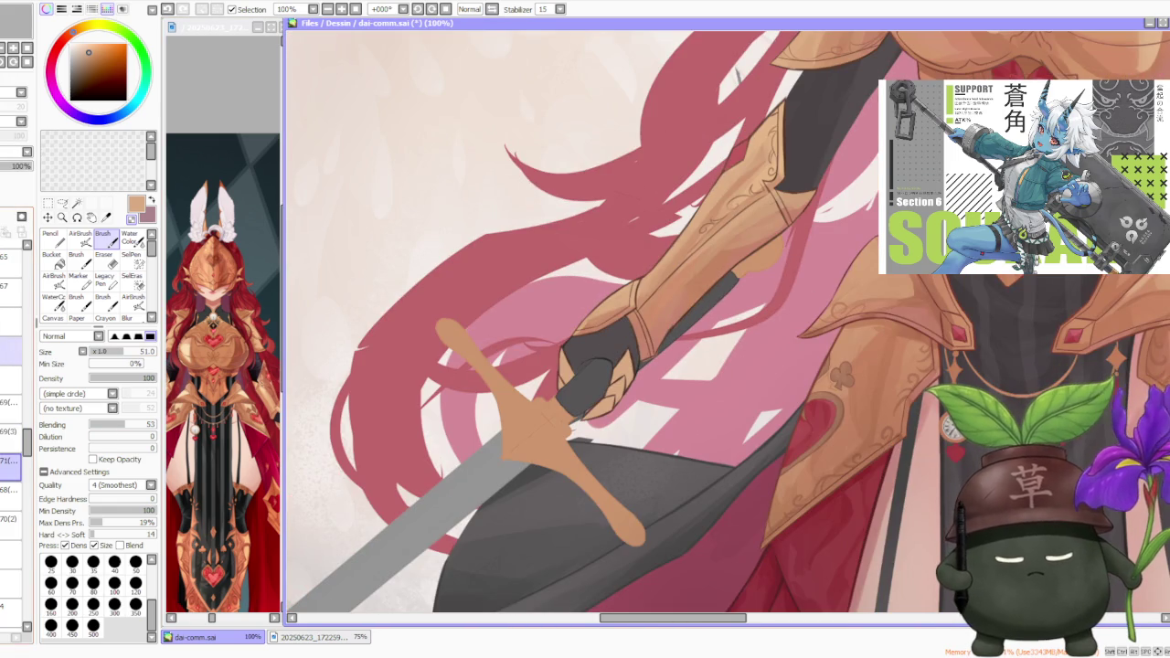
pyautogui.scroll(5, 11, 411)
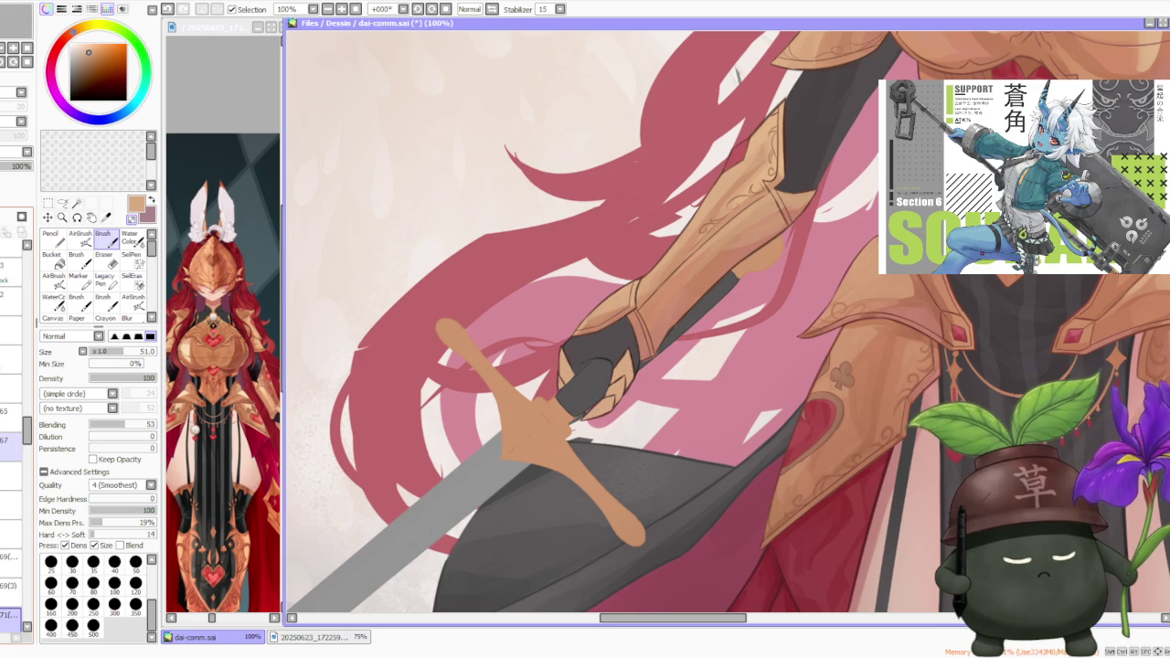
pyautogui.scroll(5, 27, 422)
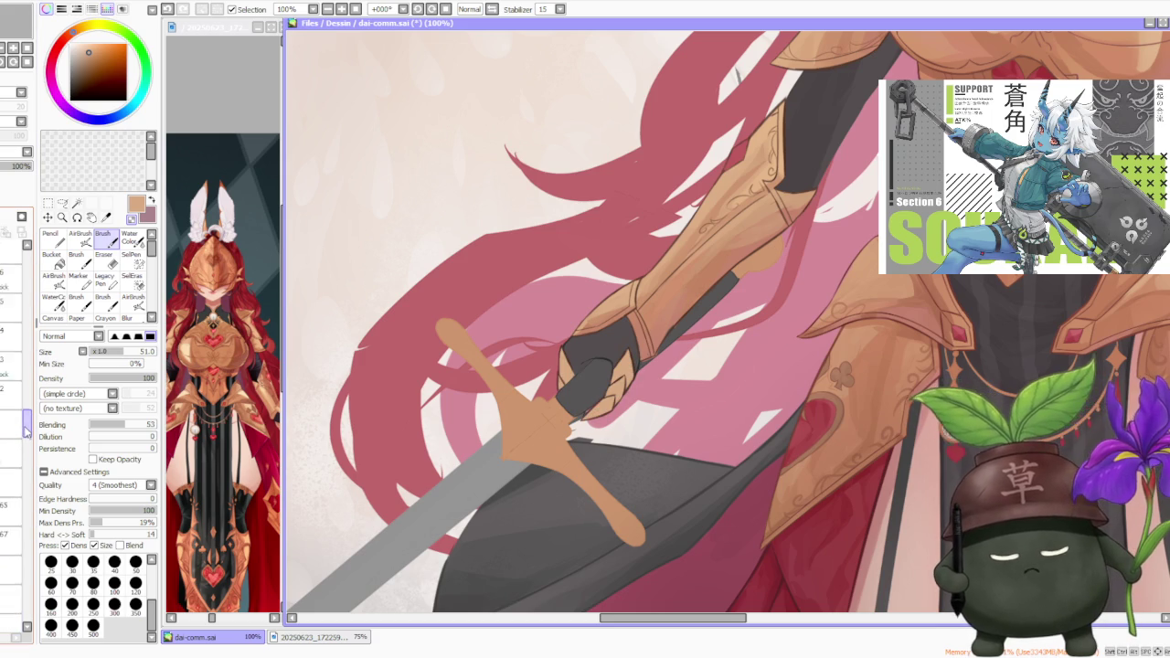
pyautogui.moveTo(26, 422); pyautogui.dragTo(27, 345)
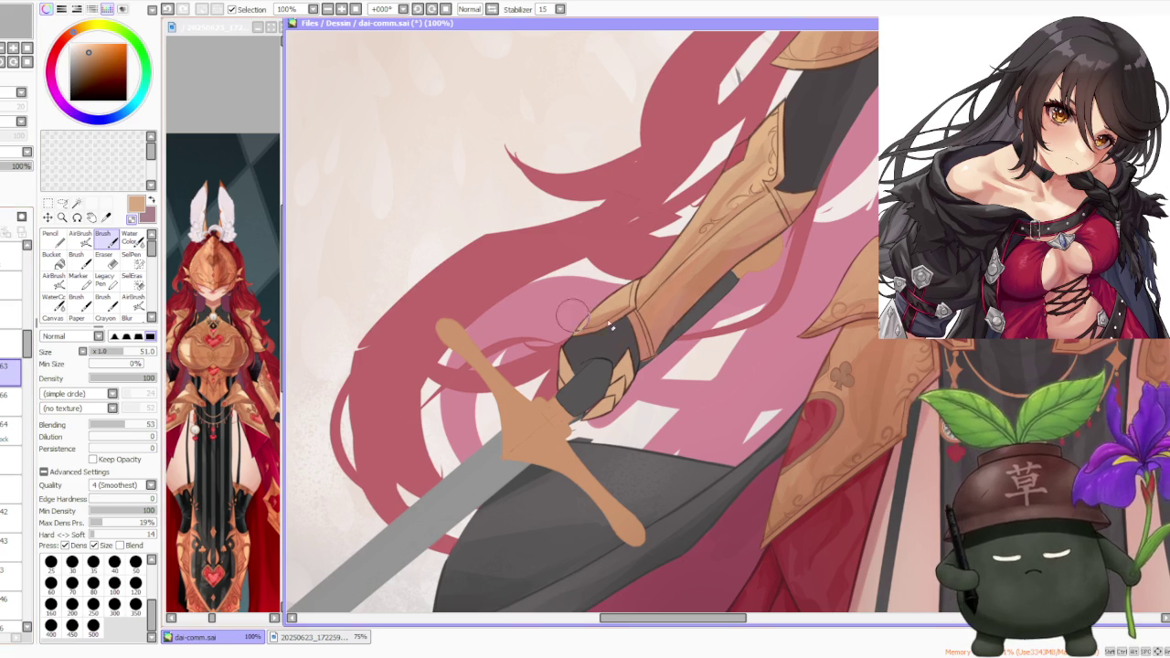
pyautogui.scroll(2, 616, 366)
pyautogui.scroll(-1, 631, 347)
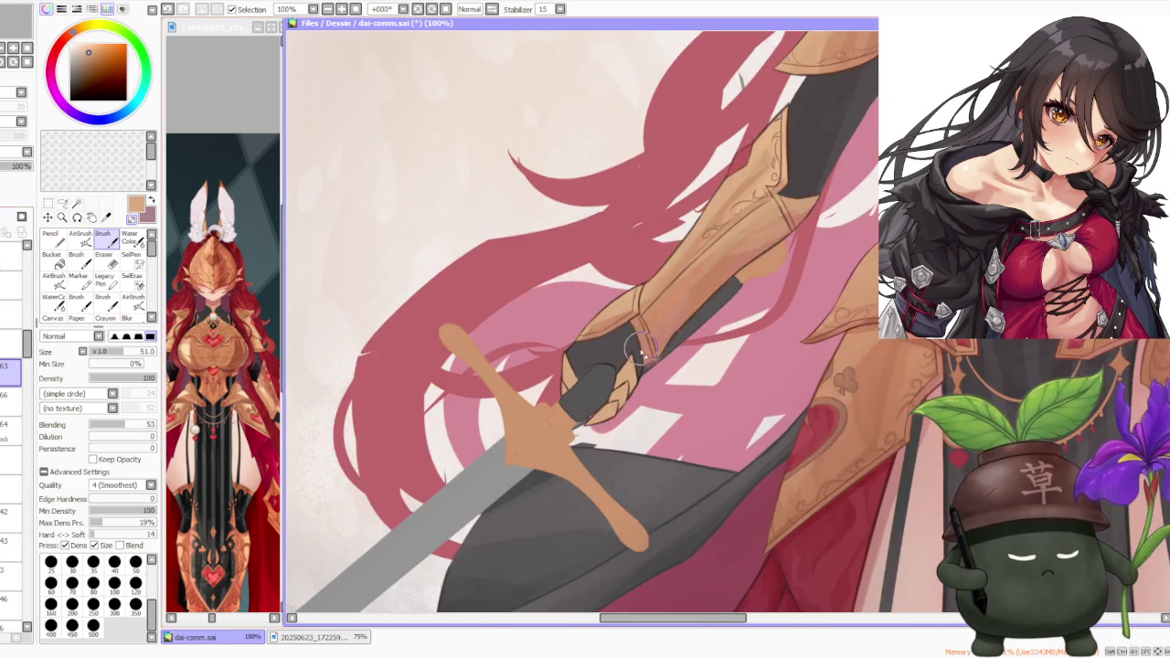
pyautogui.scroll(-1, 640, 340)
pyautogui.scroll(-1, 642, 339)
pyautogui.scroll(-1, 666, 313)
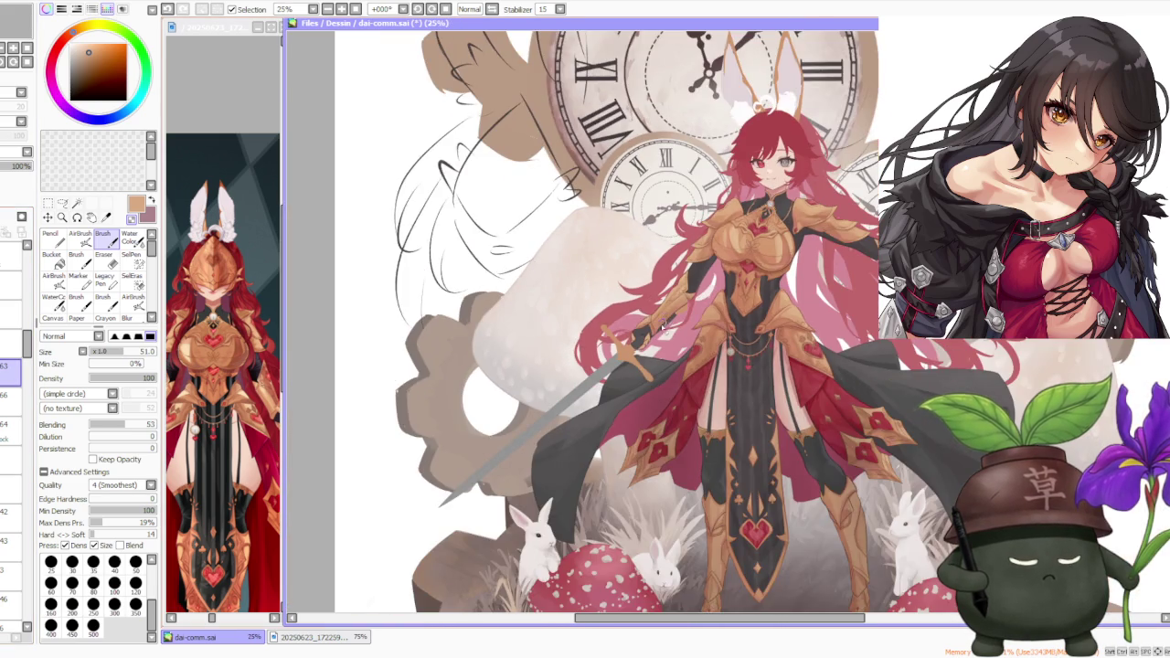
pyautogui.scroll(3, 654, 334)
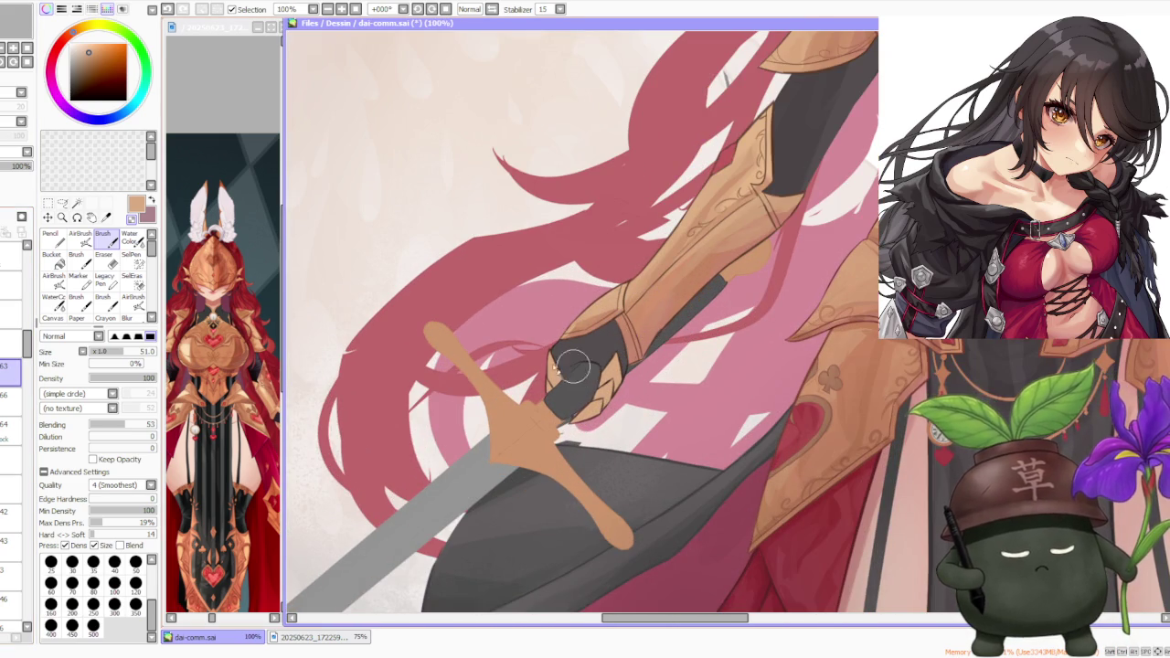
pyautogui.scroll(-3, 27, 361)
pyautogui.moveTo(27, 361); pyautogui.dragTo(26, 426)
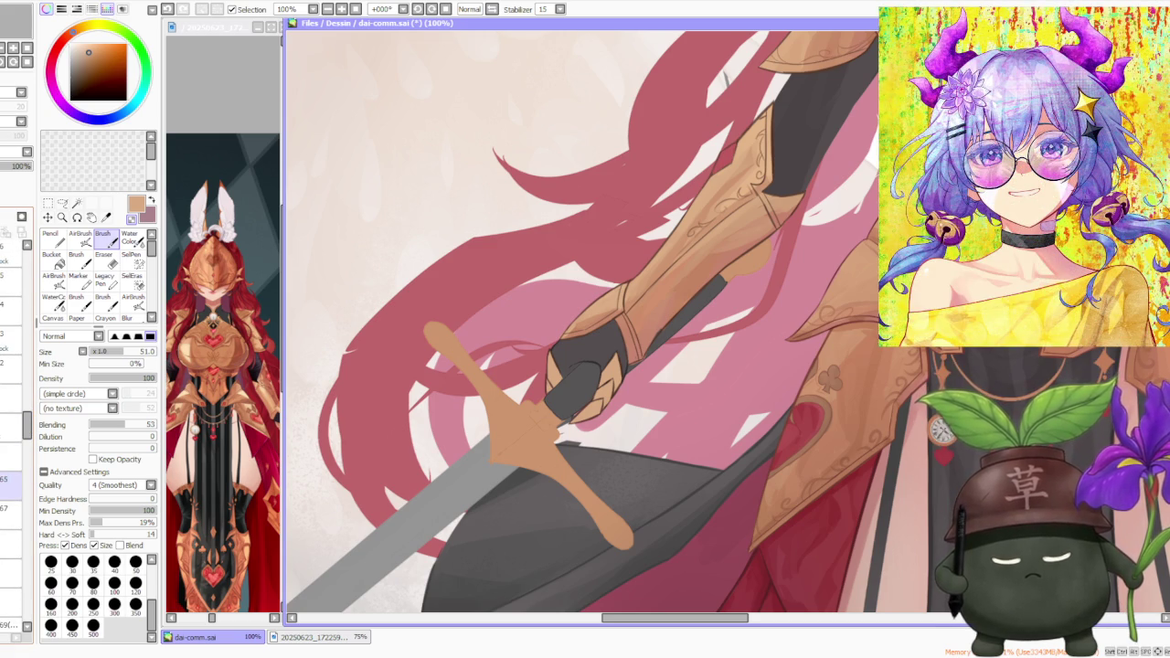
# - On the layer beneath, sample the glove's dark grey from the artwork
pyautogui.click(11, 513)
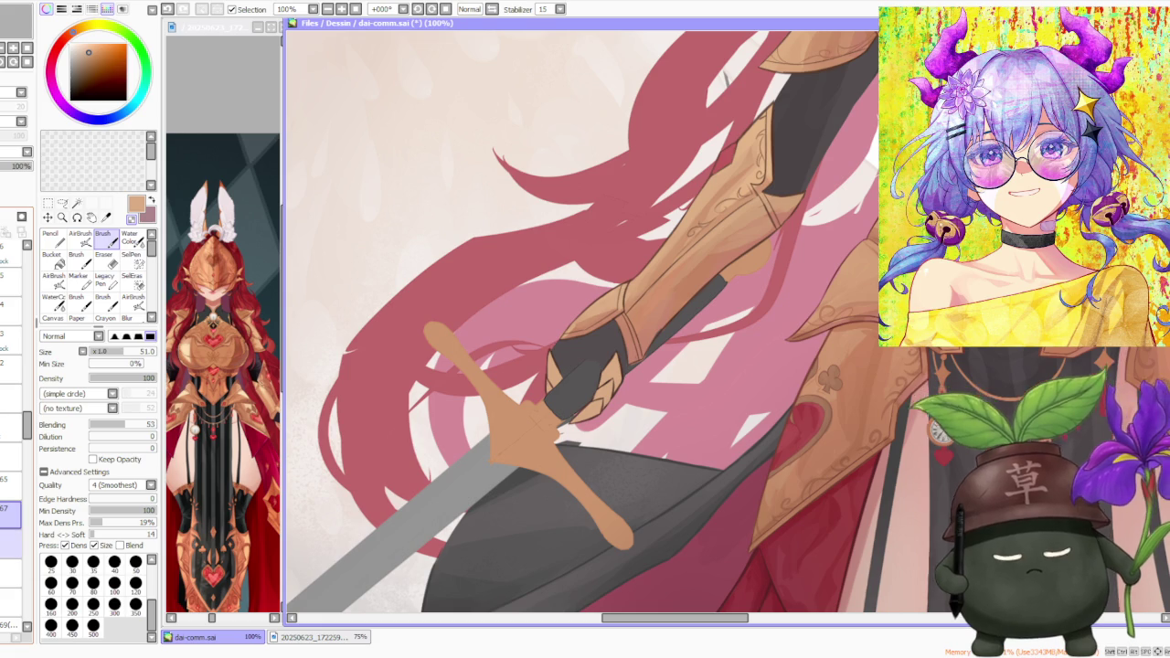
pyautogui.scroll(5, 571, 368)
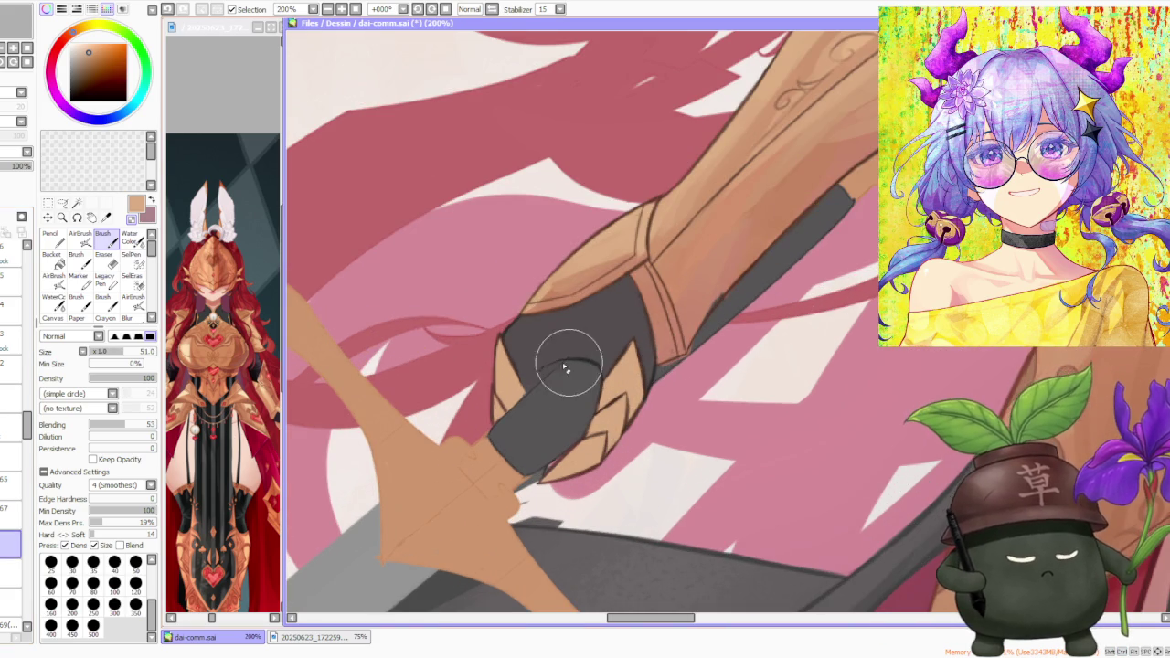
pyautogui.keyDown('alt'); pyautogui.click(581, 357); pyautogui.keyUp('alt')
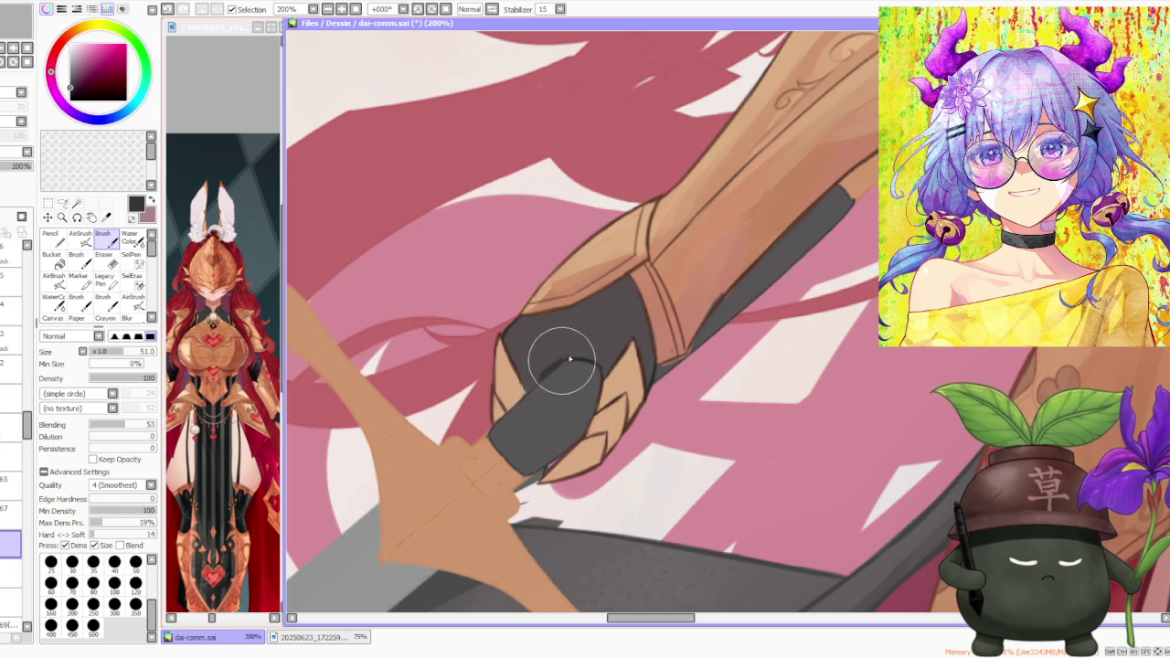
pyautogui.scroll(-3, 543, 382)
pyautogui.scroll(-2, 542, 382)
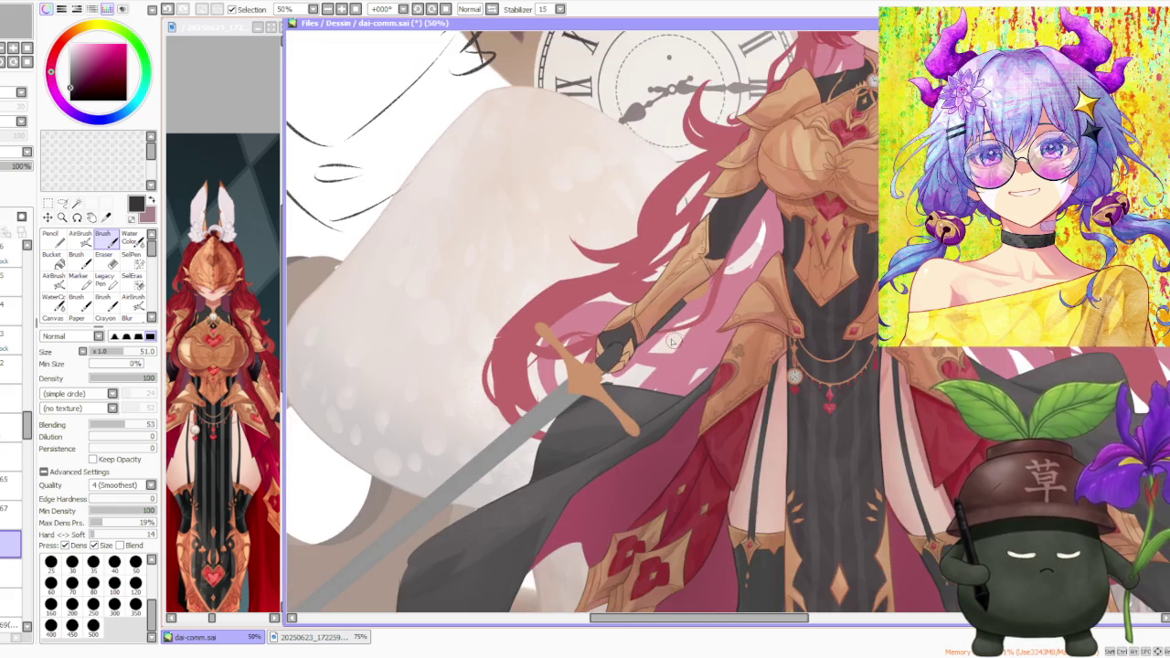
pyautogui.scroll(4, 582, 366)
pyautogui.hscroll(1, 549, 375)
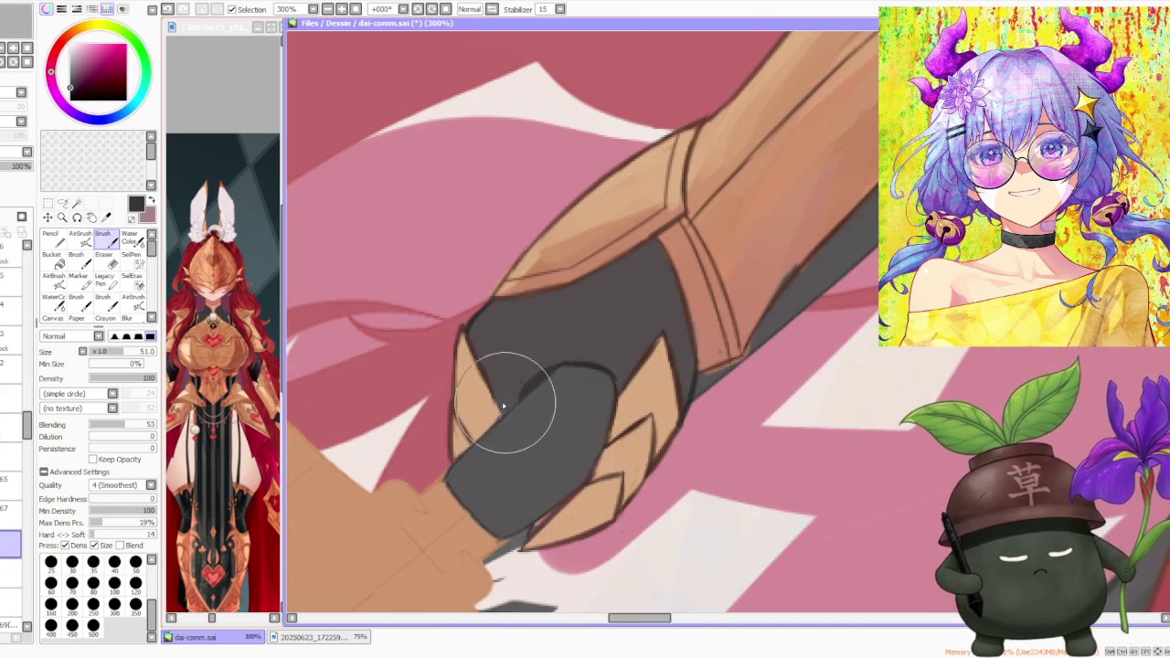
pyautogui.hscroll(1, 500, 382)
# - Select a higher layer and pick dark brown as the paint colour
pyautogui.click(27, 485)
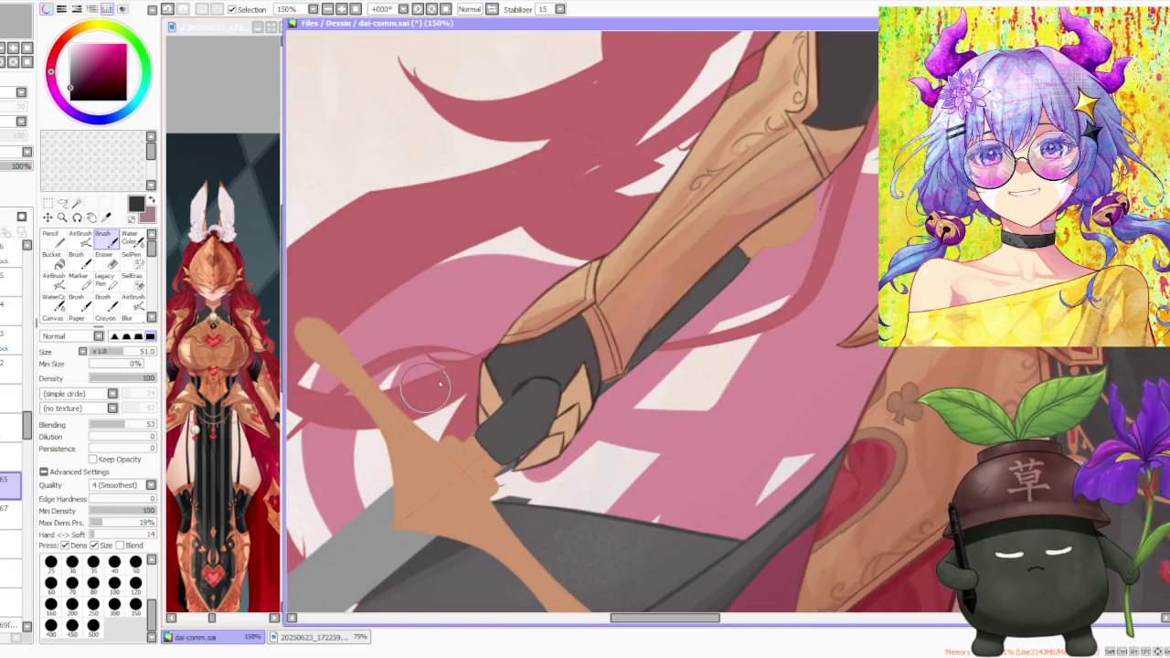
pyautogui.scroll(2, 428, 389)
pyautogui.keyDown('alt'); pyautogui.click(480, 391); pyautogui.keyUp('alt')
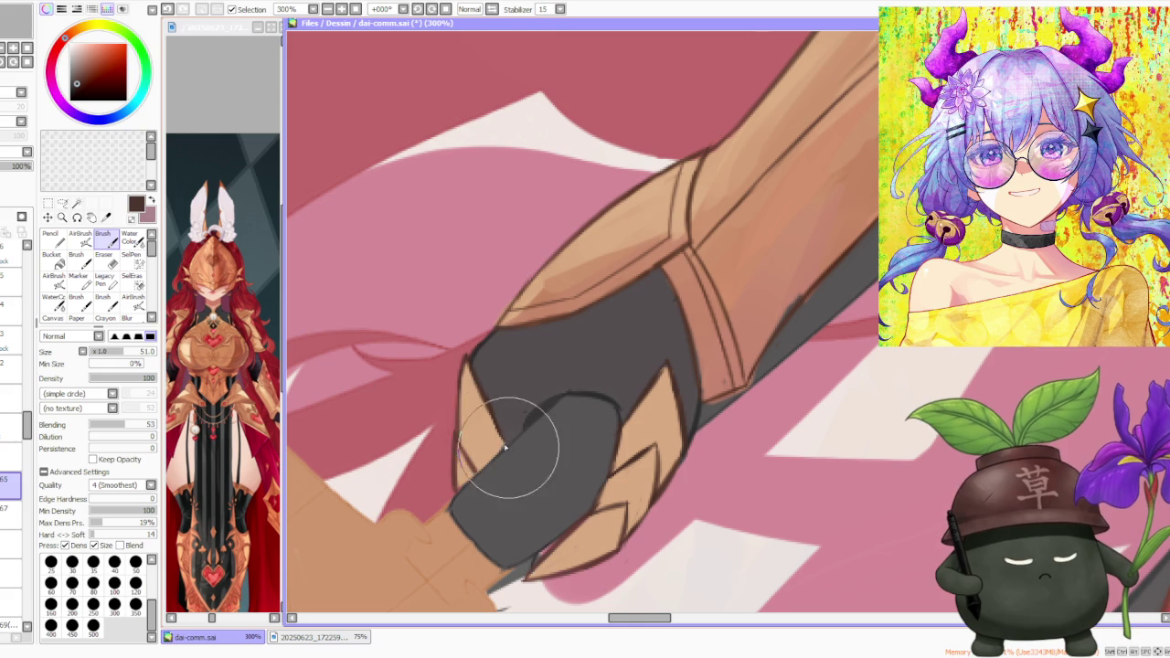
pyautogui.scroll(-3, 555, 391)
pyautogui.scroll(-4, 629, 295)
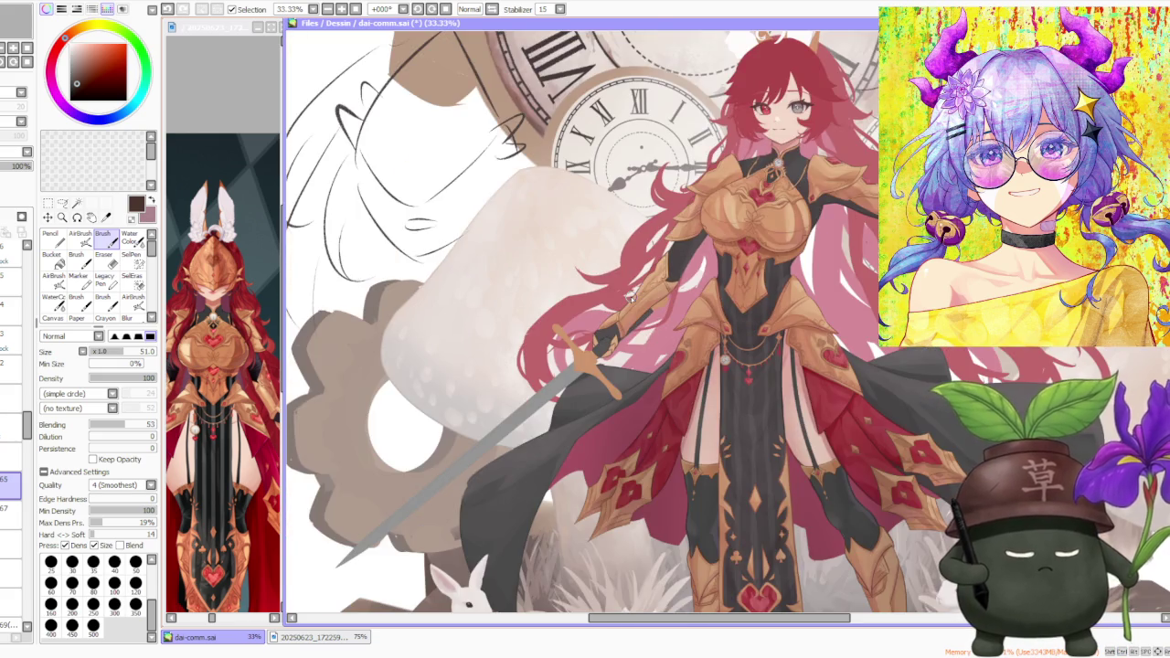
pyautogui.scroll(-2, 628, 294)
pyautogui.scroll(2, 628, 298)
pyautogui.scroll(-1, 705, 342)
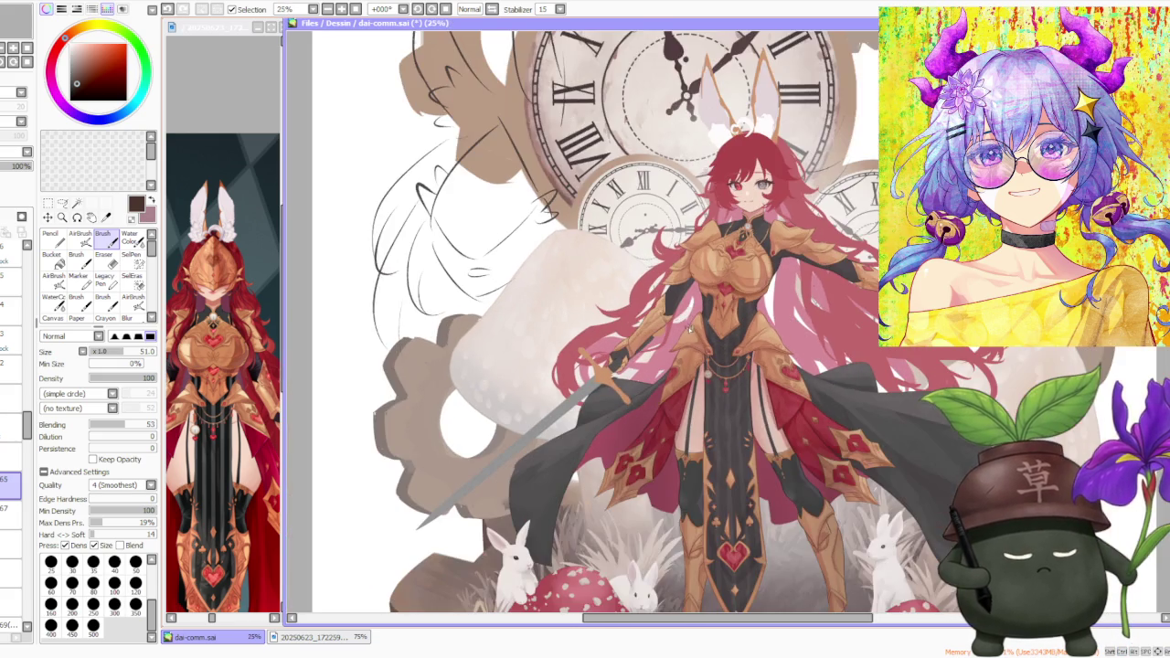
pyautogui.scroll(2, 683, 328)
pyautogui.scroll(2, 555, 411)
pyautogui.scroll(-1, 469, 376)
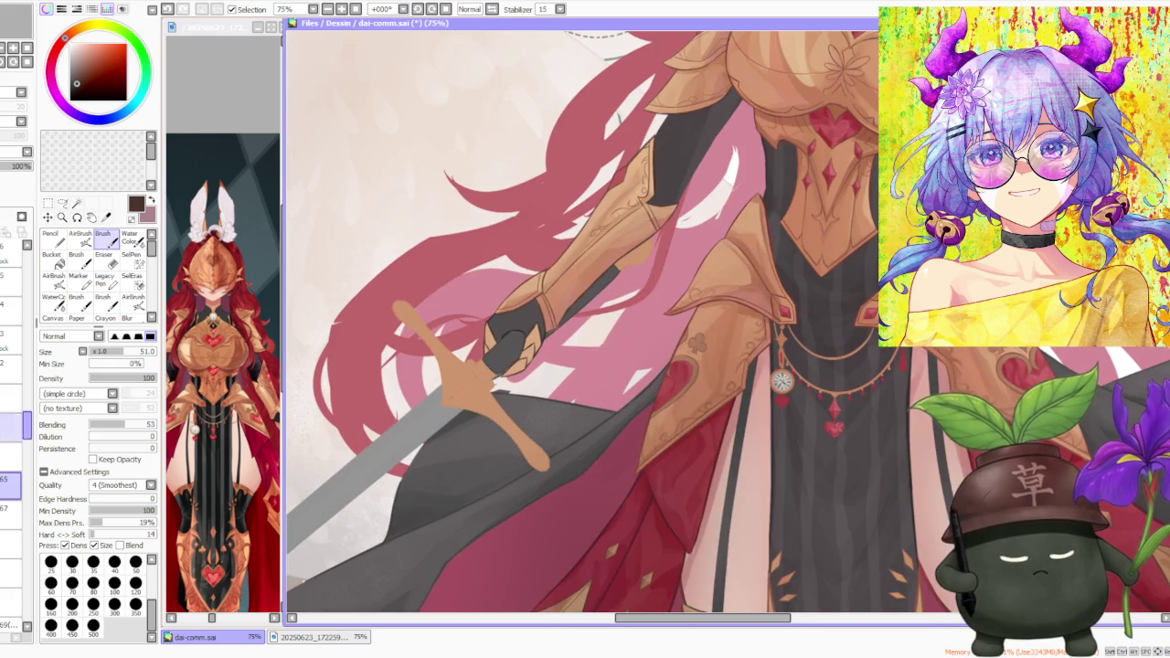
pyautogui.scroll(-2, 17, 411)
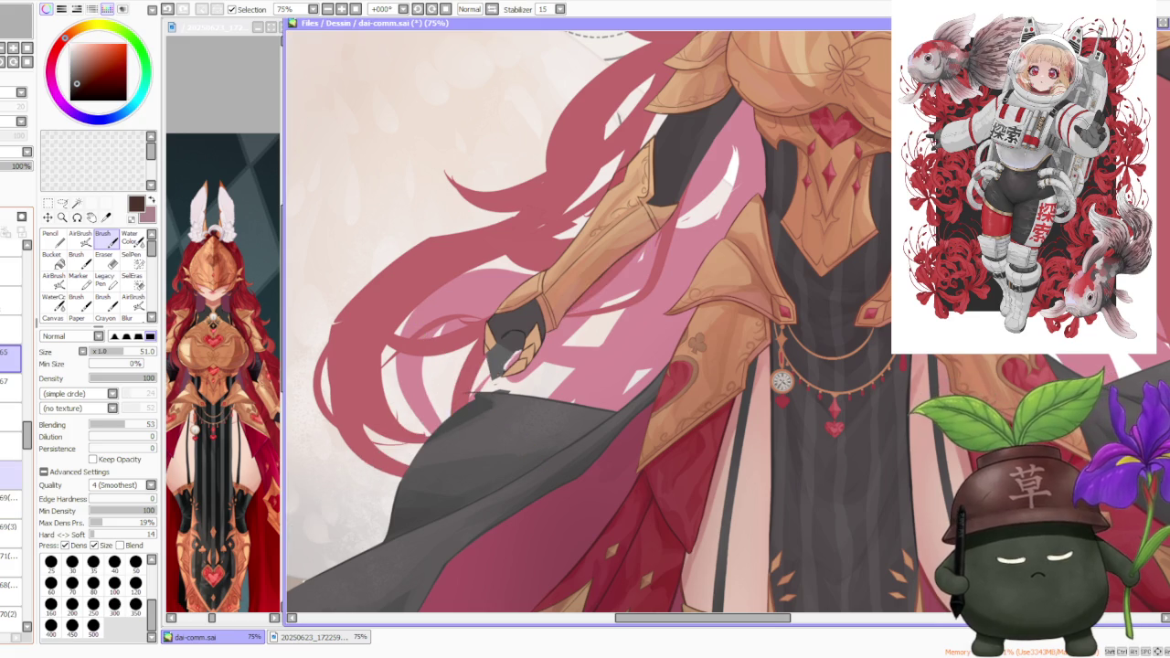
# - On the sword layer, sample the tan hilt colour and switch to the hard-edged Pencil
pyautogui.click(11, 497)
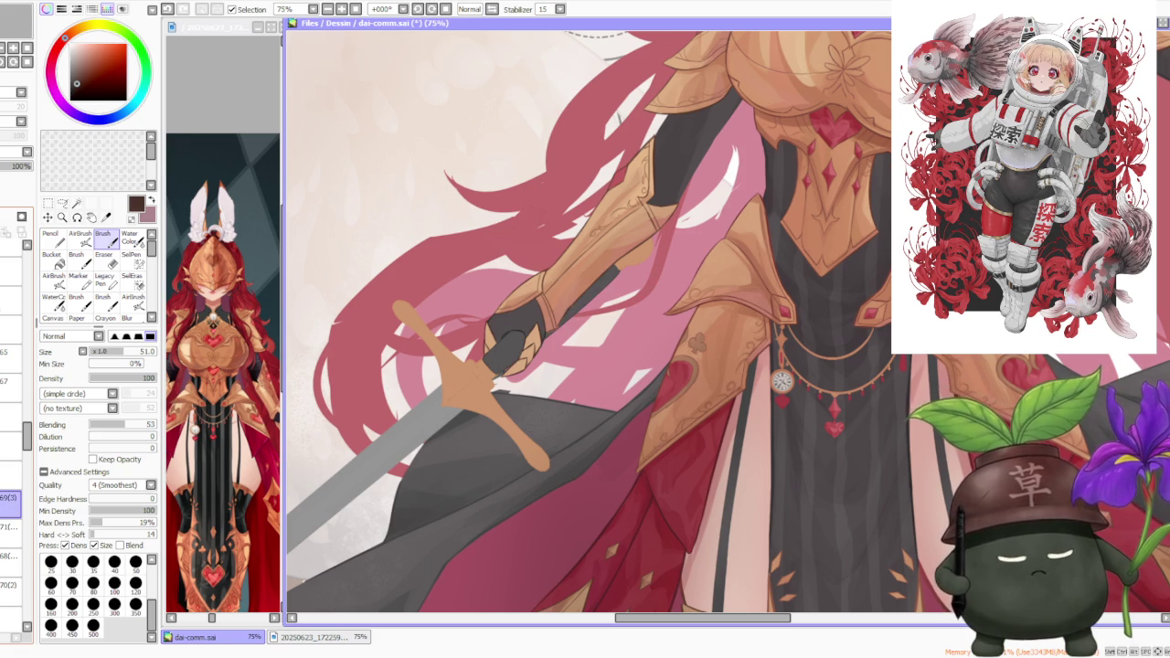
pyautogui.keyDown('alt'); pyautogui.click(477, 391); pyautogui.keyUp('alt')
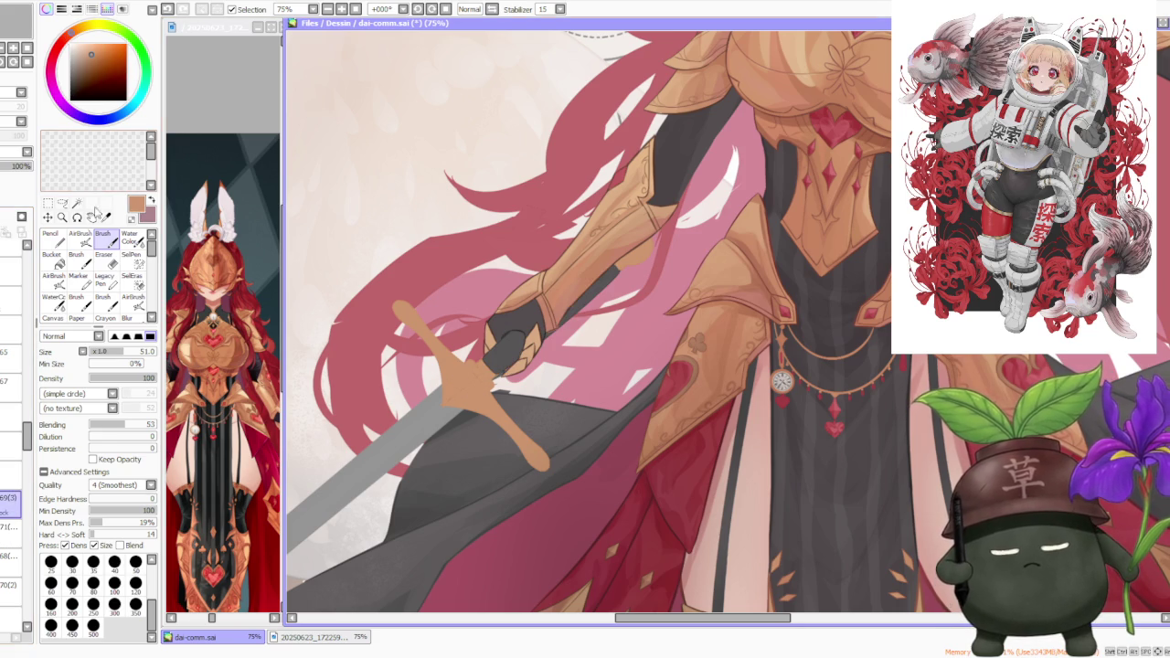
pyautogui.press('n')
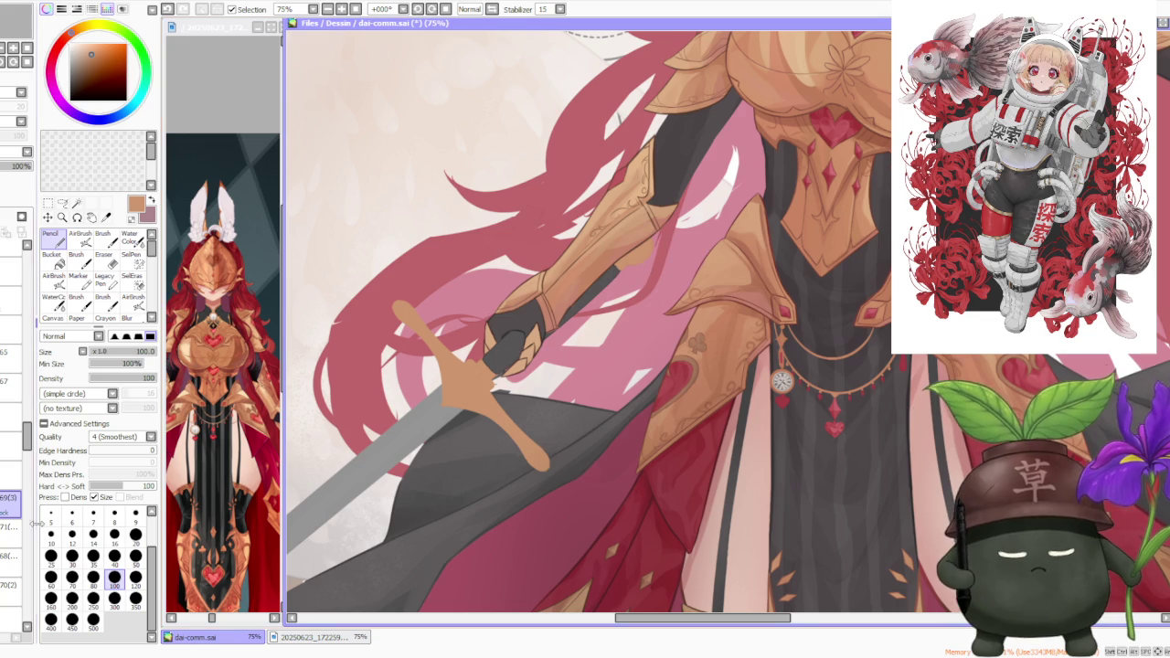
# - Move between layers near the bottom of the stack, settling on a lower layer
pyautogui.click(10, 585)
pyautogui.click(9, 556)
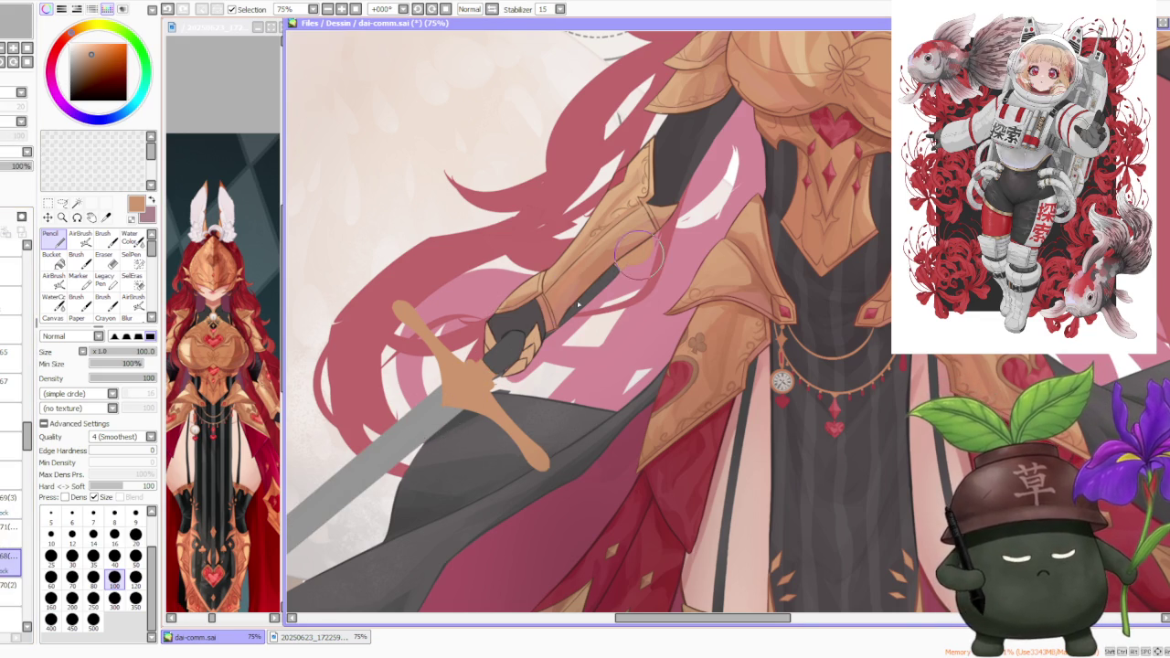
pyautogui.scroll(-2, 472, 423)
pyautogui.scroll(-2, 484, 430)
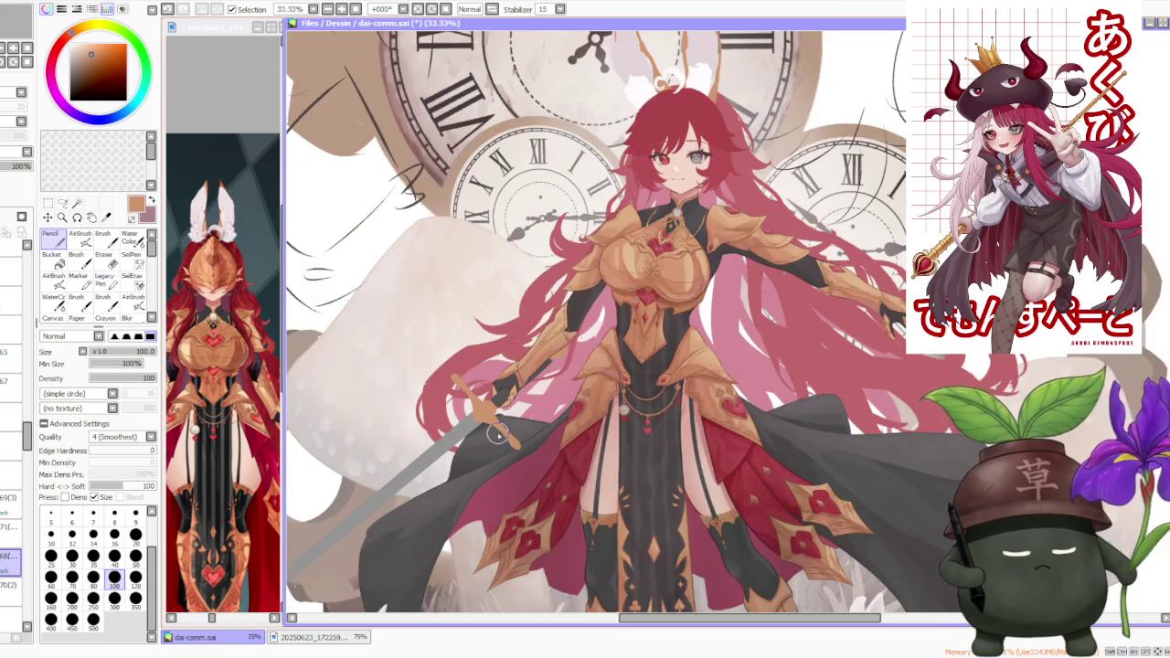
pyautogui.scroll(-2, 498, 439)
pyautogui.scroll(2, 463, 523)
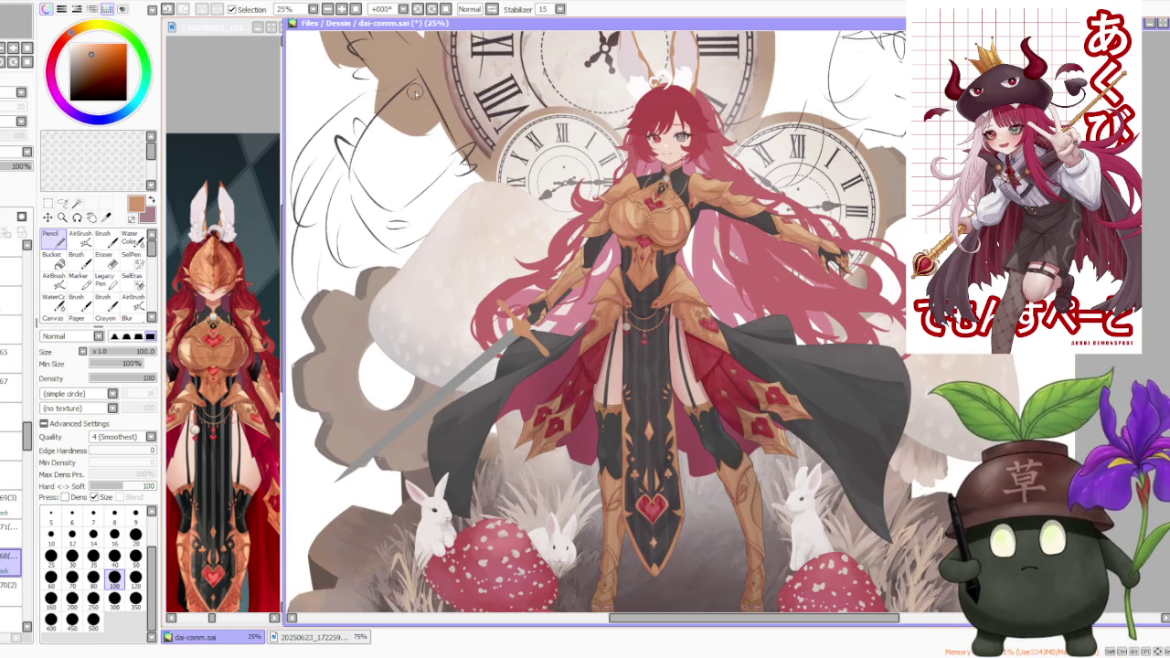
pyautogui.click(10, 585)
pyautogui.scroll(4, 454, 436)
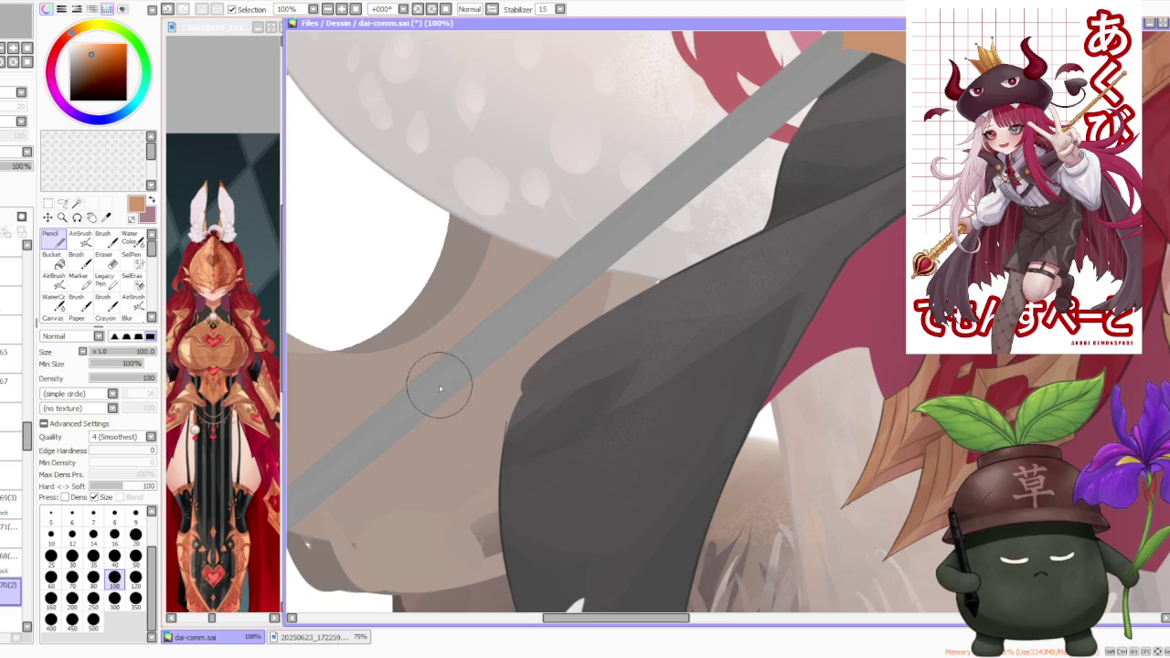
pyautogui.scroll(-3, 436, 387)
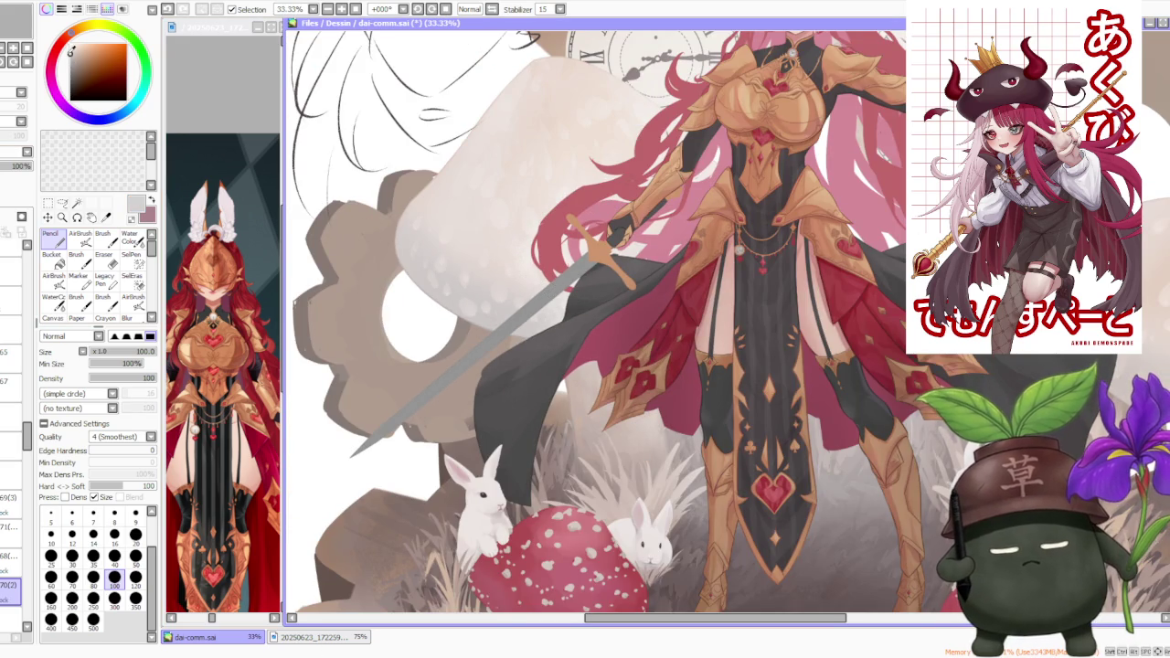
# - Switch to the AirBrush and change its texture from Dirt 01 to (no texture)
pyautogui.click(80, 236)
pyautogui.scroll(-1, 535, 380)
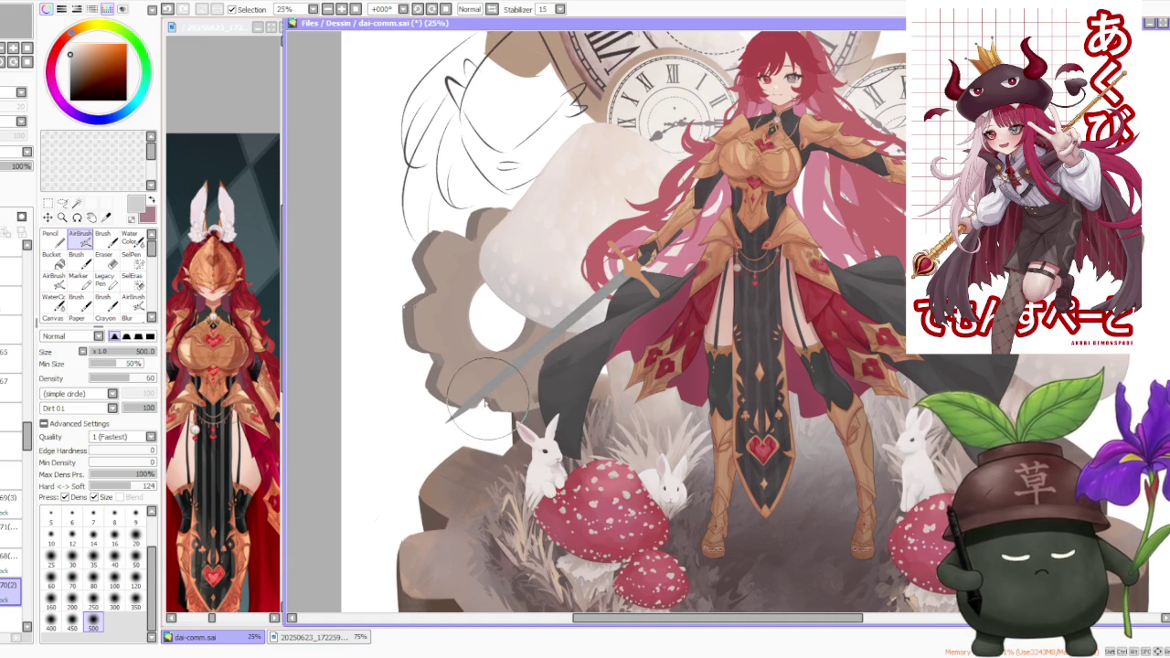
pyautogui.click(98, 427)
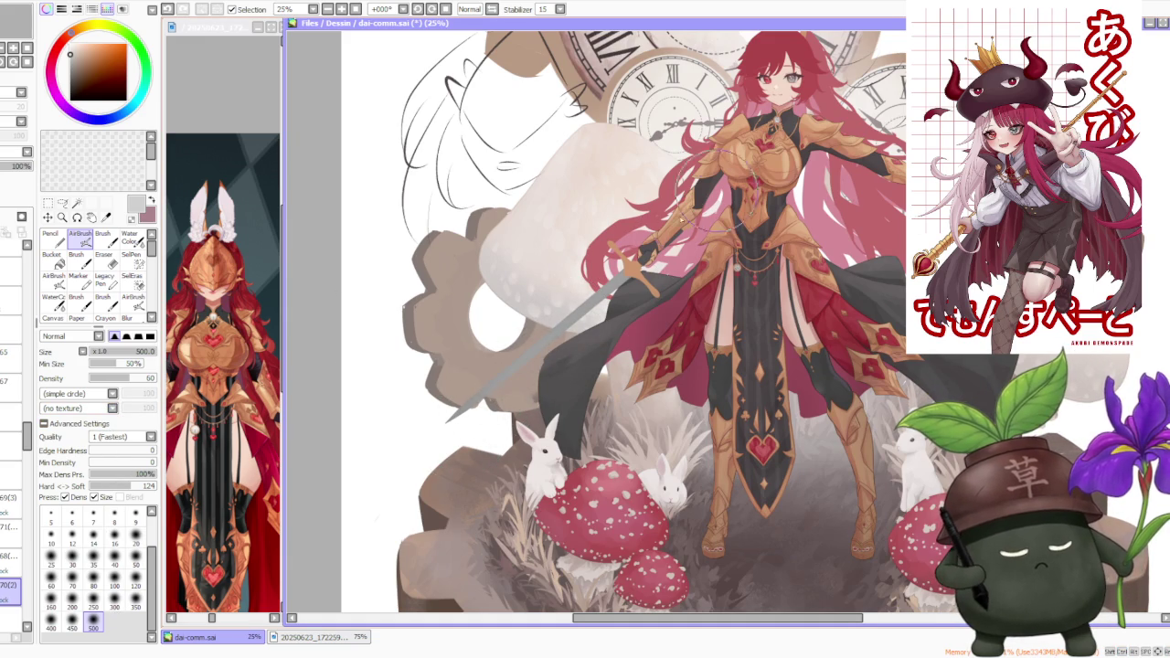
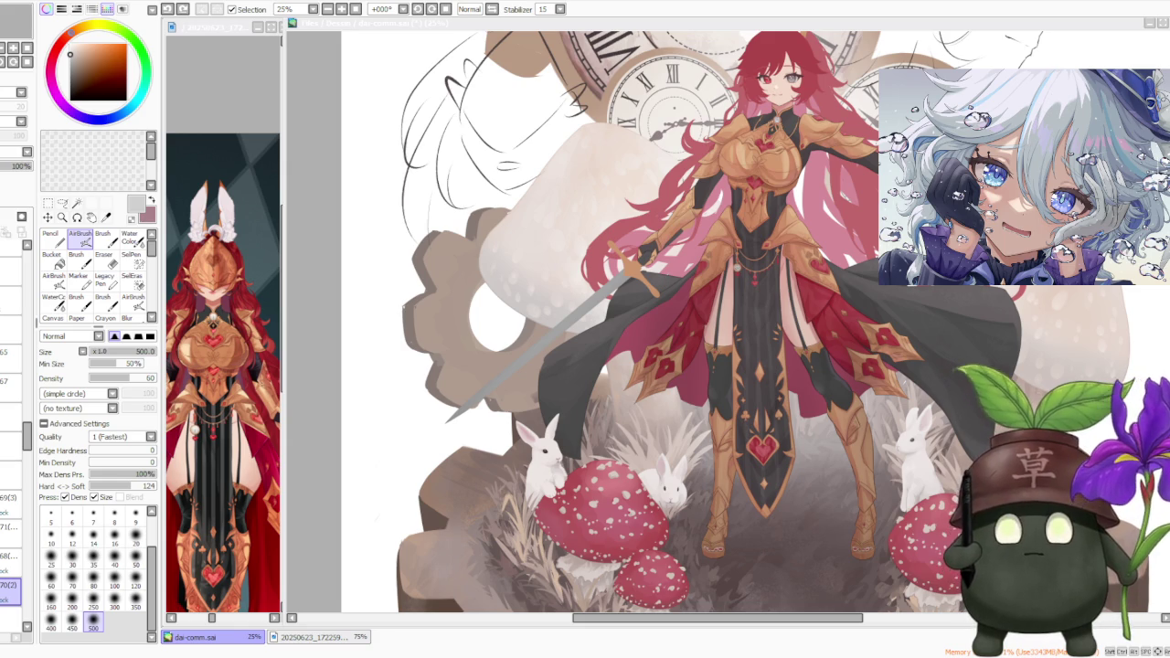
# - Zoom to 33.33% and switch to the regular Brush at size 300
pyautogui.scroll(1, 546, 227)
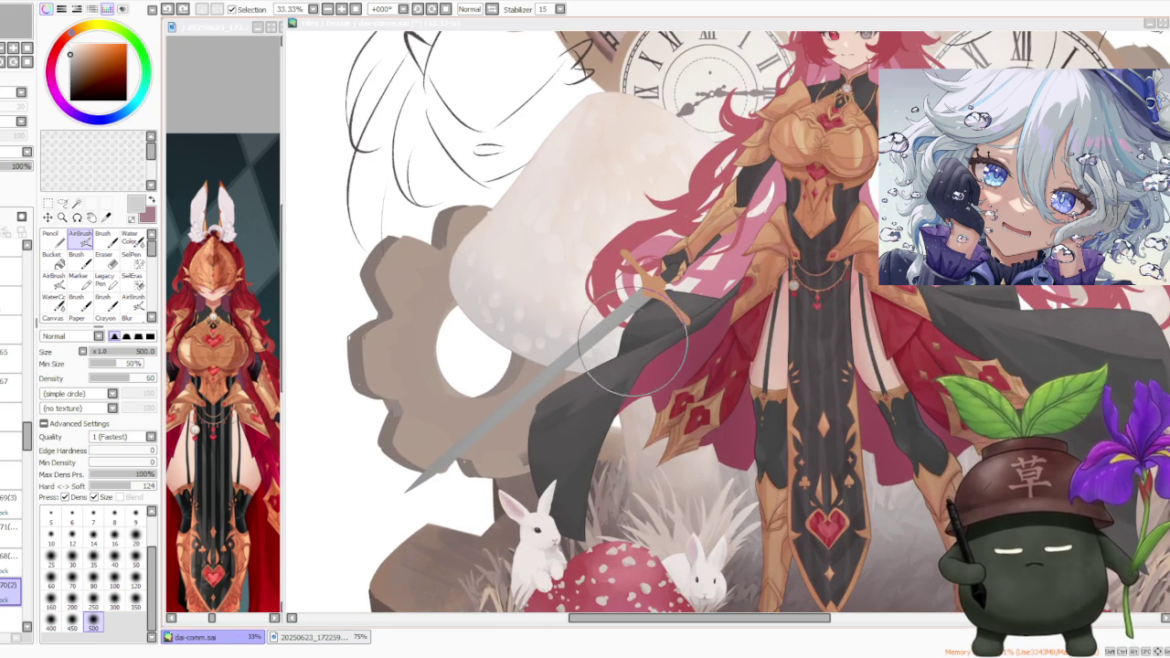
pyautogui.click(102, 235)
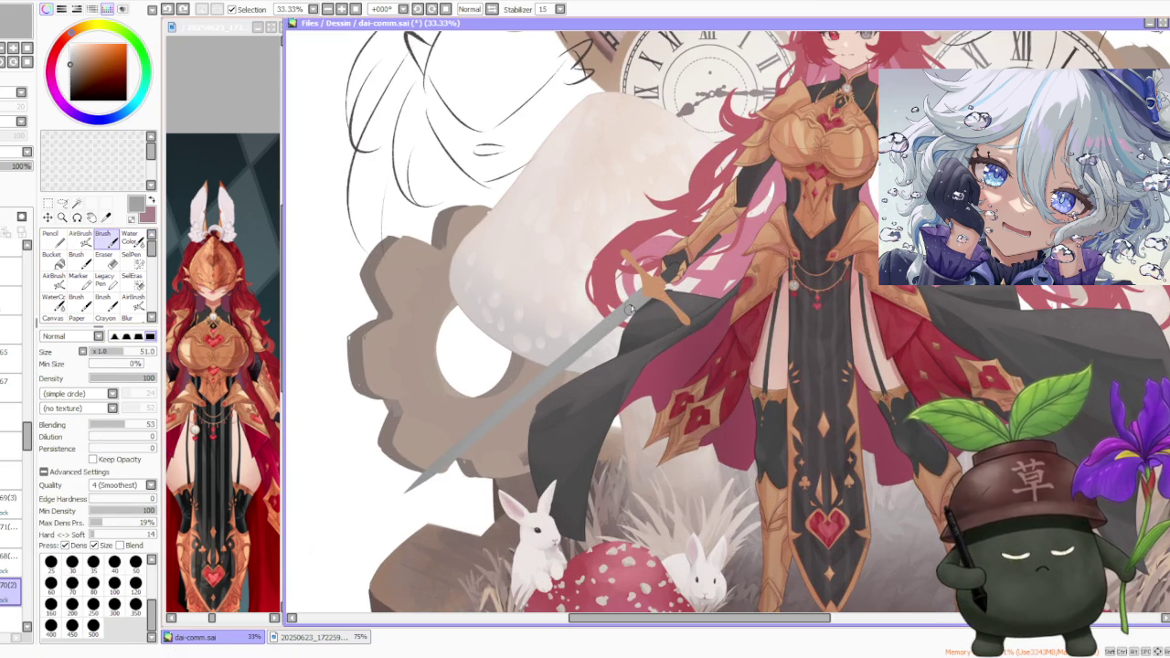
pyautogui.click(114, 604)
# - Soften the grey shading along the sword blade's lower length toward the tip
pyautogui.moveTo(625, 311); pyautogui.dragTo(511, 412)
pyautogui.moveTo(639, 301)
pyautogui.mouseDown()
pyautogui.moveTo(471, 447)
pyautogui.moveTo(639, 302)
pyautogui.moveTo(484, 439)
pyautogui.moveTo(507, 415)
pyautogui.moveTo(407, 484)
pyautogui.mouseUp()
pyautogui.moveTo(493, 398); pyautogui.dragTo(407, 486)
pyautogui.moveTo(521, 379); pyautogui.dragTo(411, 484)
pyautogui.moveTo(539, 340); pyautogui.dragTo(422, 476)
pyautogui.moveTo(547, 362)
pyautogui.mouseDown()
pyautogui.moveTo(436, 444)
pyautogui.moveTo(457, 442)
pyautogui.mouseUp()
pyautogui.moveTo(569, 343)
pyautogui.mouseDown()
pyautogui.moveTo(417, 479)
pyautogui.moveTo(521, 371)
pyautogui.moveTo(628, 314)
pyautogui.moveTo(644, 320)
pyautogui.moveTo(577, 351)
pyautogui.moveTo(659, 274)
pyautogui.moveTo(631, 320)
pyautogui.moveTo(603, 326)
pyautogui.moveTo(642, 297)
pyautogui.moveTo(564, 359)
pyautogui.moveTo(575, 369)
pyautogui.moveTo(645, 295)
pyautogui.moveTo(689, 267)
pyautogui.moveTo(548, 393)
pyautogui.moveTo(642, 298)
pyautogui.moveTo(504, 393)
pyautogui.moveTo(506, 408)
pyautogui.mouseUp()
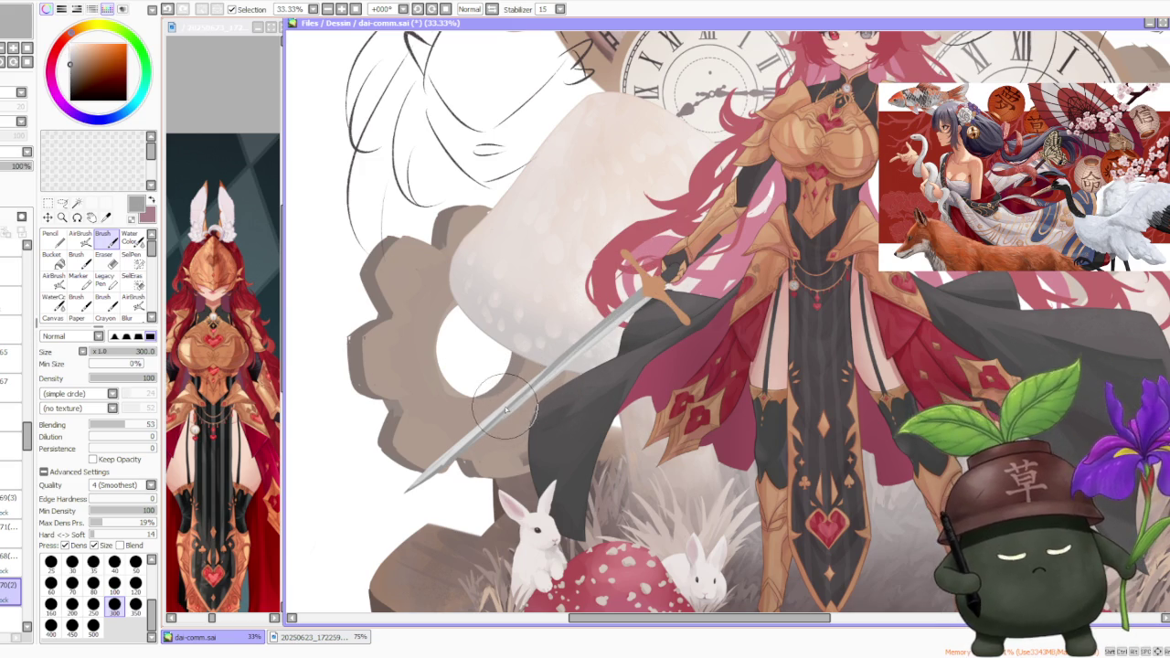
# - Blend the sword blade's shading with Water Color at size 120
pyautogui.press('c')
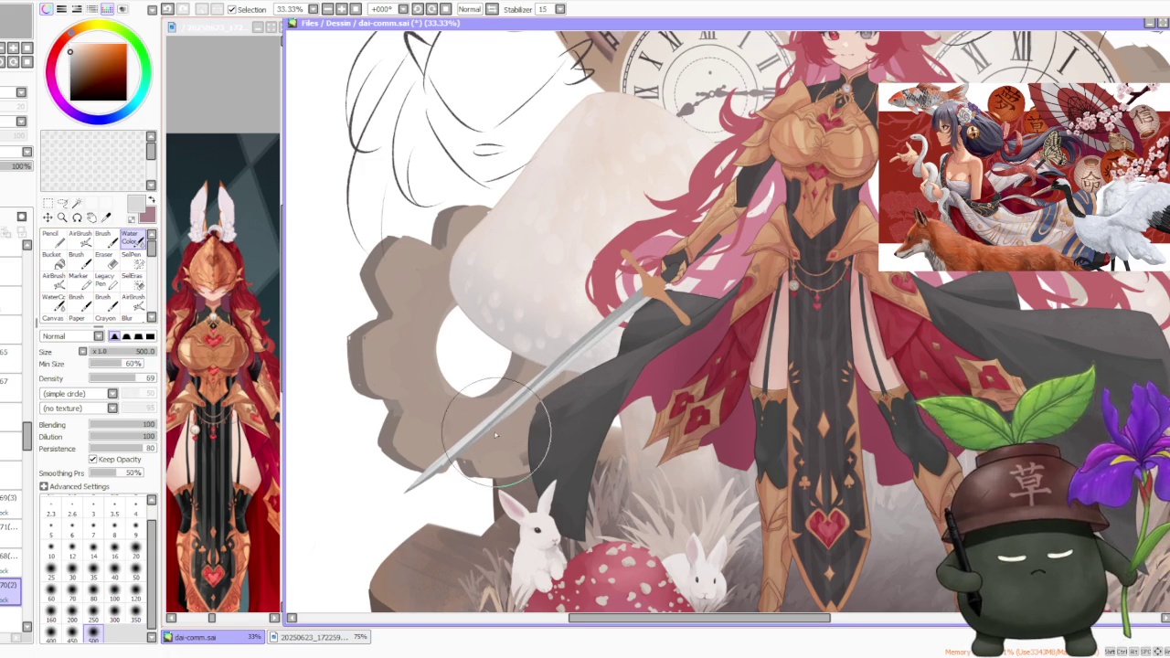
pyautogui.click(135, 594)
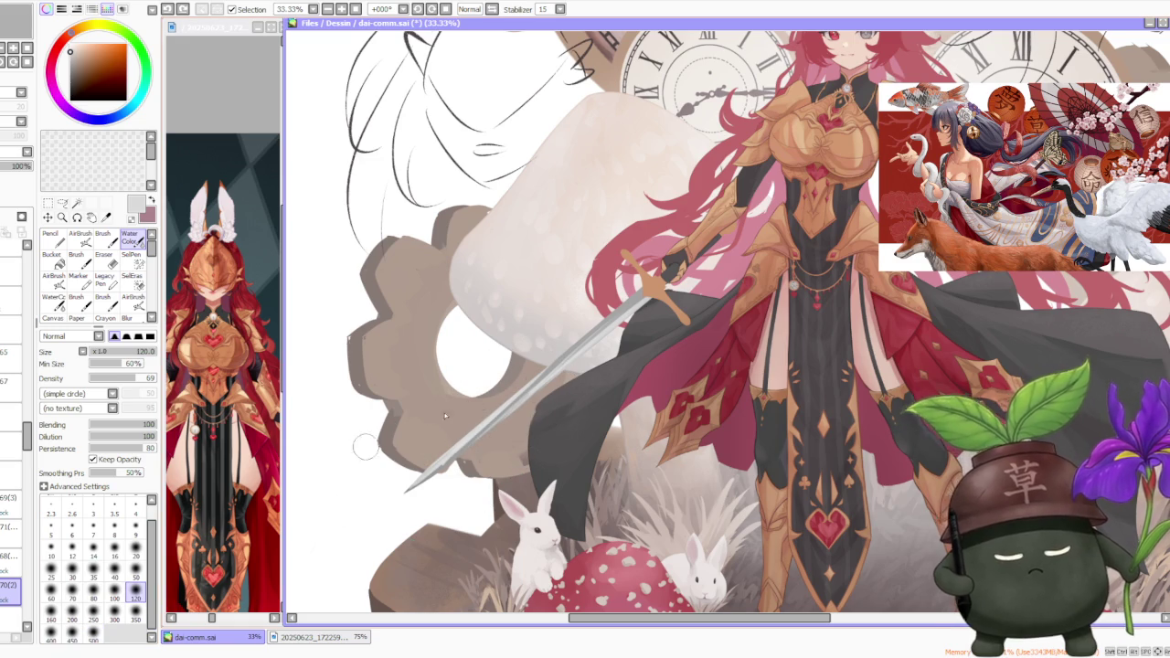
pyautogui.moveTo(484, 426)
pyautogui.mouseDown()
pyautogui.moveTo(548, 366)
pyautogui.moveTo(488, 419)
pyautogui.mouseUp()
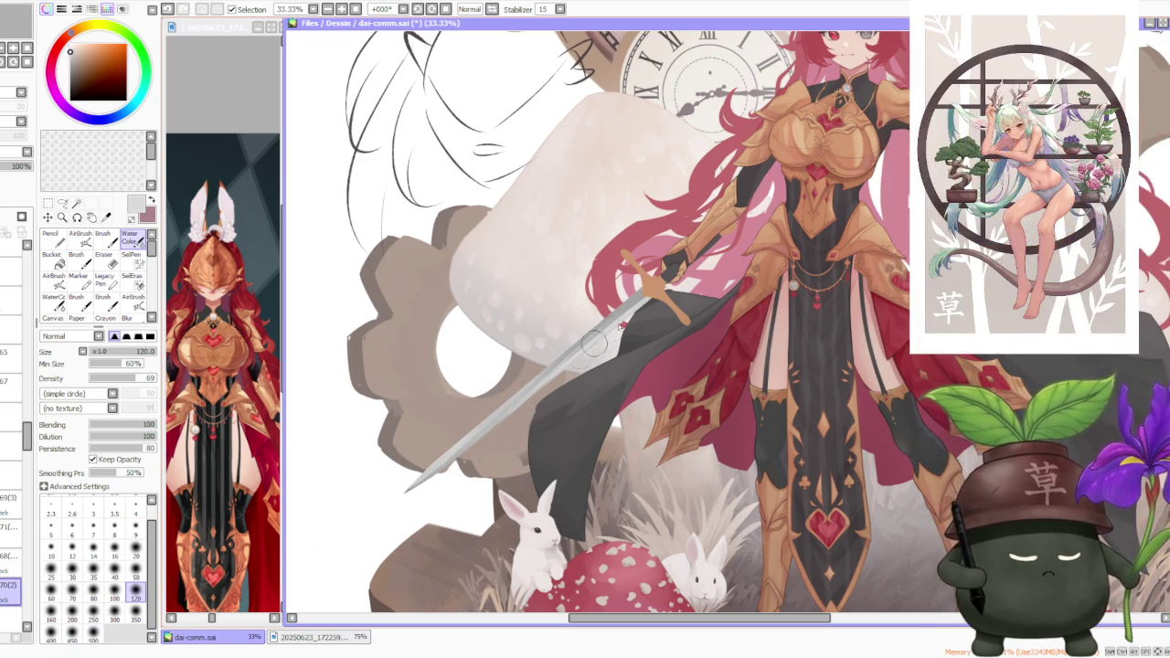
pyautogui.scroll(-3, 579, 357)
pyautogui.scroll(3, 581, 357)
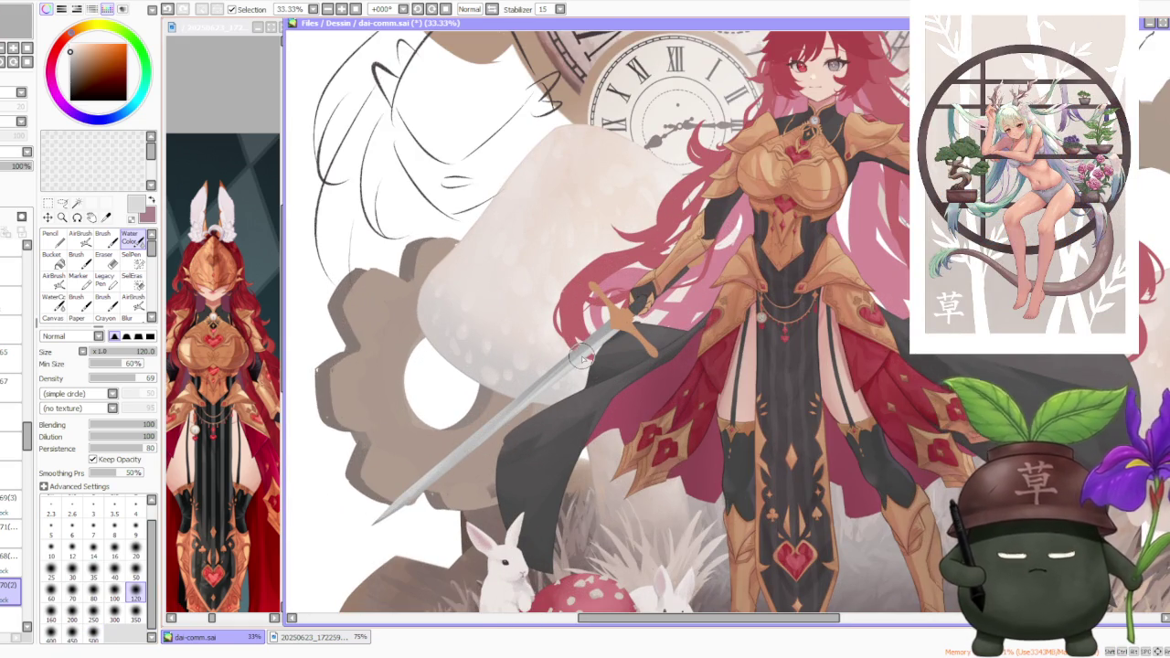
# - Sample a darker grey from the sword, try AirBrush at size 50, then return to Brush
pyautogui.keyDown('alt'); pyautogui.click(594, 338); pyautogui.keyUp('alt')
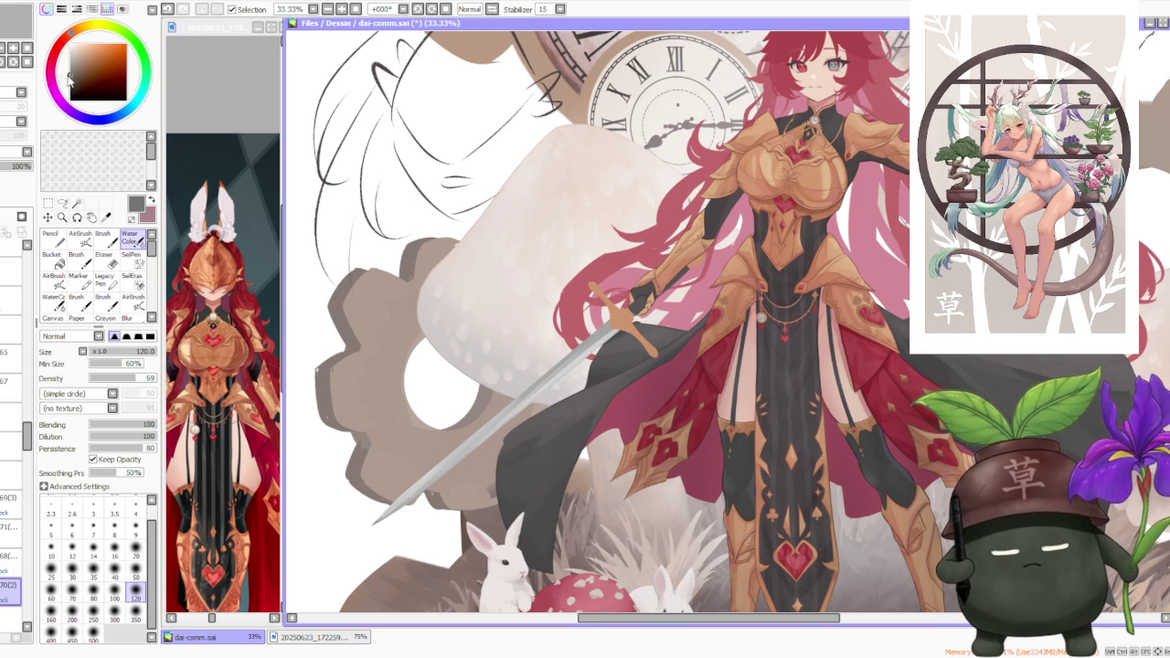
pyautogui.press('v')
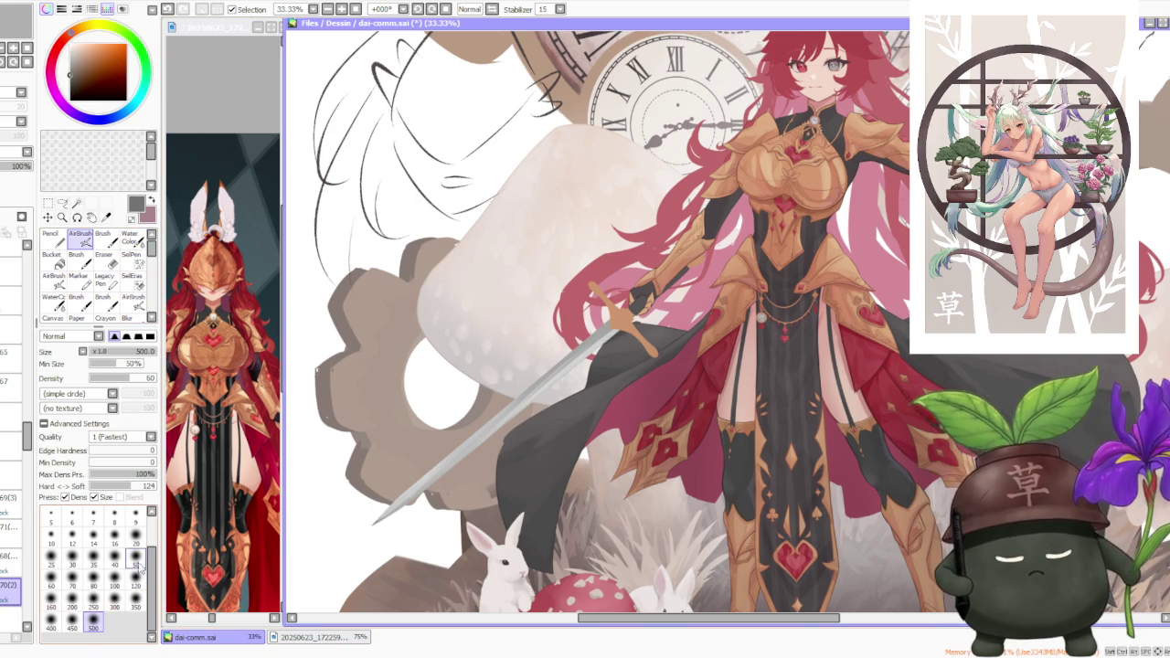
pyautogui.click(136, 562)
pyautogui.click(137, 579)
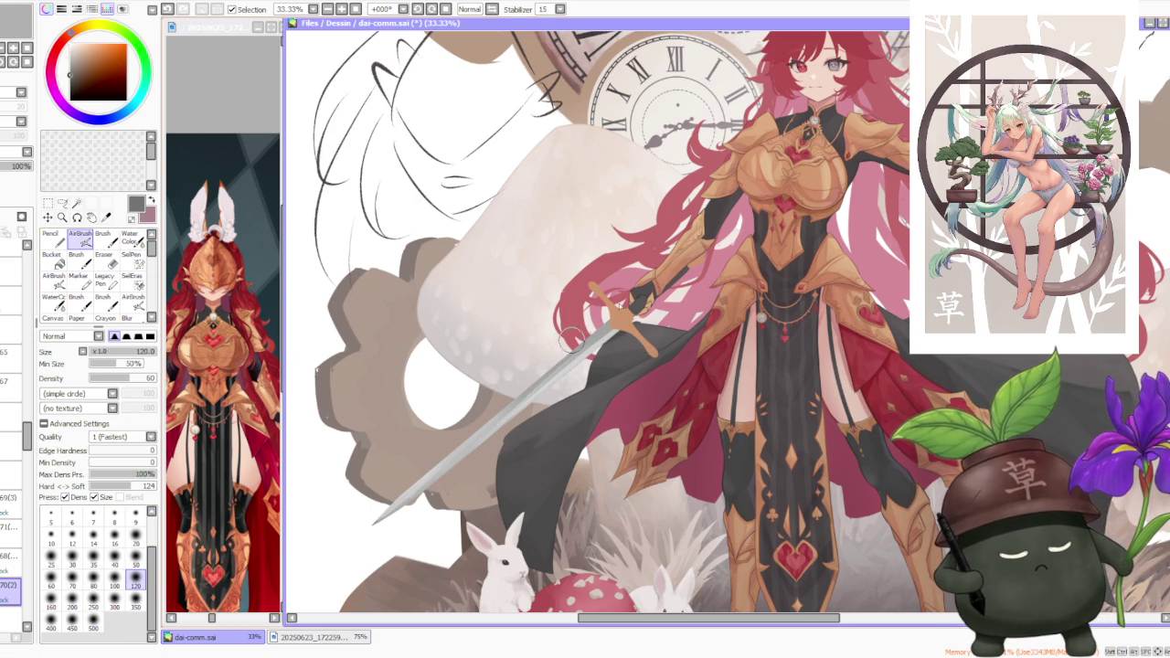
pyautogui.scroll(-1, 555, 354)
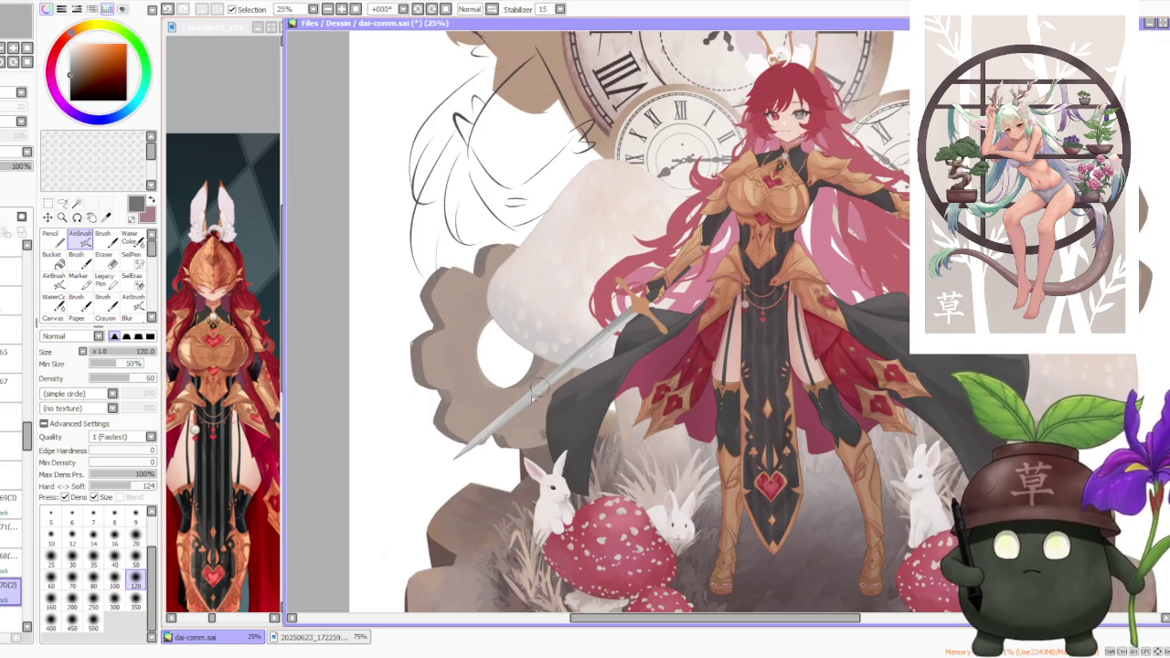
pyautogui.scroll(1, 507, 416)
pyautogui.click(136, 561)
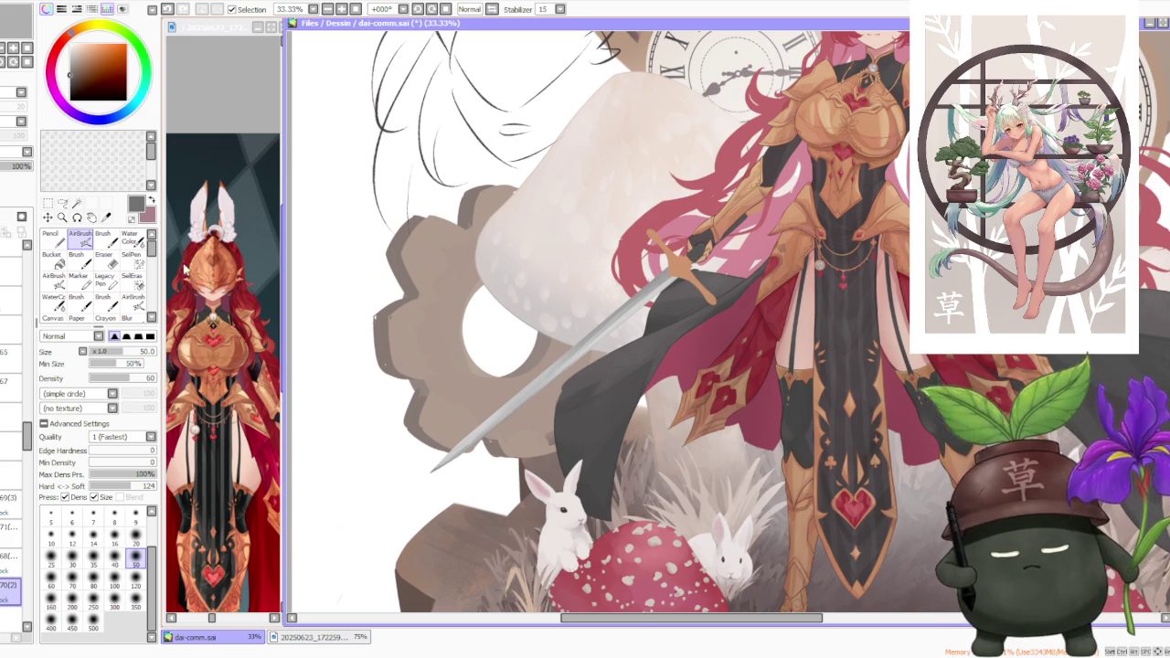
pyautogui.press('b')
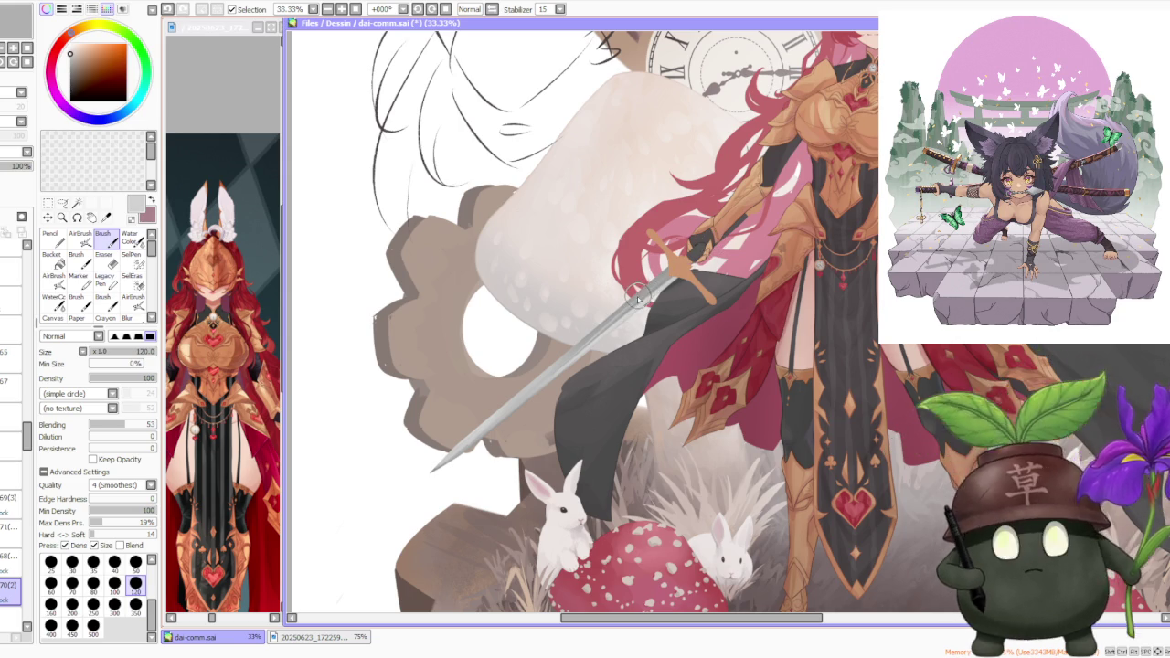
# - Toggle undo and redo on the latest sword edit to compare versions
pyautogui.scroll(1, 630, 306)
pyautogui.hotkey('ctrl', 'z')
pyautogui.hotkey('ctrl', 'y')
pyautogui.hotkey('ctrl', 'z')
pyautogui.hotkey('ctrl', 'y')
pyautogui.hotkey('ctrl', 'z')
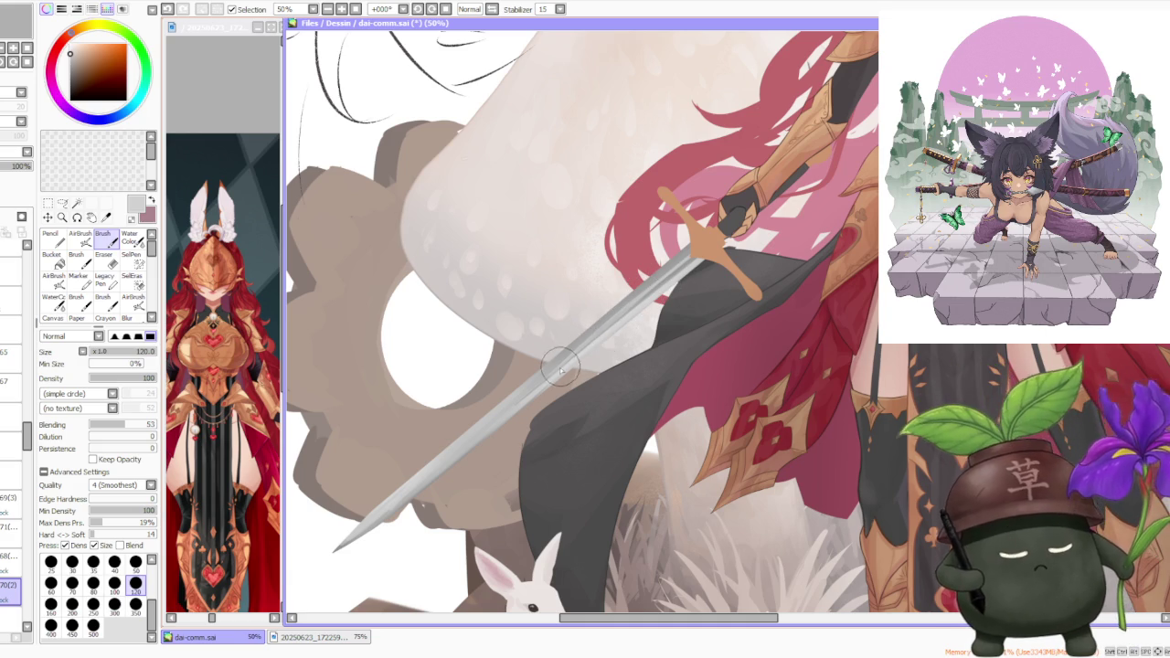
# - Sample a darker grey from the sword and compare the sword-guard edit with undo/redo
pyautogui.keyDown('alt'); pyautogui.click(614, 304); pyautogui.keyUp('alt')
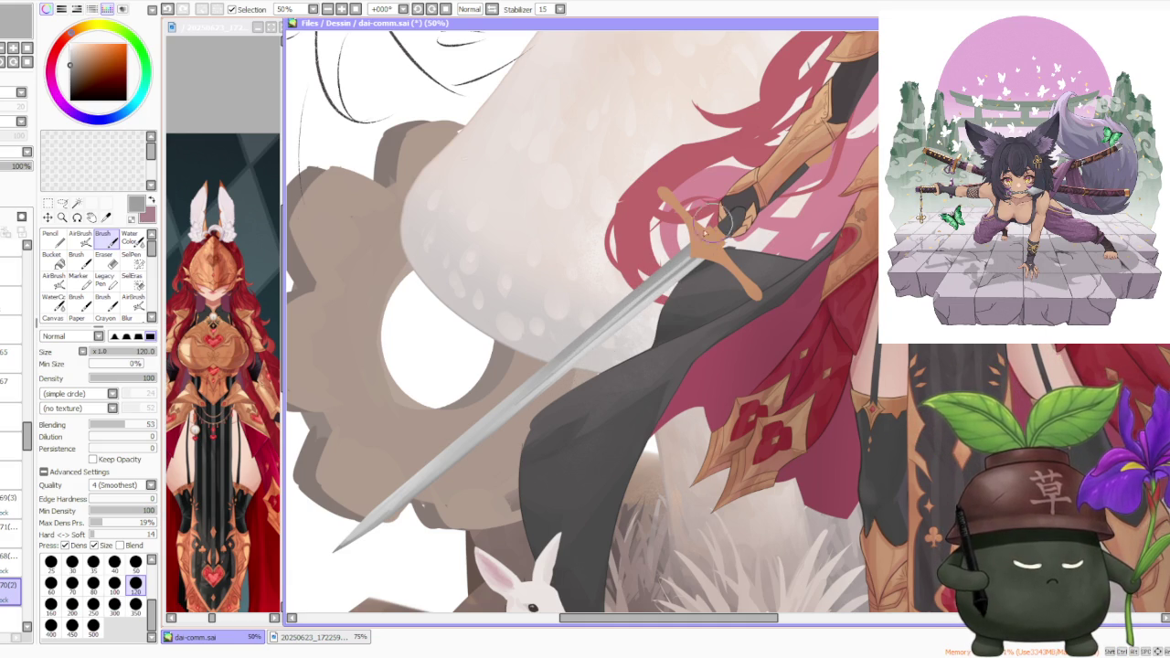
pyautogui.hotkey('ctrl', 'z')
pyautogui.hotkey('ctrl', 'y')
pyautogui.hotkey('ctrl', 'z')
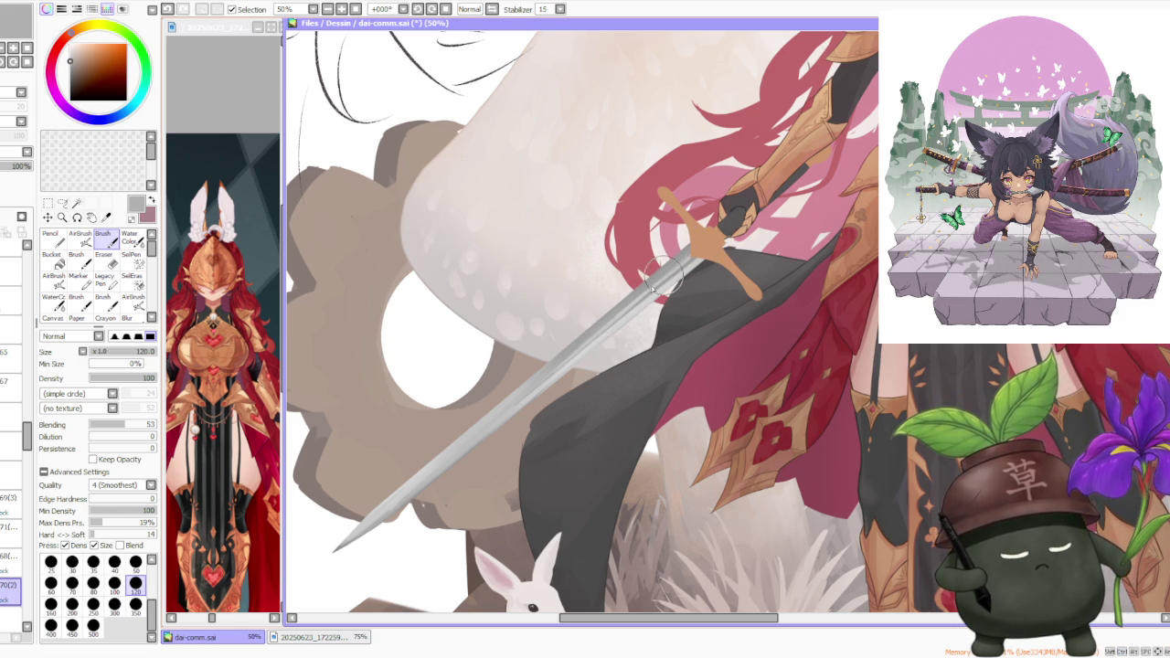
# - Sample lighter blade greys and paint fresh strokes along the blade, undoing weak ones
pyautogui.keyDown('alt'); pyautogui.click(637, 300); pyautogui.keyUp('alt')
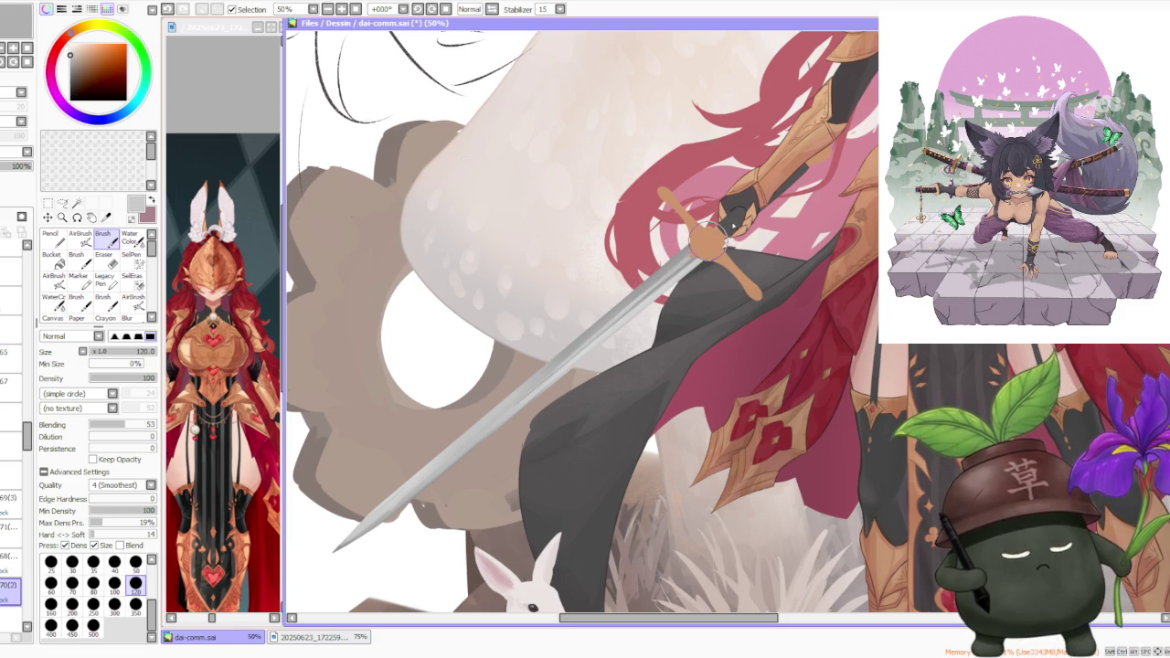
pyautogui.scroll(-1, 640, 336)
pyautogui.scroll(-1, 641, 336)
pyautogui.scroll(1, 621, 333)
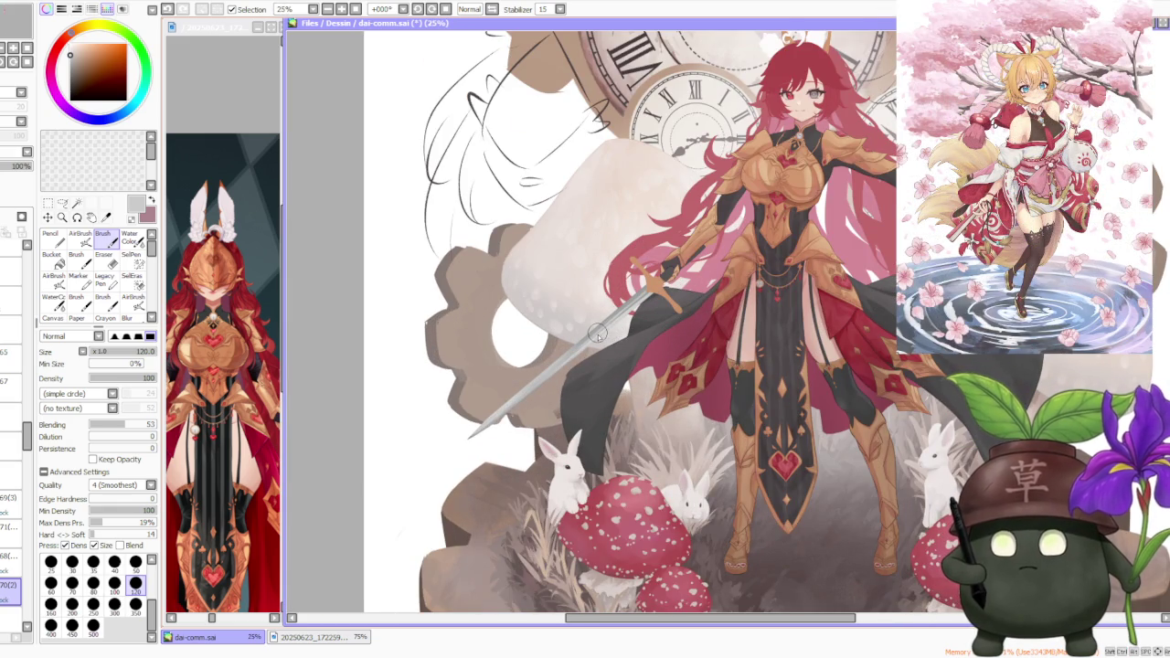
pyautogui.scroll(1, 598, 335)
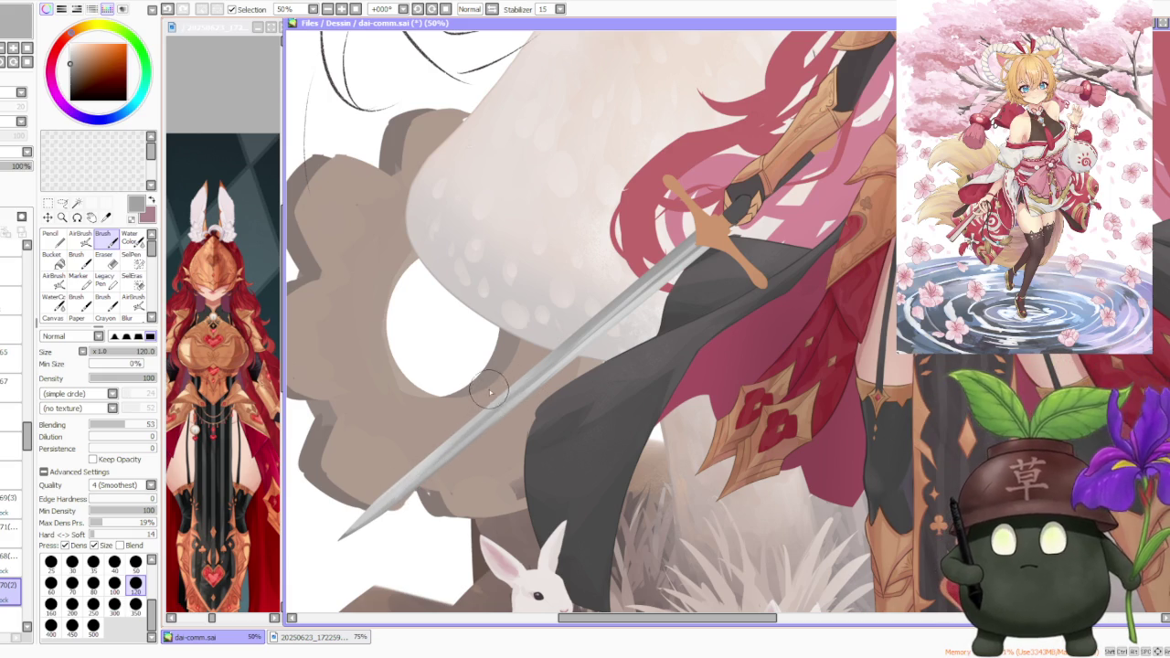
pyautogui.keyDown('alt'); pyautogui.click(660, 287); pyautogui.keyUp('alt')
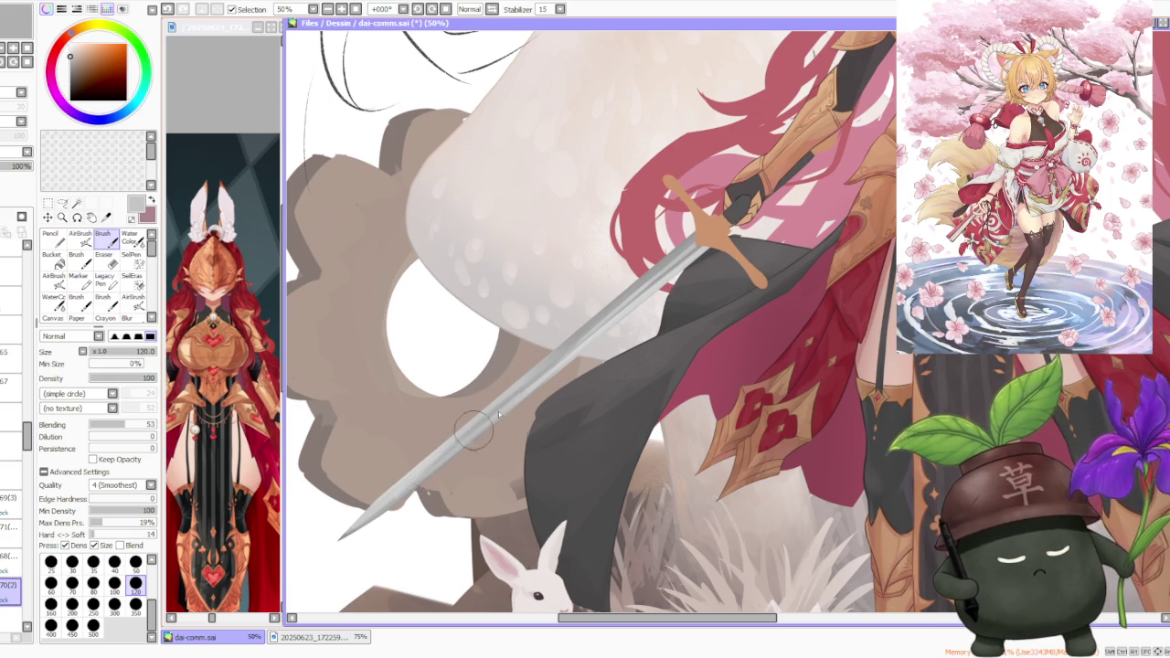
pyautogui.hotkey('ctrl', 'z')
pyautogui.moveTo(417, 481); pyautogui.dragTo(486, 423)
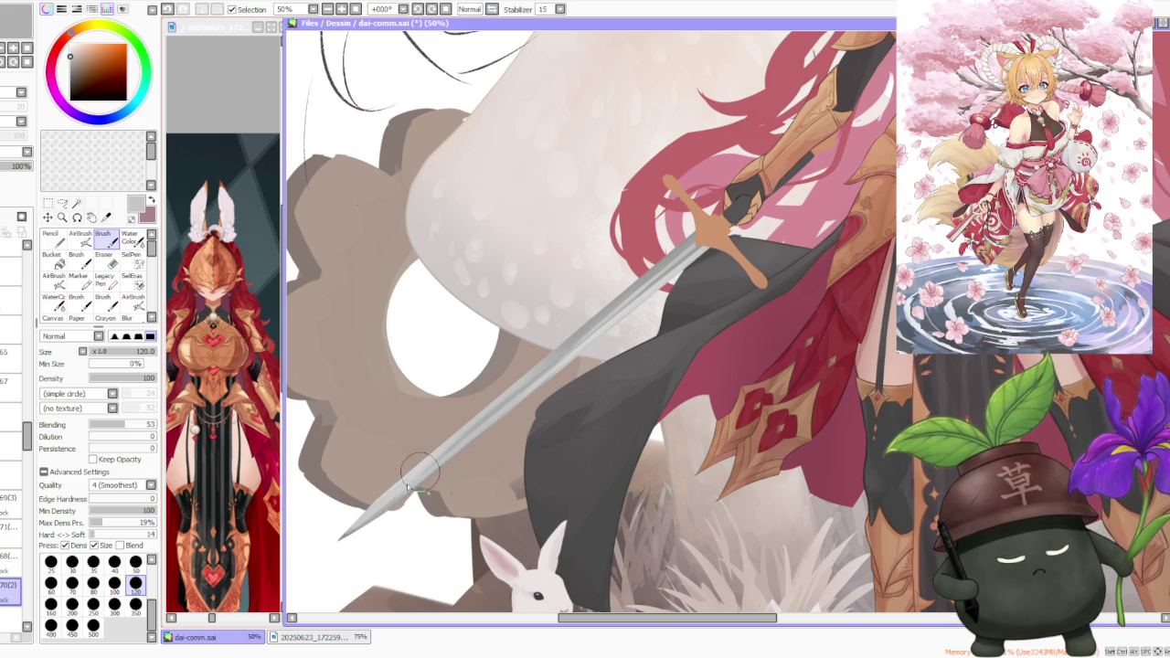
pyautogui.moveTo(409, 469); pyautogui.dragTo(451, 435)
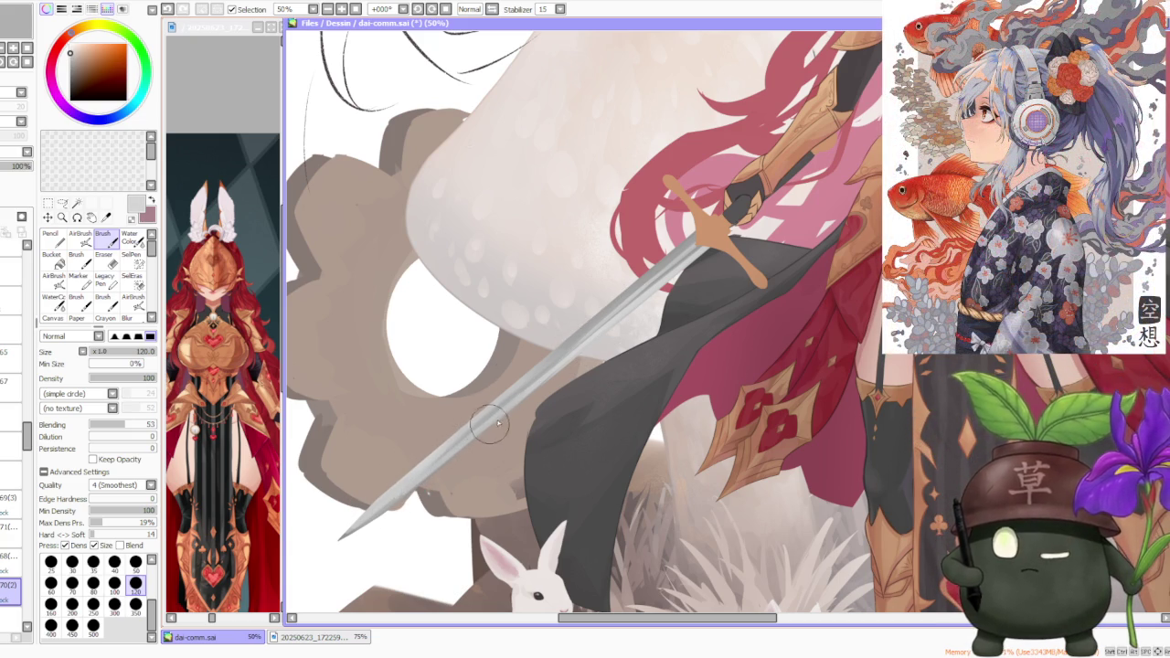
pyautogui.hotkey('ctrl', 'z')
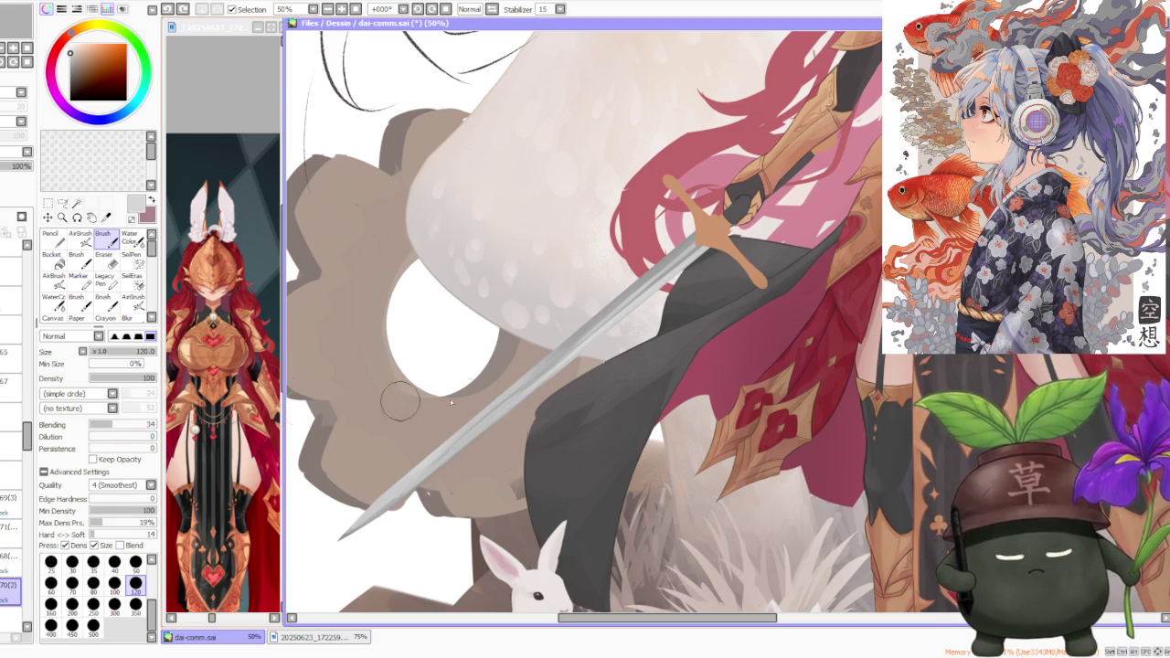
# - Lower Brush Blending to 34 and repaint the lower blade with a darker grey
pyautogui.moveTo(441, 439); pyautogui.dragTo(500, 409)
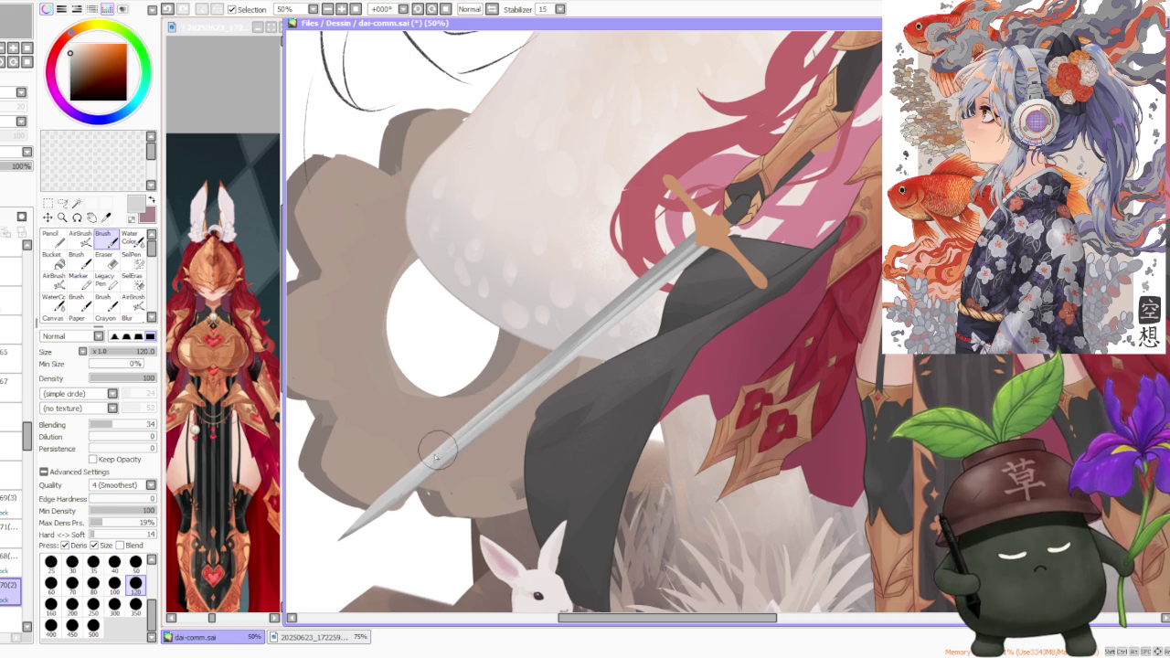
pyautogui.keyDown('alt'); pyautogui.click(545, 359); pyautogui.keyUp('alt')
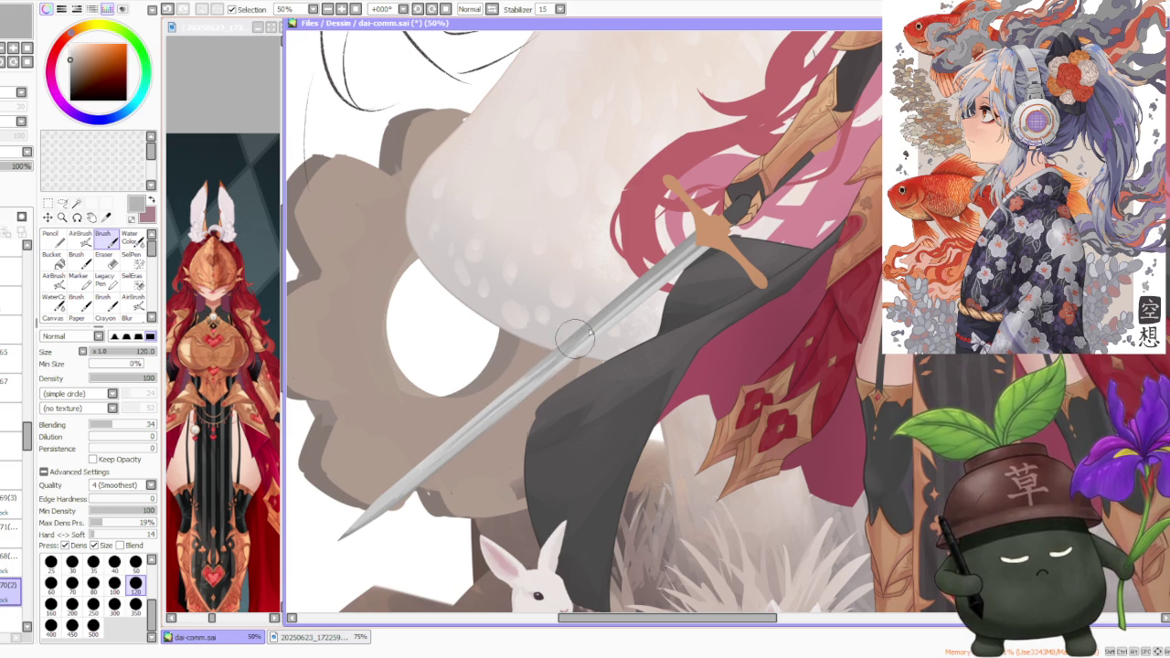
pyautogui.hotkey('ctrl', 'z')
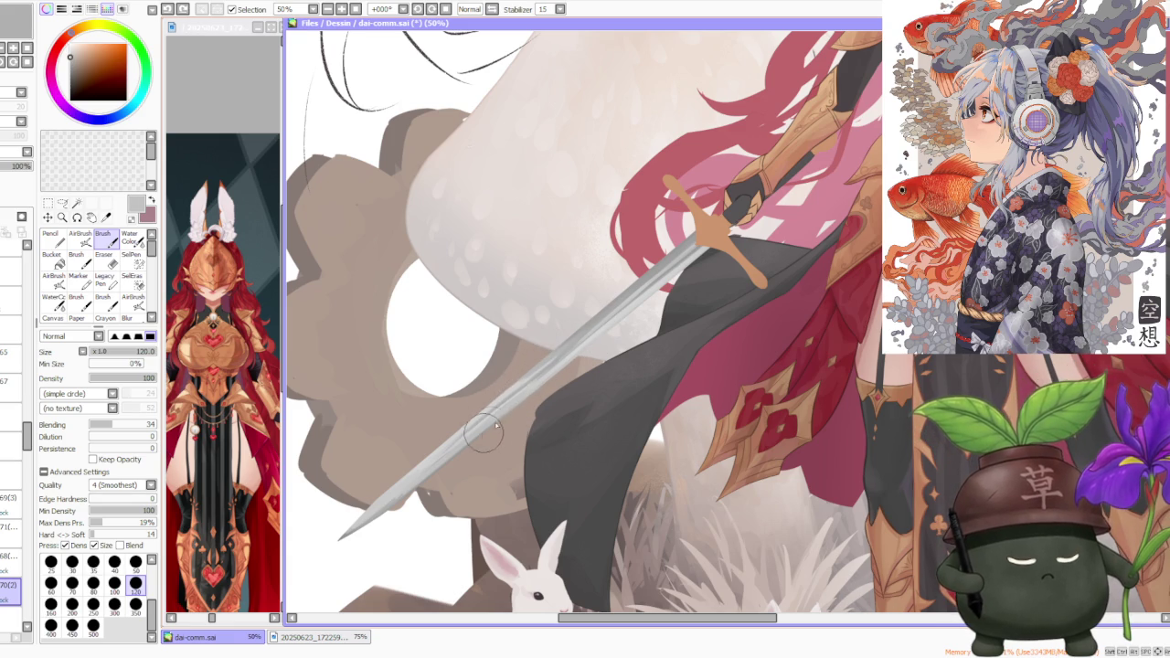
pyautogui.moveTo(478, 430); pyautogui.dragTo(518, 407)
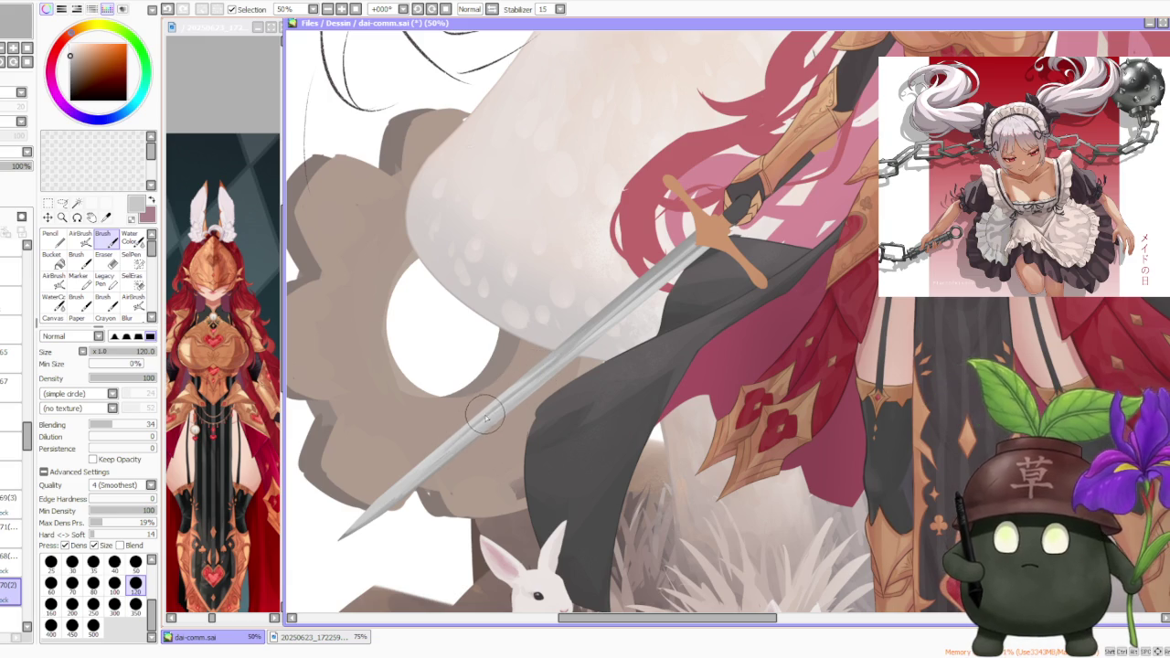
pyautogui.hotkey('ctrl', 'z')
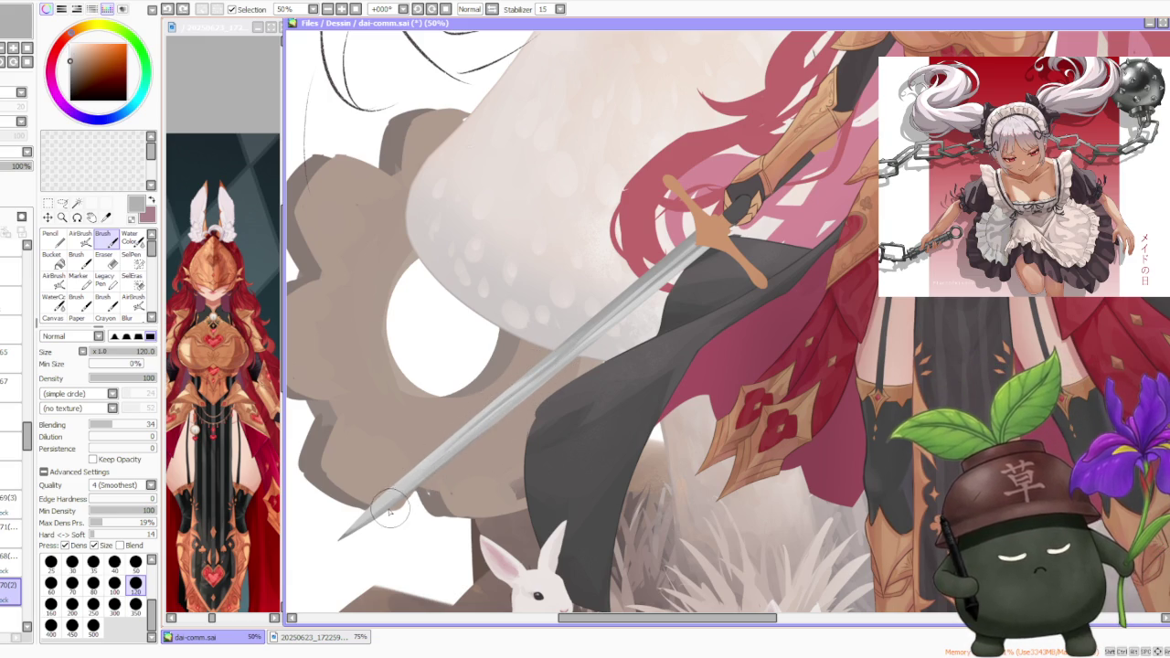
# - Refine the blade's lighter shading from guard to tip, undoing stray strokes
pyautogui.moveTo(388, 507); pyautogui.dragTo(546, 382)
pyautogui.moveTo(454, 456); pyautogui.dragTo(569, 353)
pyautogui.hotkey('ctrl', 'z')
pyautogui.moveTo(470, 441); pyautogui.dragTo(585, 346)
pyautogui.moveTo(481, 432); pyautogui.dragTo(576, 352)
pyautogui.hotkey('ctrl', 'z')
pyautogui.moveTo(473, 437); pyautogui.dragTo(578, 350)
pyautogui.moveTo(453, 455); pyautogui.dragTo(580, 350)
pyautogui.scroll(-1, 625, 327)
pyautogui.scroll(-1, 612, 313)
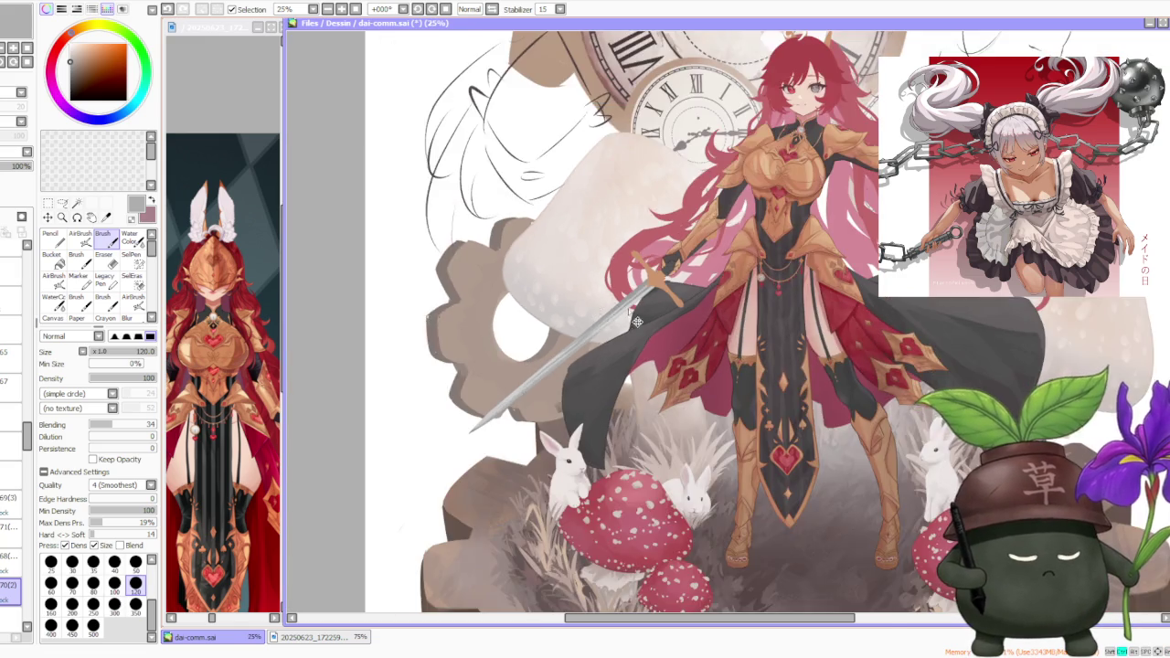
# - Airbrush soft, darker shading along the sword blade's edge
pyautogui.scroll(-1, 612, 313)
pyautogui.scroll(3, 585, 356)
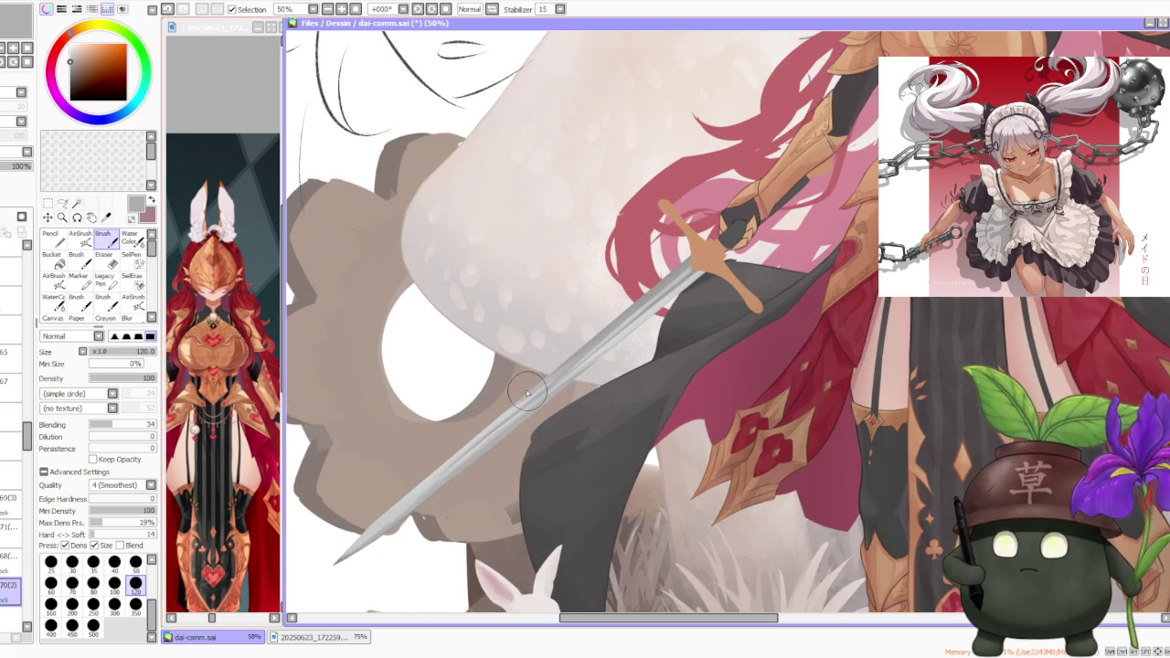
pyautogui.press('c')
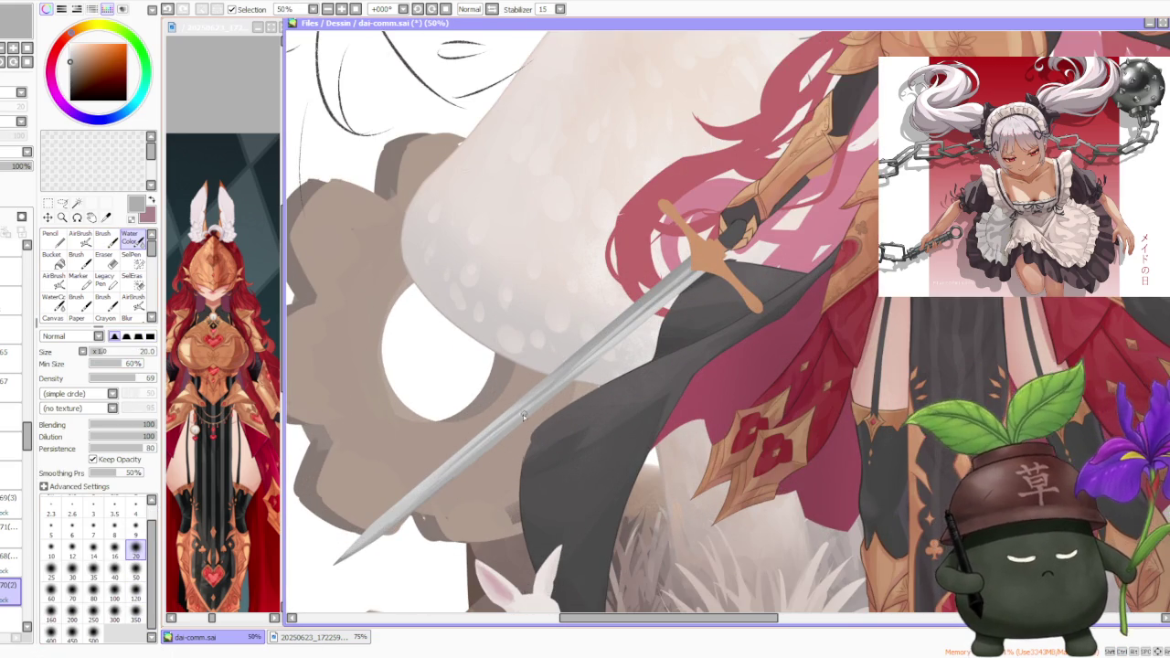
pyautogui.scroll(-1, 557, 393)
pyautogui.scroll(-1, 596, 359)
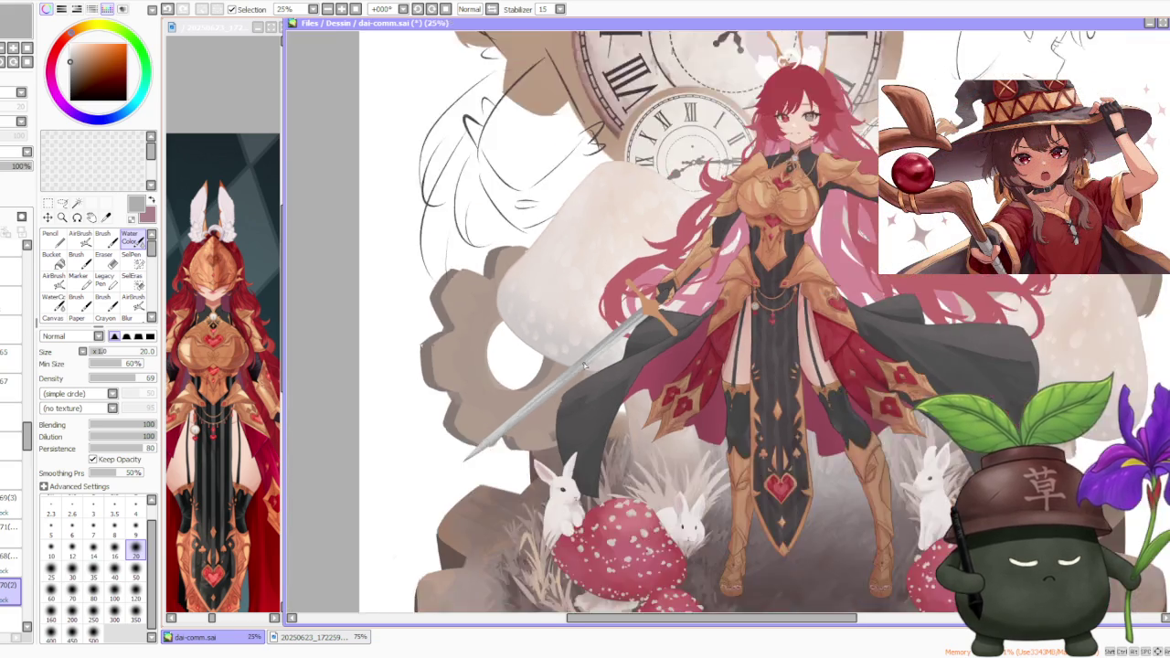
pyautogui.scroll(-1, 594, 384)
pyautogui.scroll(3, 596, 345)
pyautogui.scroll(1, 628, 288)
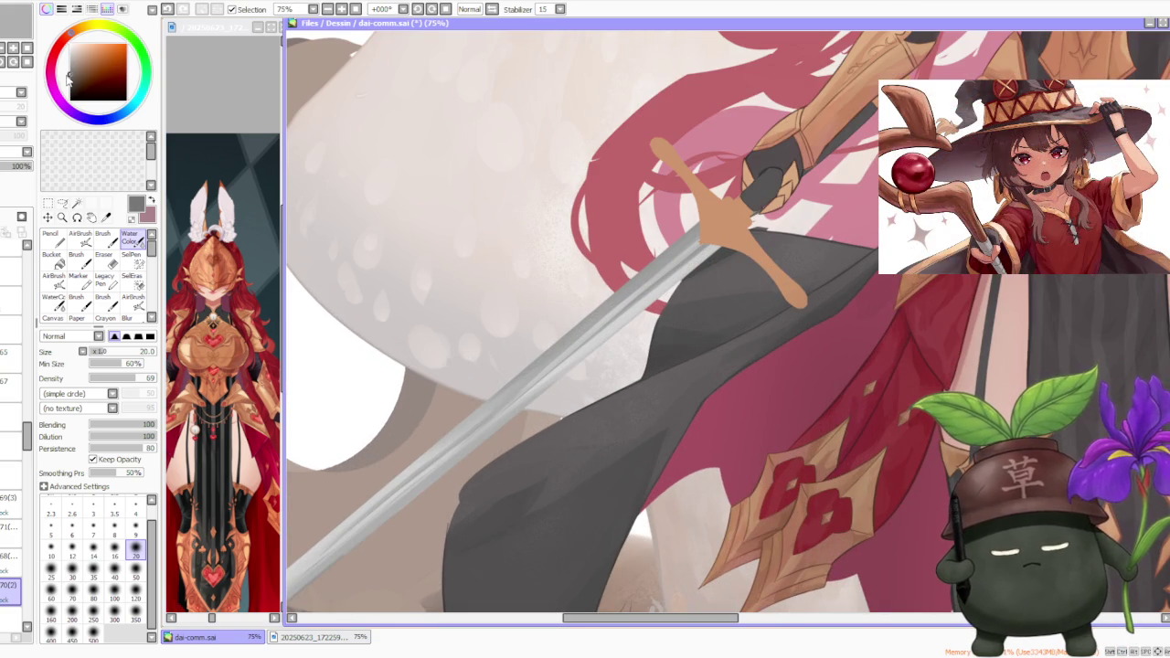
pyautogui.click(82, 236)
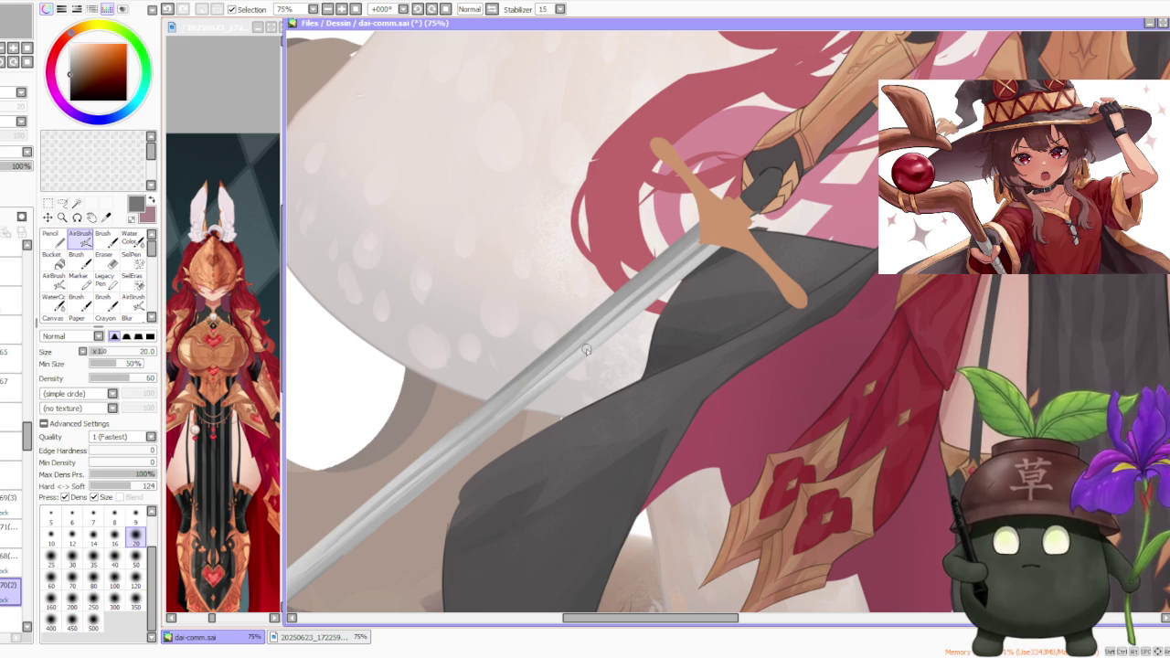
pyautogui.moveTo(615, 335); pyautogui.dragTo(775, 208)
# - Set the AirBrush to size 50 and sample the blade's light grey
pyautogui.scroll(-2, 522, 384)
pyautogui.scroll(1, 522, 385)
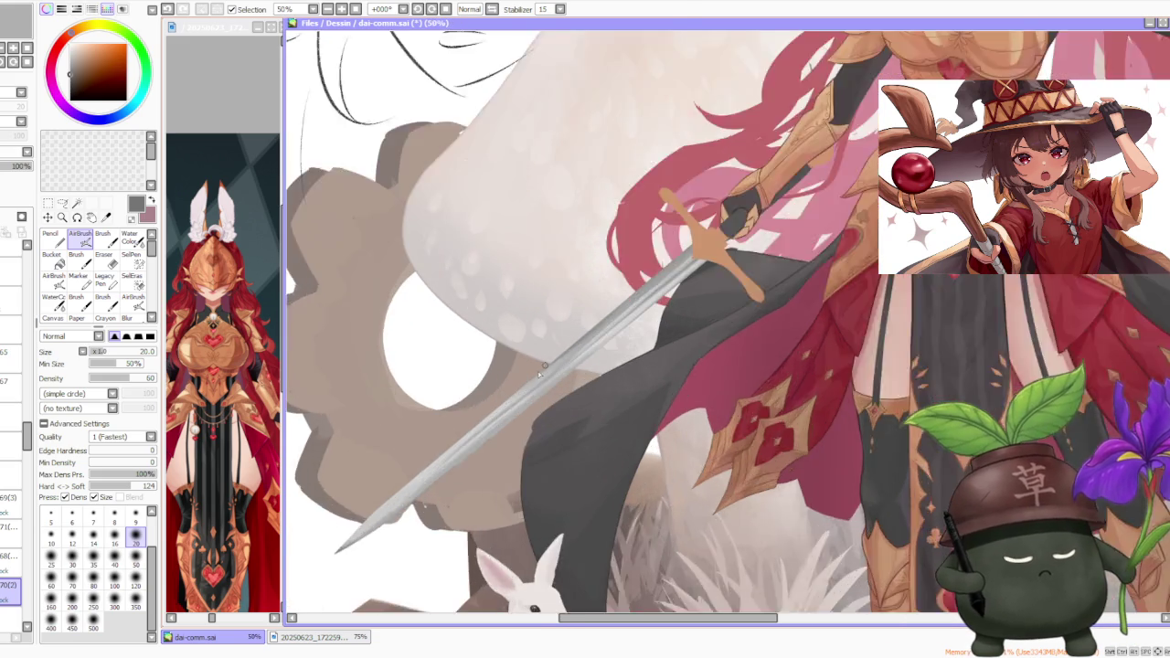
pyautogui.scroll(1, 522, 385)
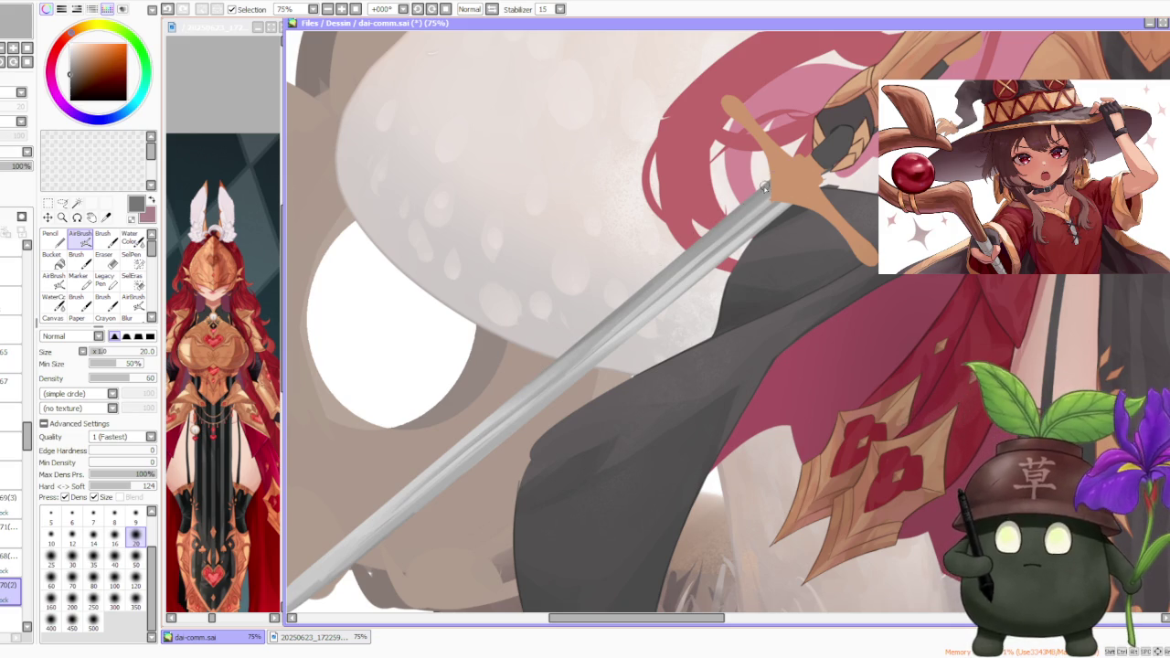
pyautogui.click(134, 558)
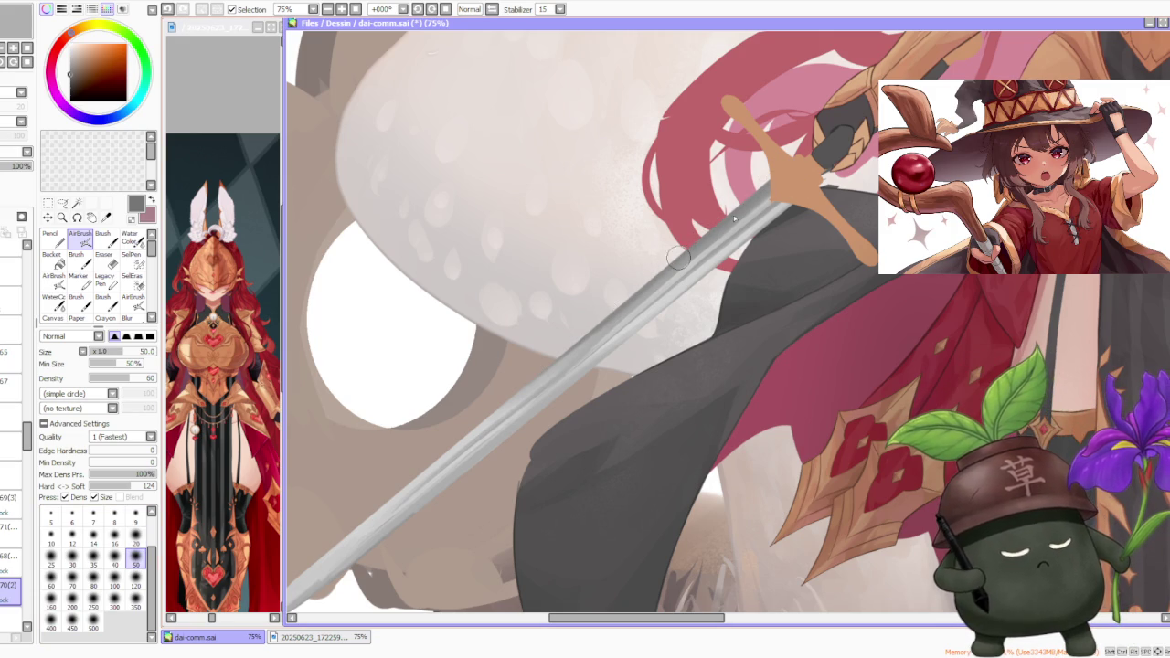
pyautogui.keyDown('alt'); pyautogui.click(531, 387); pyautogui.keyUp('alt')
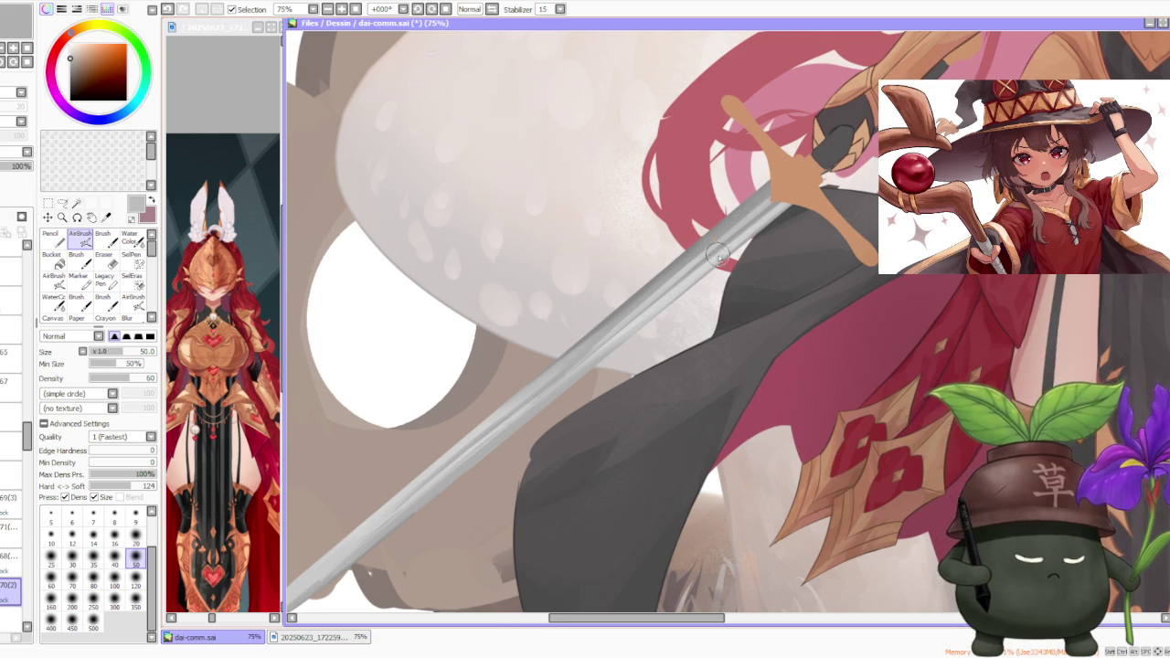
pyautogui.scroll(-4, 719, 254)
pyautogui.scroll(2, 752, 253)
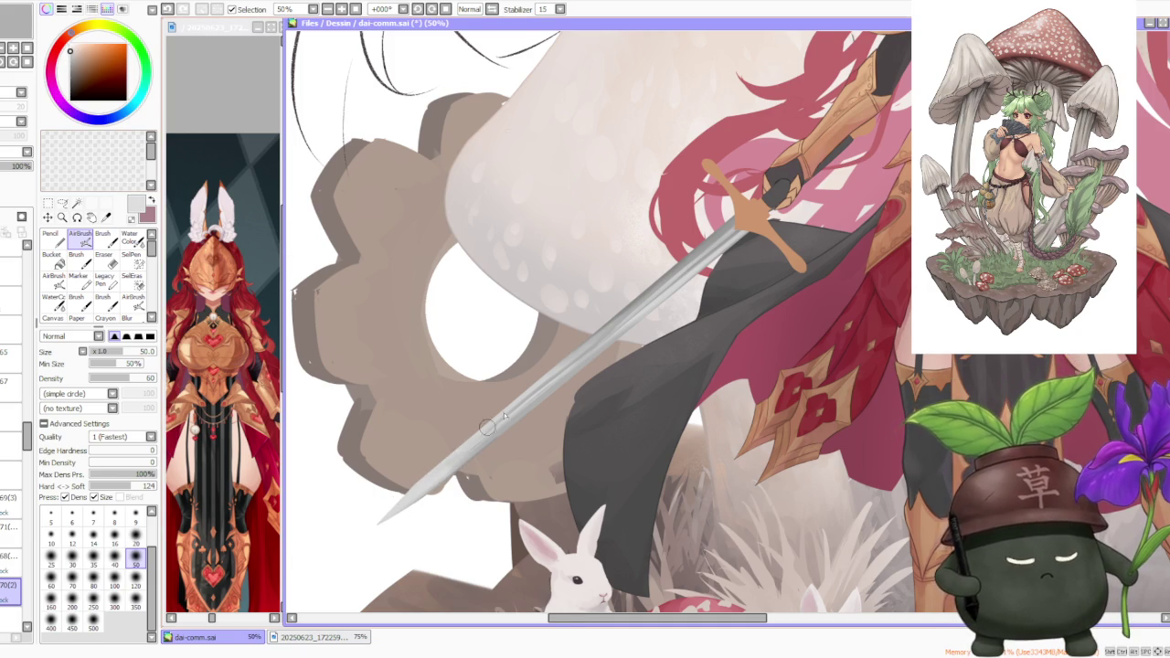
pyautogui.scroll(-2, 497, 423)
pyautogui.scroll(-2, 513, 435)
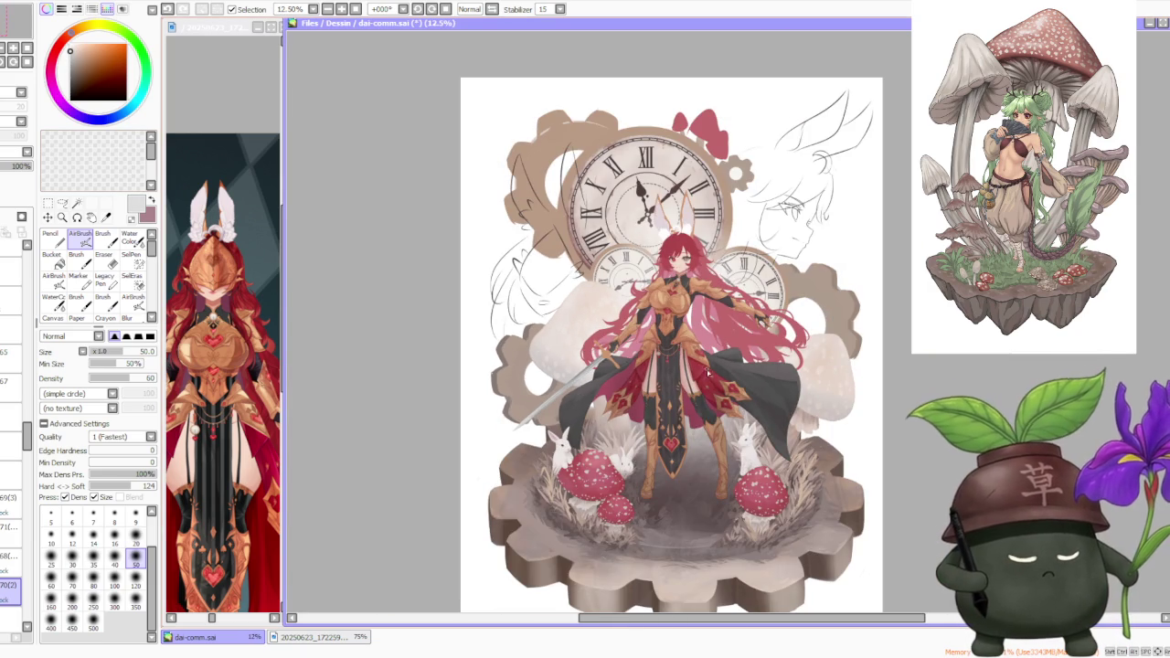
pyautogui.scroll(2, 574, 371)
pyautogui.scroll(2, 585, 359)
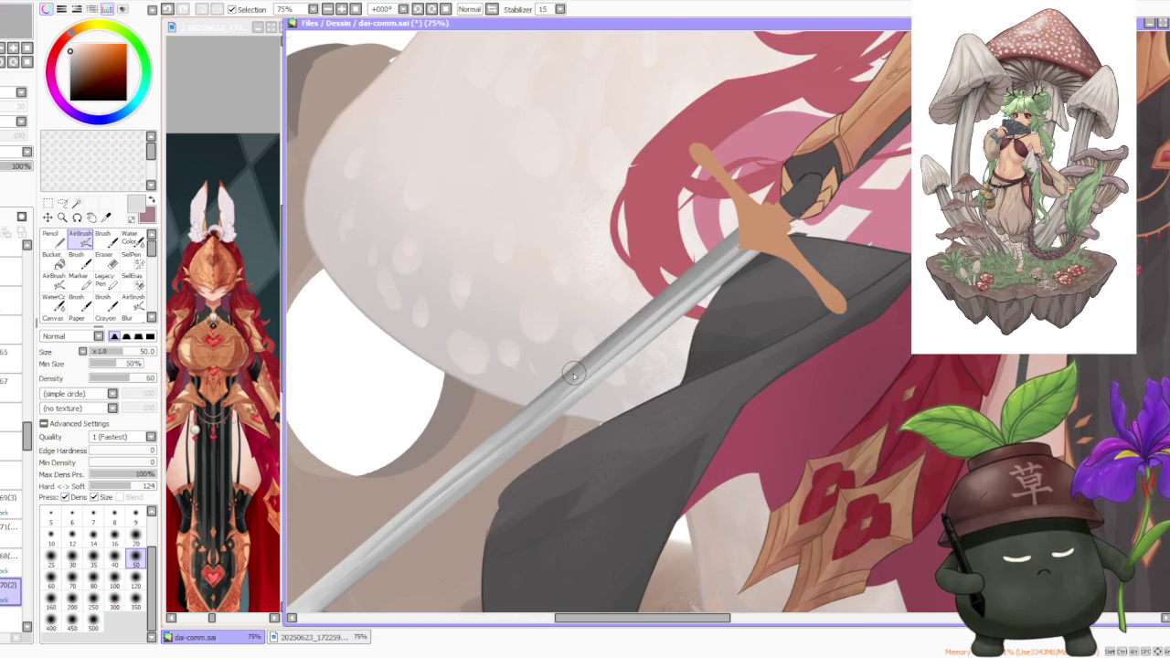
pyautogui.press('c')
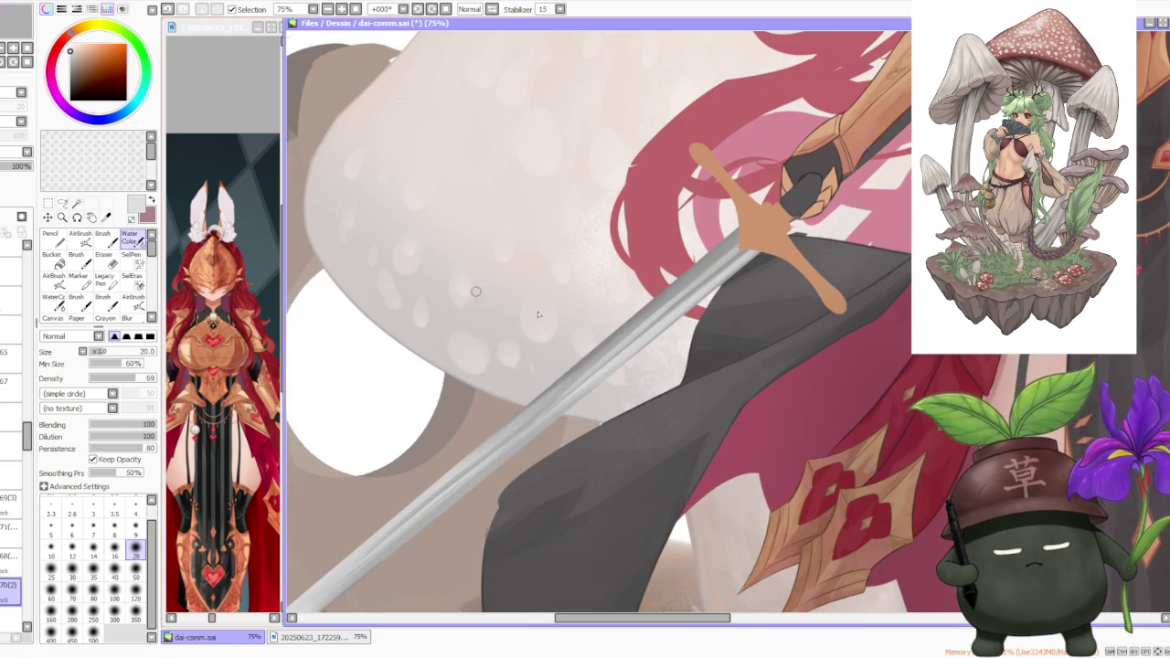
pyautogui.press(']')
pyautogui.press(']')
pyautogui.press(']')
pyautogui.press(']')
pyautogui.press(']')
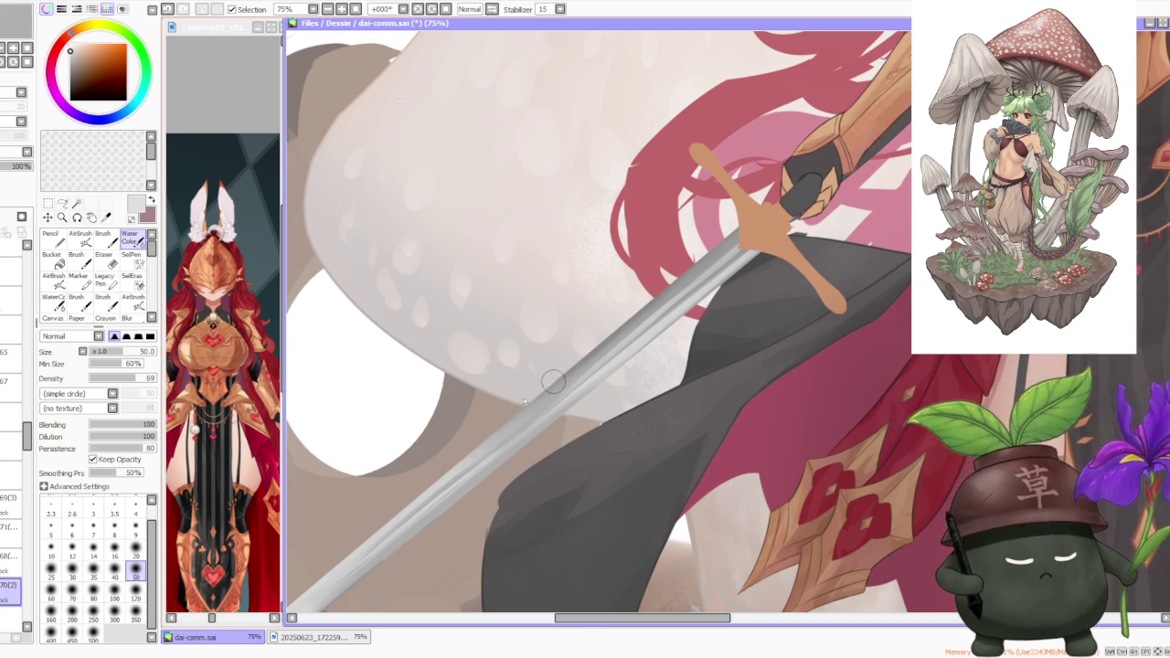
pyautogui.scroll(-4, 498, 411)
pyautogui.scroll(-1, 534, 413)
pyautogui.scroll(-1, 540, 418)
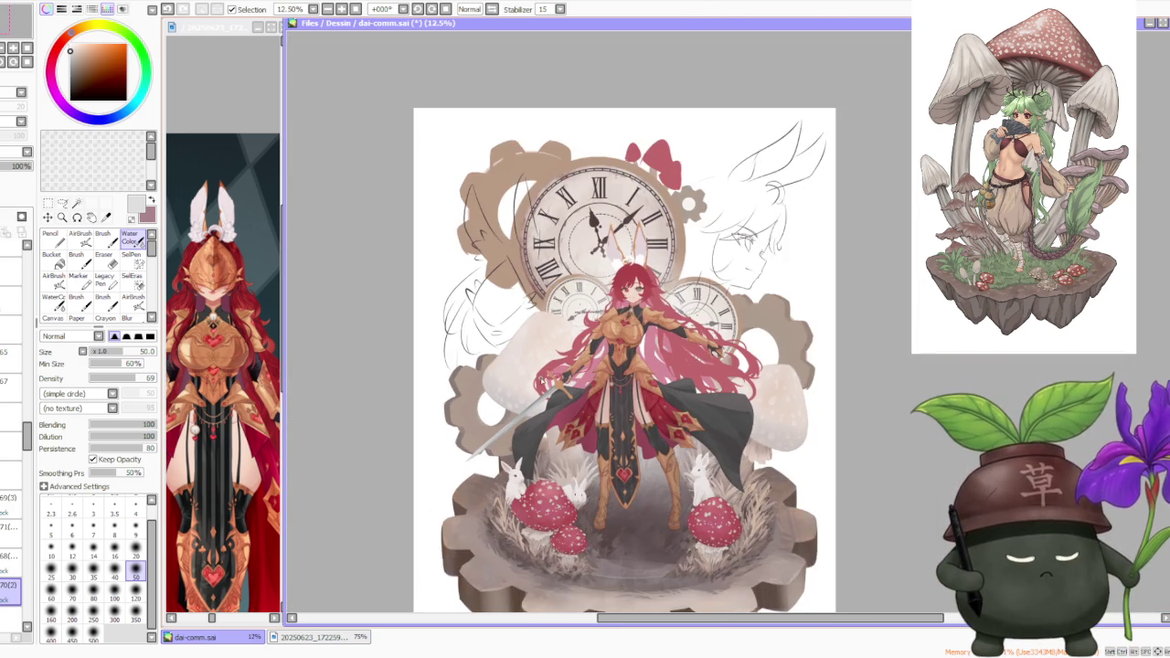
pyautogui.scroll(-1, 542, 380)
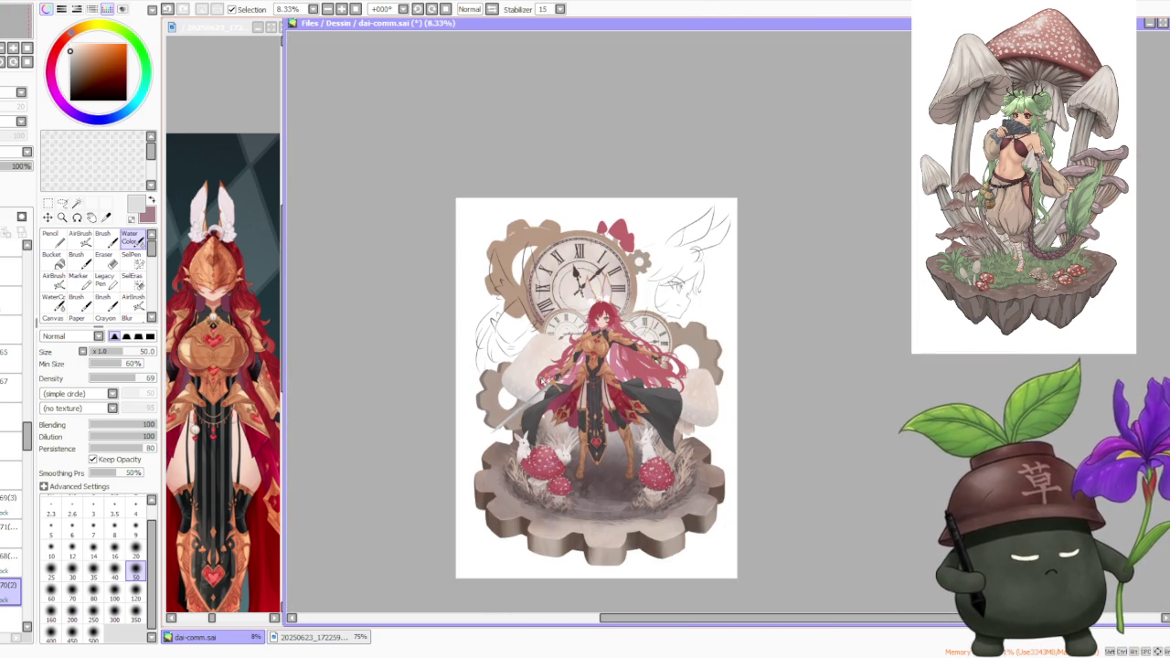
pyautogui.scroll(3, 542, 380)
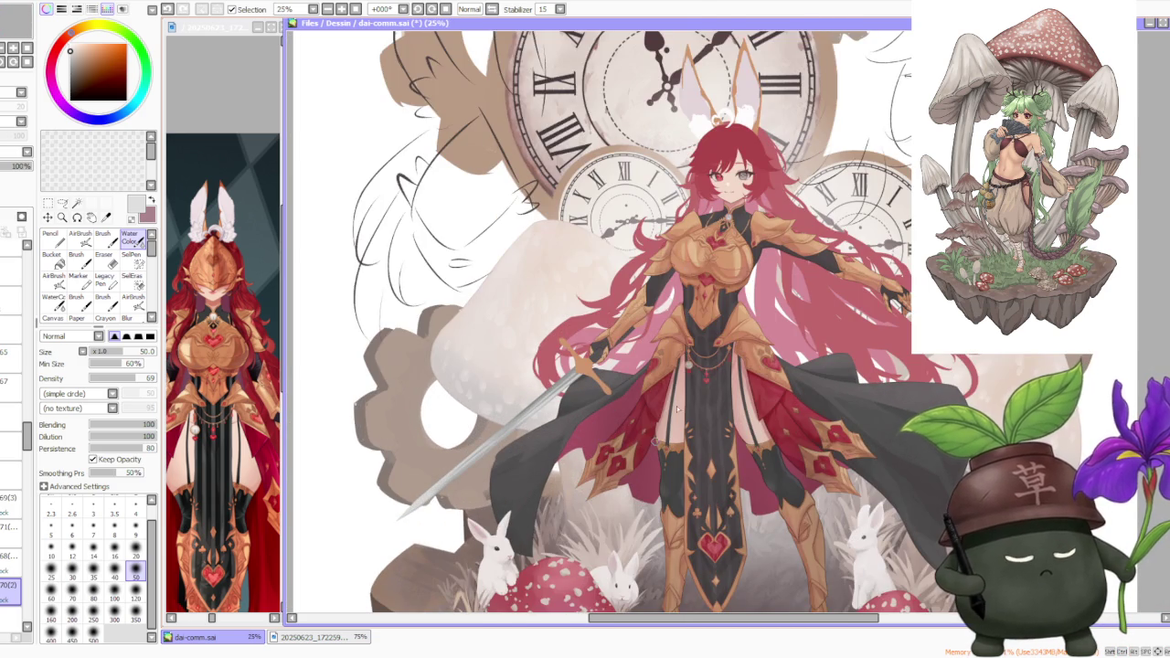
pyautogui.keyDown('alt'); pyautogui.click(640, 338); pyautogui.keyUp('alt')
pyautogui.click(80, 235)
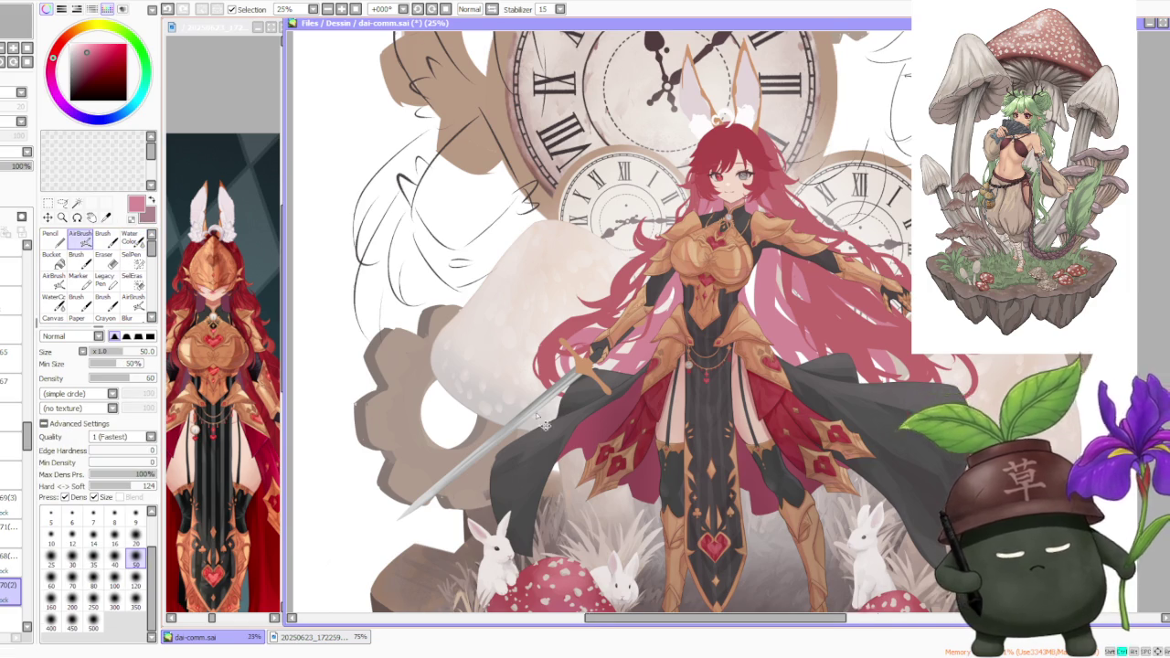
pyautogui.scroll(1, 538, 416)
pyautogui.press(']')
pyautogui.press(']')
pyautogui.press(']')
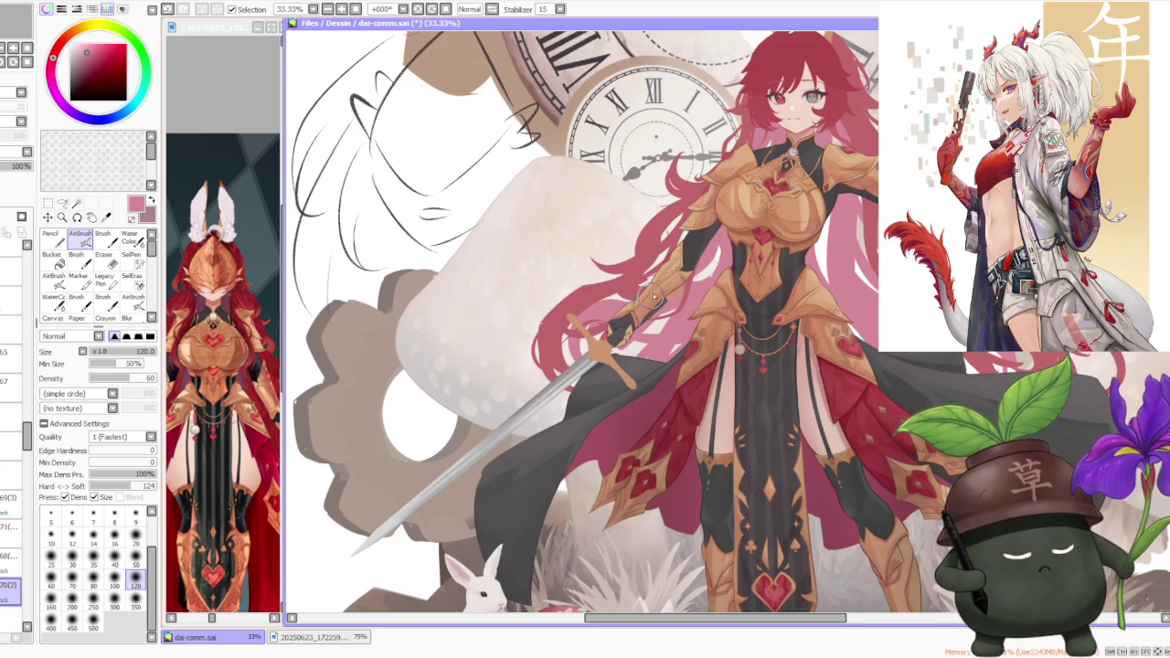
pyautogui.keyDown('alt'); pyautogui.click(598, 349); pyautogui.keyUp('alt')
pyautogui.scroll(3, 599, 349)
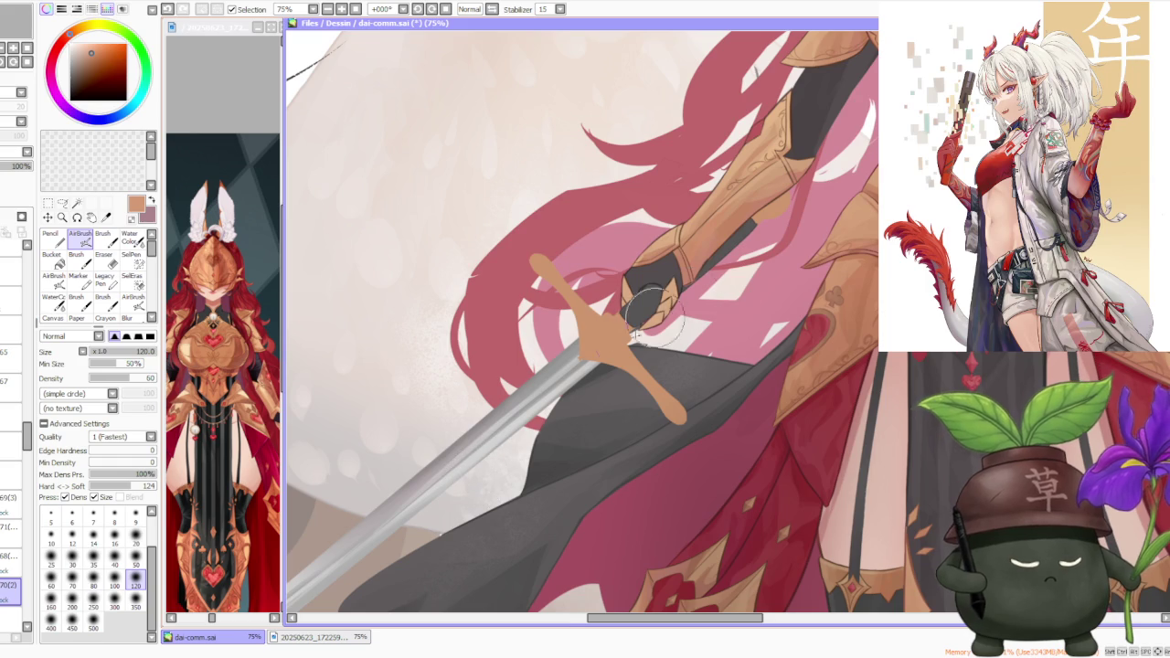
pyautogui.scroll(-2, 498, 457)
pyautogui.scroll(-2, 511, 438)
pyautogui.scroll(2, 513, 427)
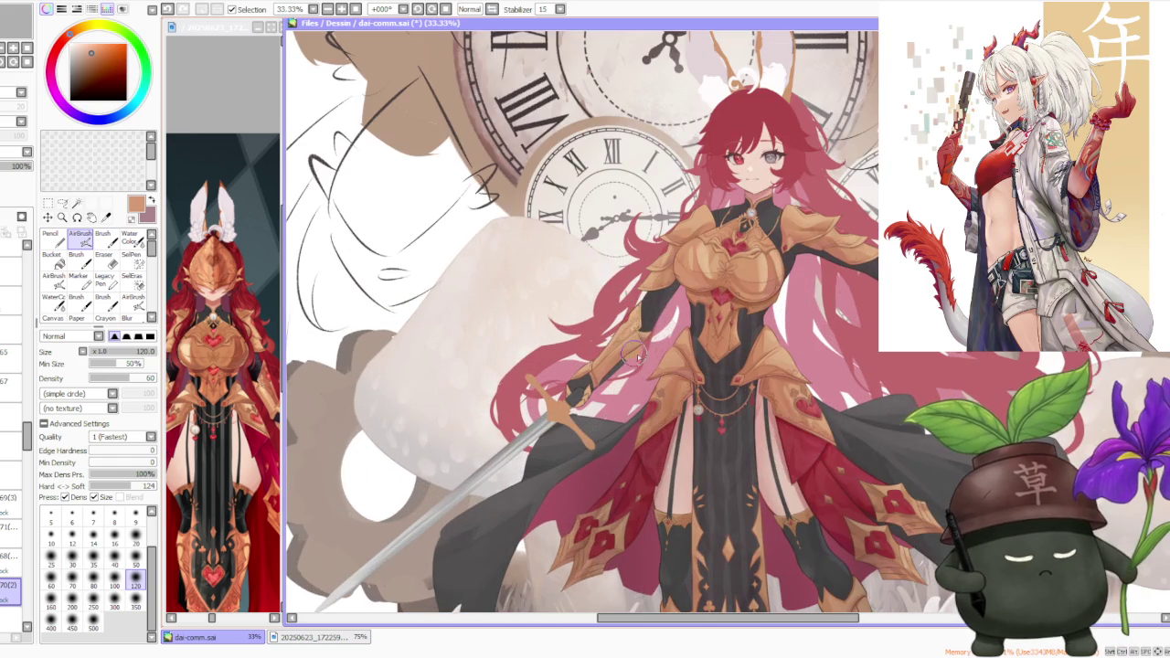
pyautogui.keyDown('alt'); pyautogui.click(514, 429); pyautogui.keyUp('alt')
pyautogui.scroll(-1, 512, 435)
pyautogui.scroll(2, 511, 435)
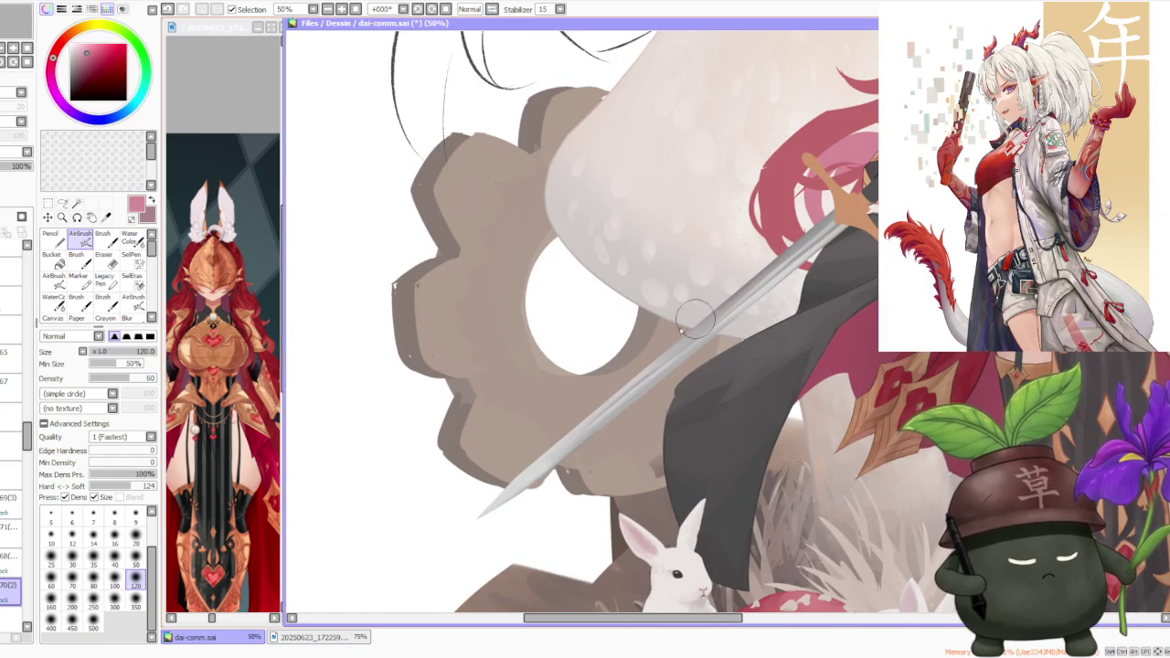
pyautogui.scroll(-1, 582, 414)
pyautogui.scroll(-3, 513, 498)
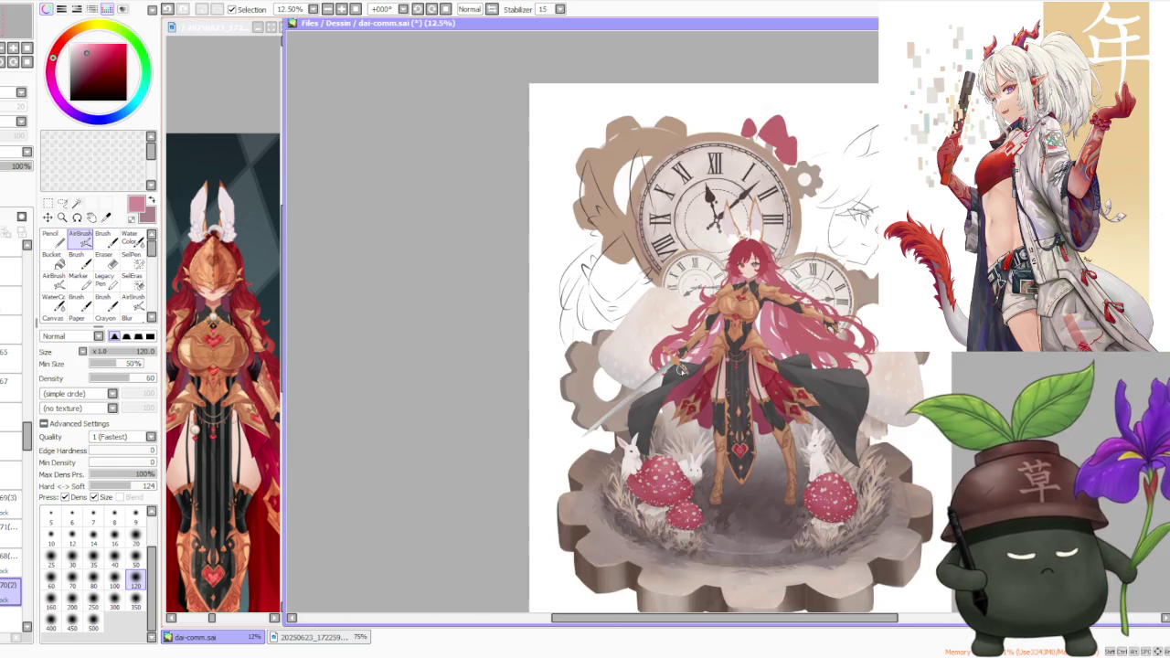
pyautogui.scroll(1, 681, 361)
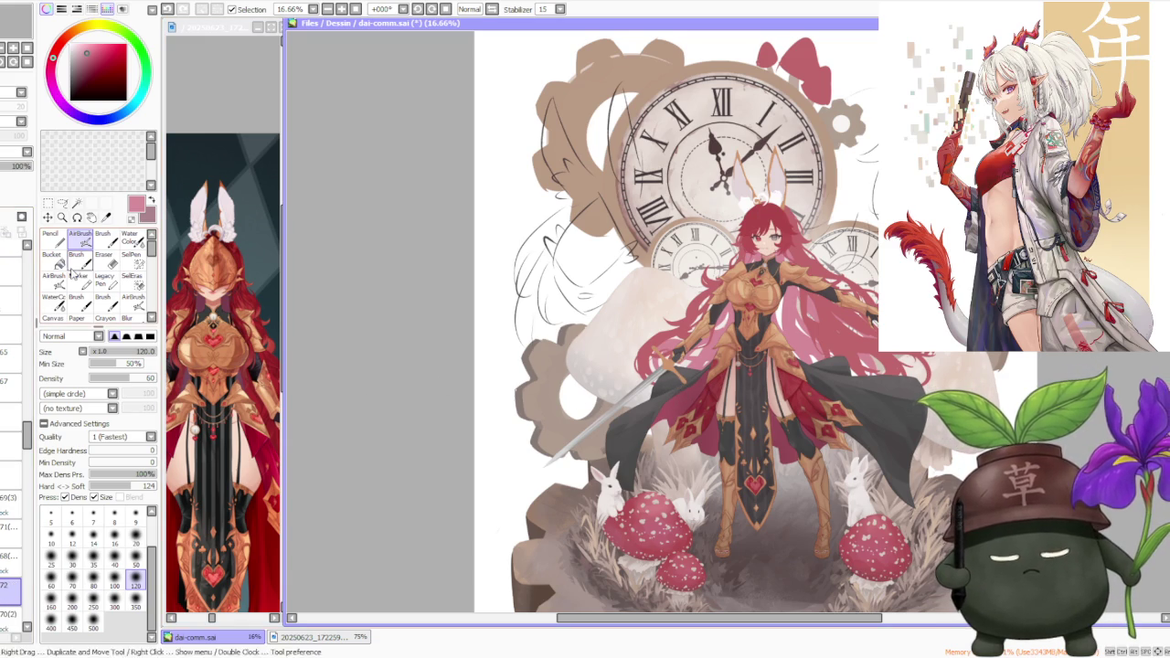
pyautogui.click(102, 237)
# - Lower brush density to 72 and size to 50, undoing two trial blade strokes
pyautogui.click(136, 377)
pyautogui.scroll(3, 668, 379)
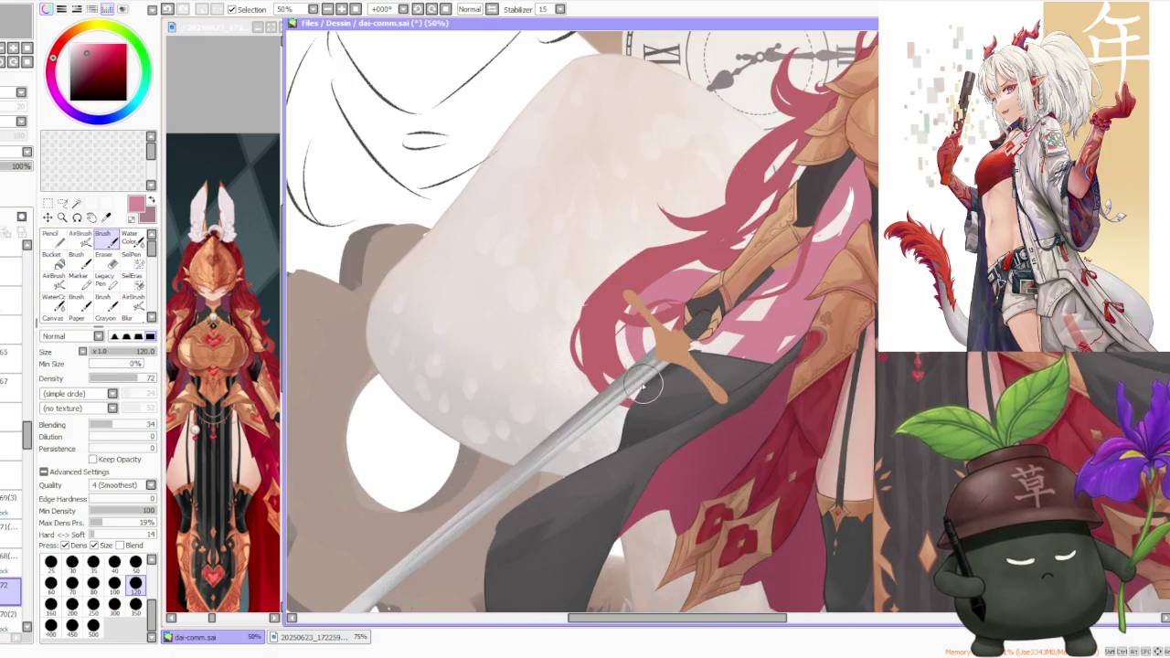
pyautogui.scroll(3, 648, 384)
pyautogui.scroll(1, 548, 393)
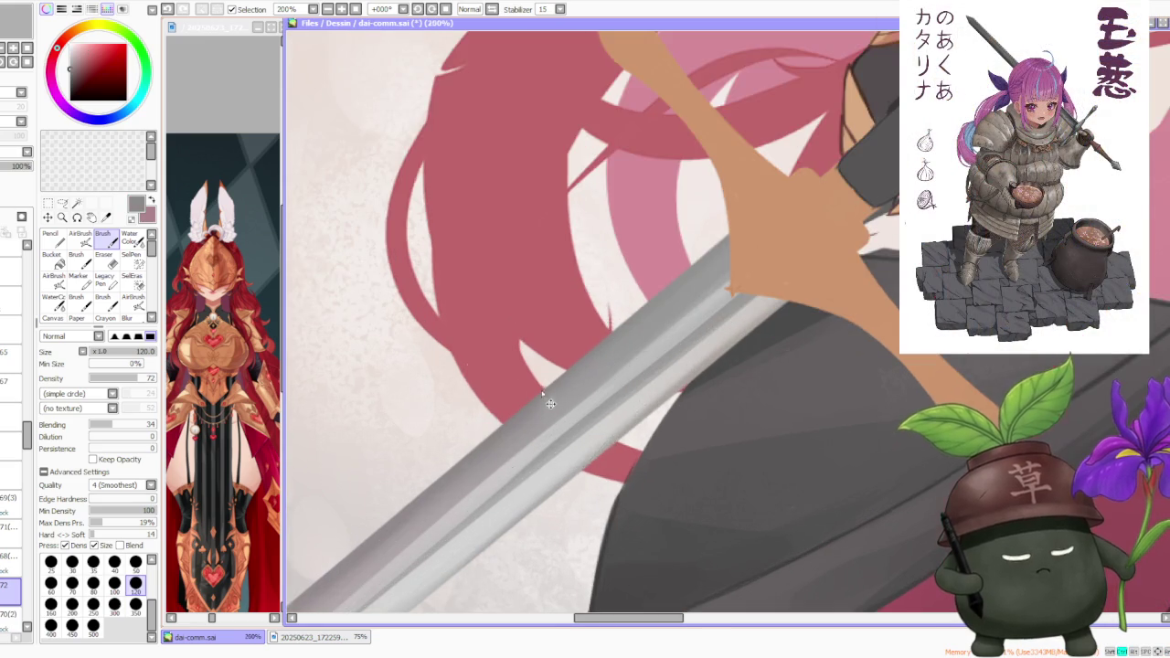
pyautogui.scroll(-3, 539, 393)
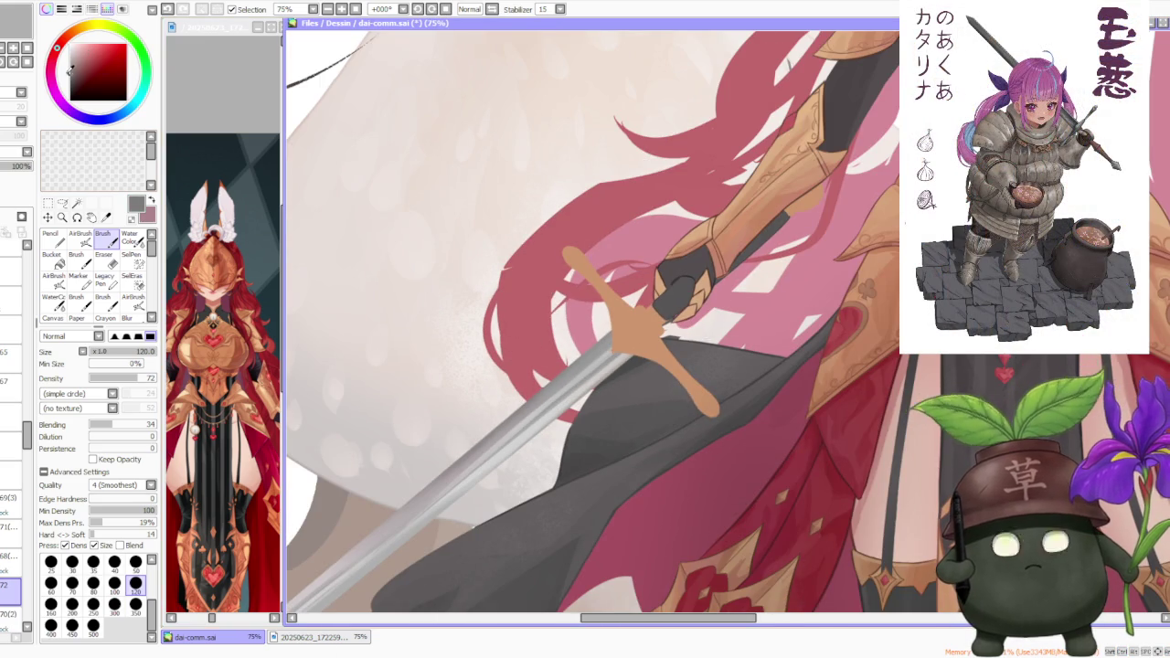
pyautogui.click(135, 561)
pyautogui.scroll(1, 596, 414)
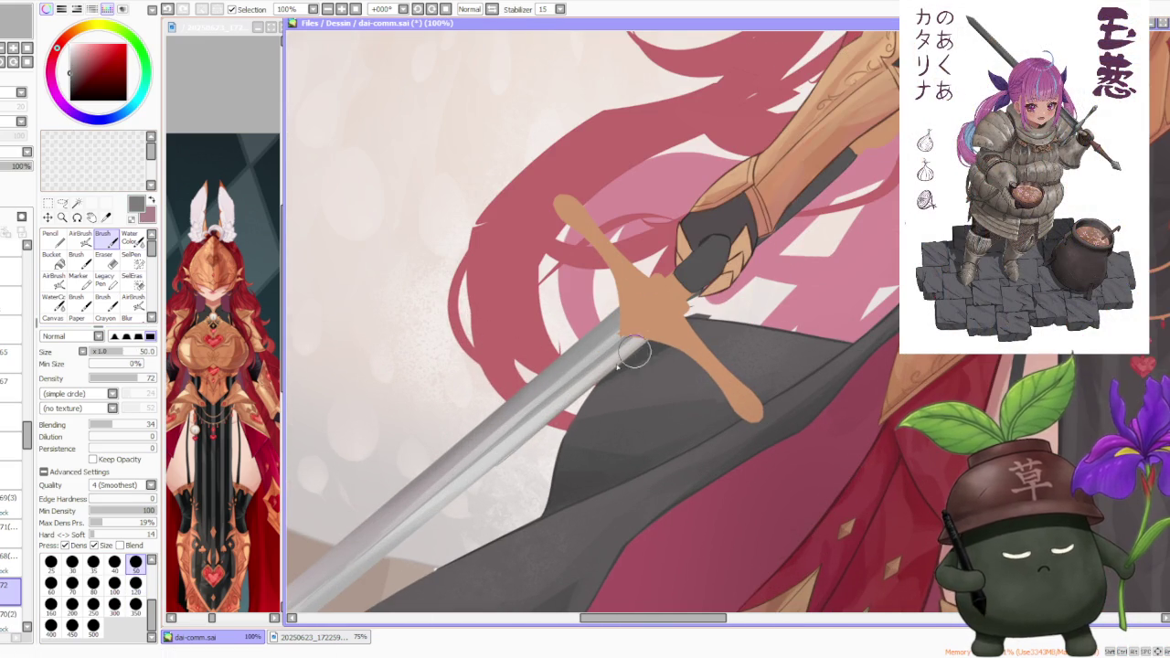
pyautogui.moveTo(488, 466)
pyautogui.mouseDown()
pyautogui.moveTo(643, 338)
pyautogui.moveTo(493, 457)
pyautogui.mouseUp()
pyautogui.hotkey('ctrl', 'z')
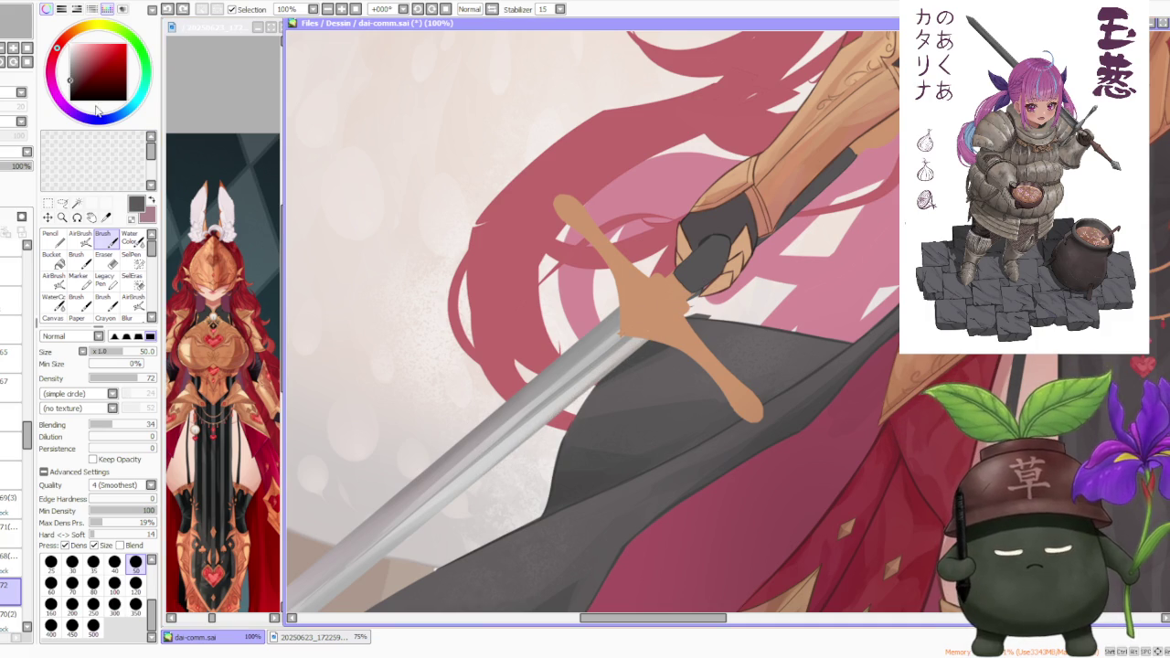
pyautogui.moveTo(483, 469); pyautogui.dragTo(643, 341)
pyautogui.hotkey('ctrl', 'z')
# - Test size 9 and a very fine size with thin lines beside the sword, undoing both
pyautogui.scroll(2, 152, 562)
pyautogui.click(135, 561)
pyautogui.moveTo(411, 327); pyautogui.dragTo(373, 447)
pyautogui.hotkey('ctrl', 'z')
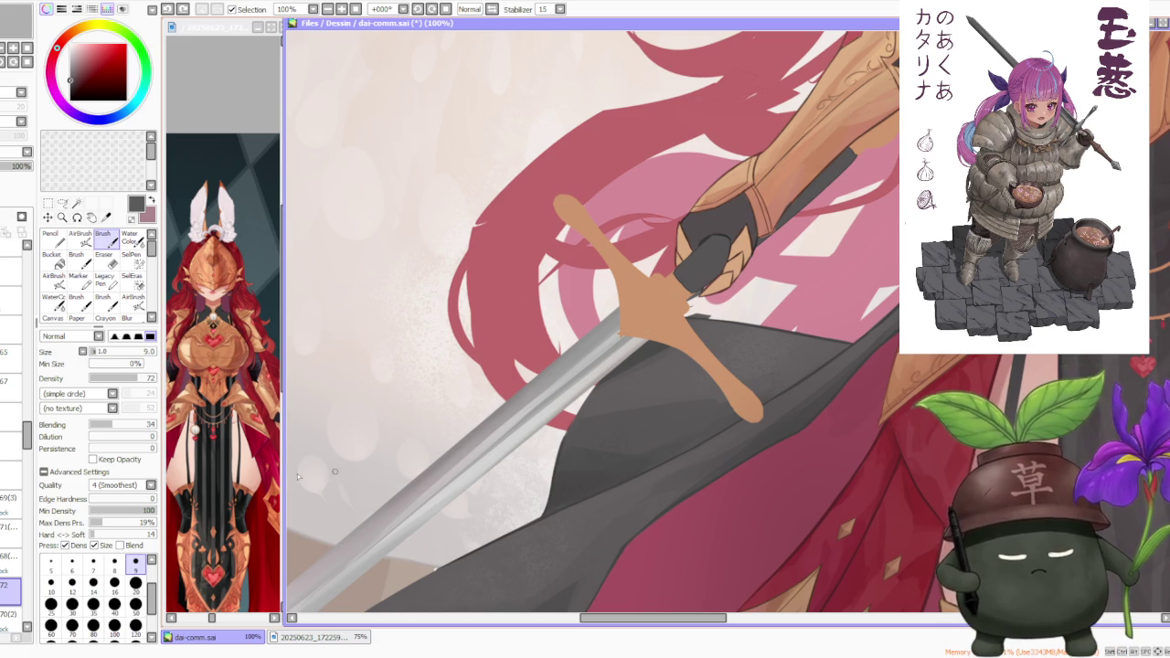
pyautogui.scroll(2, 152, 566)
pyautogui.click(136, 570)
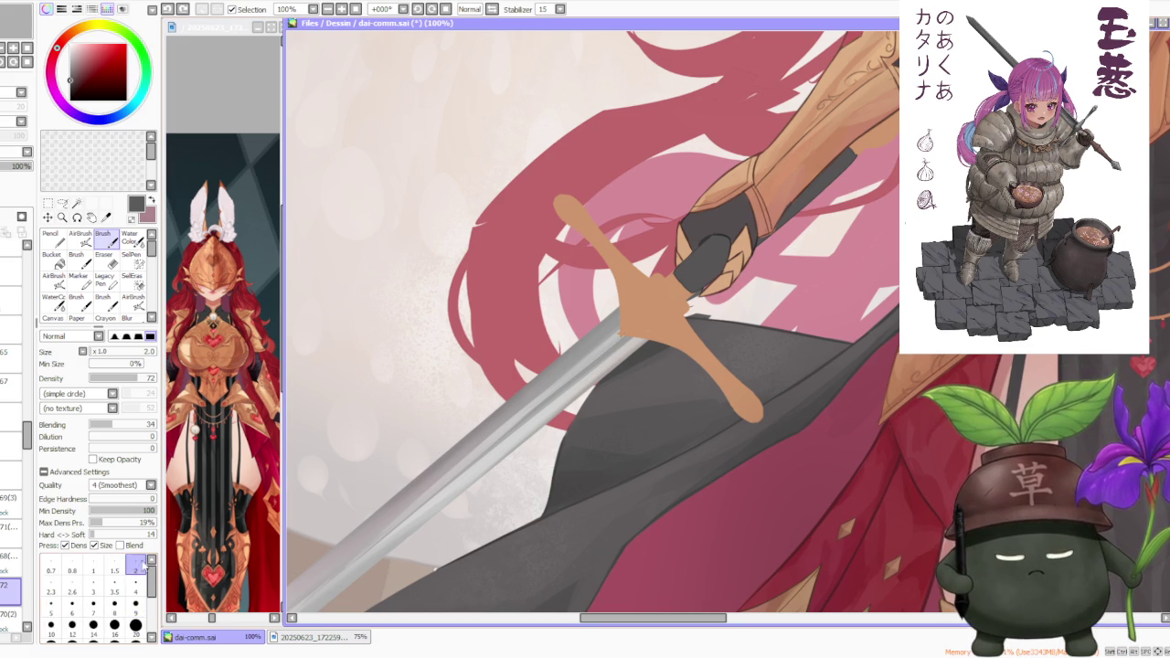
pyautogui.moveTo(368, 279); pyautogui.dragTo(338, 393)
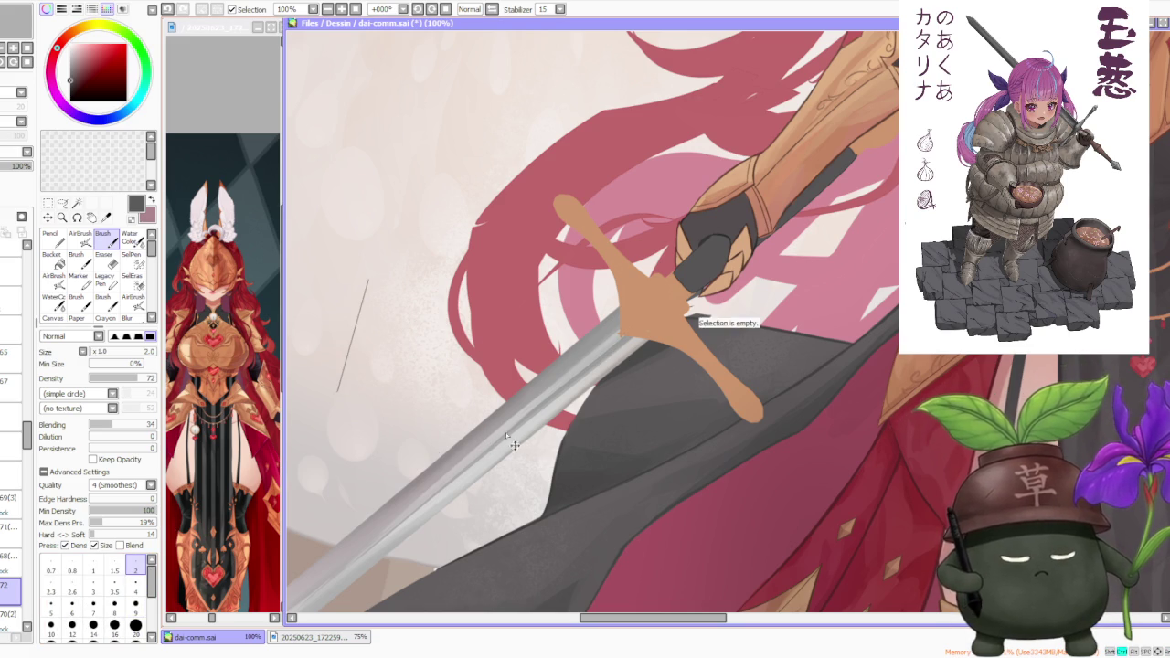
pyautogui.hotkey('ctrl', 'z')
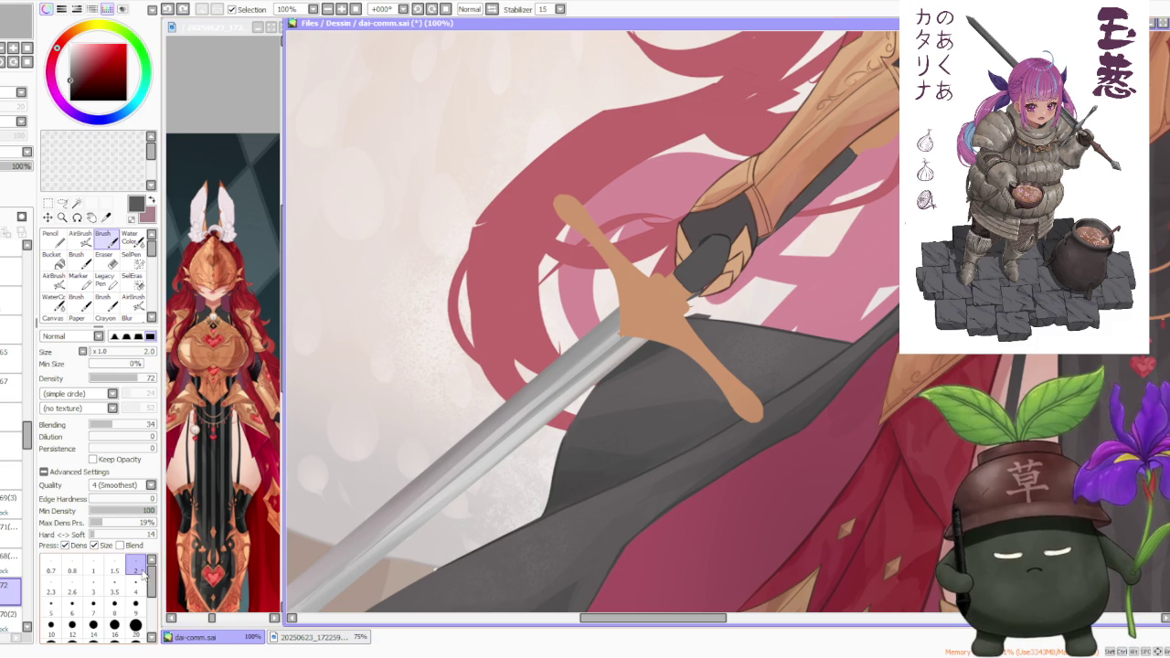
# - Set the brush size to the 2.3 preset
pyautogui.click(57, 588)
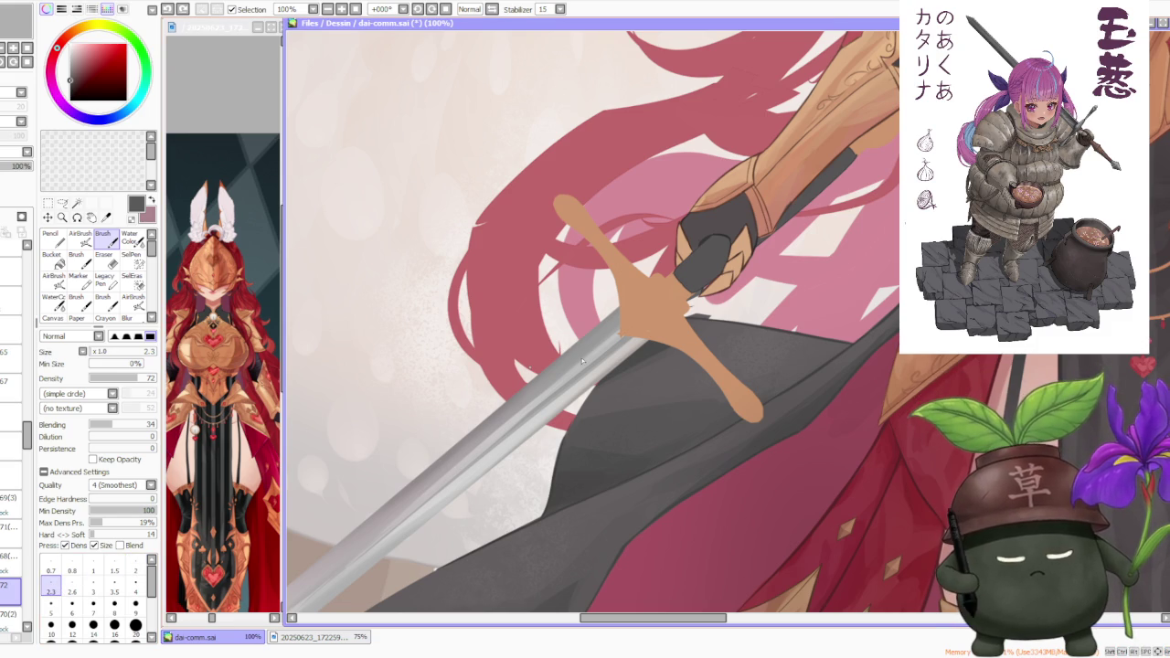
pyautogui.scroll(3, 649, 344)
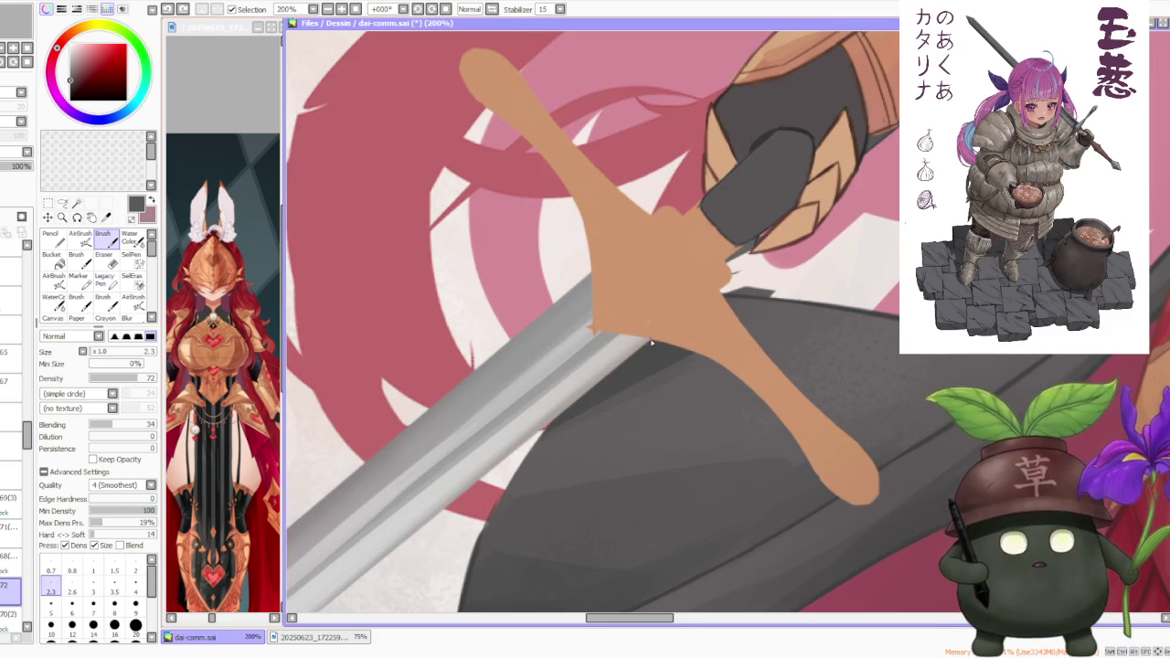
pyautogui.scroll(-4, 651, 343)
pyautogui.scroll(2, 614, 382)
pyautogui.scroll(1, 614, 383)
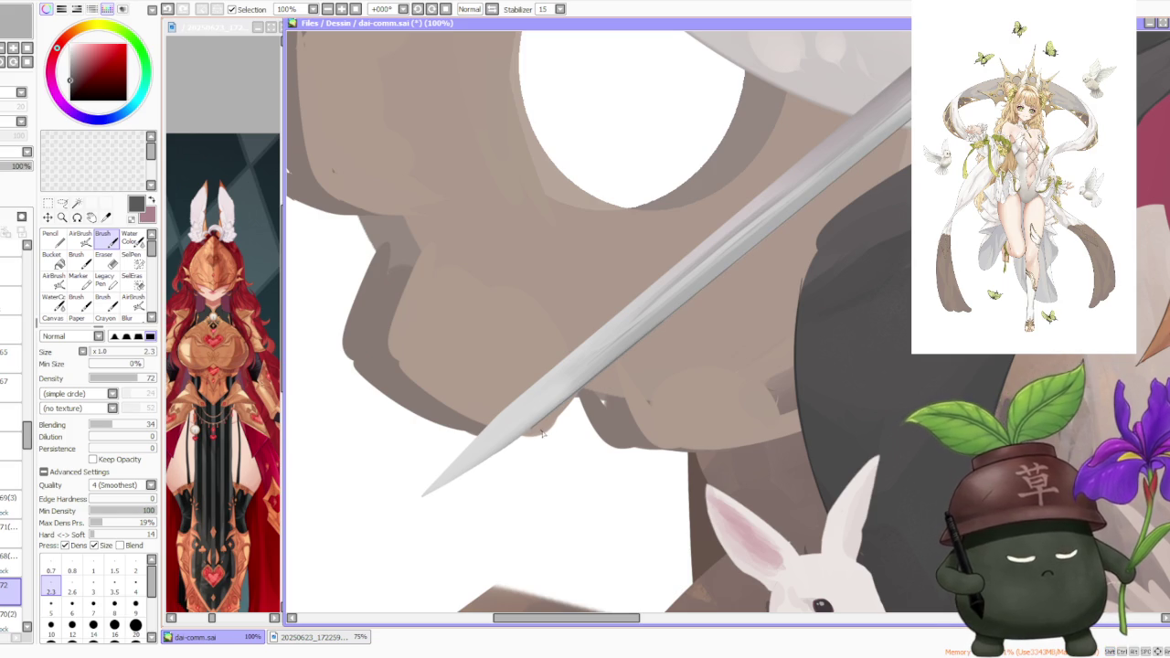
# - Set the brush size to 50 after briefly trying size 3
pyautogui.scroll(-1, 549, 427)
pyautogui.scroll(-2, 548, 426)
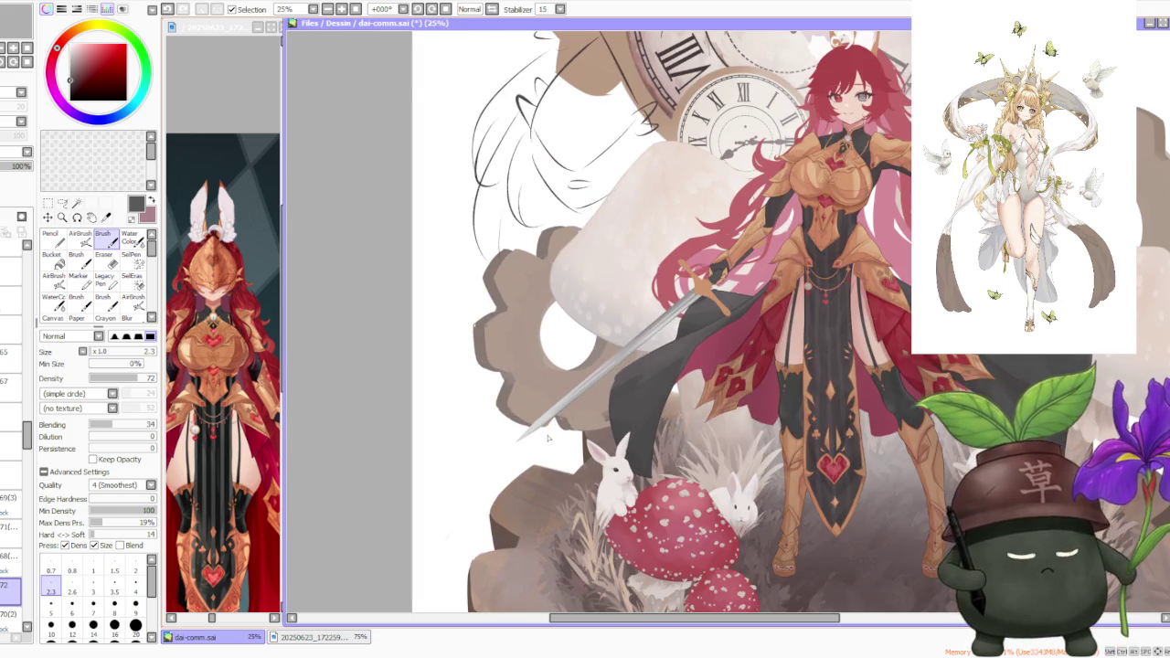
pyautogui.scroll(2, 548, 438)
pyautogui.scroll(-1, 548, 439)
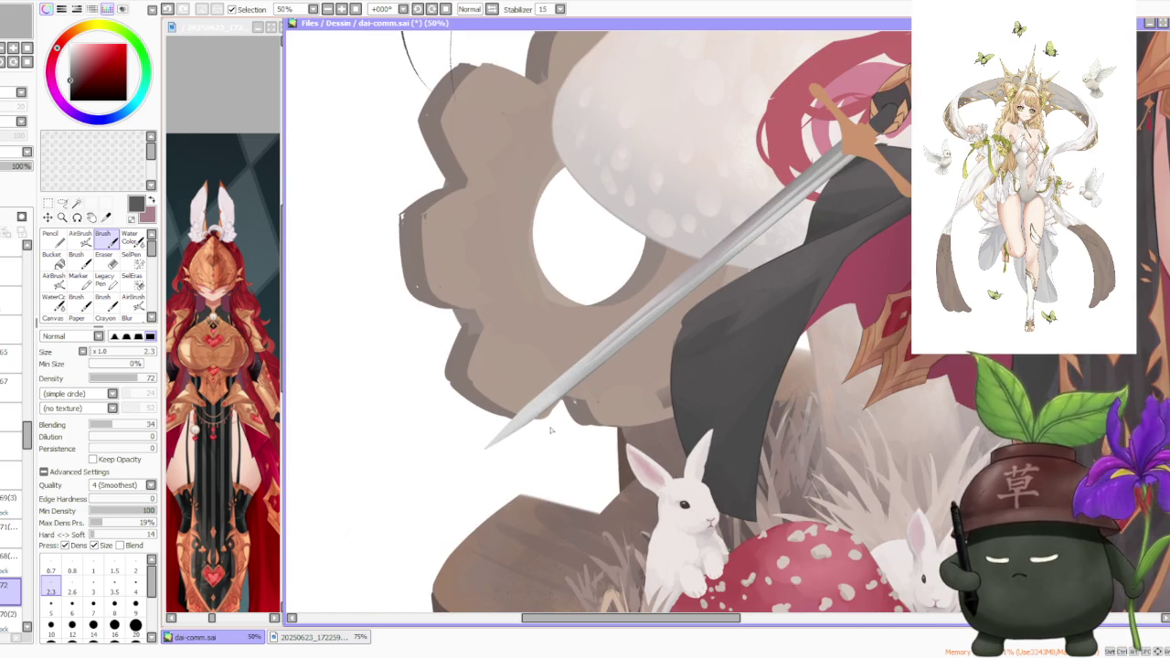
pyautogui.click(93, 587)
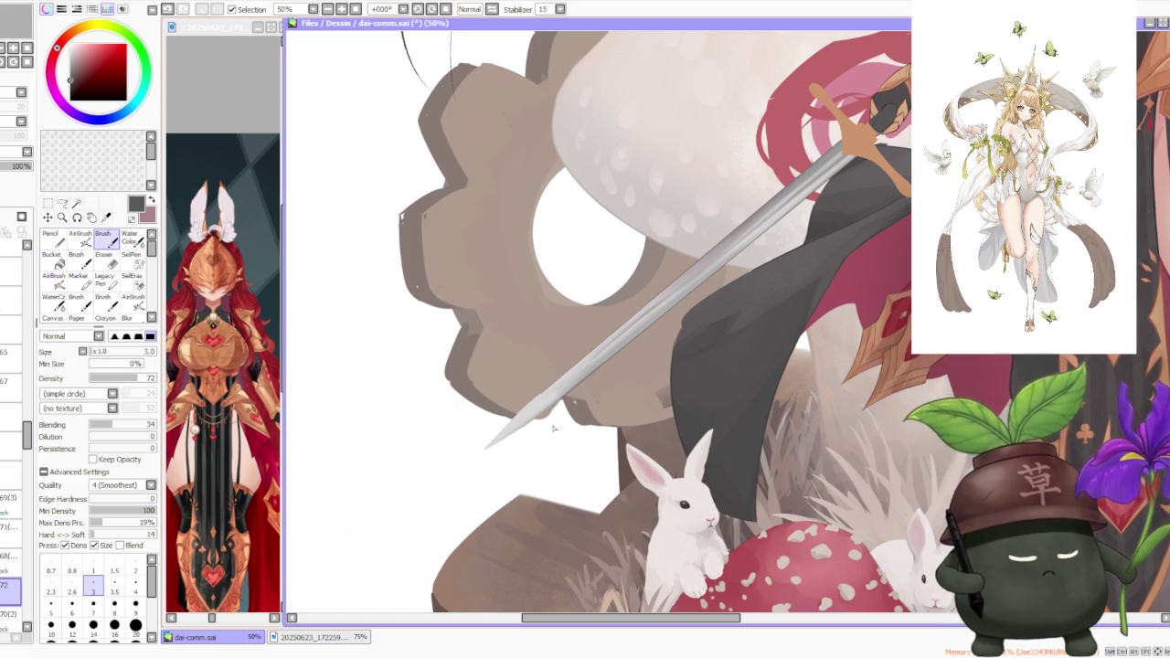
pyautogui.click(136, 625)
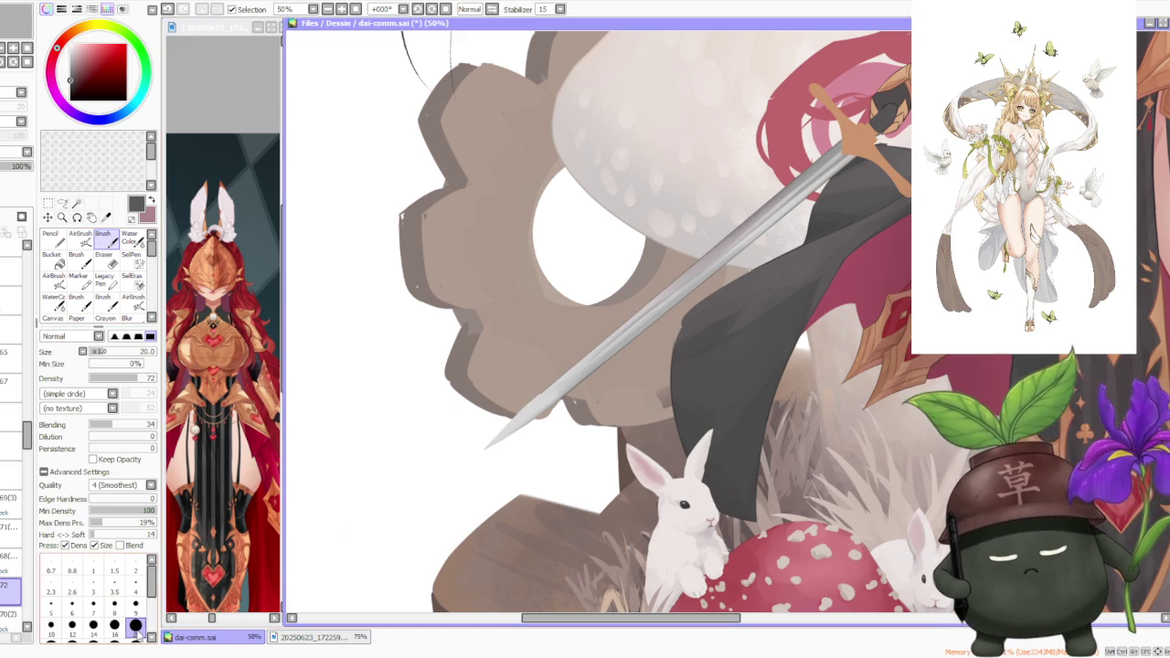
pyautogui.scroll(2, 554, 424)
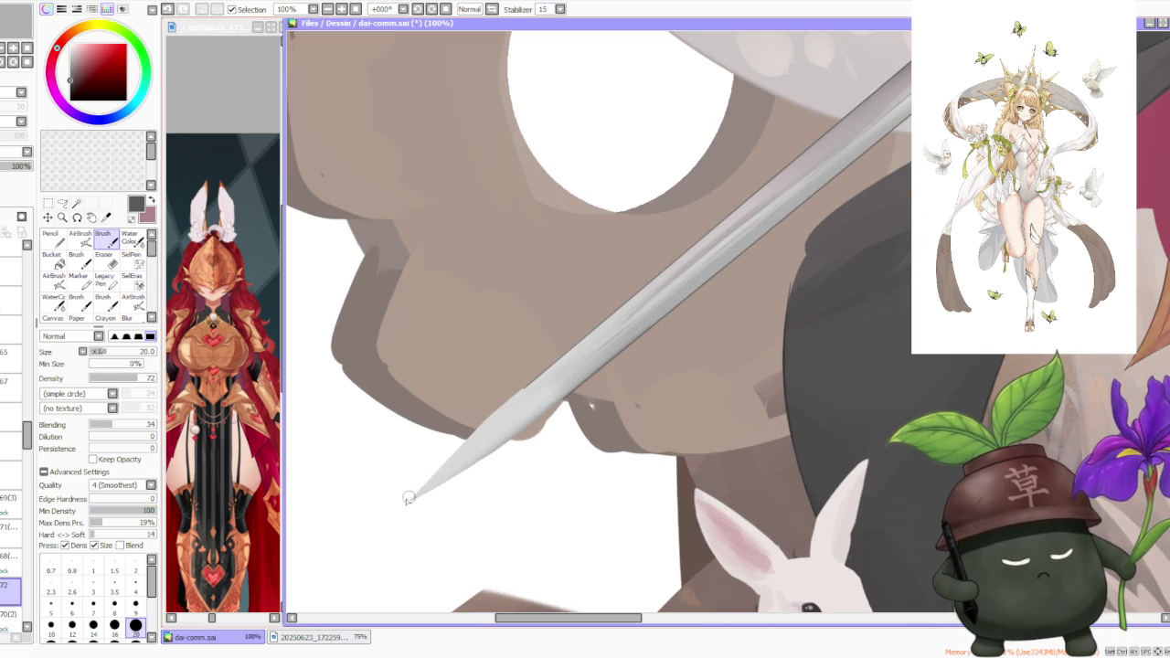
pyautogui.scroll(-2, 101, 604)
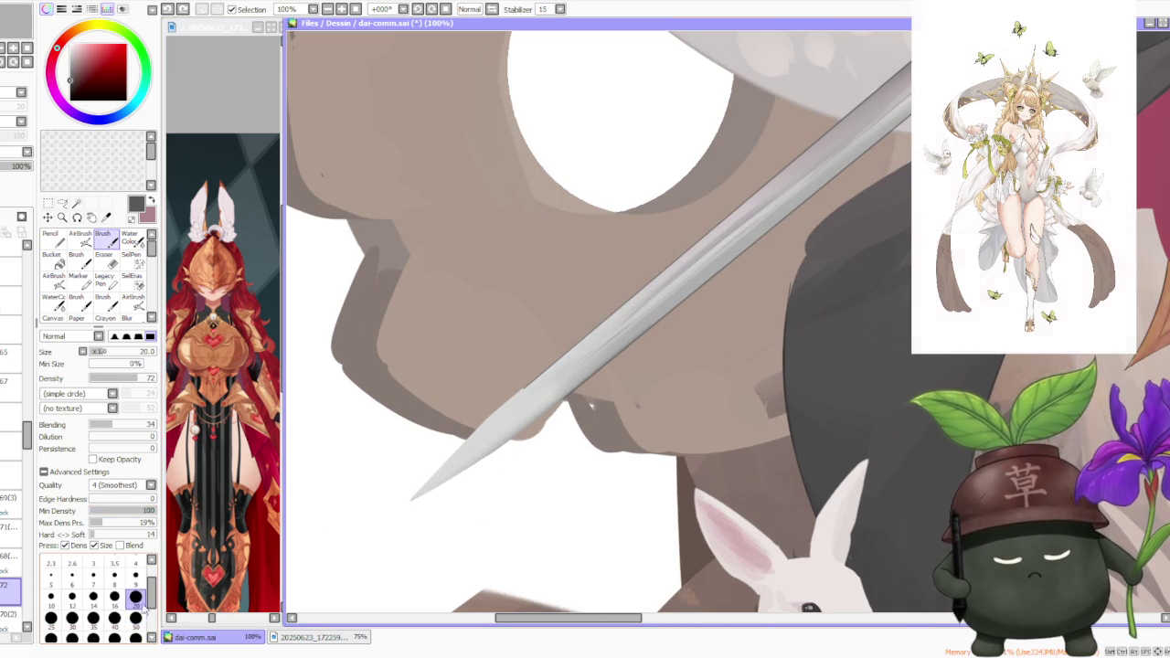
pyautogui.click(135, 618)
pyautogui.scroll(2, 508, 455)
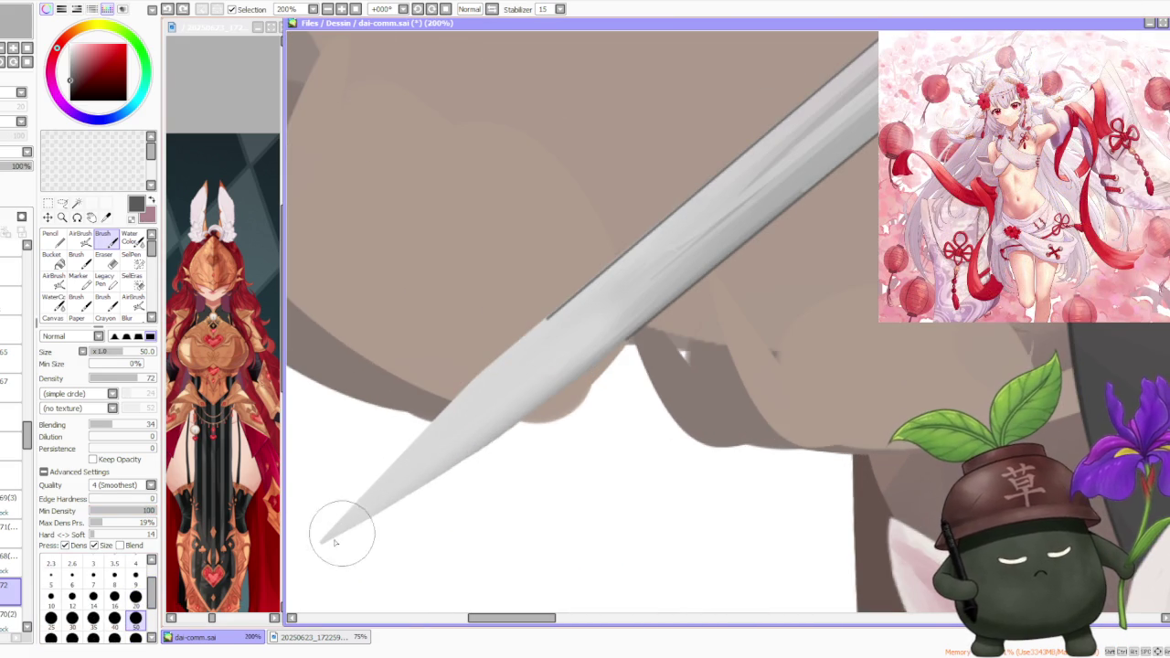
# - Widen and smooth the blade's lower edge near the tip
pyautogui.moveTo(334, 535); pyautogui.dragTo(548, 396)
pyautogui.moveTo(438, 473); pyautogui.dragTo(653, 320)
pyautogui.hotkey('ctrl', 'z')
pyautogui.hotkey('ctrl', 'y')
pyautogui.hotkey('ctrl', 'z')
pyautogui.hotkey('ctrl', 'y')
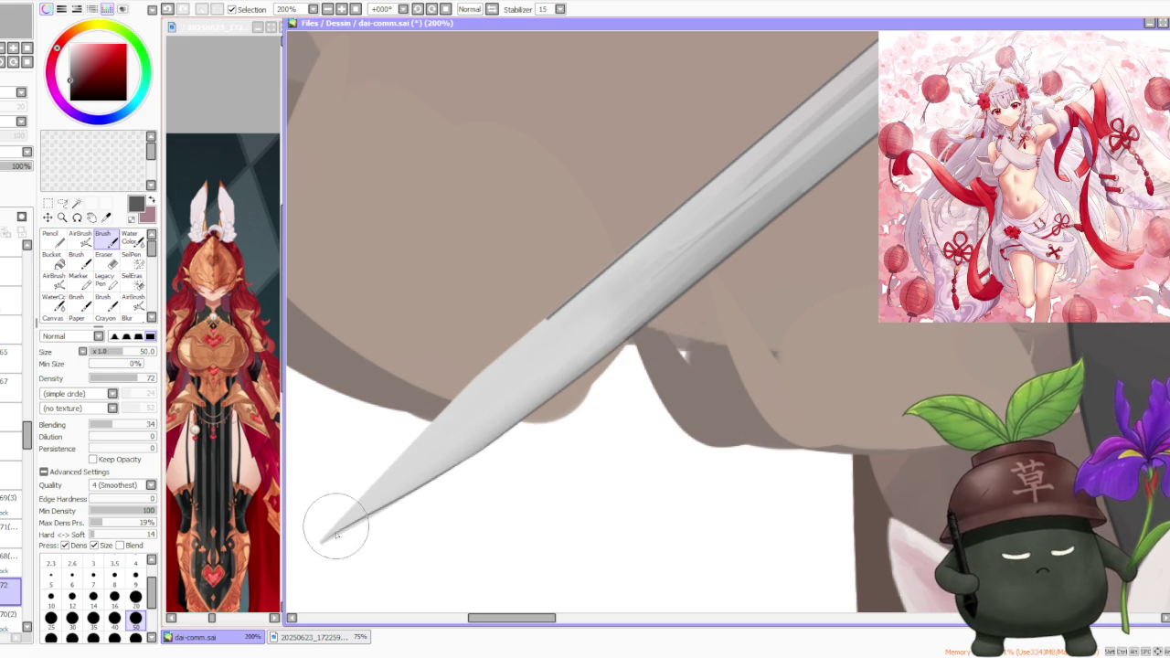
# - Repaint the blade's upper edge cleanly, retrying the stroke until it sits right
pyautogui.moveTo(392, 478); pyautogui.dragTo(335, 543)
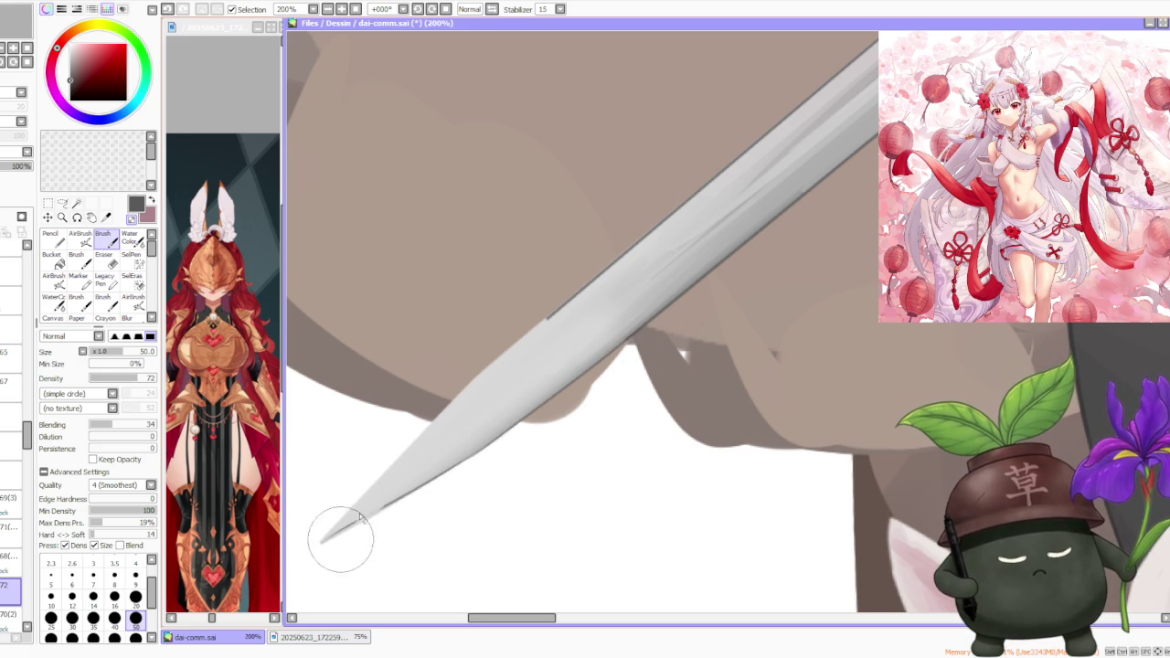
pyautogui.hotkey('ctrl', 'z')
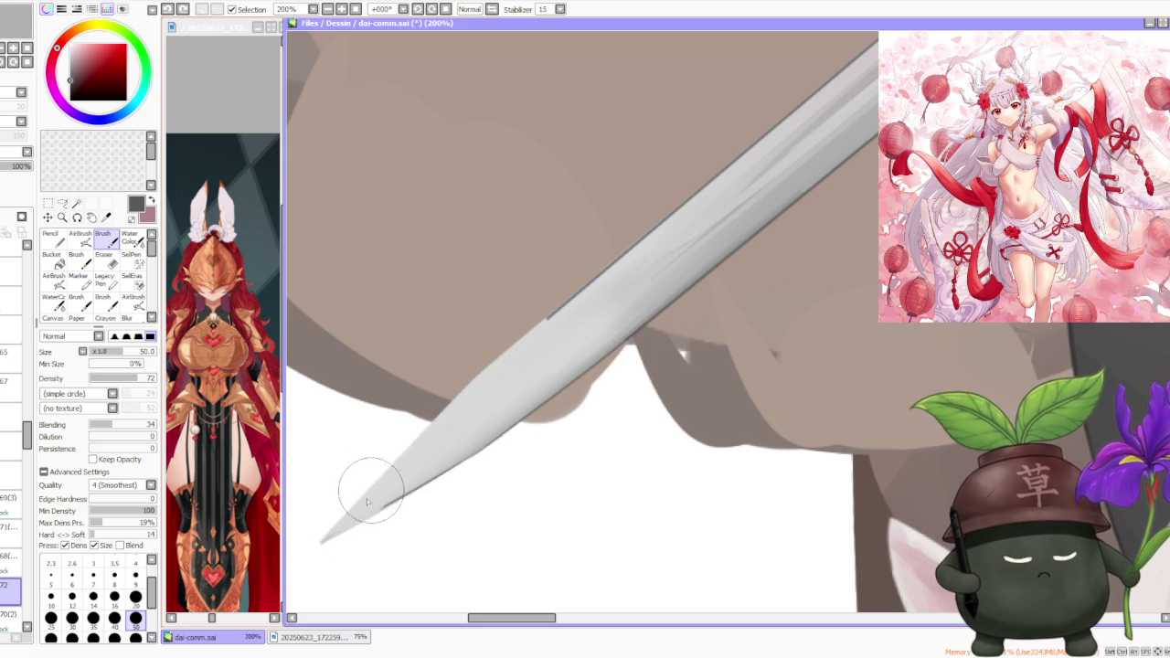
pyautogui.moveTo(460, 392); pyautogui.dragTo(584, 284)
pyautogui.hotkey('ctrl', 'z')
pyautogui.moveTo(444, 411); pyautogui.dragTo(565, 298)
pyautogui.hotkey('ctrl', 'z')
pyautogui.moveTo(448, 396); pyautogui.dragTo(575, 287)
pyautogui.hotkey('ctrl', 'z')
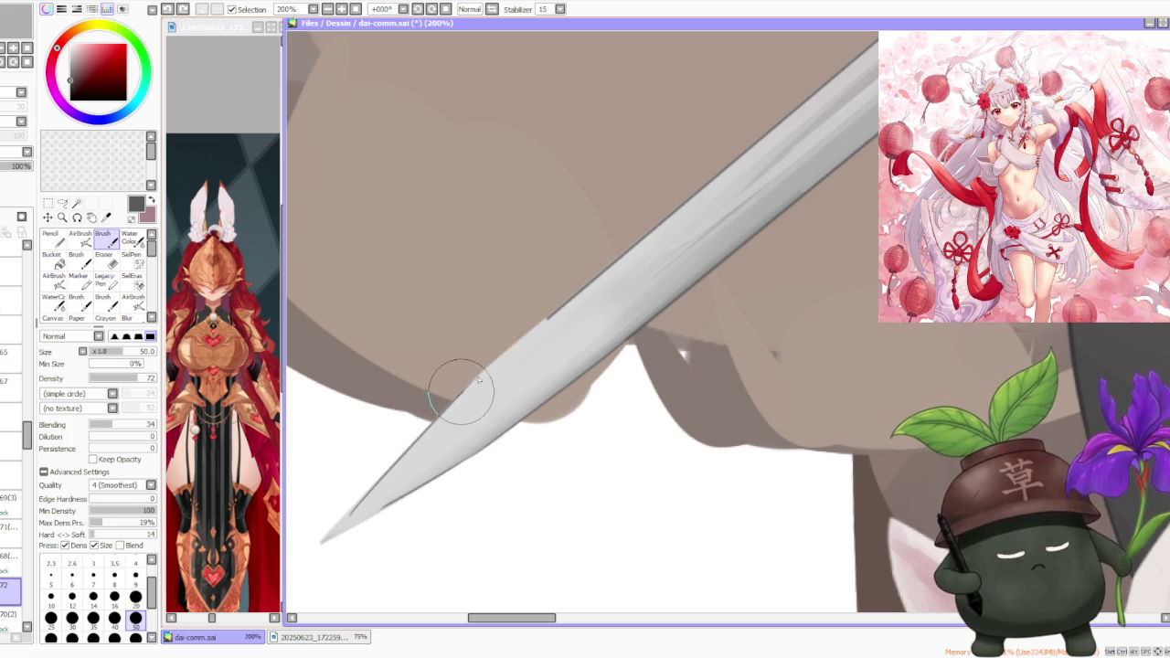
pyautogui.moveTo(457, 392); pyautogui.dragTo(554, 306)
pyautogui.hotkey('ctrl', 'z')
pyautogui.moveTo(449, 396); pyautogui.dragTo(556, 303)
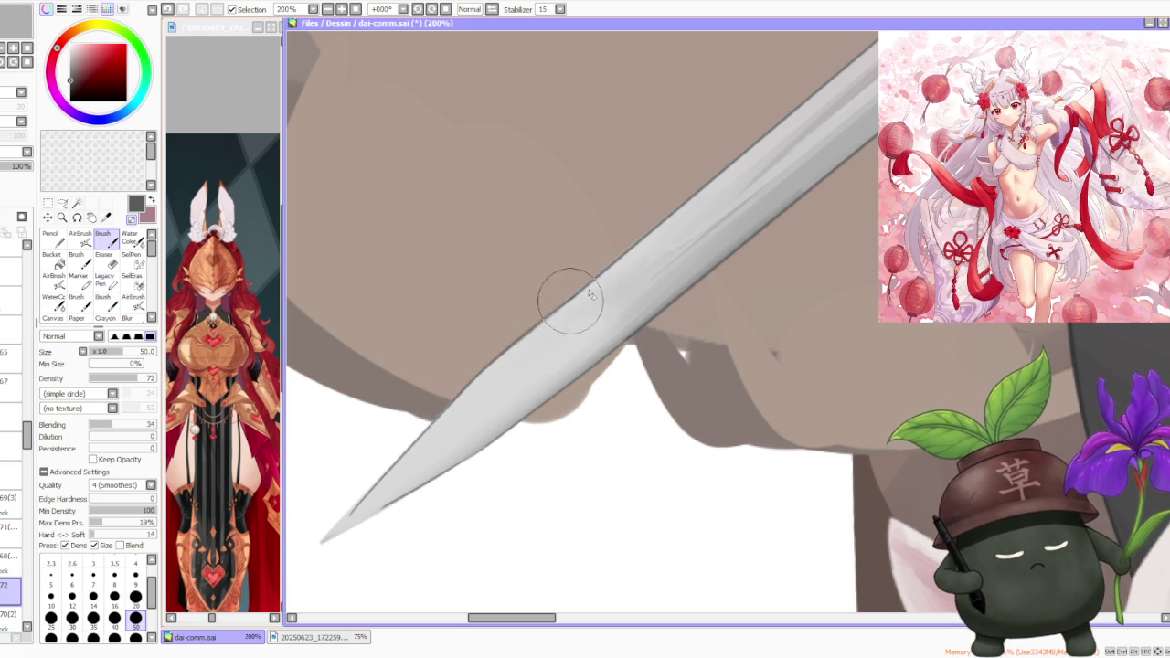
# - Add one more edge stroke toward the blade tip against the brown gear
pyautogui.moveTo(634, 262); pyautogui.dragTo(687, 218)
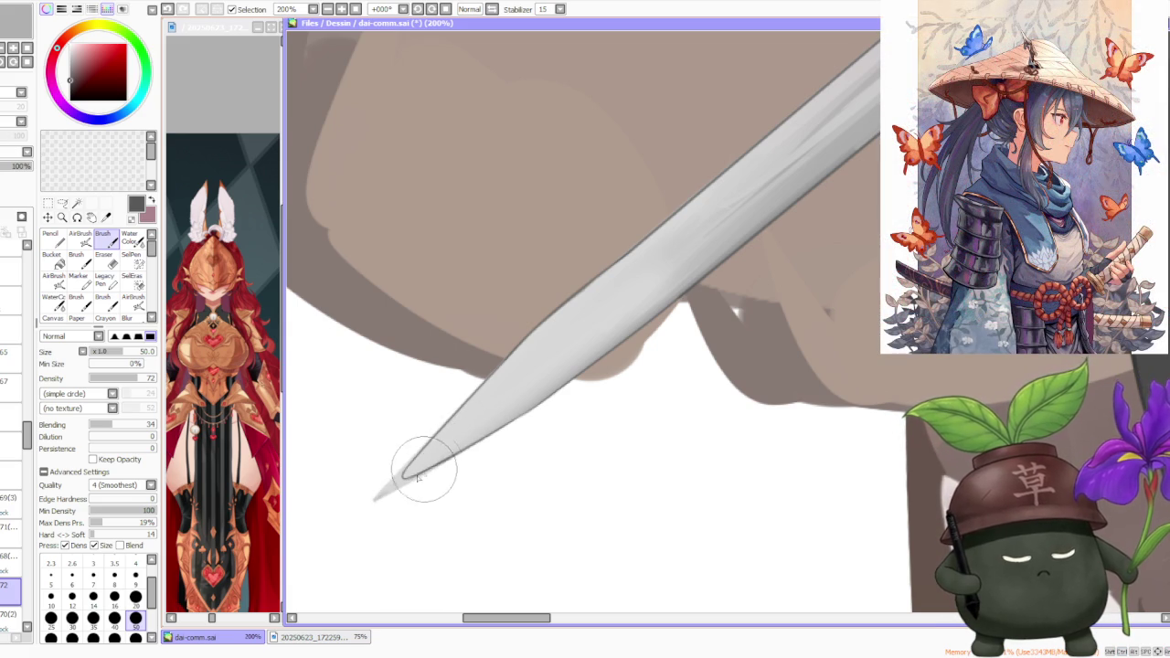
pyautogui.scroll(-2, 494, 411)
pyautogui.scroll(-2, 566, 374)
pyautogui.scroll(1, 618, 347)
pyautogui.scroll(1, 617, 346)
pyautogui.scroll(-2, 616, 315)
pyautogui.scroll(-1, 612, 311)
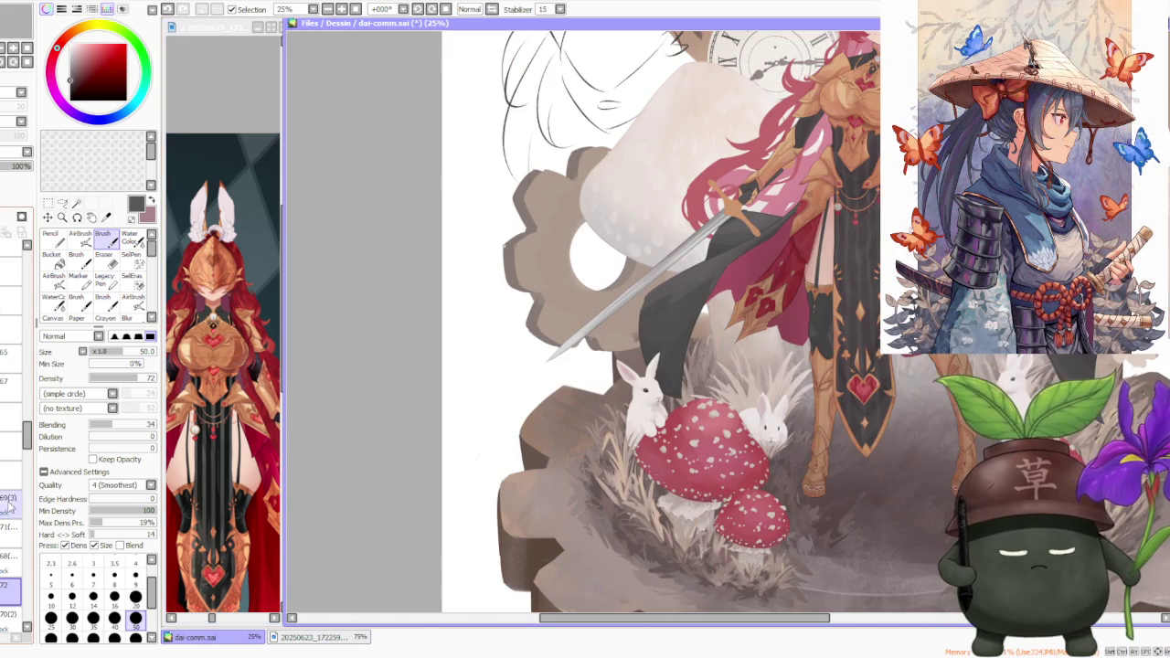
# - Sample the sword blade's light grey as the paint colour
pyautogui.scroll(-3, 13, 494)
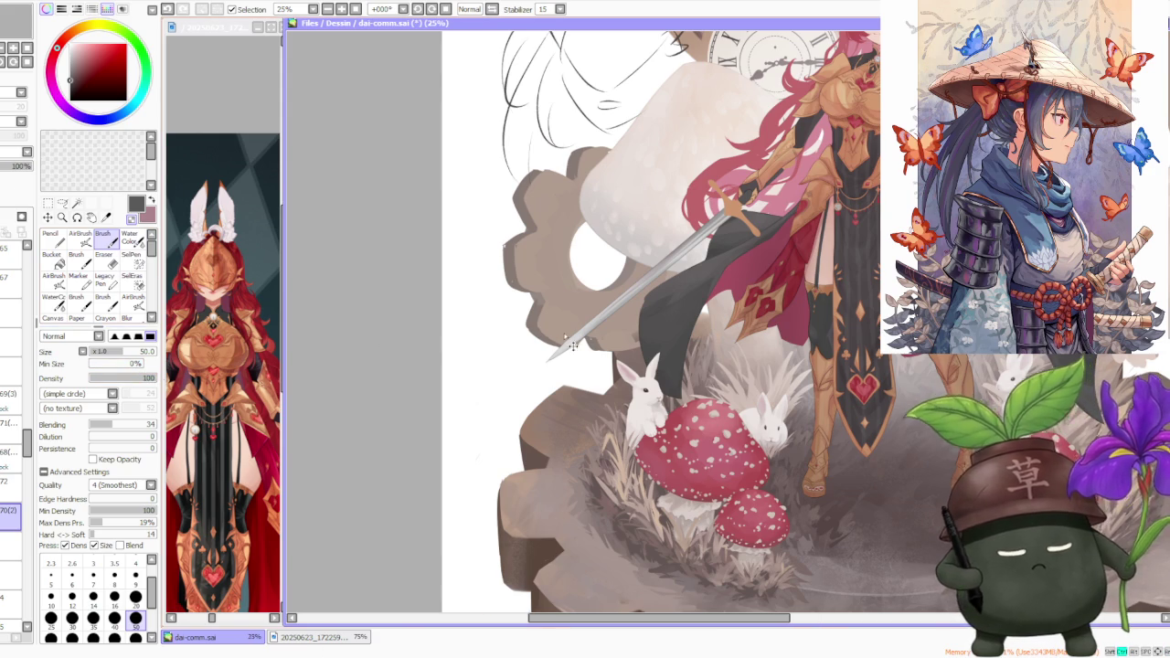
pyautogui.scroll(3, 559, 346)
pyautogui.scroll(1, 493, 448)
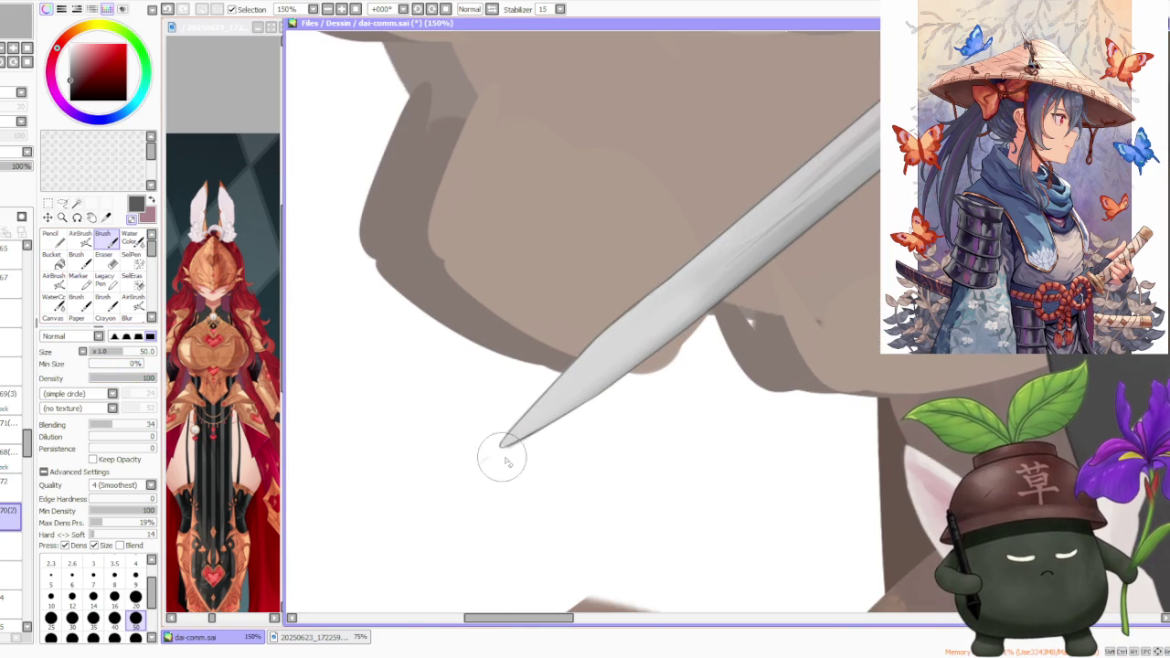
pyautogui.scroll(-2, 526, 444)
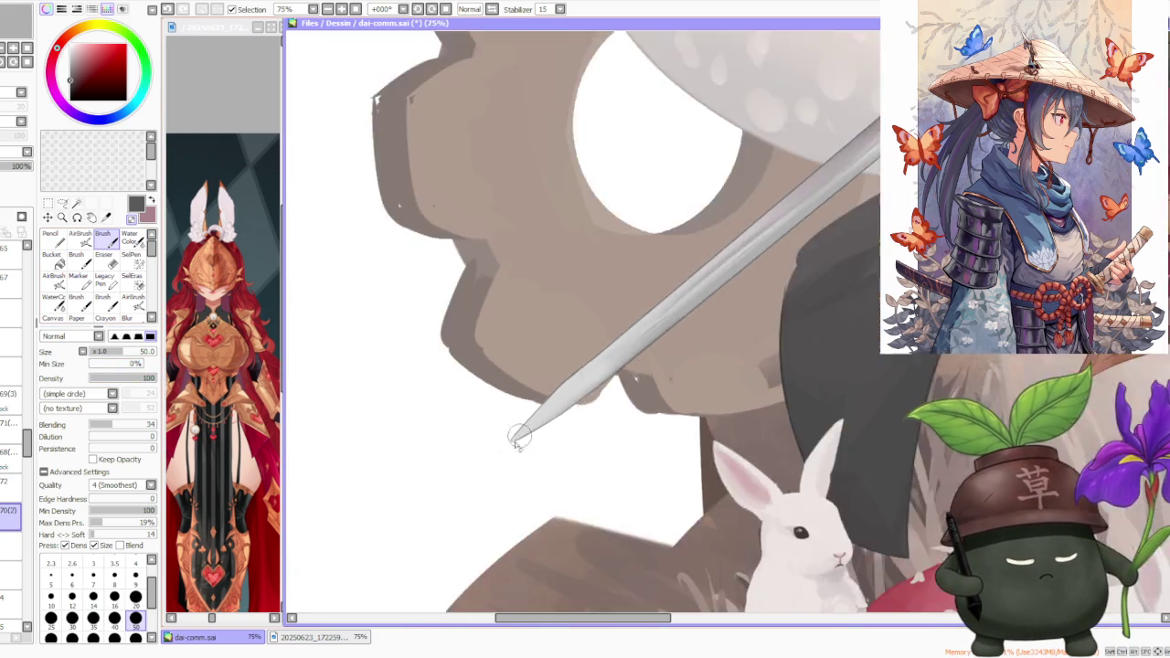
pyautogui.scroll(3, 483, 448)
pyautogui.scroll(-2, 478, 439)
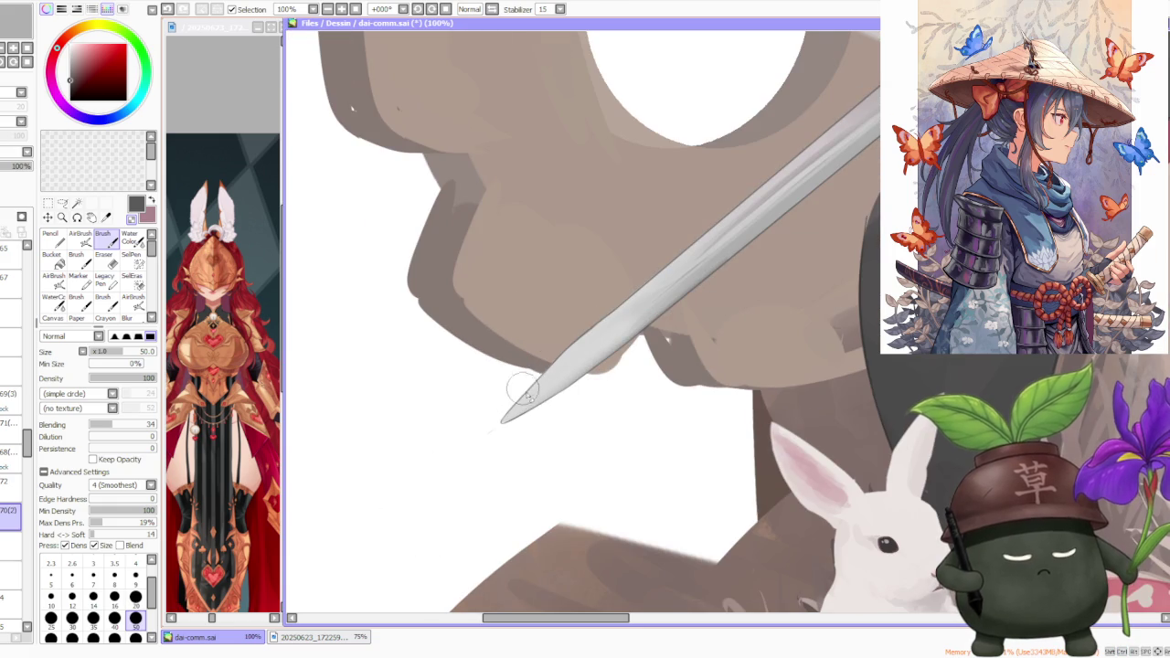
pyautogui.keyDown('alt'); pyautogui.click(537, 405); pyautogui.keyUp('alt')
# - Zoom out to review the whole illustration with the finished blade
pyautogui.scroll(2, 528, 400)
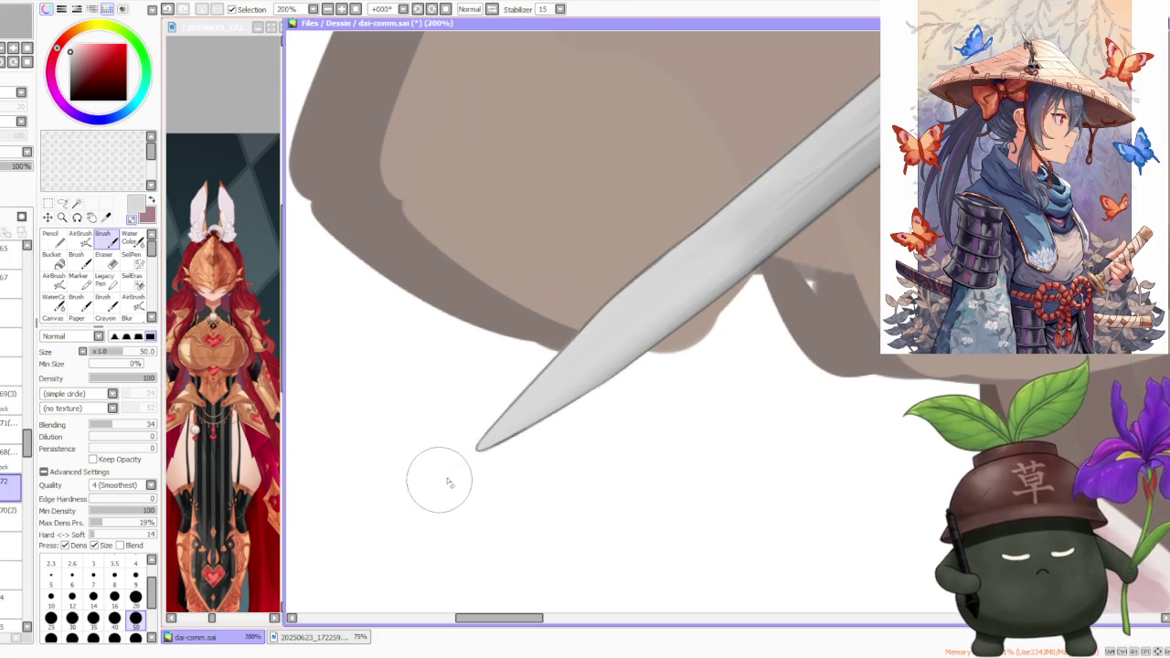
pyautogui.scroll(-3, 443, 490)
pyautogui.scroll(-3, 521, 466)
pyautogui.scroll(-2, 561, 424)
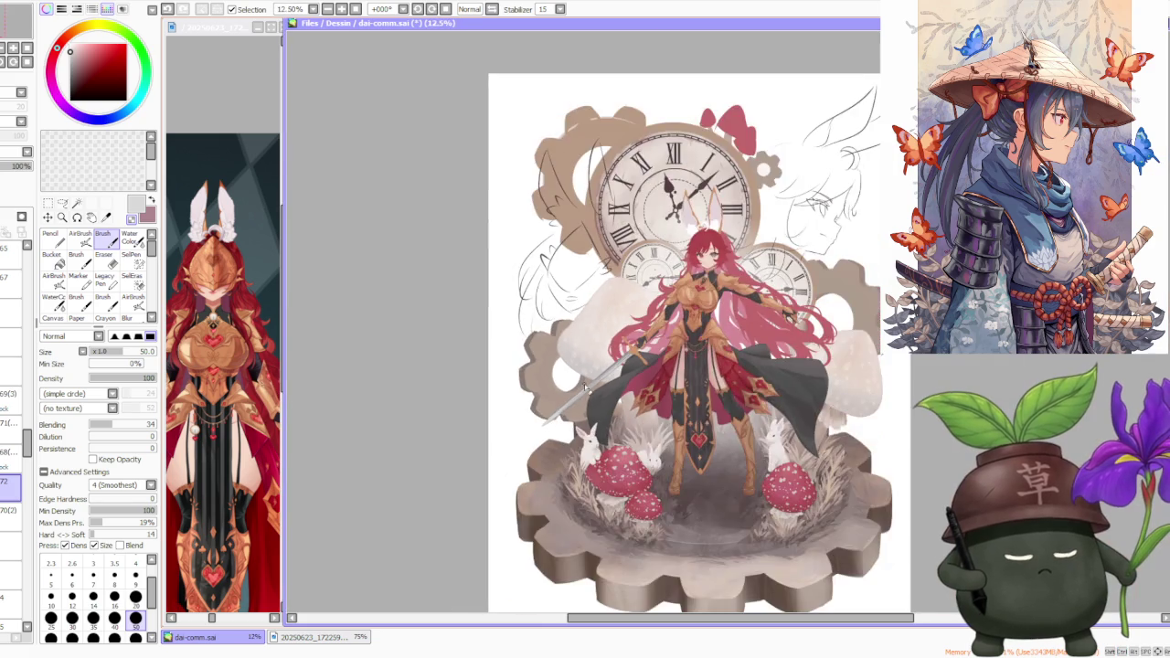
pyautogui.scroll(-1, 589, 391)
pyautogui.scroll(1, 585, 387)
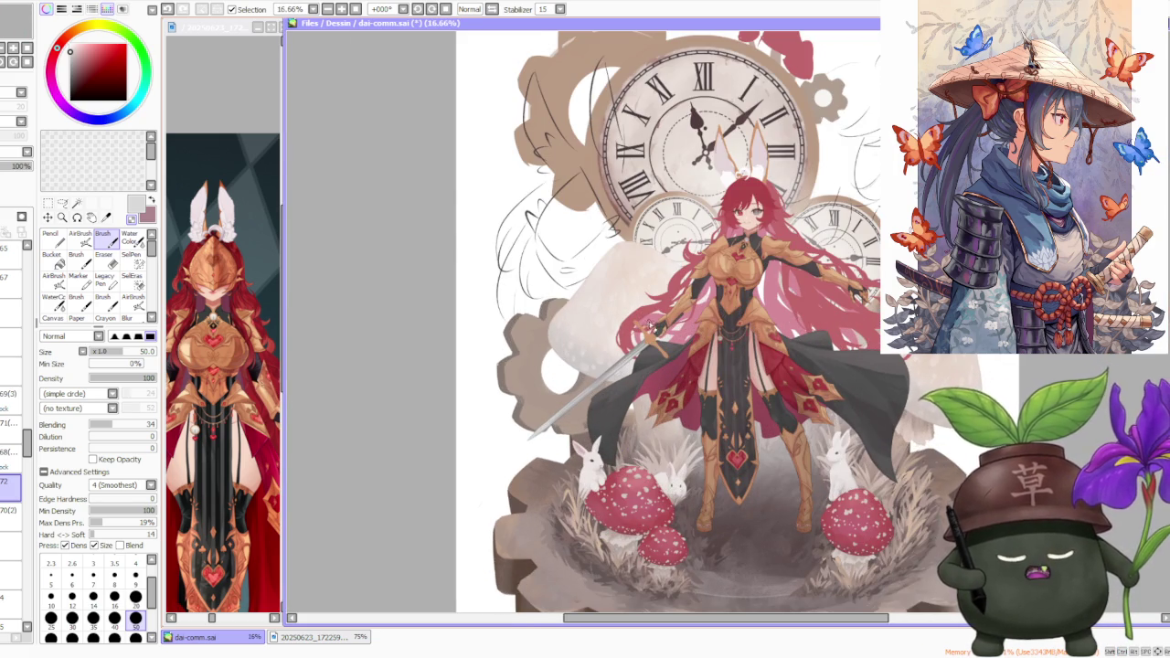
pyautogui.scroll(1, 731, 309)
pyautogui.scroll(-1, 731, 309)
pyautogui.scroll(2, 731, 309)
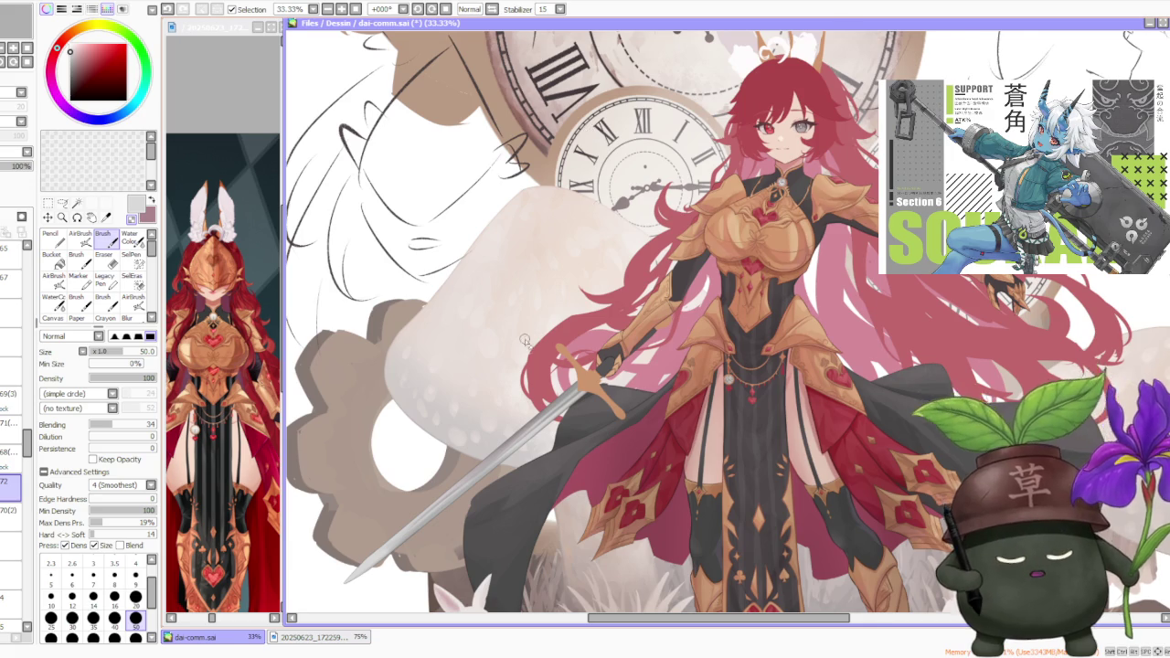
pyautogui.scroll(-1, 509, 343)
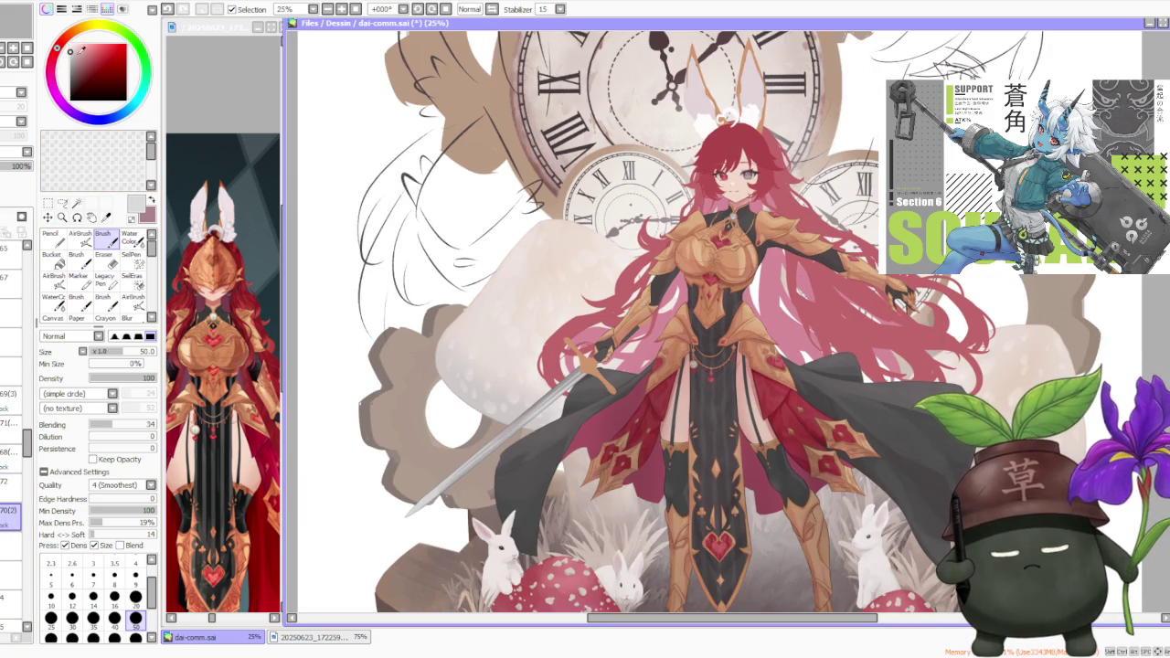
# - Switch to soft airbrushing at a large size while looking over the sword
pyautogui.click(80, 235)
pyautogui.scroll(-2, 560, 448)
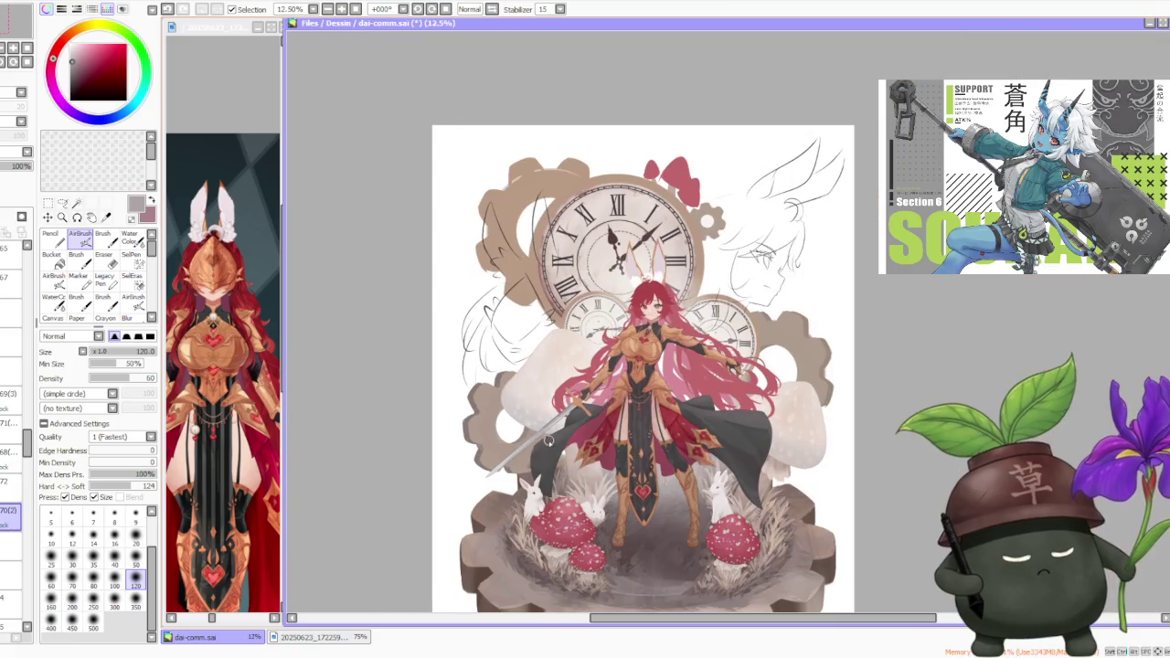
pyautogui.scroll(-1, 559, 448)
pyautogui.scroll(1, 603, 383)
pyautogui.scroll(1, 640, 347)
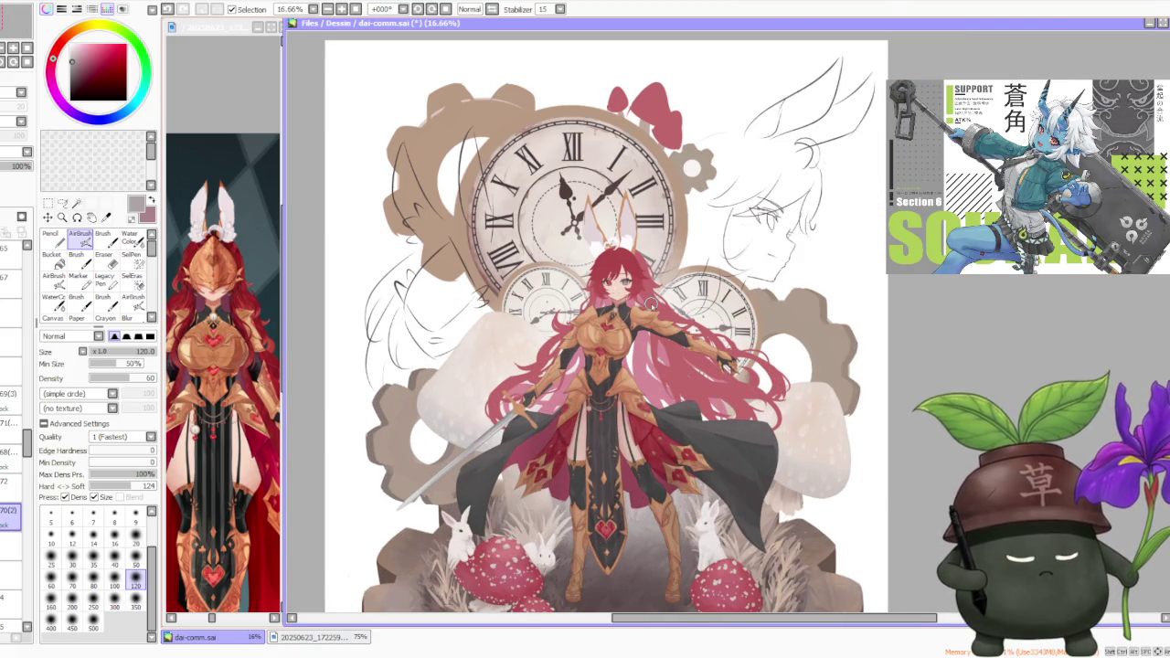
pyautogui.scroll(-1, 661, 317)
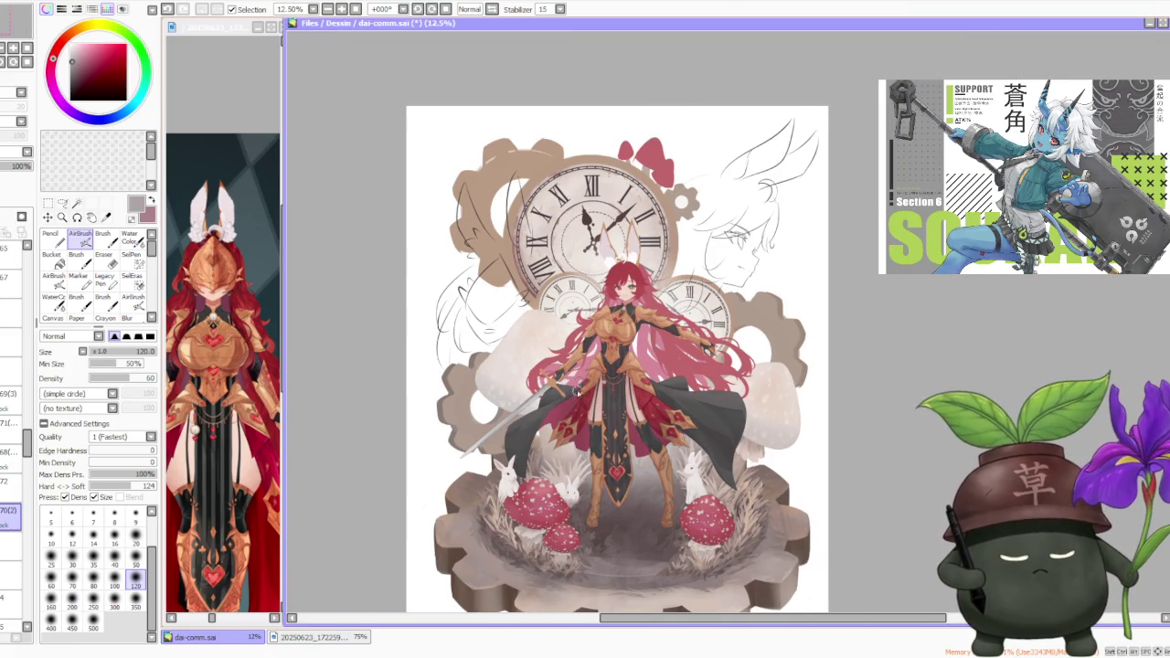
pyautogui.scroll(1, 576, 391)
pyautogui.scroll(1, 571, 389)
pyautogui.scroll(-2, 553, 384)
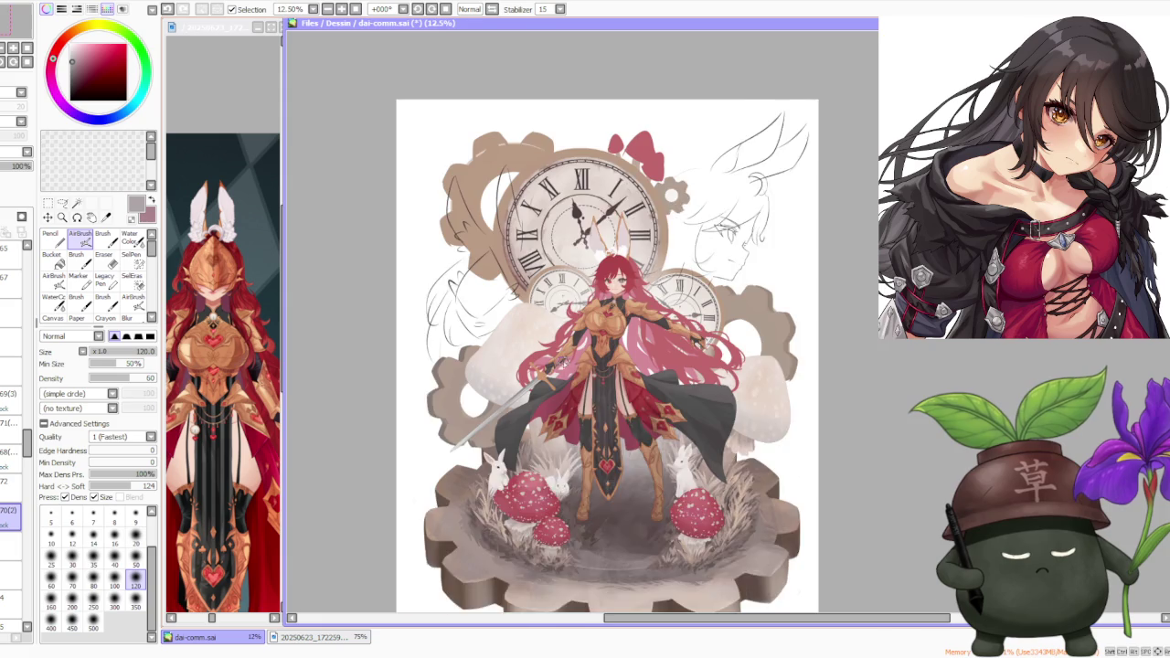
pyautogui.scroll(1, 560, 361)
pyautogui.scroll(2, 562, 361)
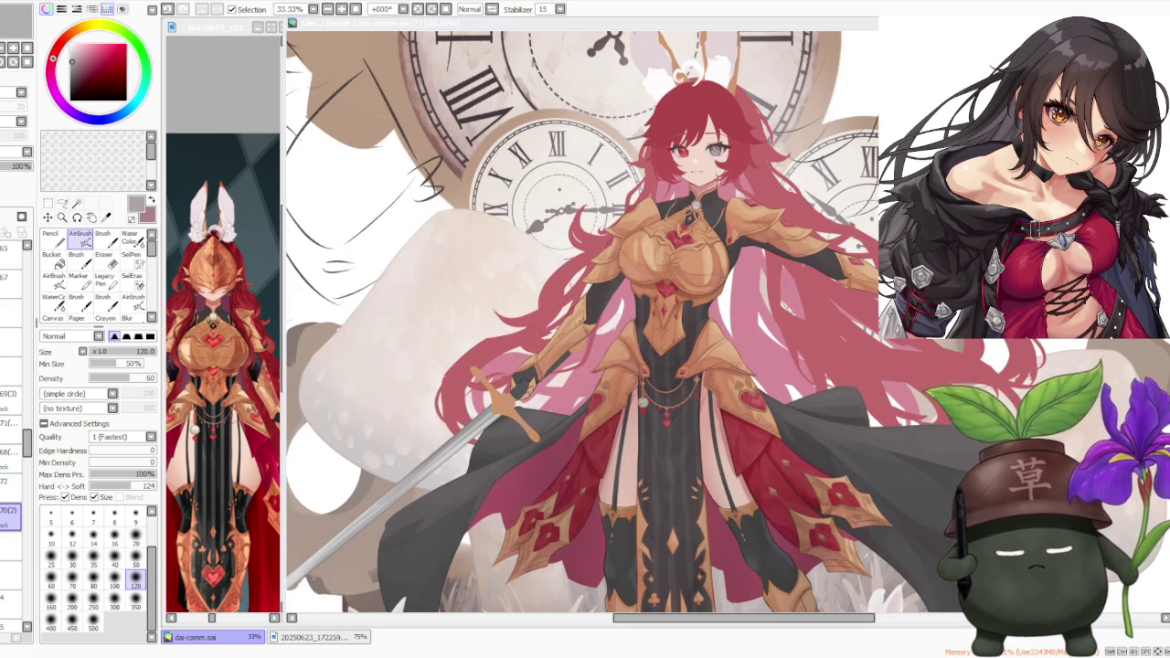
pyautogui.scroll(2, 528, 366)
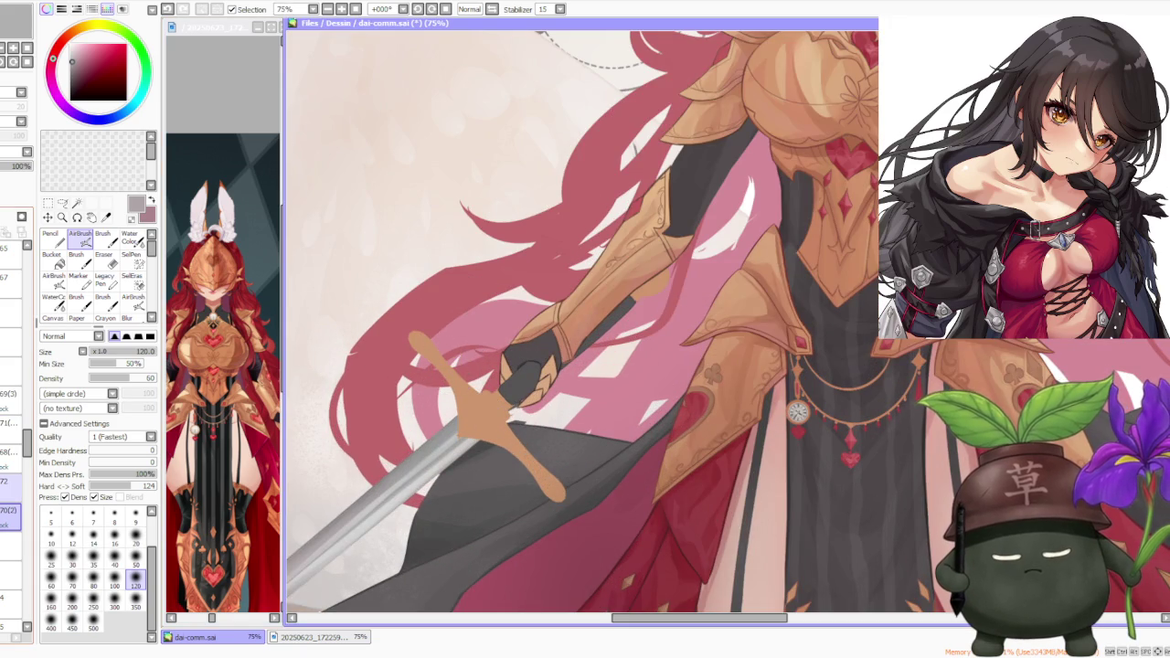
# - Make the layer three steps higher active and switch to the regular Brush
pyautogui.click(10, 452)
pyautogui.click(11, 422)
pyautogui.click(11, 393)
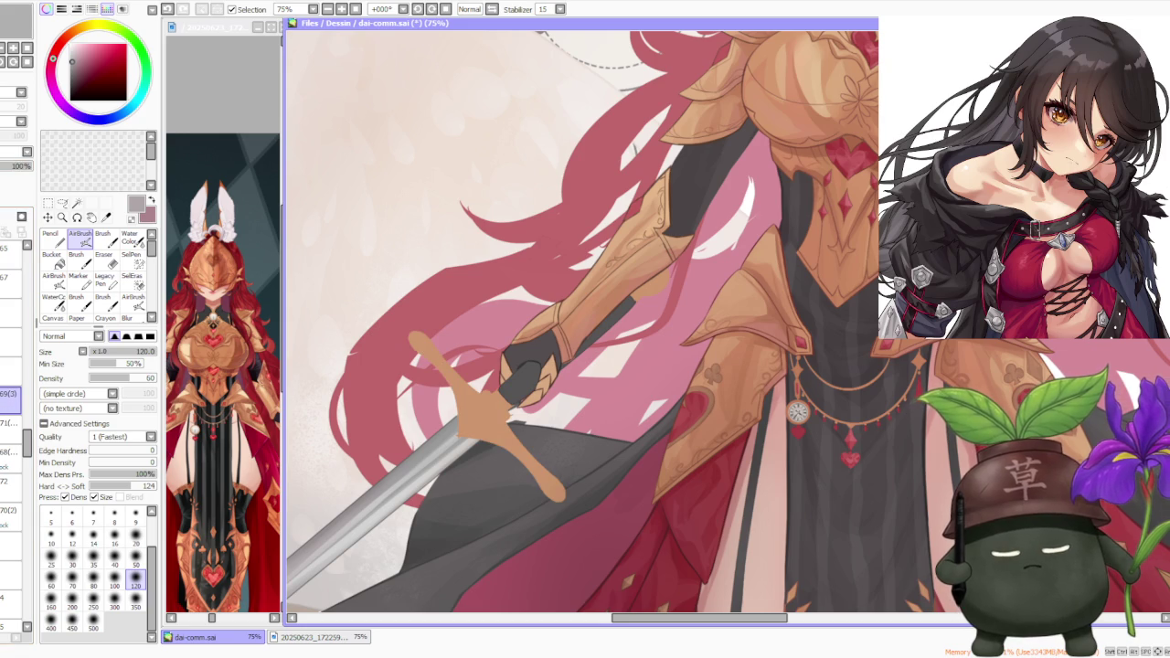
pyautogui.press('b')
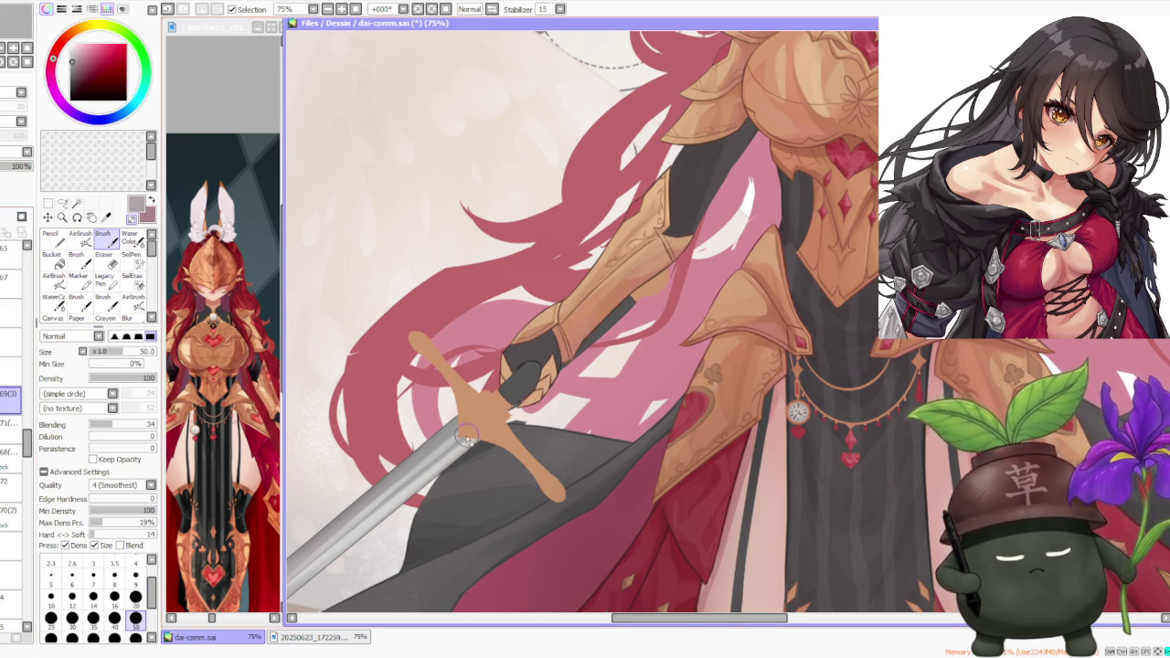
# - Sample the guard's tan, then a lighter peach, and set the brush size to 100
pyautogui.scroll(2, 466, 436)
pyautogui.scroll(1, 461, 443)
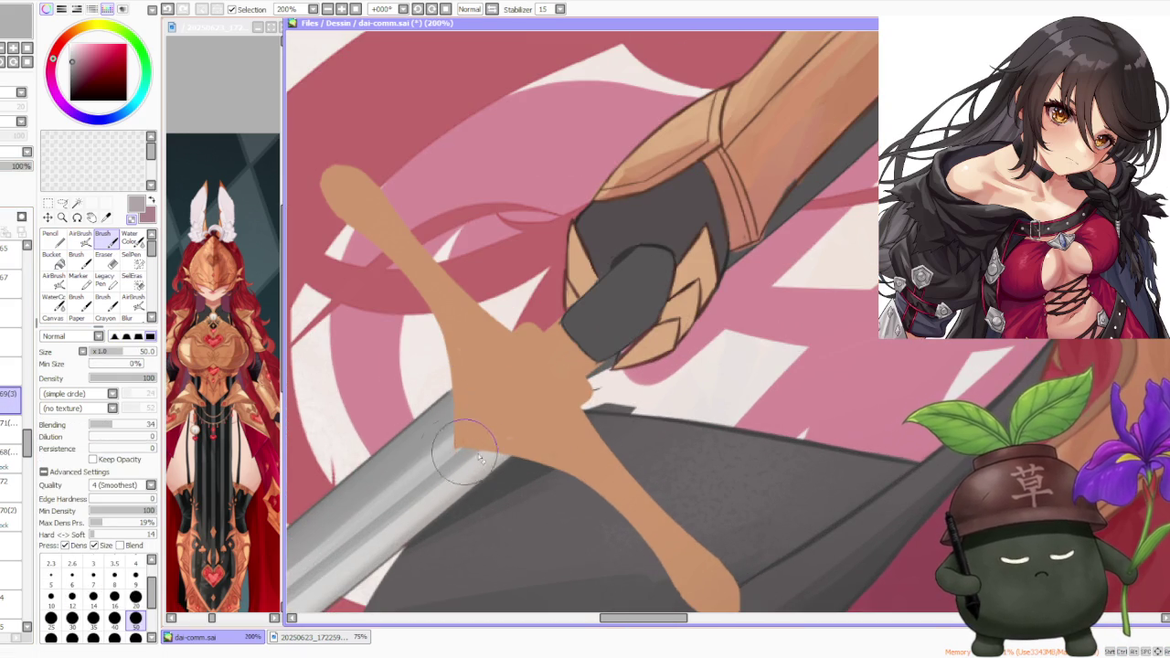
pyautogui.keyDown('alt'); pyautogui.click(487, 423); pyautogui.keyUp('alt')
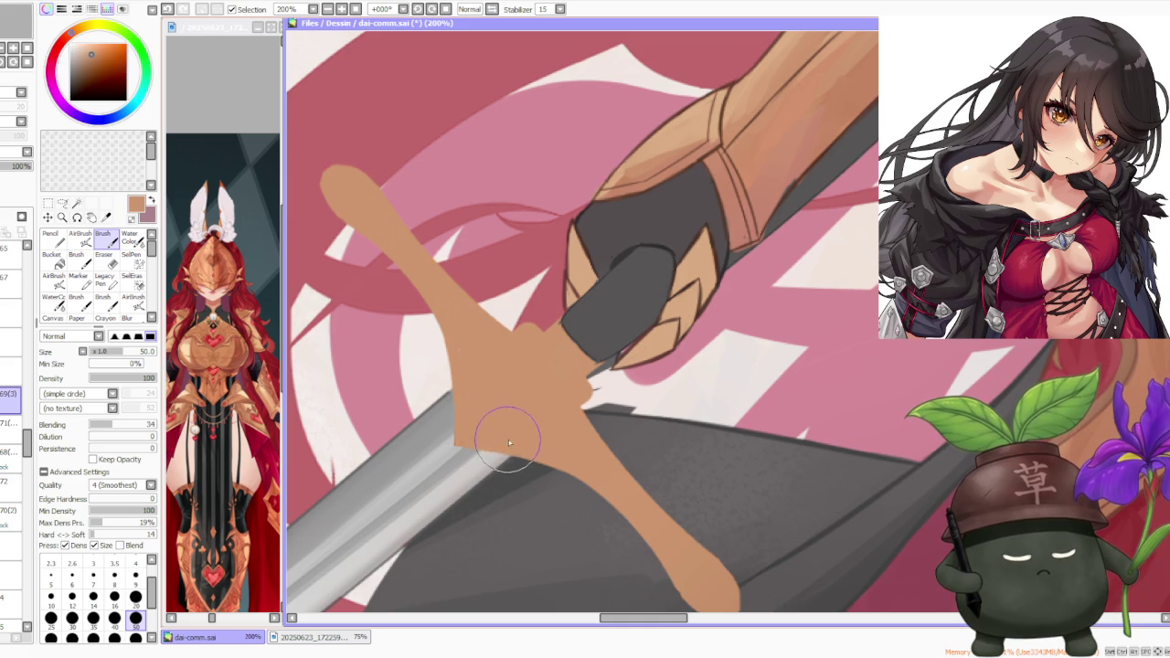
pyautogui.scroll(-1, 526, 375)
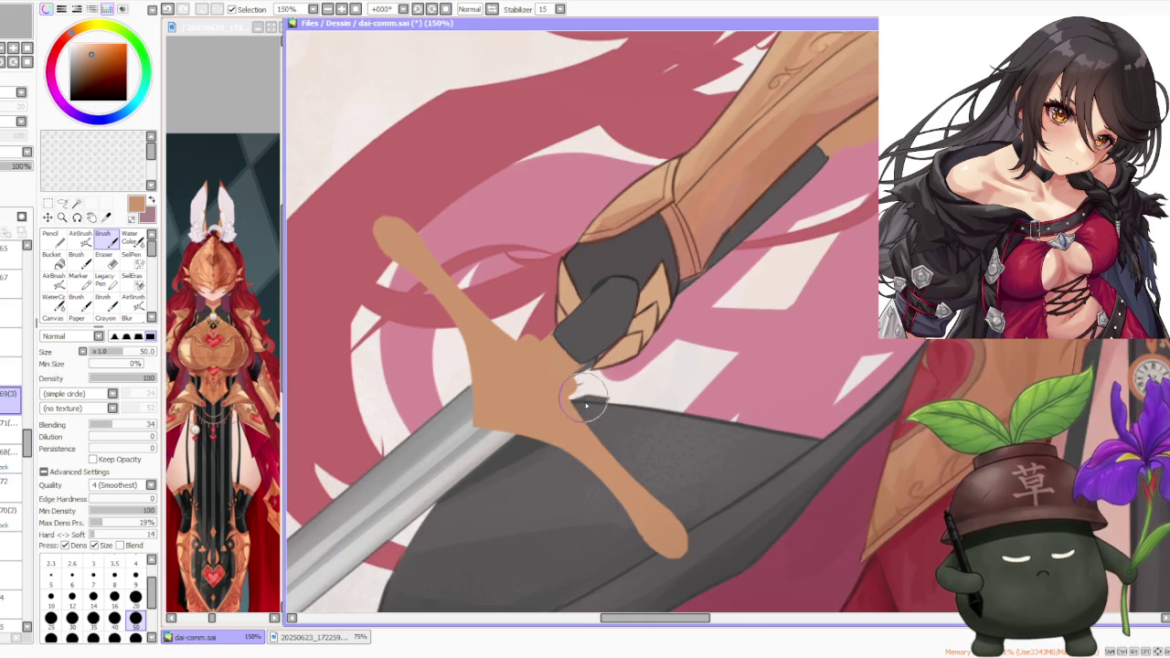
pyautogui.scroll(-2, 583, 401)
pyautogui.scroll(-2, 603, 384)
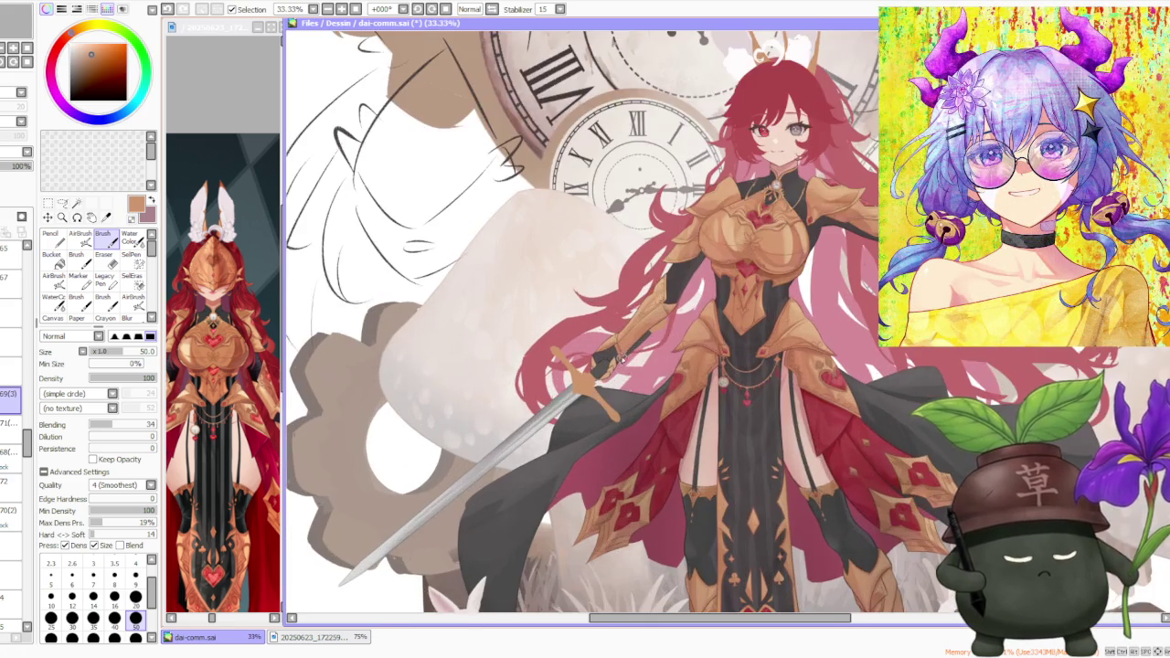
pyautogui.scroll(2, 585, 375)
pyautogui.scroll(2, 595, 338)
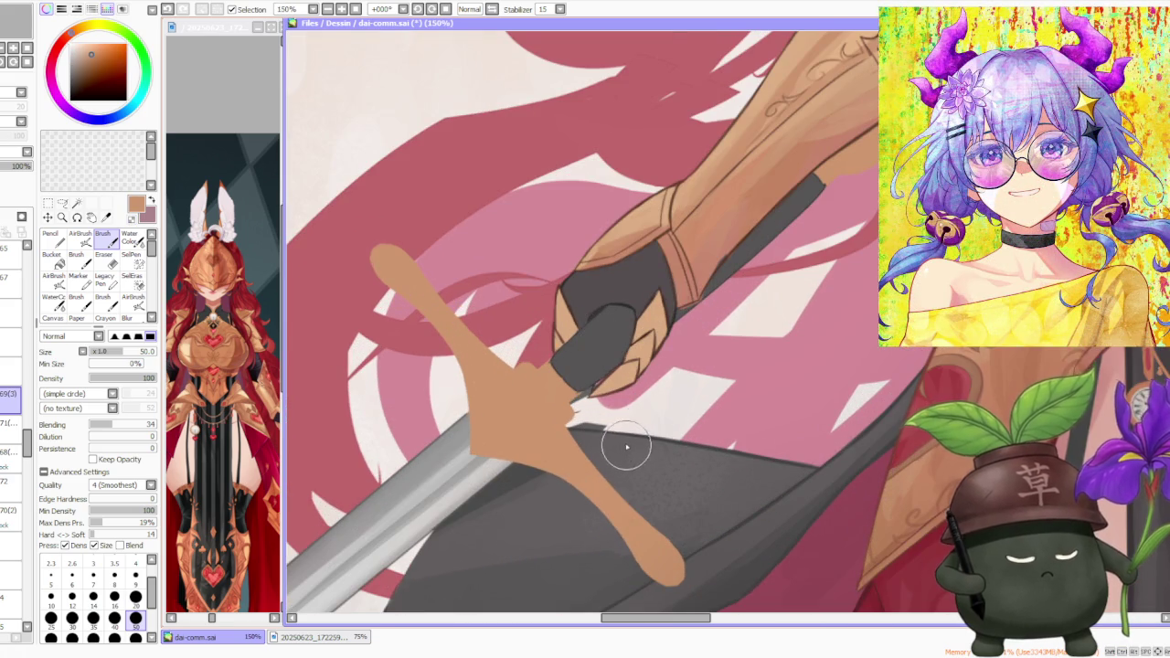
pyautogui.scroll(-1, 627, 447)
pyautogui.scroll(-1, 568, 302)
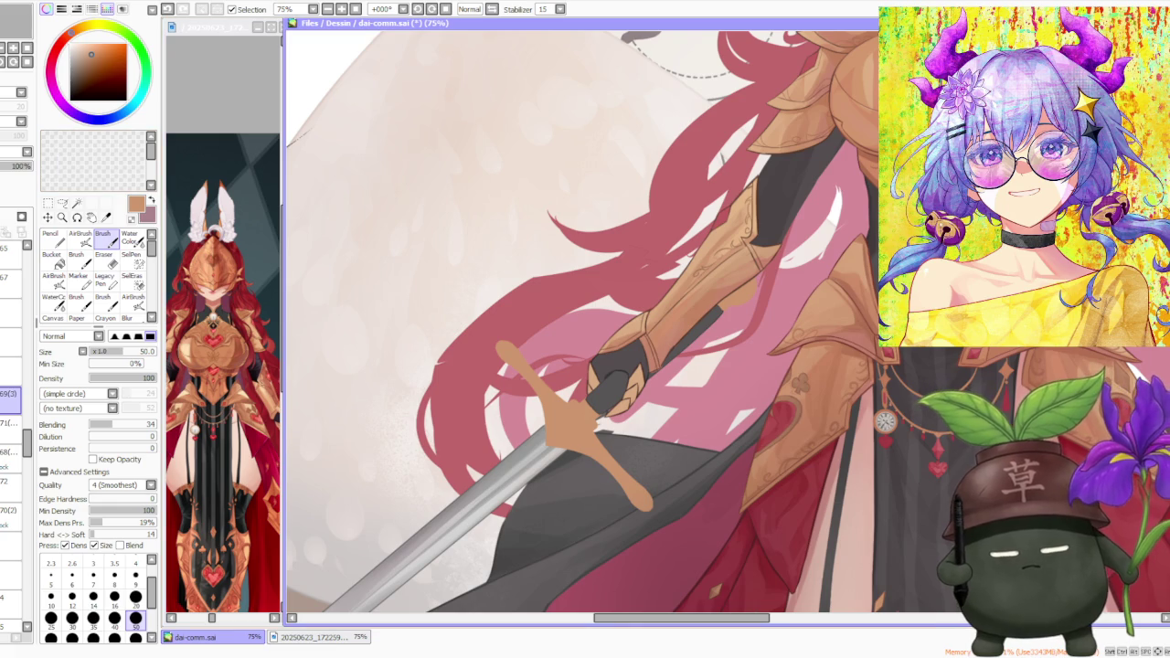
pyautogui.keyDown('alt'); pyautogui.click(844, 107); pyautogui.keyUp('alt')
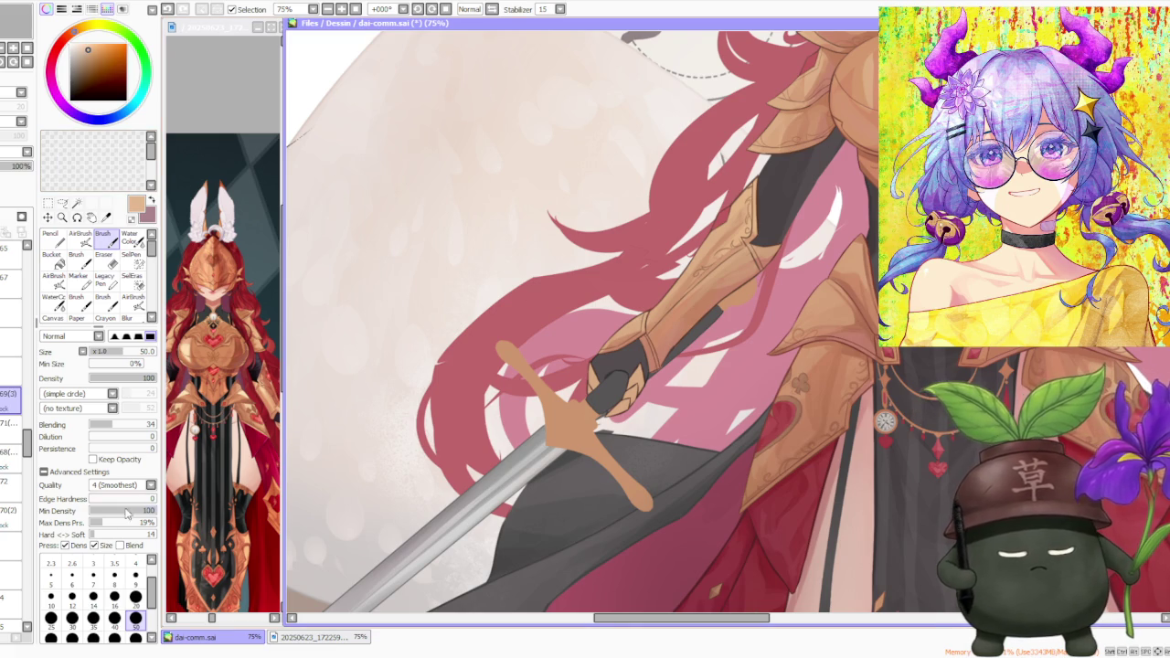
pyautogui.click(115, 638)
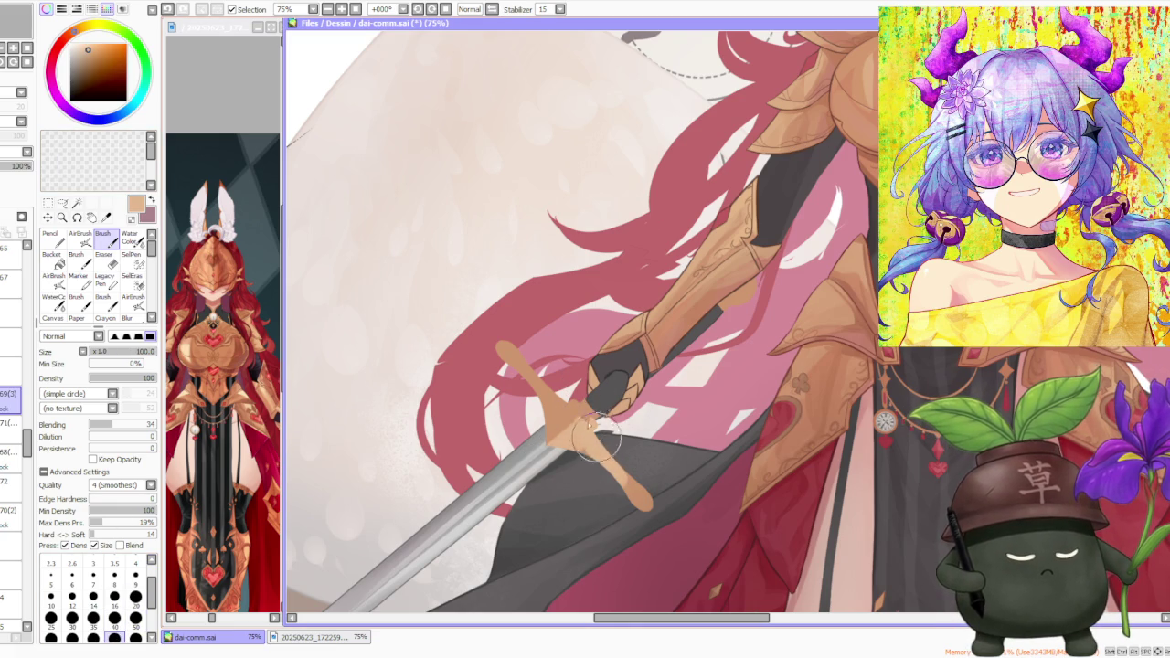
pyautogui.scroll(1, 594, 422)
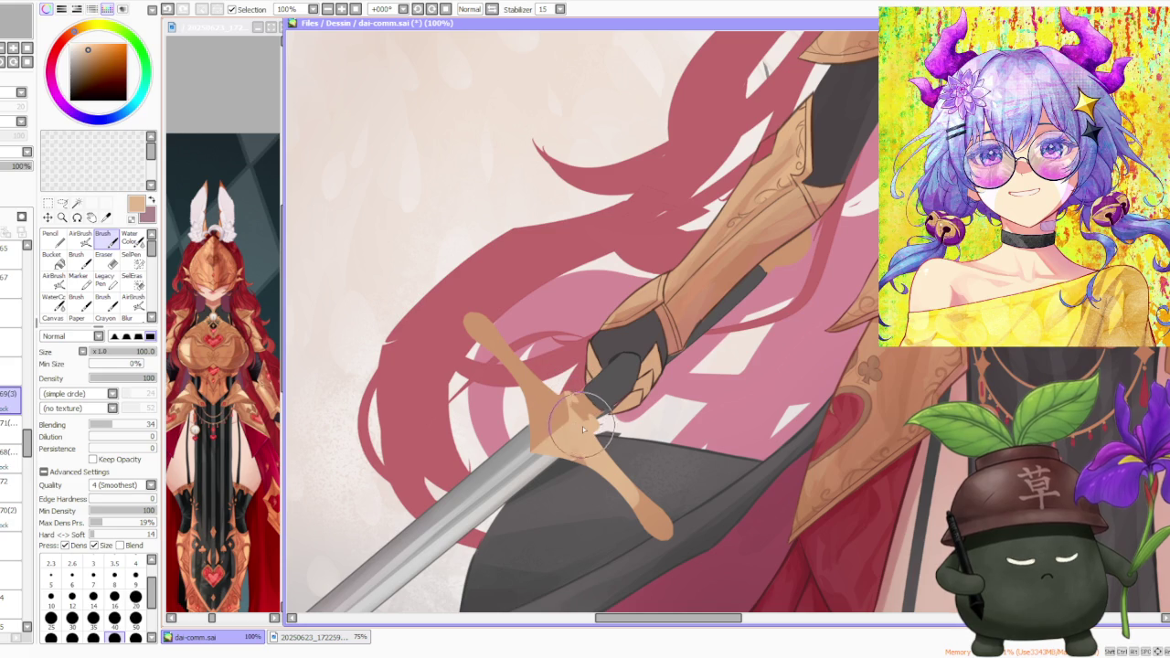
pyautogui.scroll(-2, 583, 427)
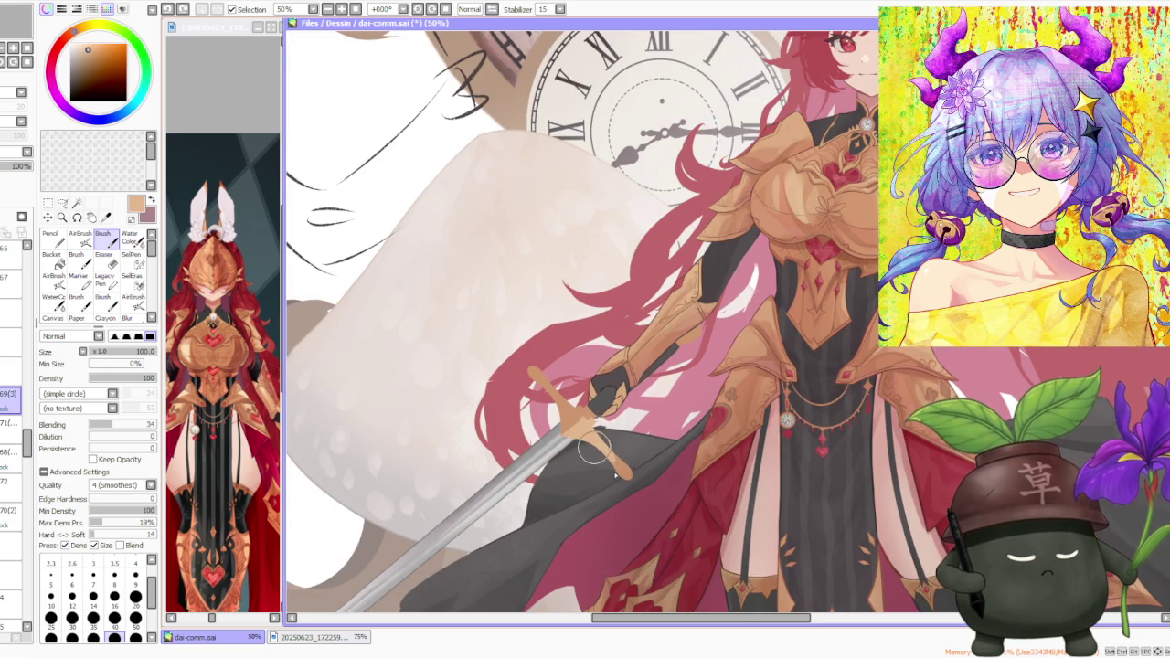
# - Try darker tans and the armour's orange-brown, undoing two stray strokes near the sword
pyautogui.keyDown('alt'); pyautogui.click(680, 324); pyautogui.keyUp('alt')
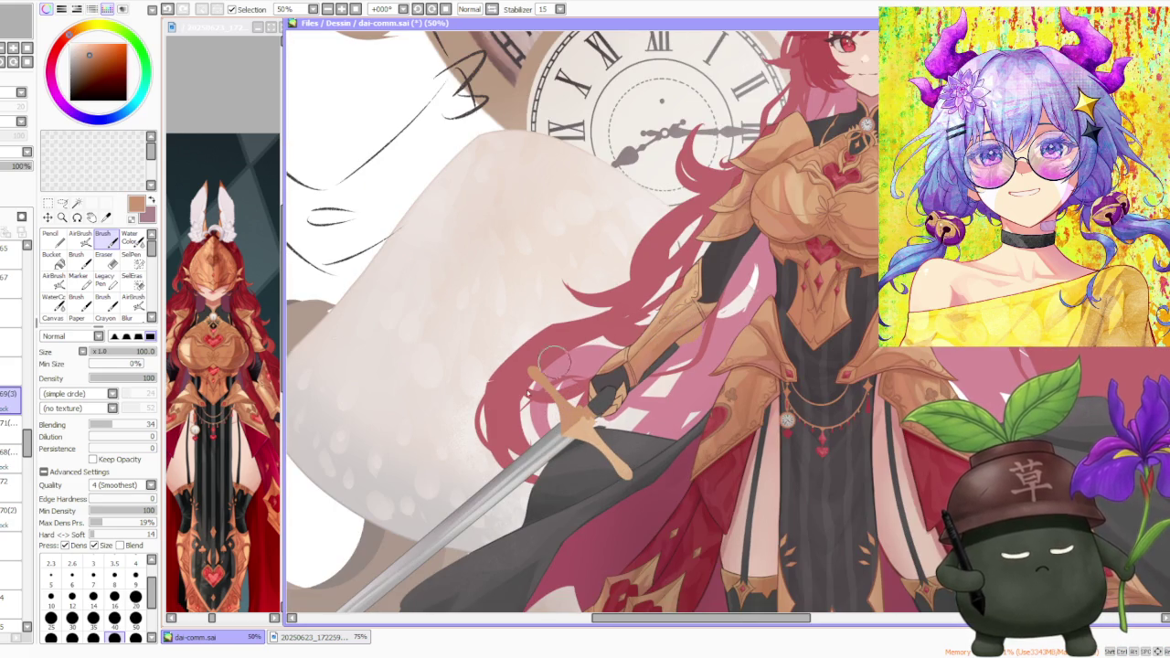
pyautogui.keyDown('alt'); pyautogui.click(745, 207); pyautogui.keyUp('alt')
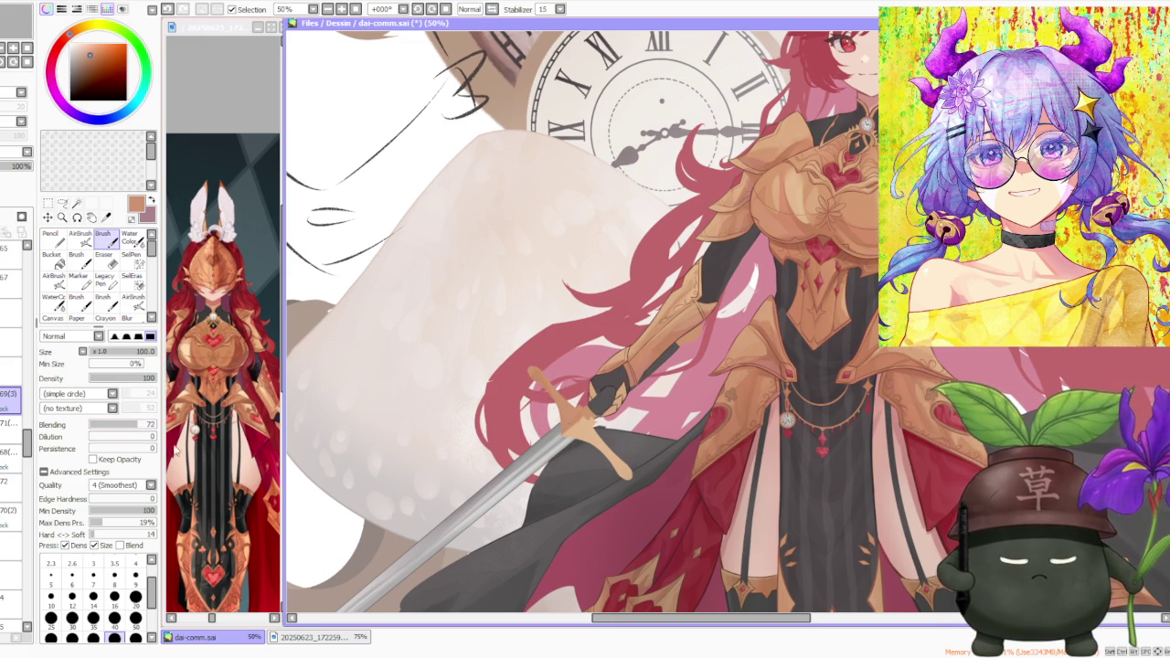
pyautogui.hotkey('ctrl', 'z')
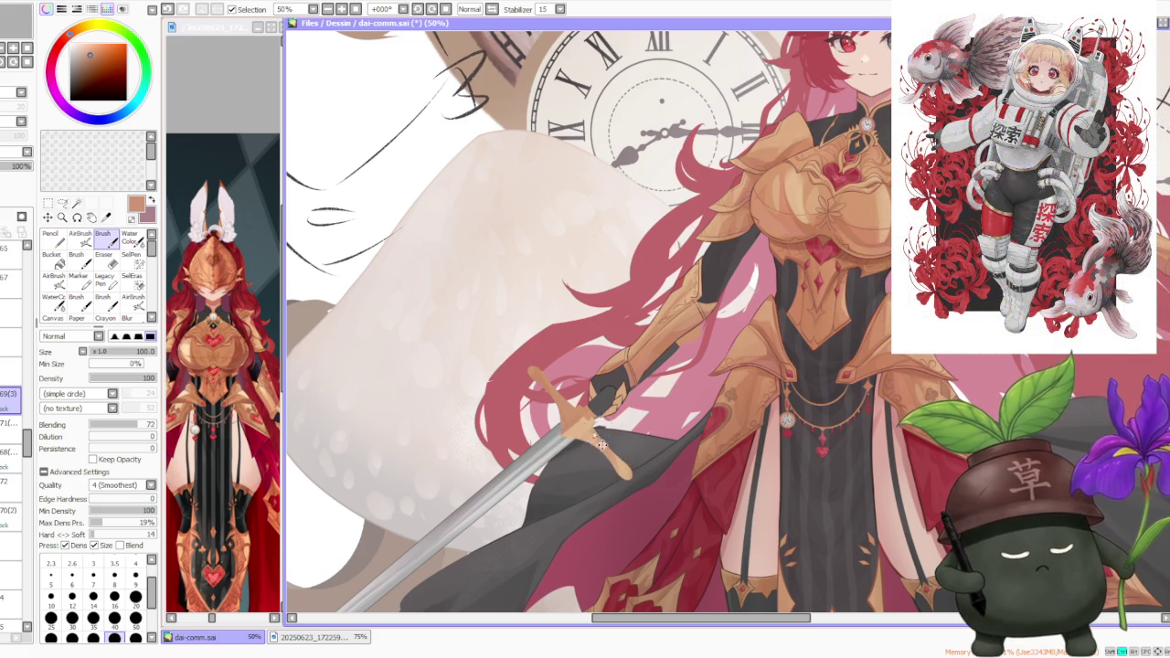
pyautogui.keyDown('alt'); pyautogui.click(576, 427); pyautogui.keyUp('alt')
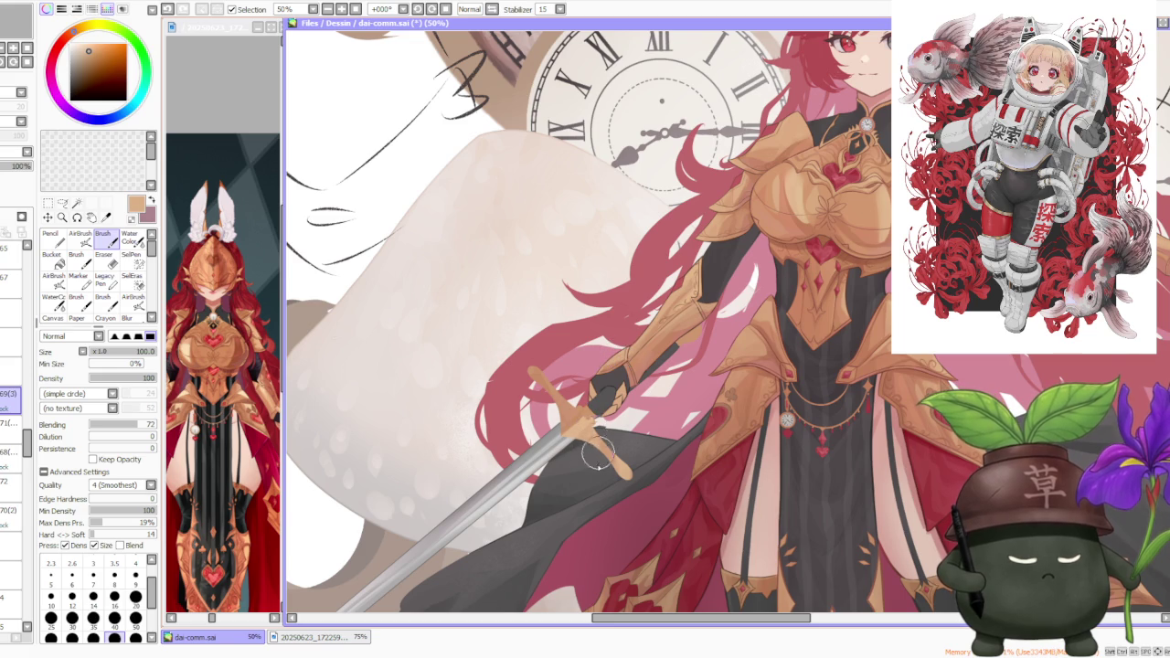
pyautogui.keyDown('alt'); pyautogui.click(782, 200); pyautogui.keyUp('alt')
pyautogui.hotkey('ctrl', 'z')
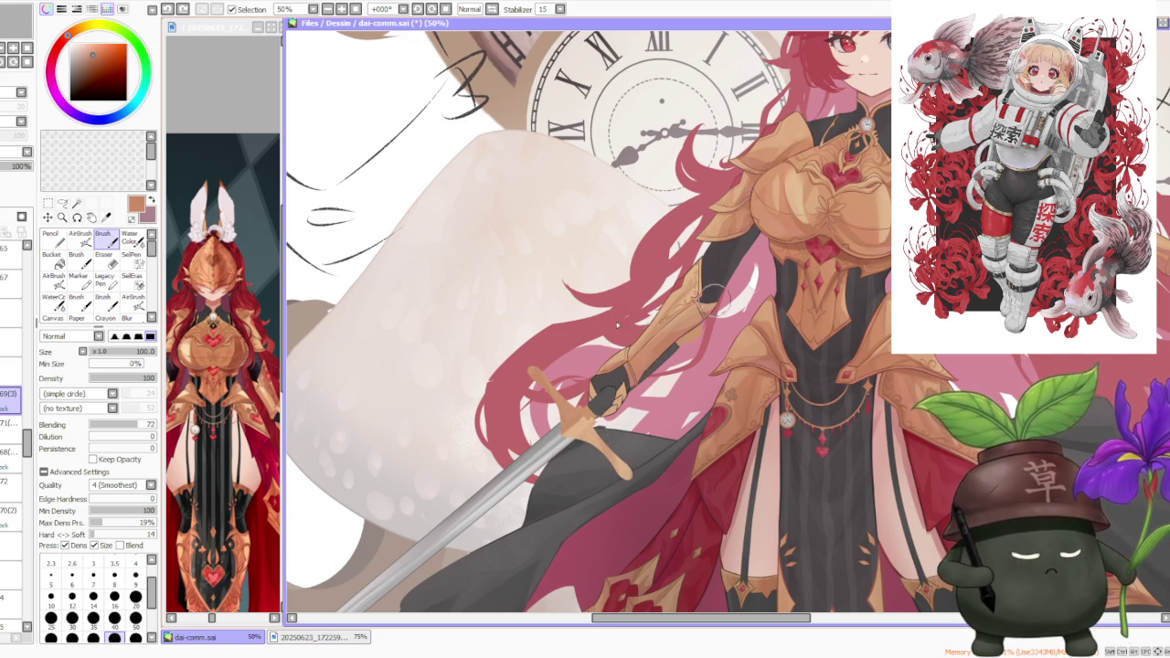
# - Paint light tan onto the sword guard and shade down along the grip
pyautogui.keyDown('alt'); pyautogui.click(570, 420); pyautogui.keyUp('alt')
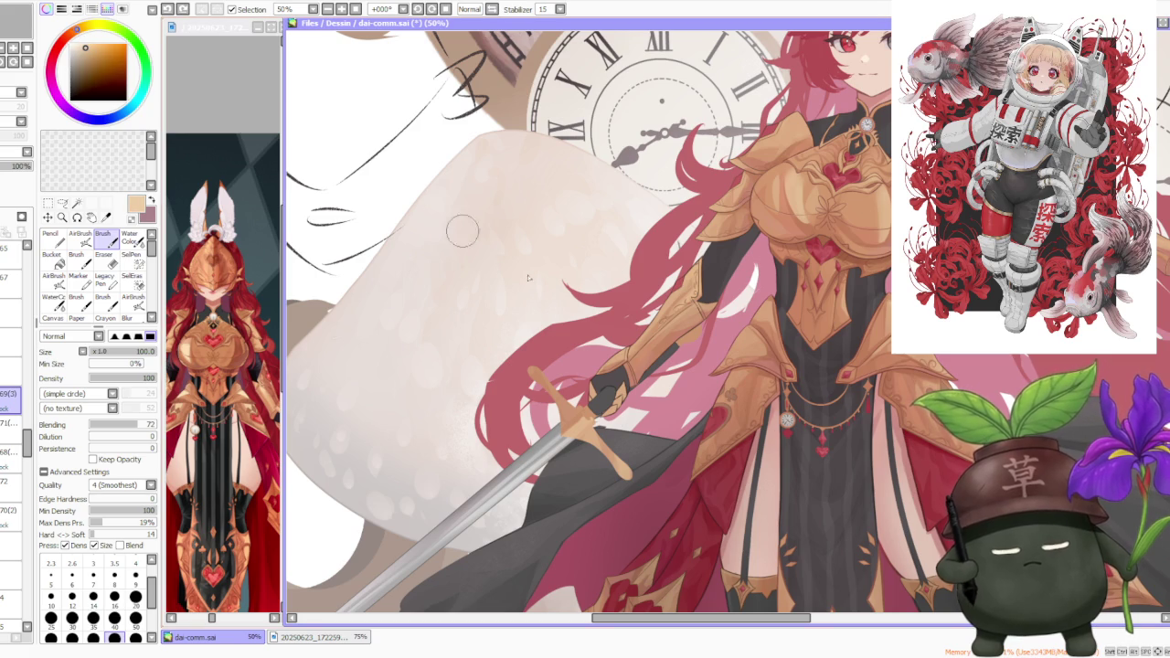
pyautogui.moveTo(562, 434); pyautogui.dragTo(575, 420)
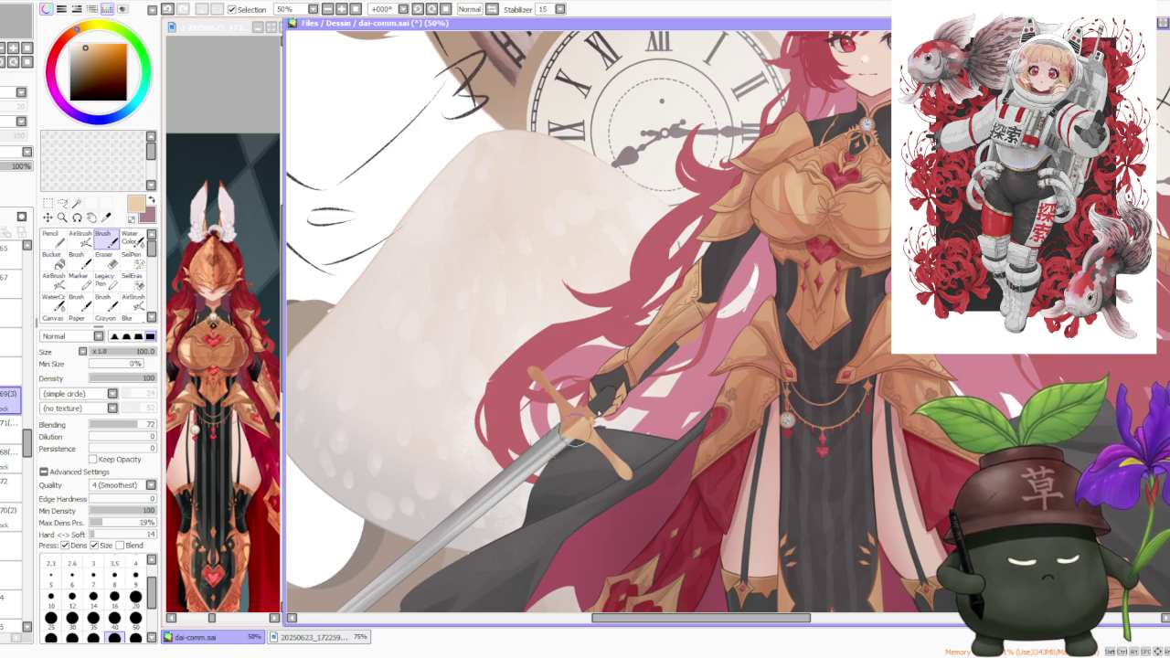
pyautogui.moveTo(598, 439); pyautogui.dragTo(626, 475)
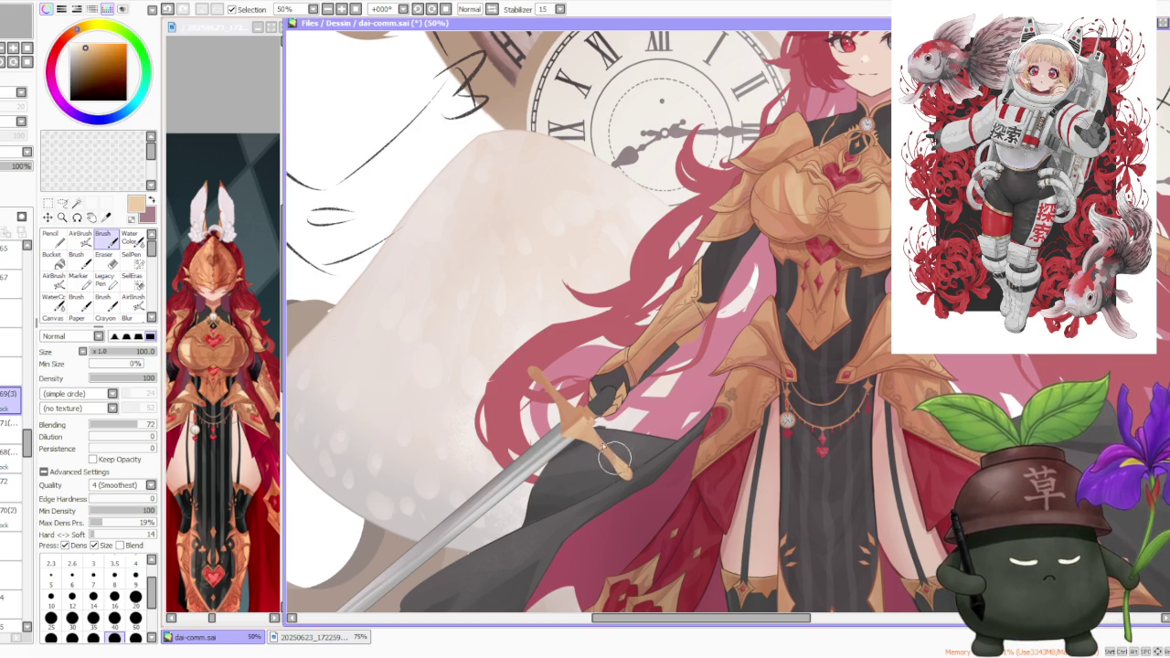
pyautogui.keyDown('alt'); pyautogui.click(604, 449); pyautogui.keyUp('alt')
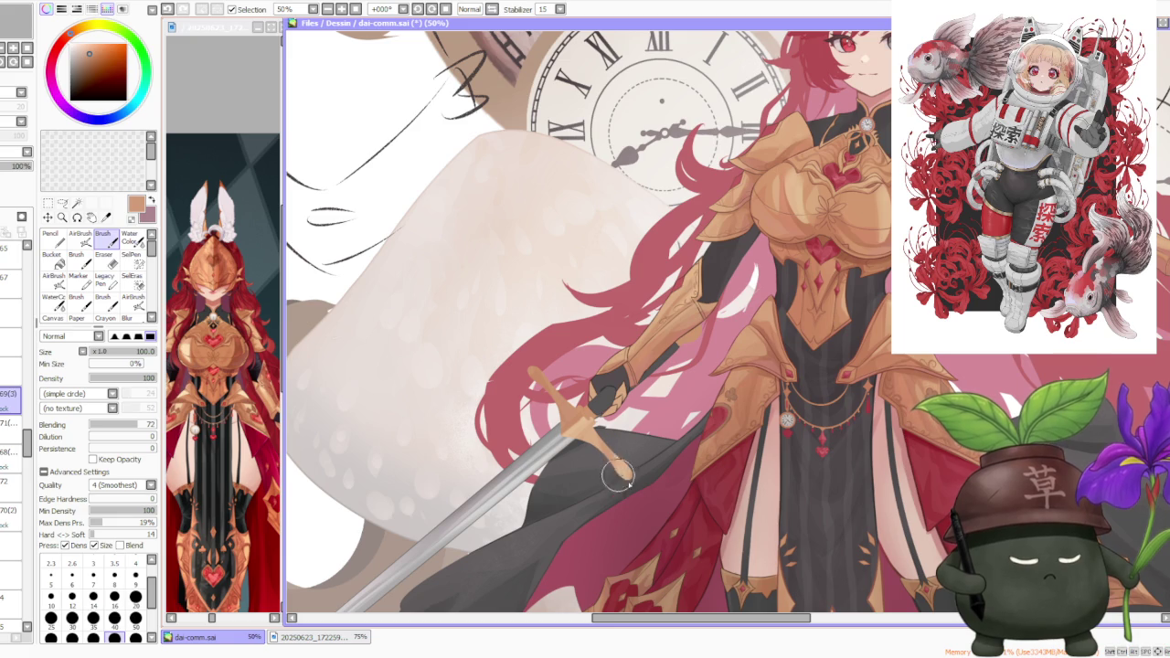
# - Lower brush blending to 54 and add a peach highlight on the grip
pyautogui.moveTo(135, 425); pyautogui.dragTo(124, 425)
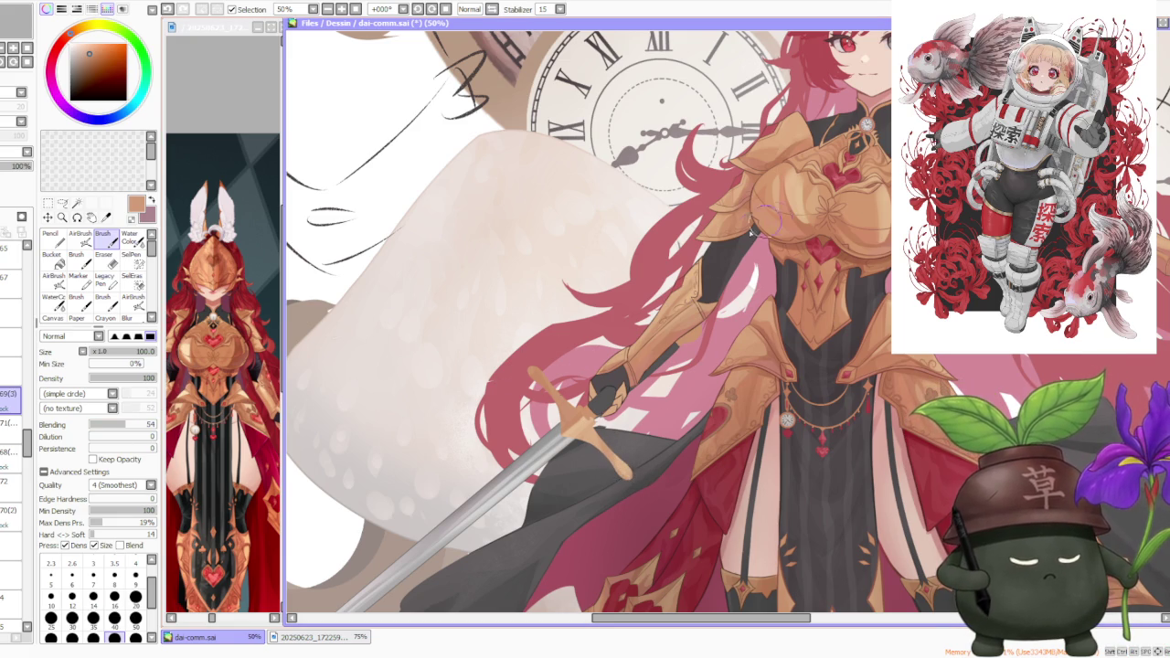
pyautogui.keyDown('alt'); pyautogui.click(772, 172); pyautogui.keyUp('alt')
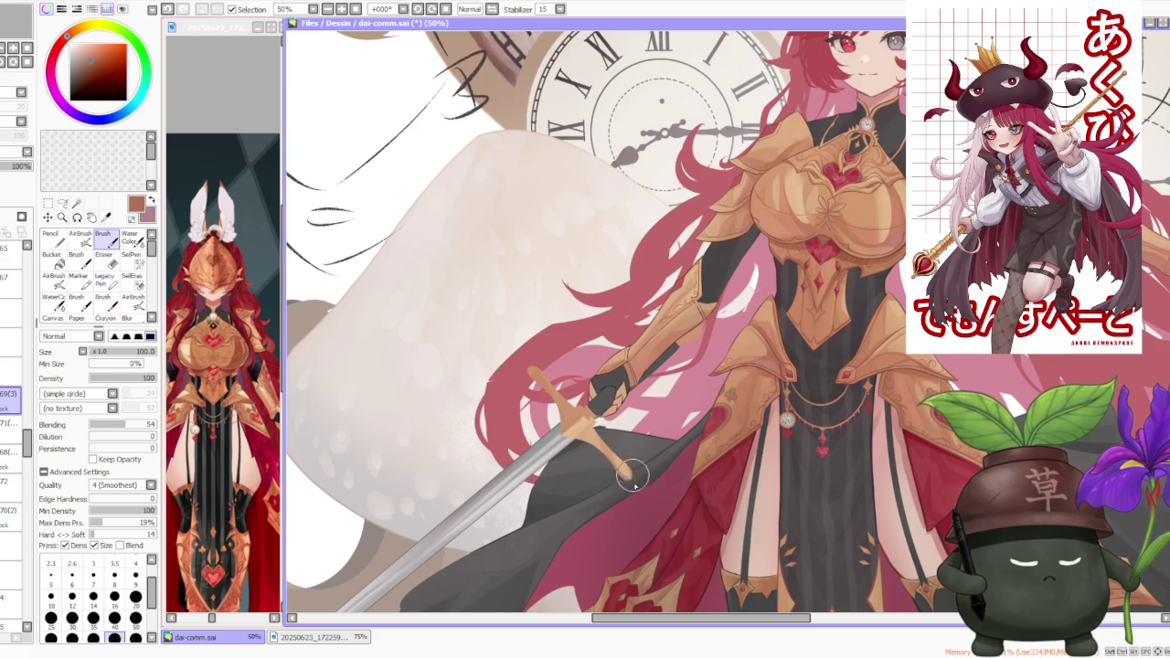
pyautogui.keyDown('alt'); pyautogui.click(605, 452); pyautogui.keyUp('alt')
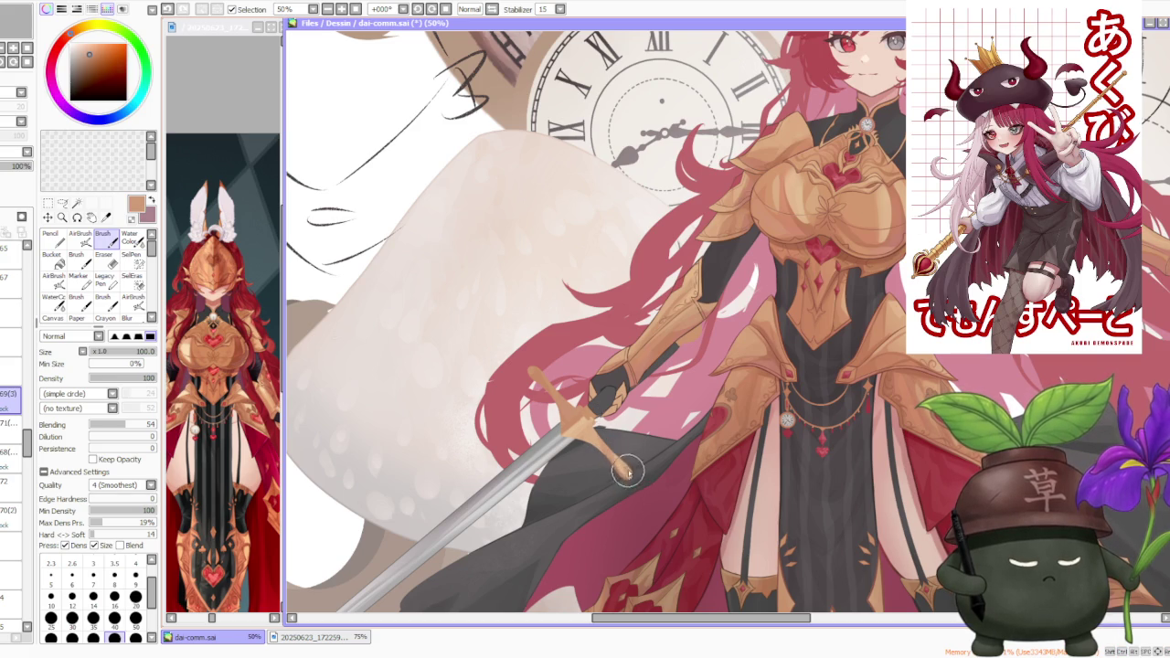
pyautogui.moveTo(623, 471); pyautogui.dragTo(626, 472)
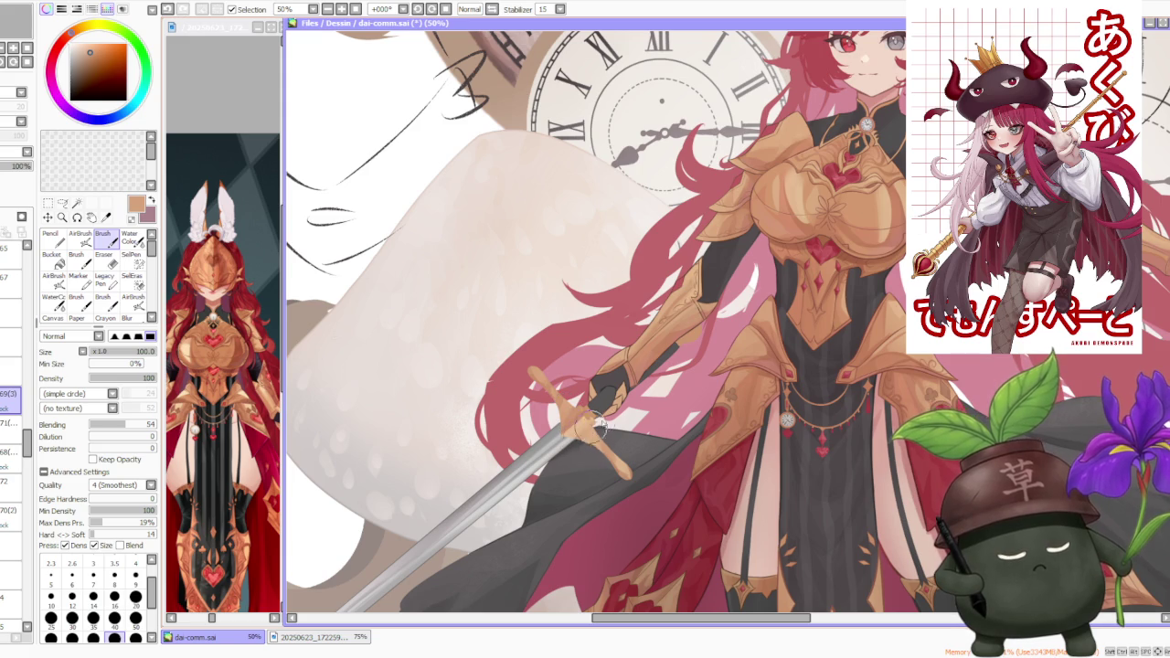
pyautogui.scroll(-2, 603, 459)
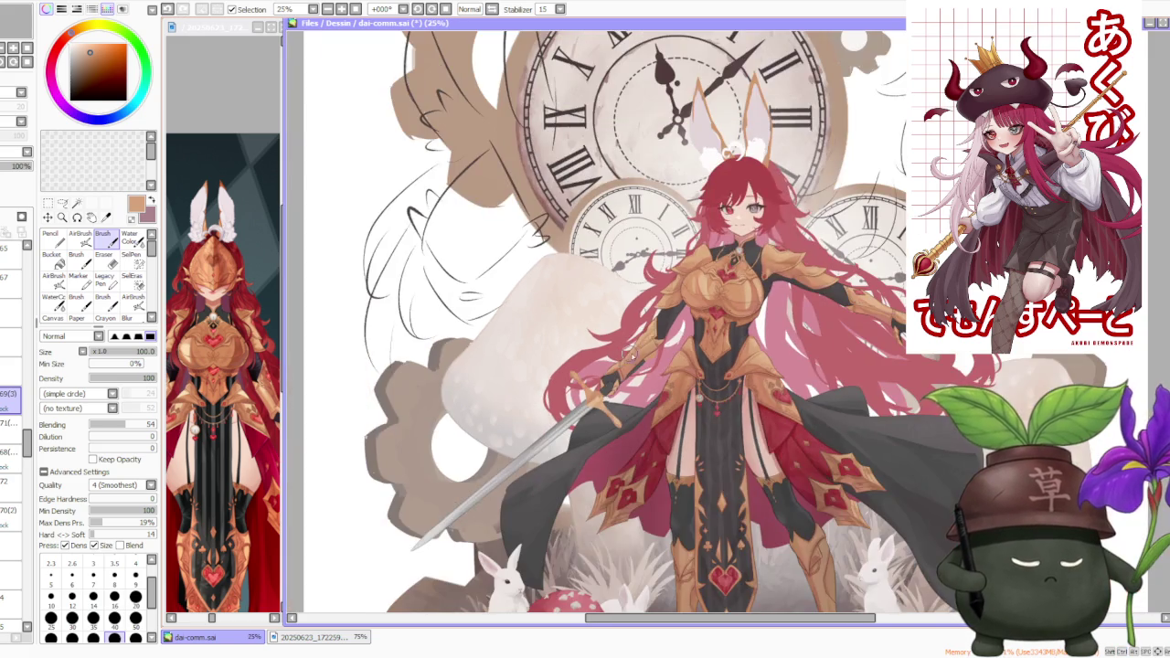
# - Zoom in on the hilt and sample its light beige, then its orange-brown tone
pyautogui.scroll(1, 585, 421)
pyautogui.scroll(1, 564, 389)
pyautogui.scroll(1, 566, 382)
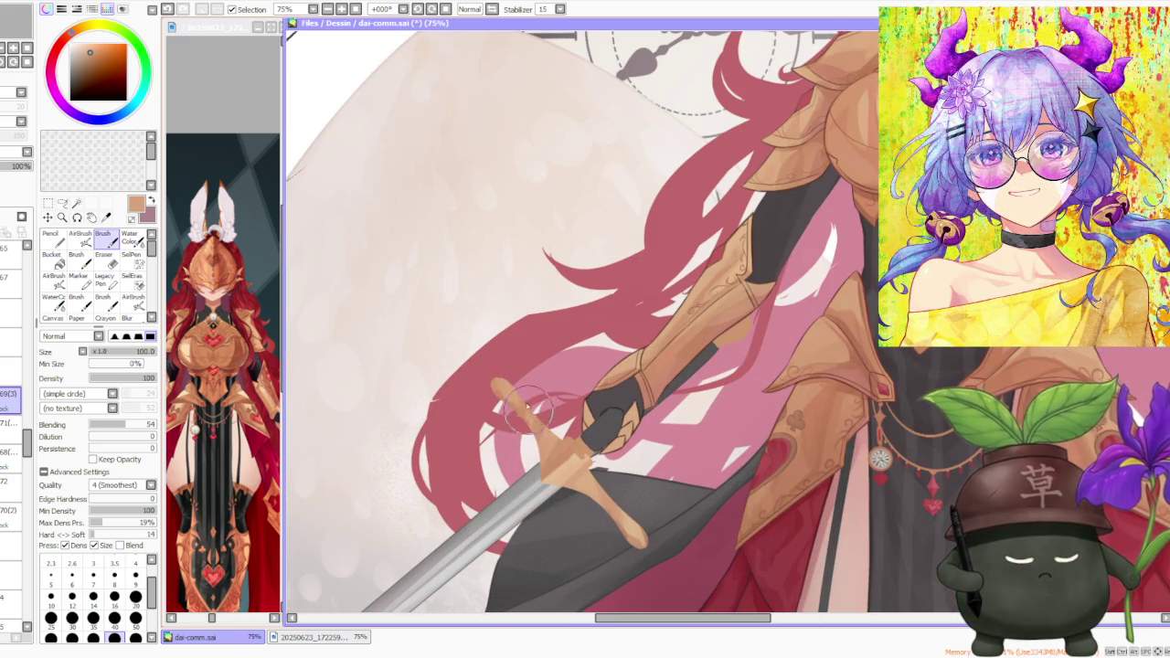
pyautogui.keyDown('alt'); pyautogui.click(532, 440); pyautogui.keyUp('alt')
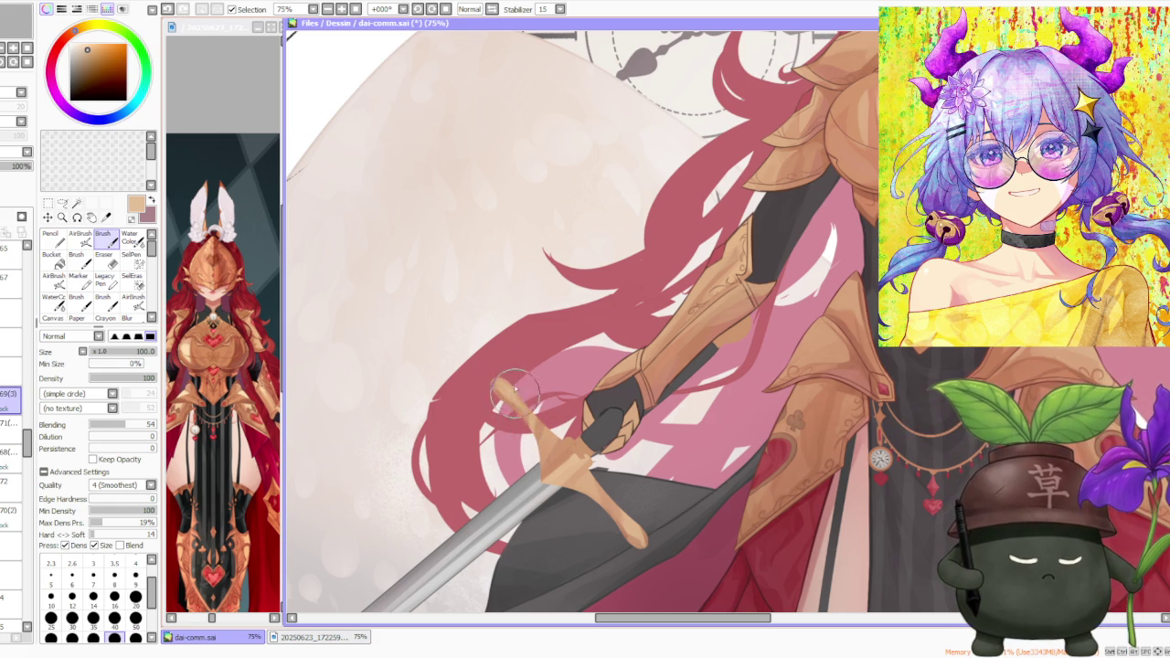
pyautogui.keyDown('alt'); pyautogui.click(500, 390); pyautogui.keyUp('alt')
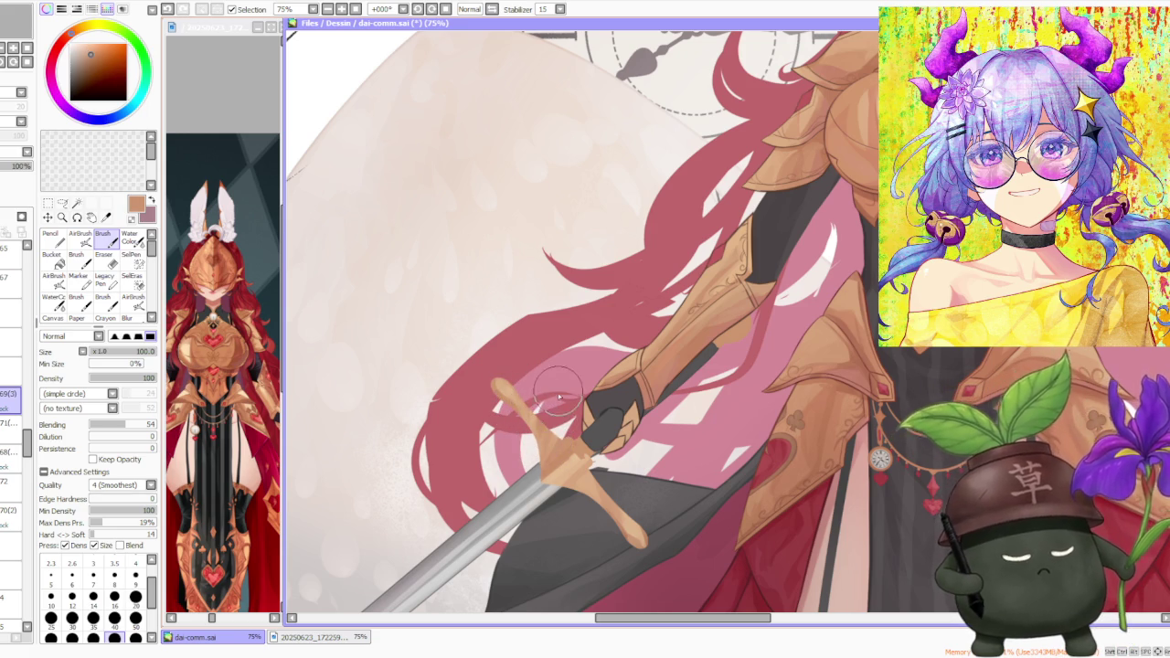
pyautogui.scroll(-2, 568, 382)
pyautogui.scroll(-1, 569, 393)
pyautogui.scroll(-2, 576, 402)
pyautogui.scroll(-1, 594, 383)
pyautogui.scroll(2, 643, 393)
pyautogui.scroll(1, 636, 391)
pyautogui.scroll(1, 627, 385)
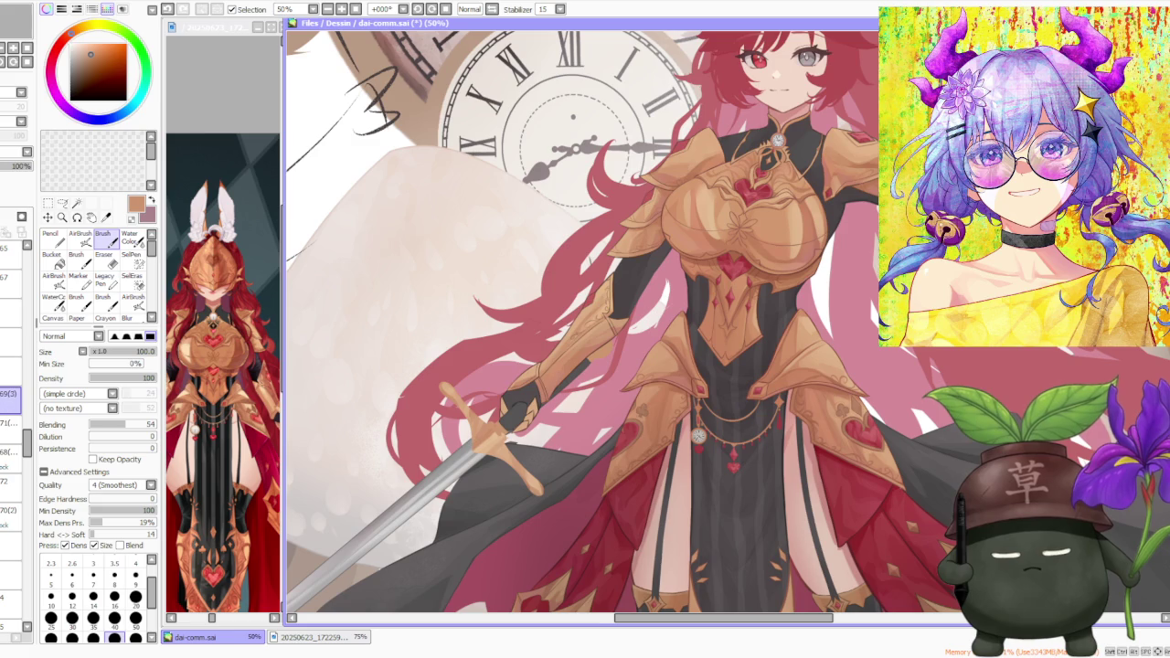
pyautogui.scroll(4, 499, 402)
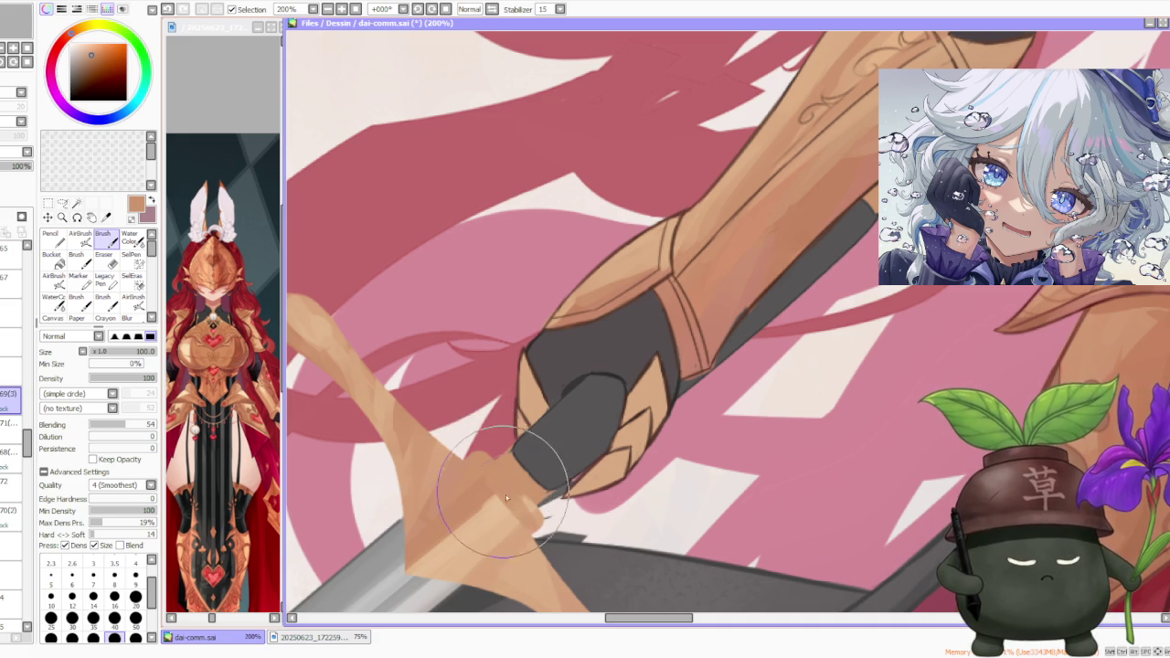
# - Sample a lighter peach and paint strokes across the crossguard near the grip, then zoom out
pyautogui.keyDown('alt'); pyautogui.click(526, 523); pyautogui.keyUp('alt')
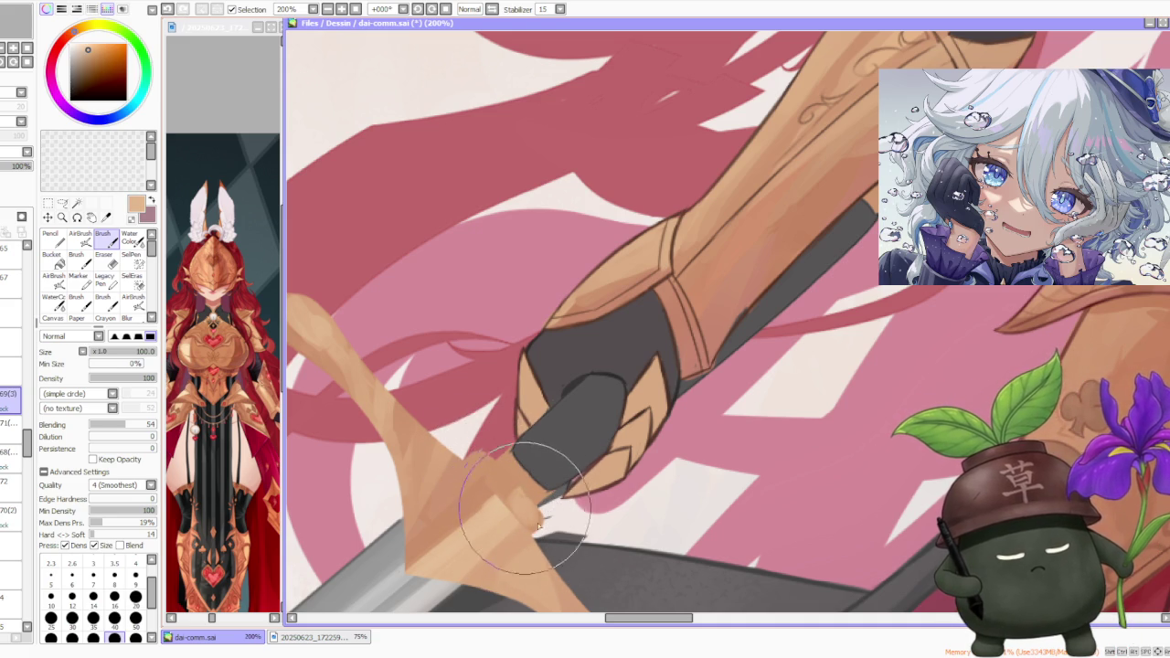
pyautogui.moveTo(525, 498); pyautogui.dragTo(534, 549)
pyautogui.moveTo(522, 508)
pyautogui.mouseDown()
pyautogui.moveTo(496, 469)
pyautogui.moveTo(438, 512)
pyautogui.mouseUp()
pyautogui.keyDown('alt'); pyautogui.click(470, 483); pyautogui.keyUp('alt')
pyautogui.scroll(-4, 603, 313)
pyautogui.scroll(-3, 603, 313)
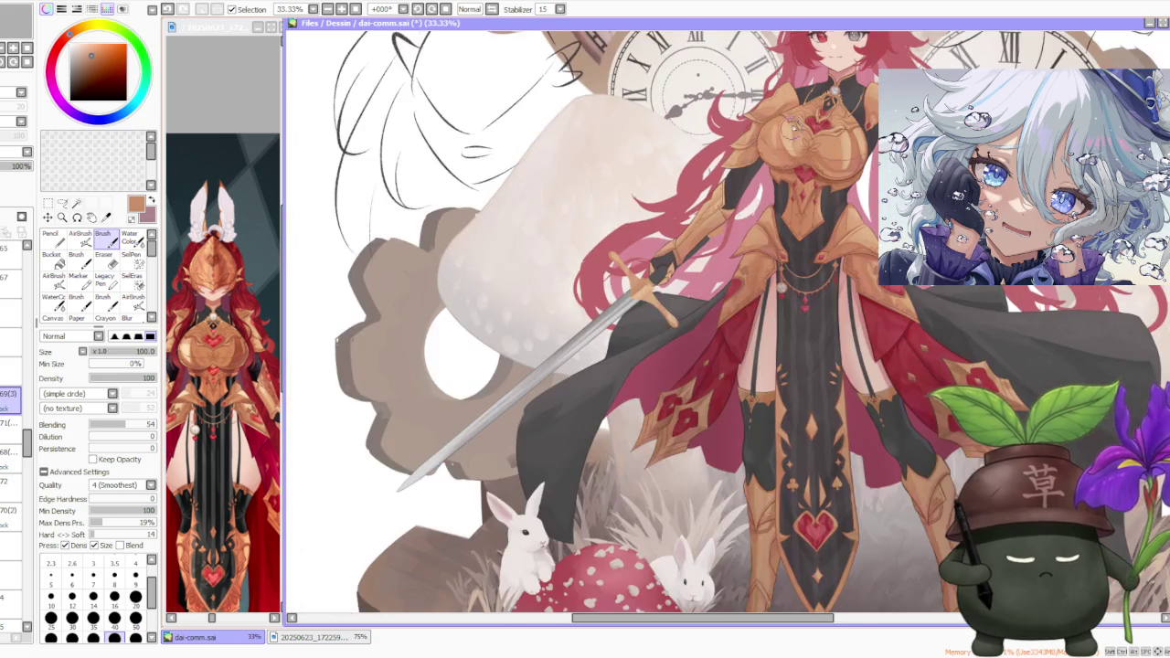
pyautogui.scroll(4, 603, 313)
pyautogui.scroll(-1, 773, 229)
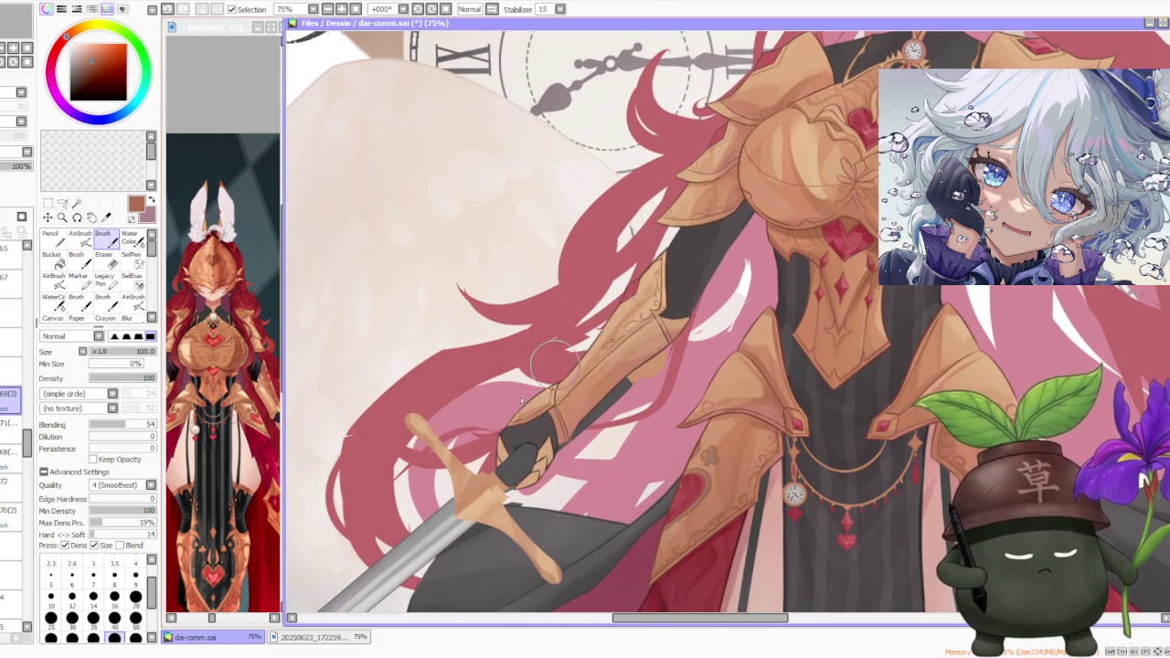
pyautogui.scroll(1, 488, 471)
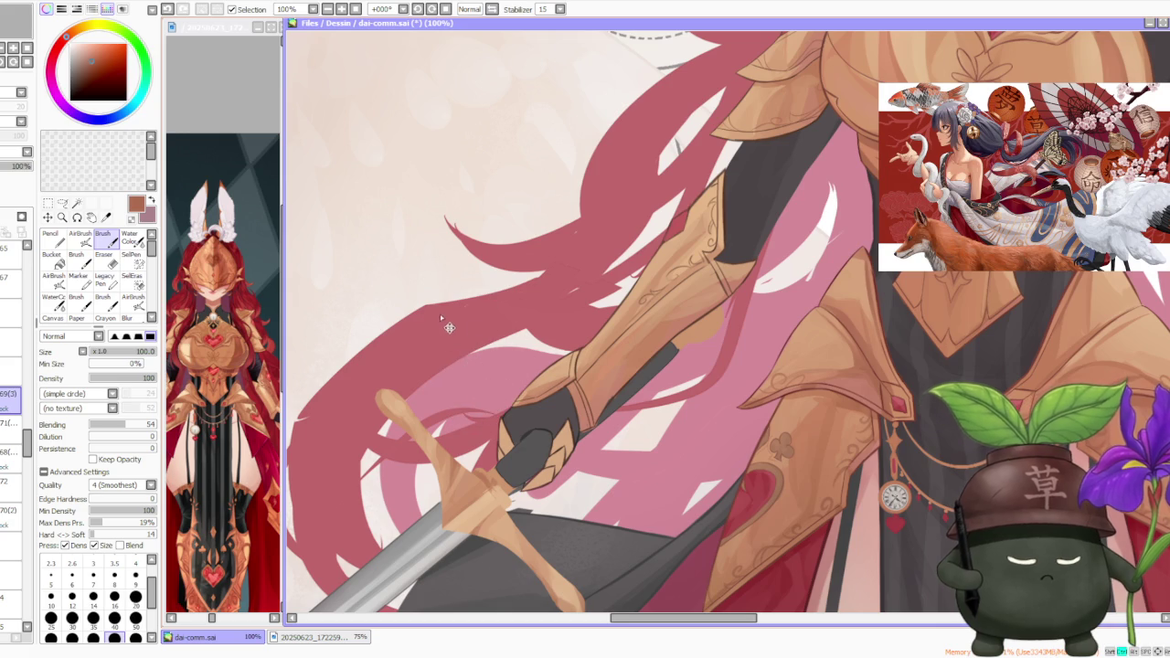
# - Raise the brush colour blending to 75
pyautogui.click(139, 425)
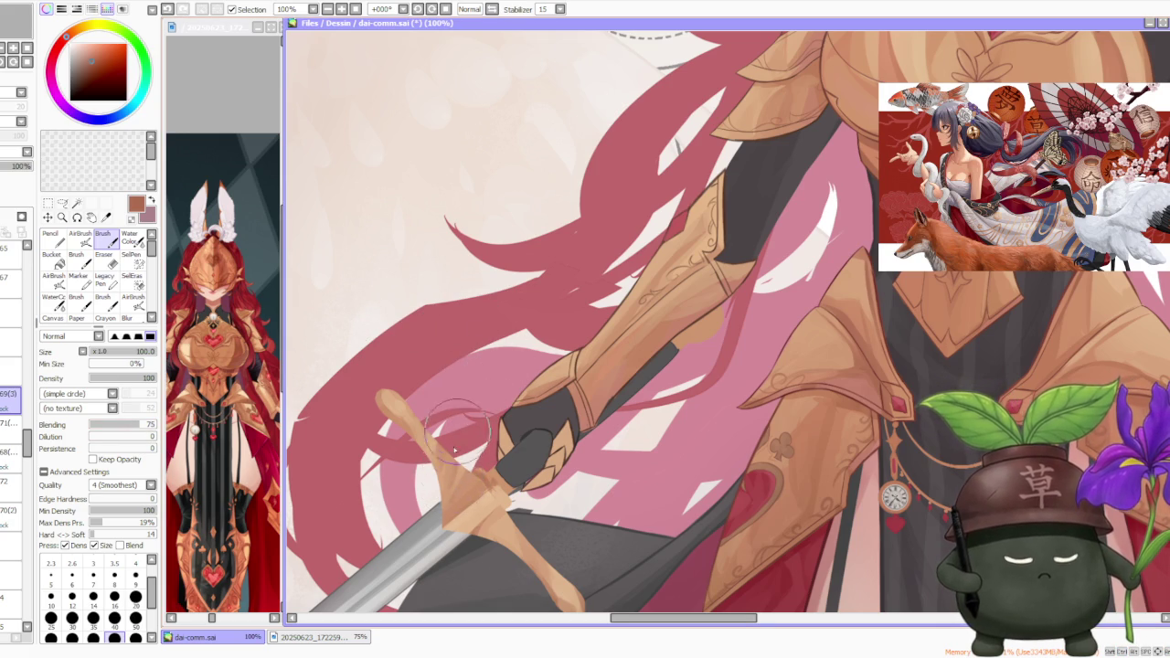
pyautogui.scroll(-2, 448, 464)
pyautogui.scroll(-1, 452, 468)
pyautogui.scroll(3, 475, 485)
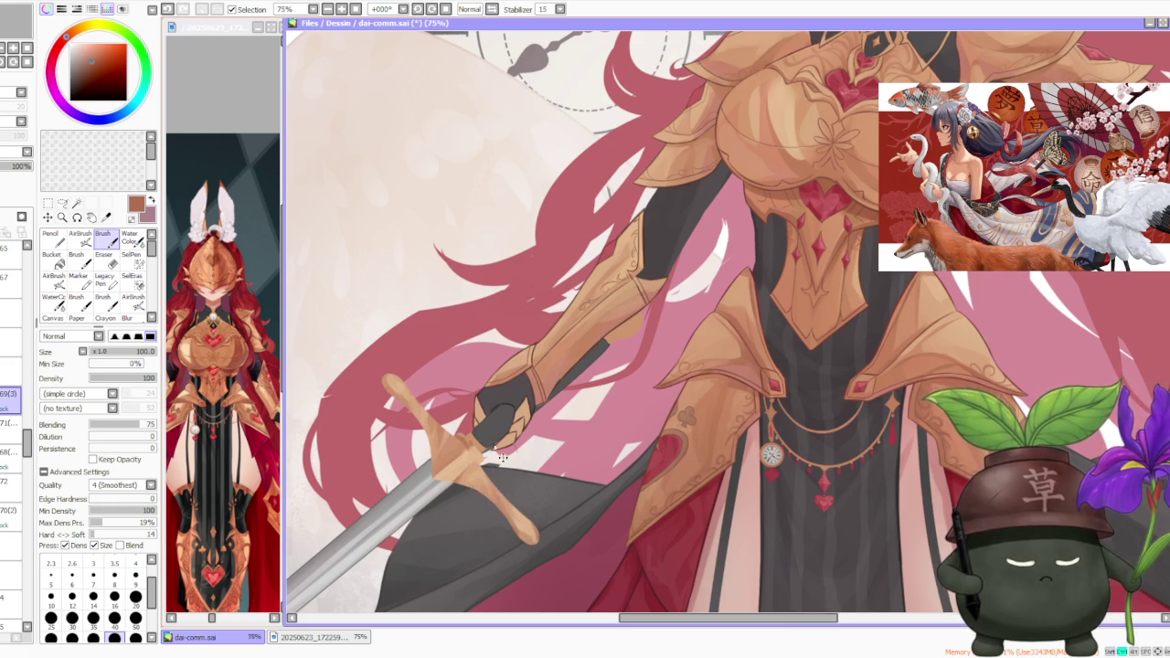
pyautogui.scroll(-3, 494, 448)
pyautogui.scroll(2, 502, 407)
pyautogui.scroll(1, 484, 429)
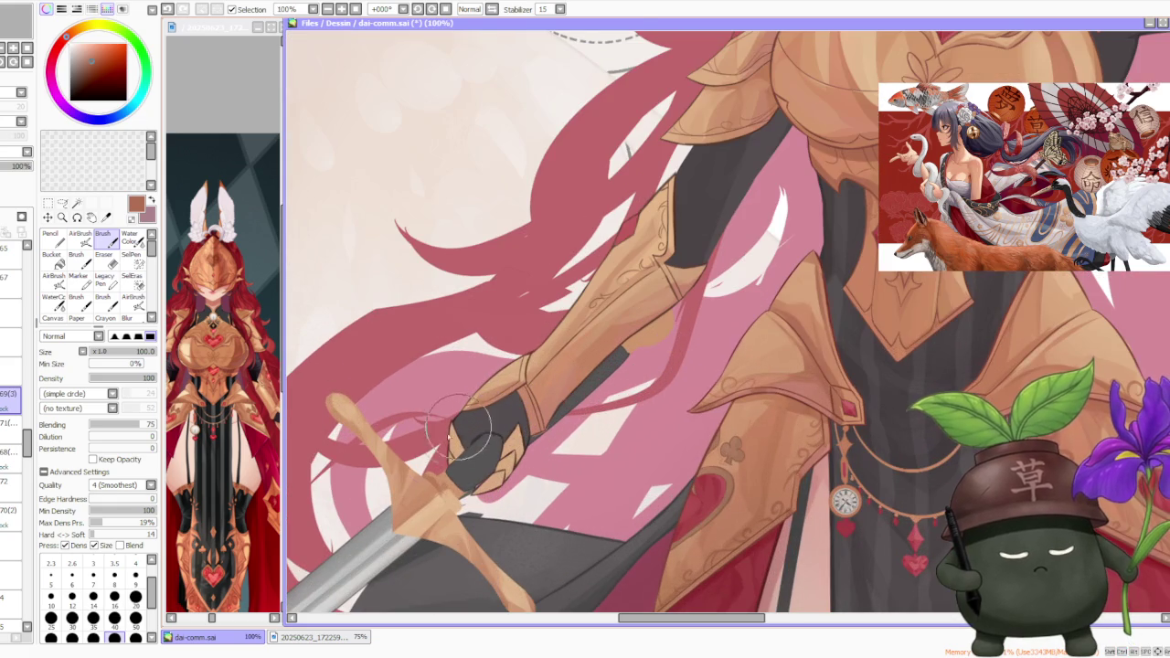
# - Shade the hilt with alternating tan, orange-tan and dark brown tones
pyautogui.keyDown('alt'); pyautogui.click(443, 498); pyautogui.keyUp('alt')
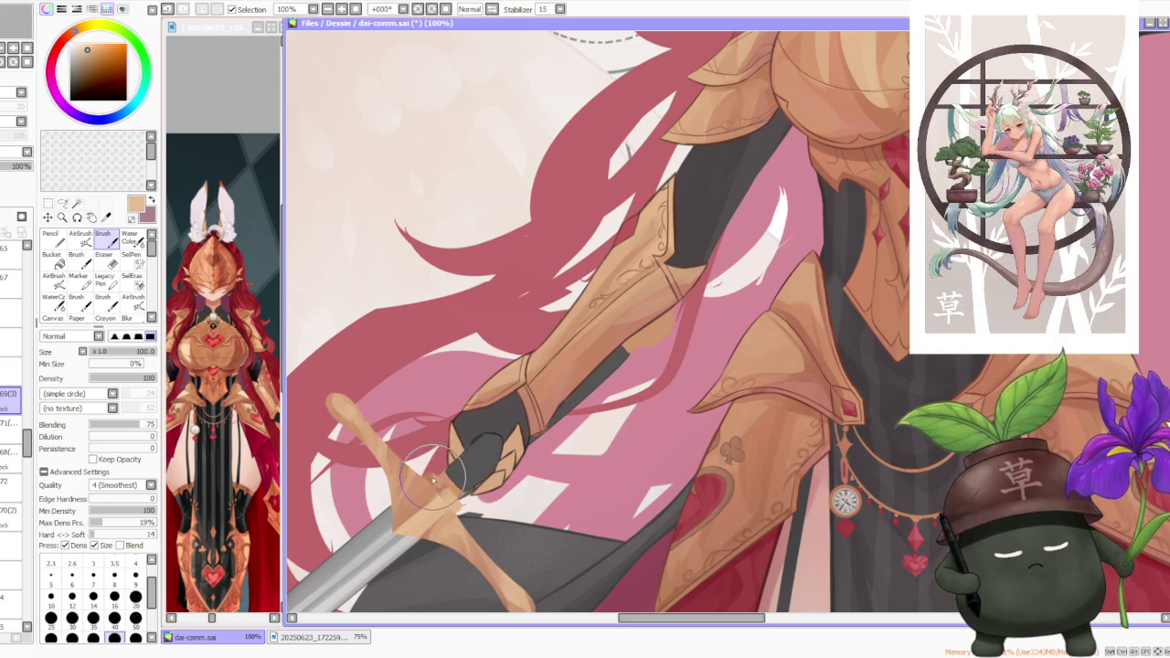
pyautogui.keyDown('alt'); pyautogui.click(452, 505); pyautogui.keyUp('alt')
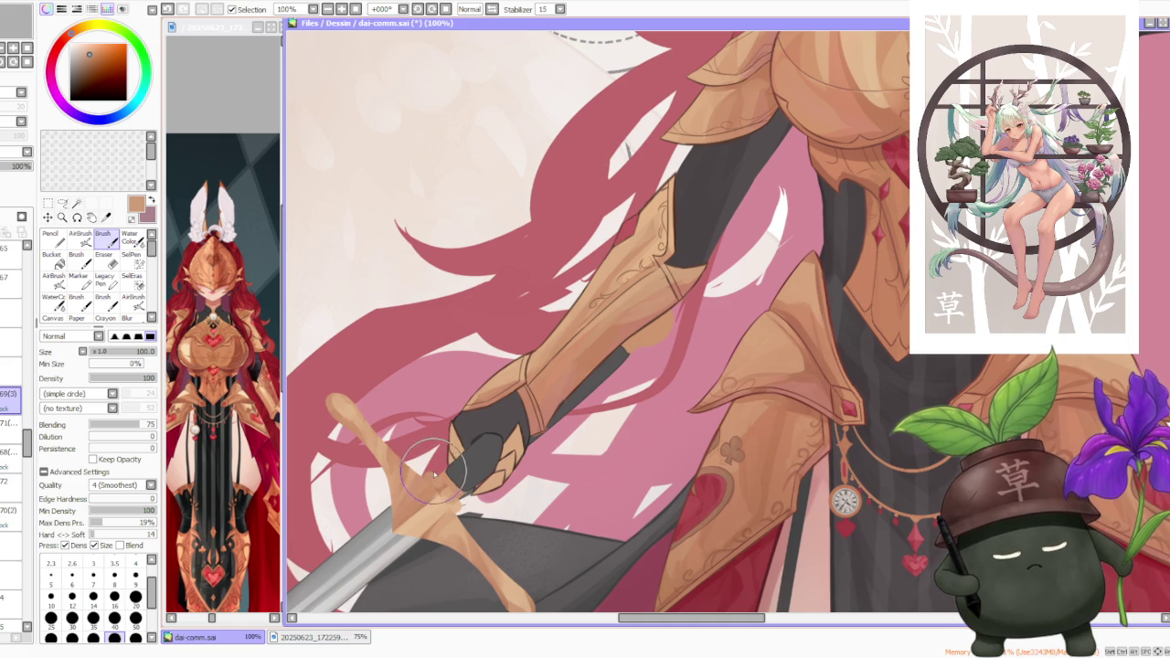
pyautogui.keyDown('alt'); pyautogui.click(440, 491); pyautogui.keyUp('alt')
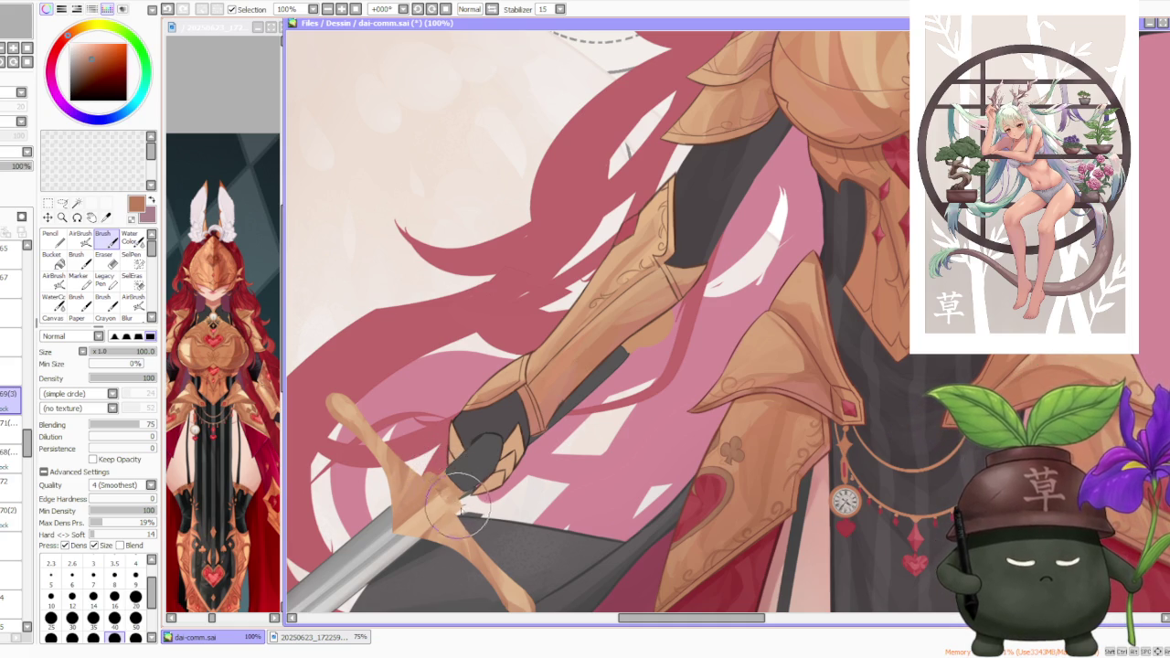
pyautogui.keyDown('alt'); pyautogui.click(454, 503); pyautogui.keyUp('alt')
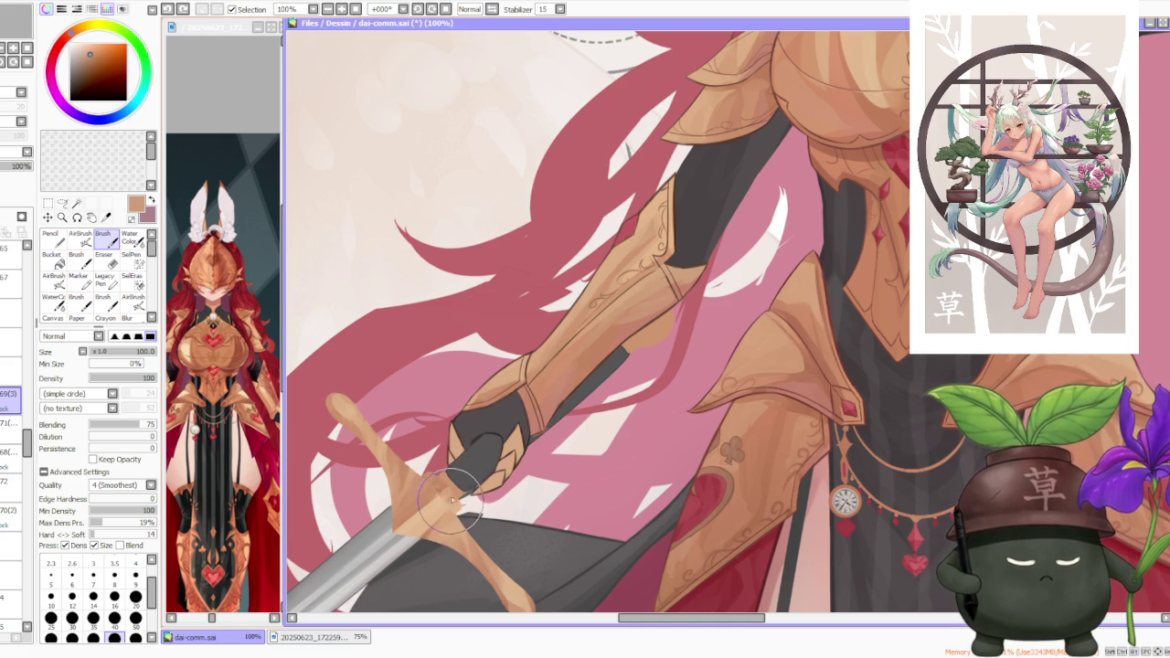
pyautogui.keyDown('alt'); pyautogui.click(438, 492); pyautogui.keyUp('alt')
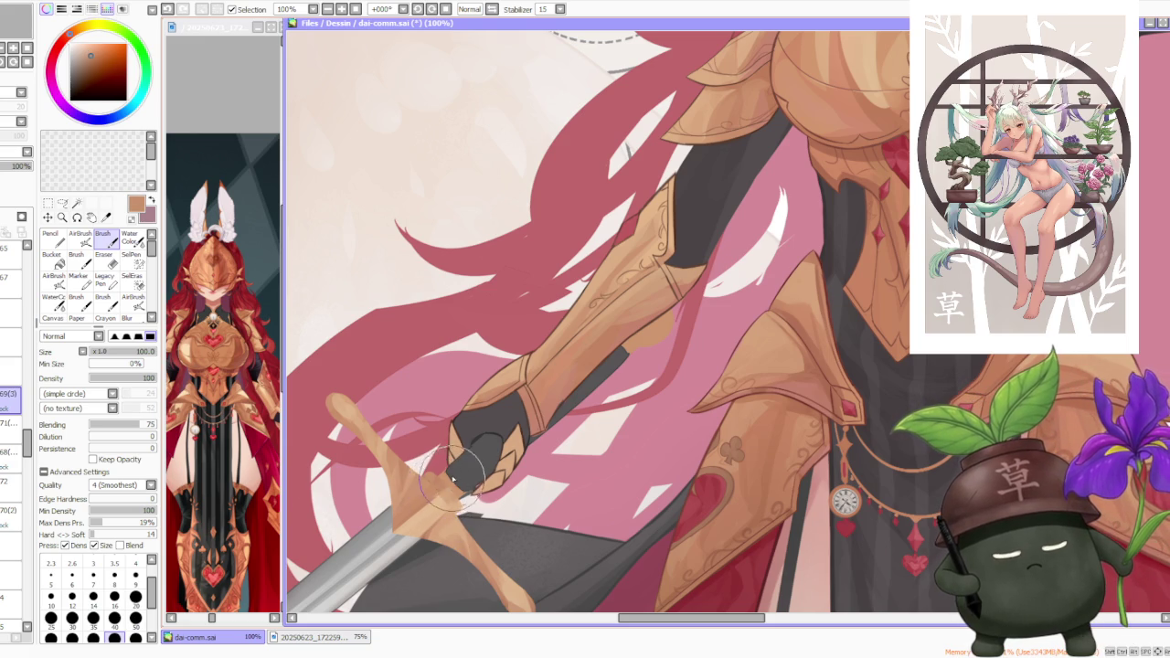
pyautogui.scroll(-1, 461, 429)
pyautogui.keyDown('alt'); pyautogui.click(399, 442); pyautogui.keyUp('alt')
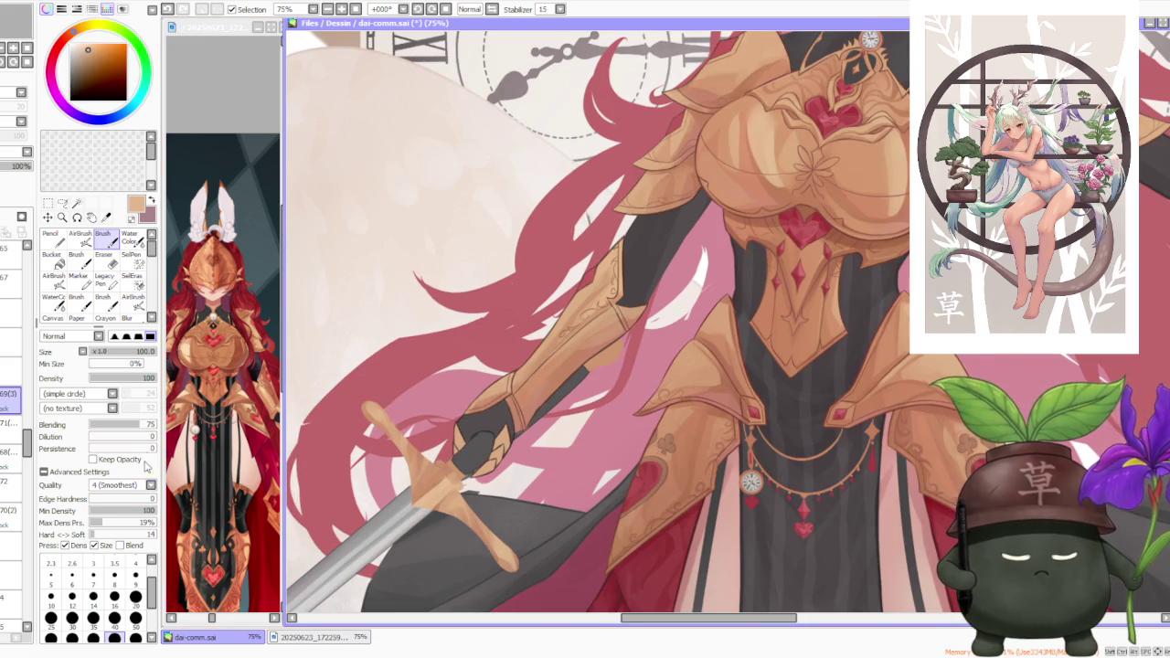
pyautogui.scroll(1, 472, 452)
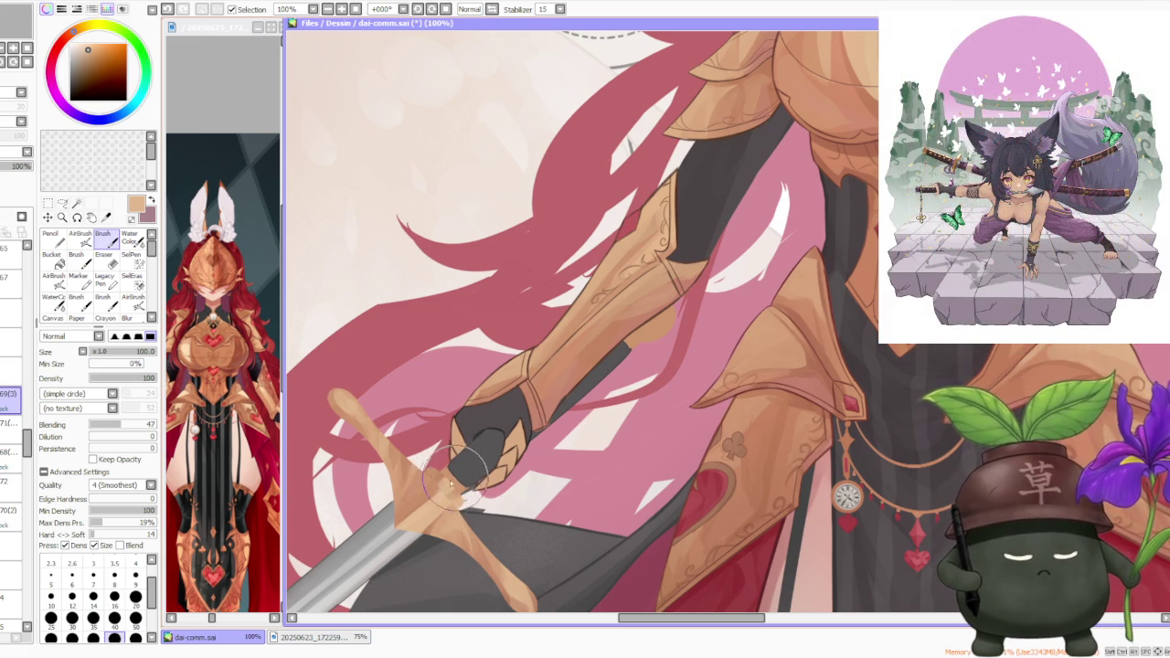
pyautogui.keyDown('alt'); pyautogui.click(448, 491); pyautogui.keyUp('alt')
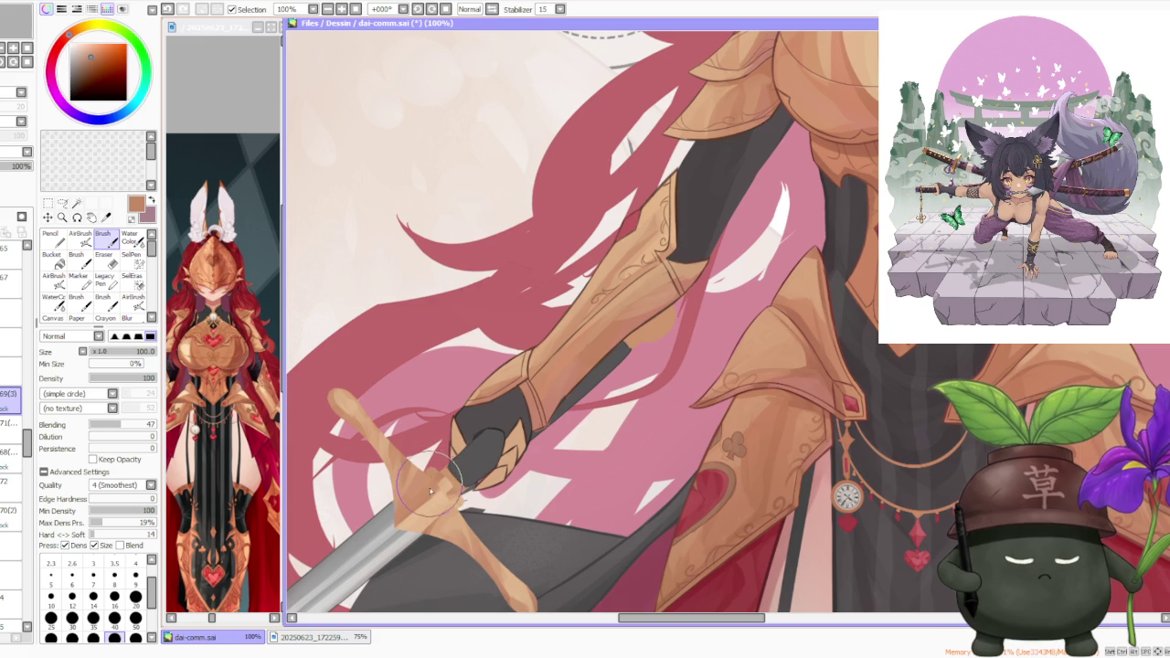
# - Switch through layers 72 and 70(2), undo a stroke, and touch up the grip in light tan
pyautogui.click(11, 486)
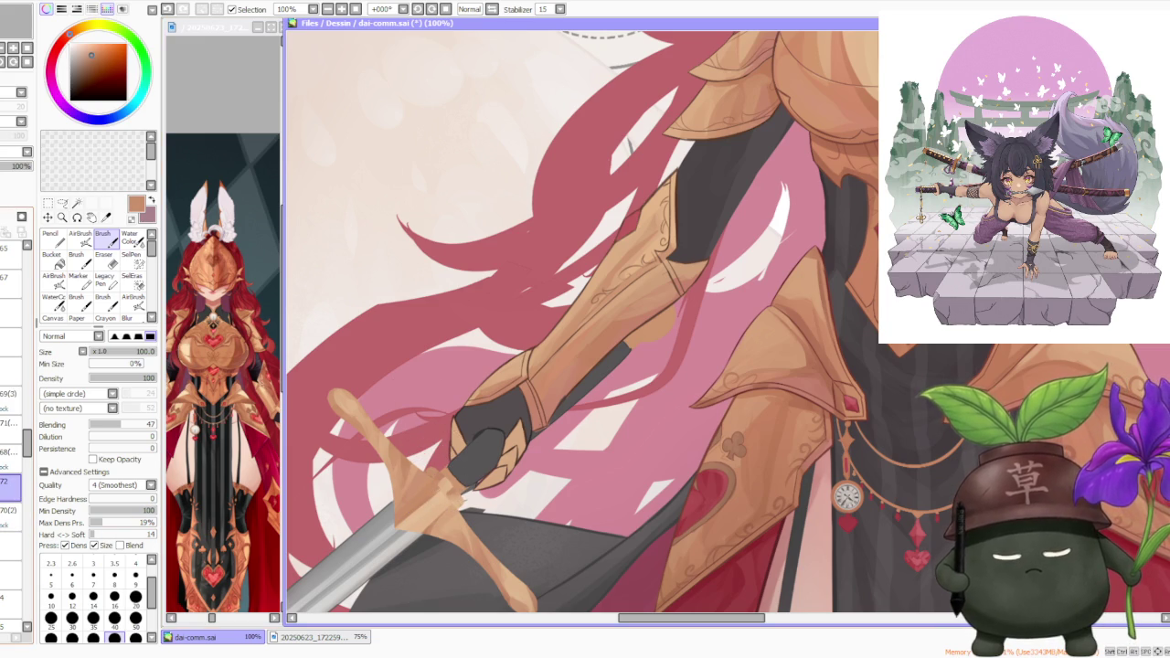
pyautogui.click(11, 513)
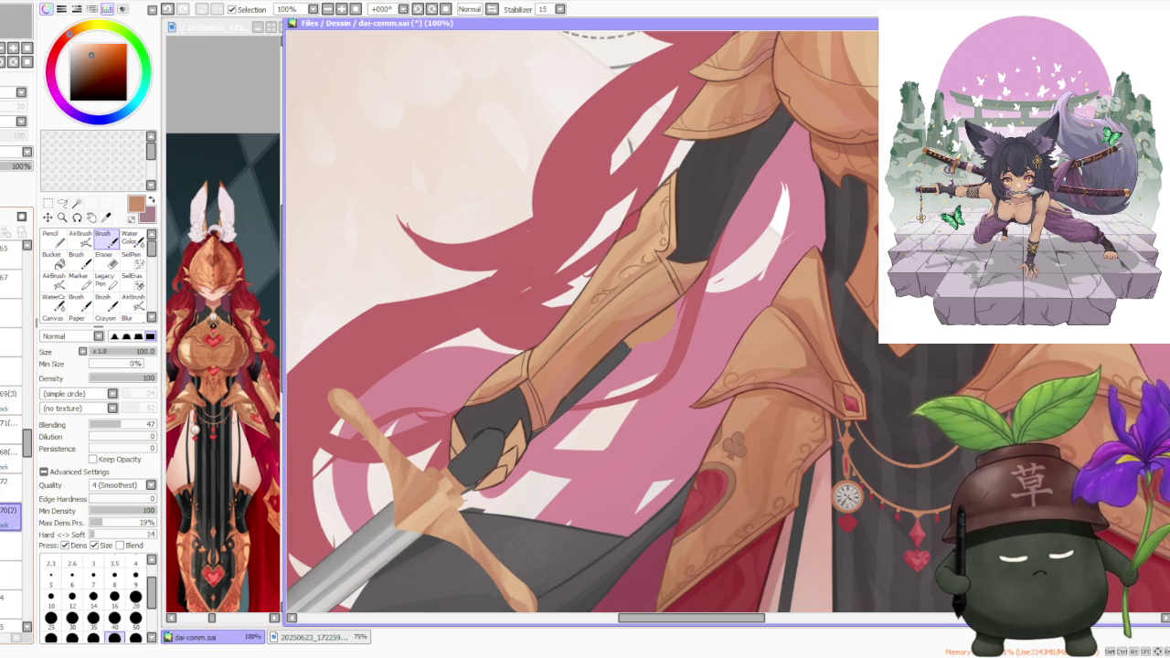
pyautogui.click(10, 453)
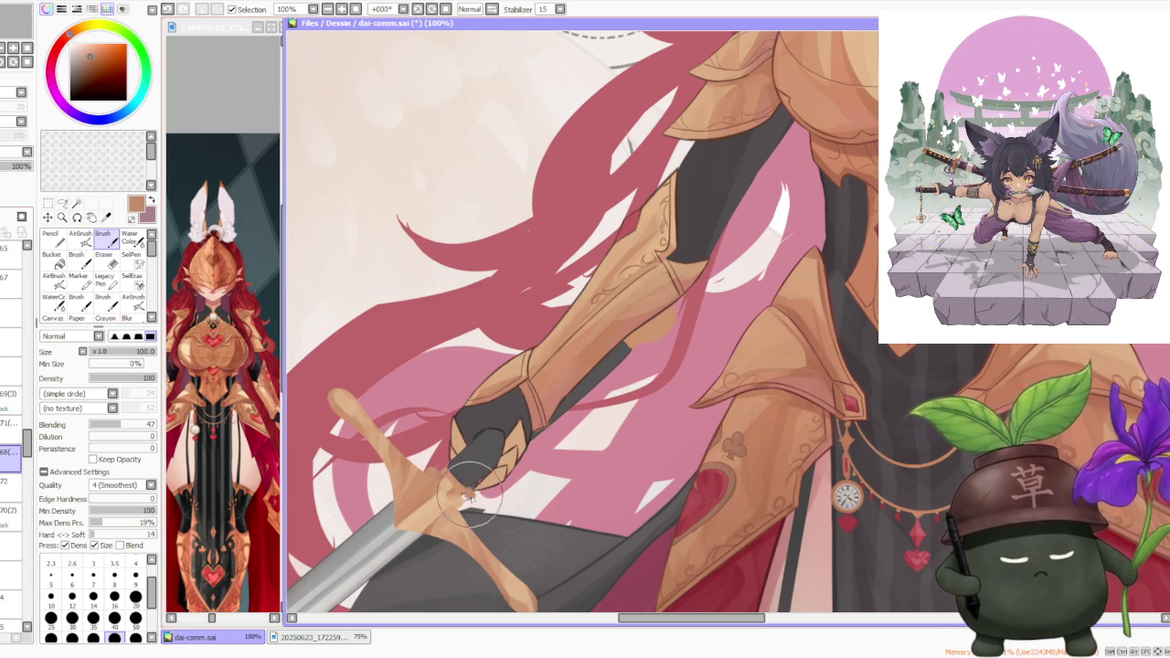
pyautogui.hotkey('ctrl', 'z')
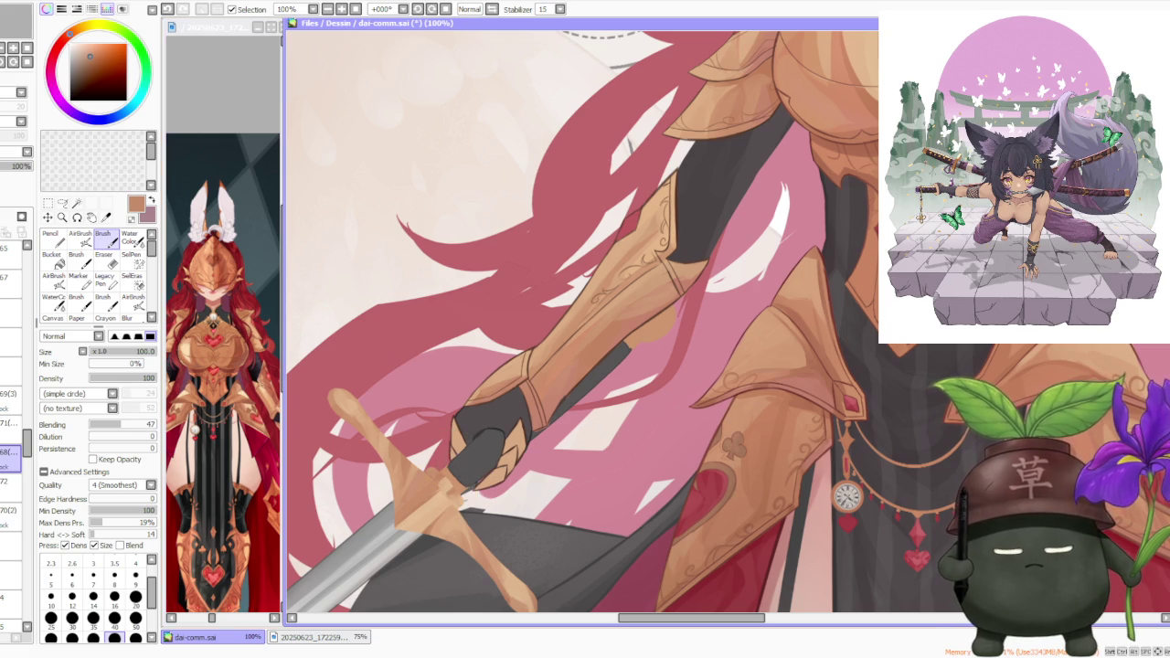
pyautogui.keyDown('alt'); pyautogui.click(454, 480); pyautogui.keyUp('alt')
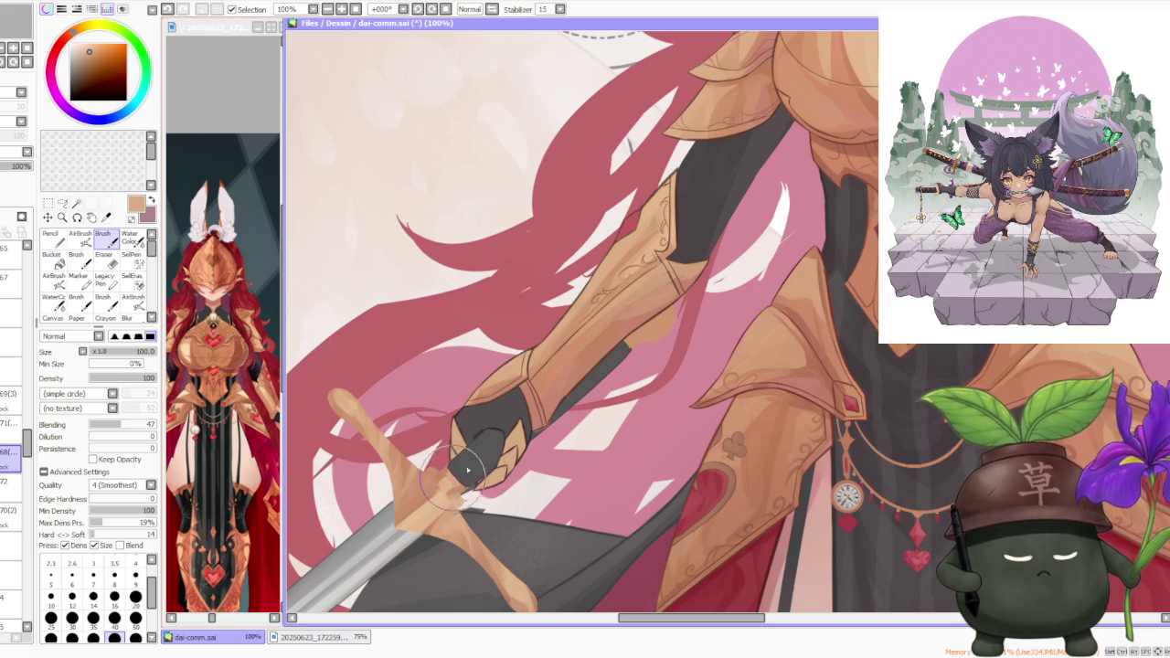
pyautogui.click(464, 450)
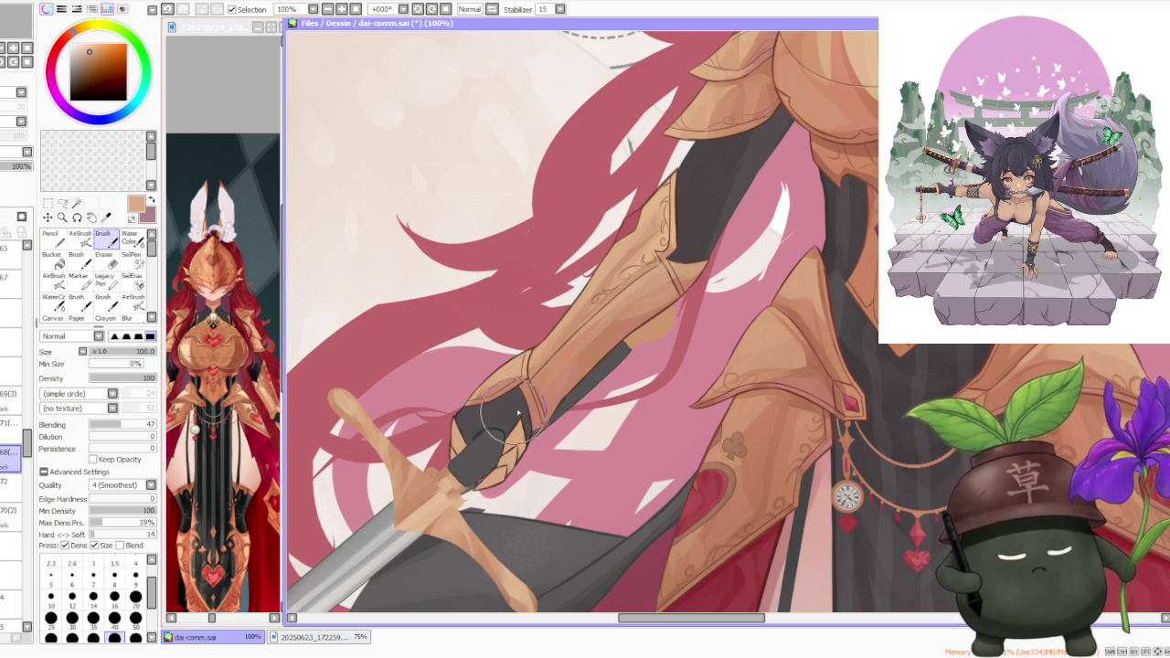
# - Step through layer 69(3) and nearby layers, ending on layer 73
pyautogui.scroll(-2, 512, 393)
pyautogui.scroll(-1, 505, 365)
pyautogui.scroll(-2, 498, 338)
pyautogui.scroll(1, 492, 315)
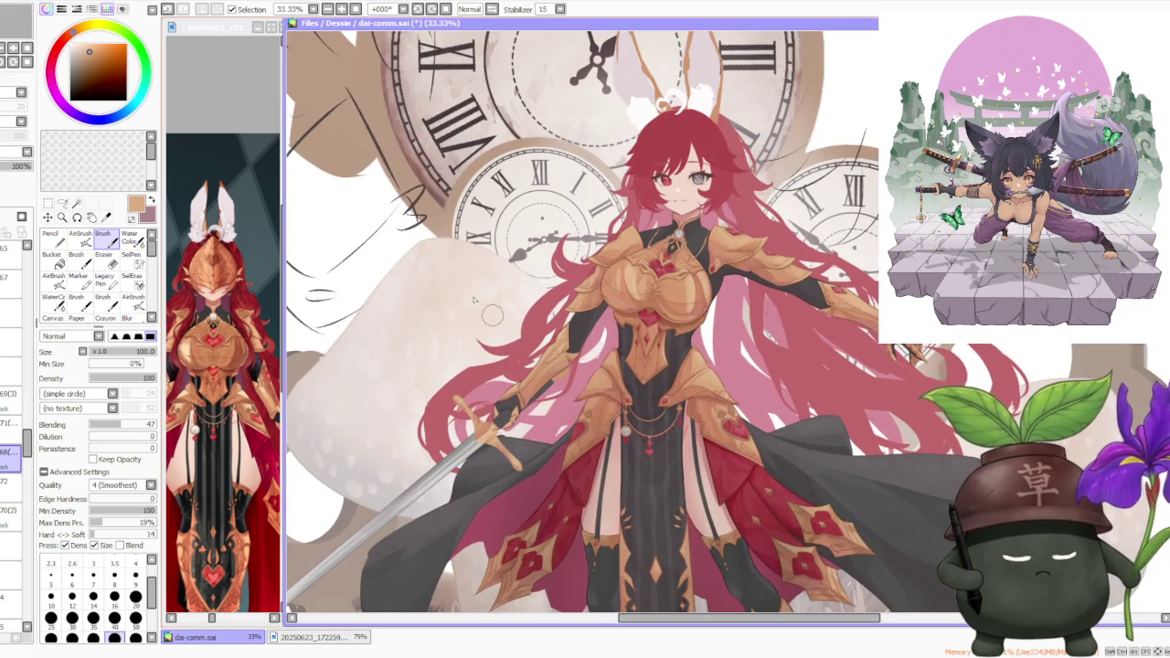
pyautogui.click(11, 393)
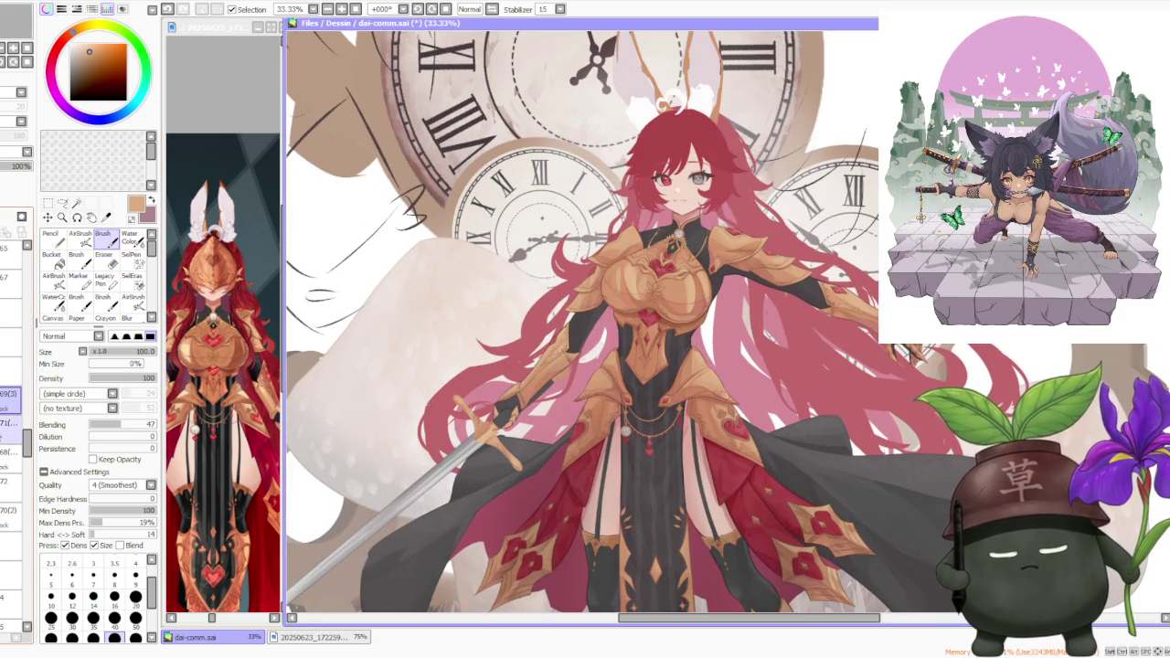
pyautogui.click(11, 423)
pyautogui.click(11, 451)
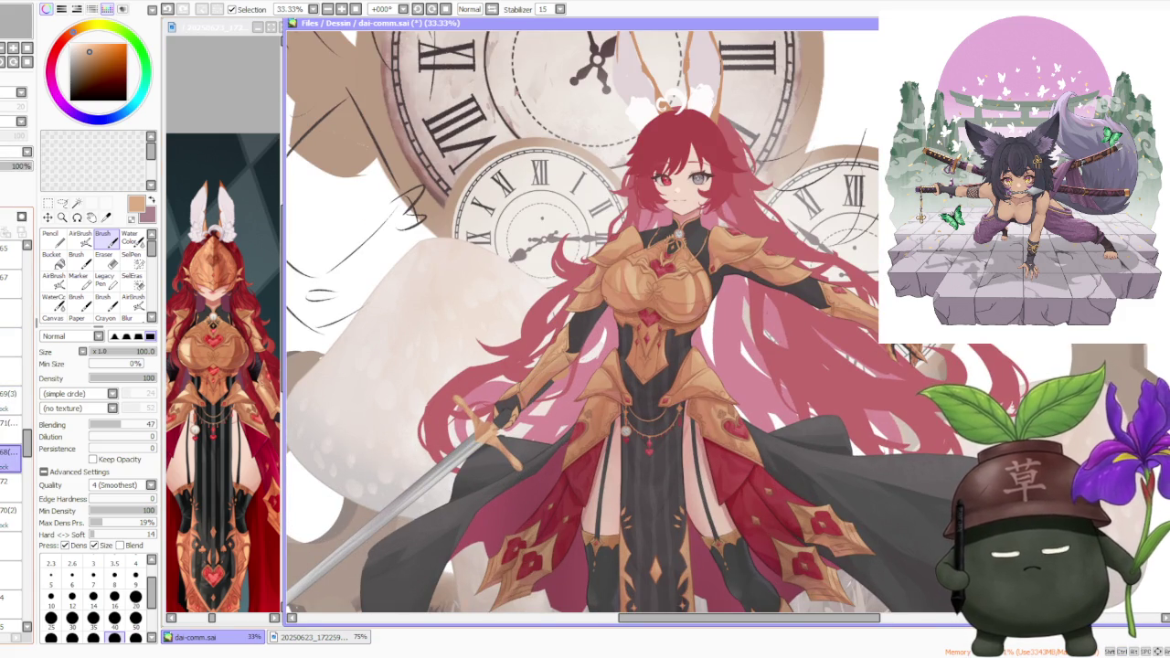
pyautogui.click(5, 417)
# - Move layer 73 above layer 69(3)
pyautogui.moveTo(4, 418); pyautogui.dragTo(7, 391)
pyautogui.scroll(2, 507, 437)
pyautogui.scroll(1, 508, 437)
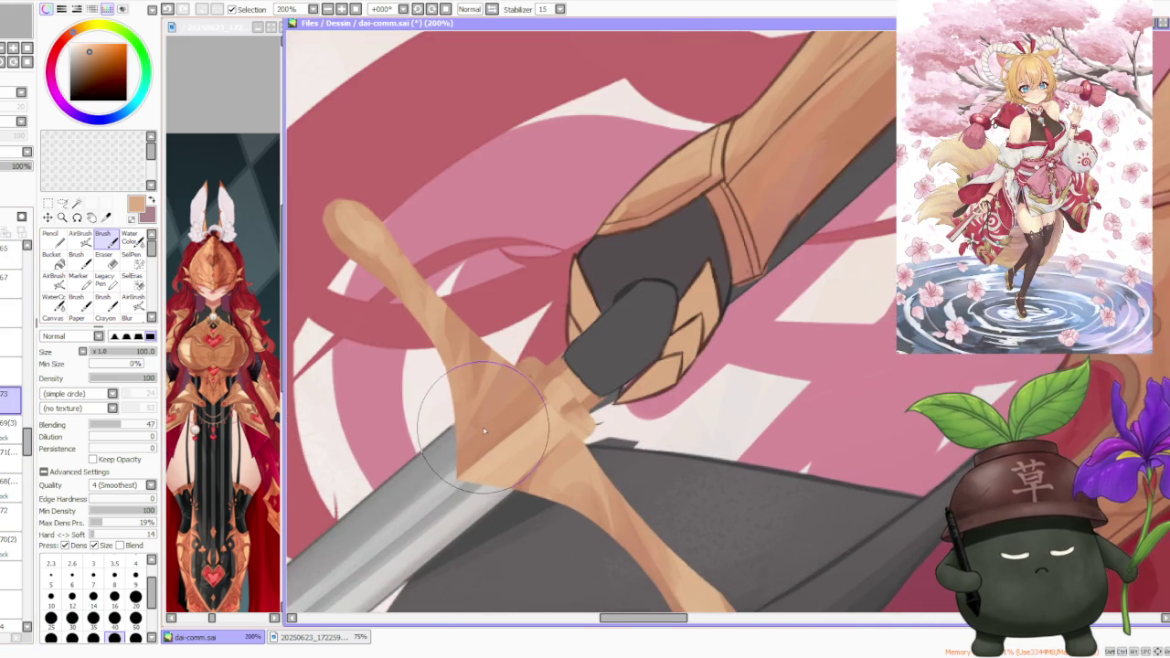
pyautogui.scroll(1, 478, 426)
# - Pick the dark red outline colour and set the brush size to 20
pyautogui.rightClick(544, 306)
pyautogui.scroll(-2, 553, 329)
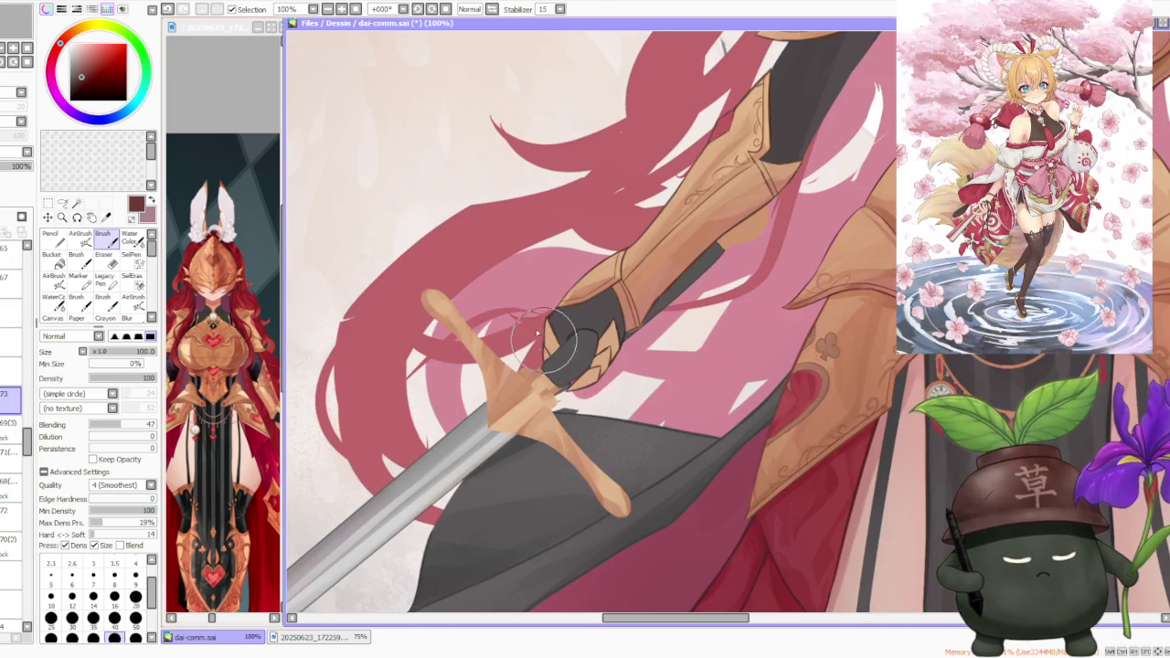
pyautogui.click(135, 596)
pyautogui.scroll(1, 474, 411)
# - Try and undo dark red strokes along the crossguard's left and upper-left edges
pyautogui.hotkey('ctrl', 'z')
pyautogui.moveTo(503, 437); pyautogui.dragTo(483, 352)
pyautogui.hotkey('ctrl', 'z')
pyautogui.moveTo(502, 437); pyautogui.dragTo(485, 359)
pyautogui.hotkey('ctrl', 'z')
pyautogui.hotkey('ctrl', 'z')
pyautogui.moveTo(428, 285); pyautogui.dragTo(487, 353)
pyautogui.hotkey('ctrl', 'z')
pyautogui.moveTo(427, 284); pyautogui.dragTo(487, 357)
pyautogui.hotkey('ctrl', 'z')
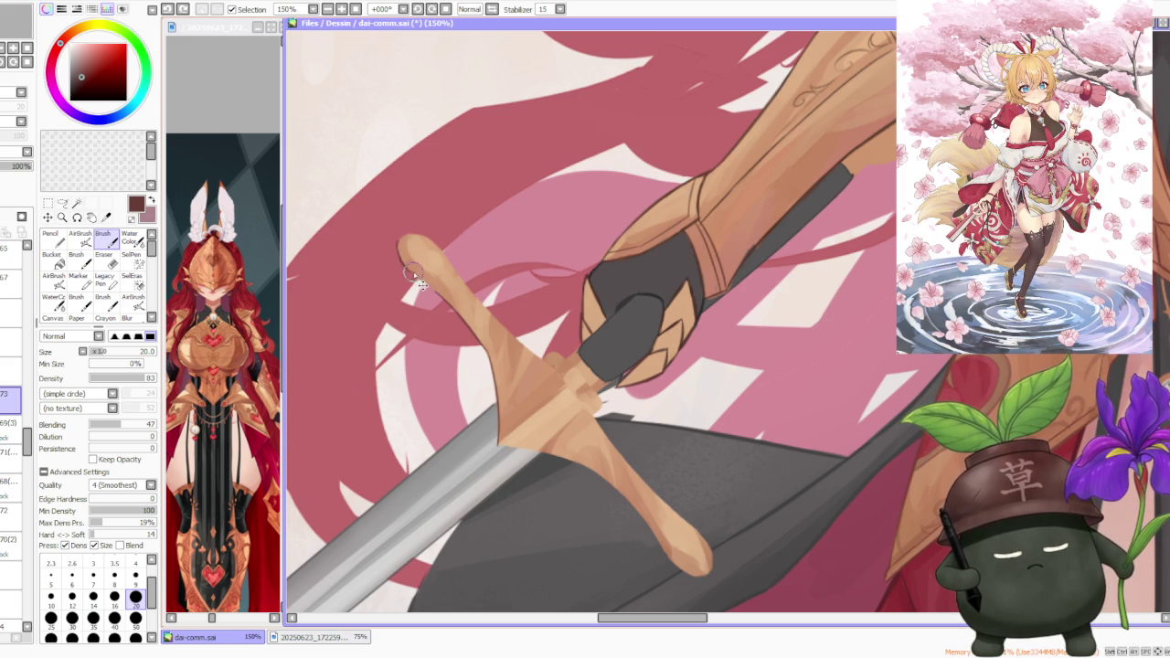
pyautogui.hotkey('ctrl', 'z')
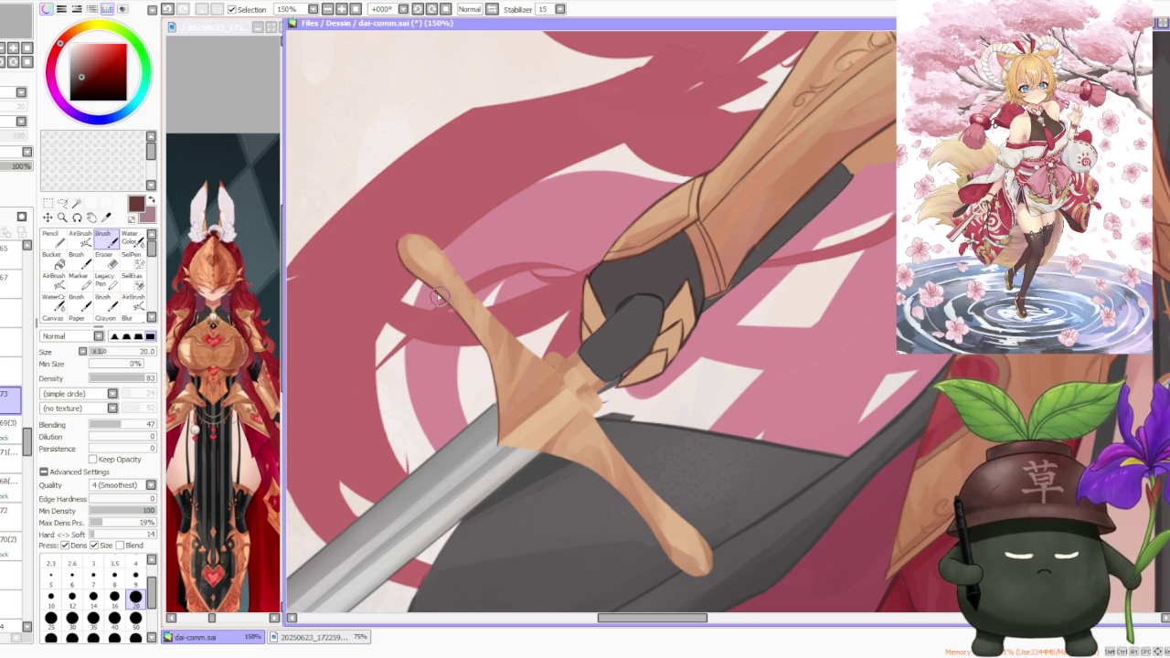
# - Rotate the canvas view and undo, redo, then undo the tip shading stroke
pyautogui.scroll(-2, 454, 260)
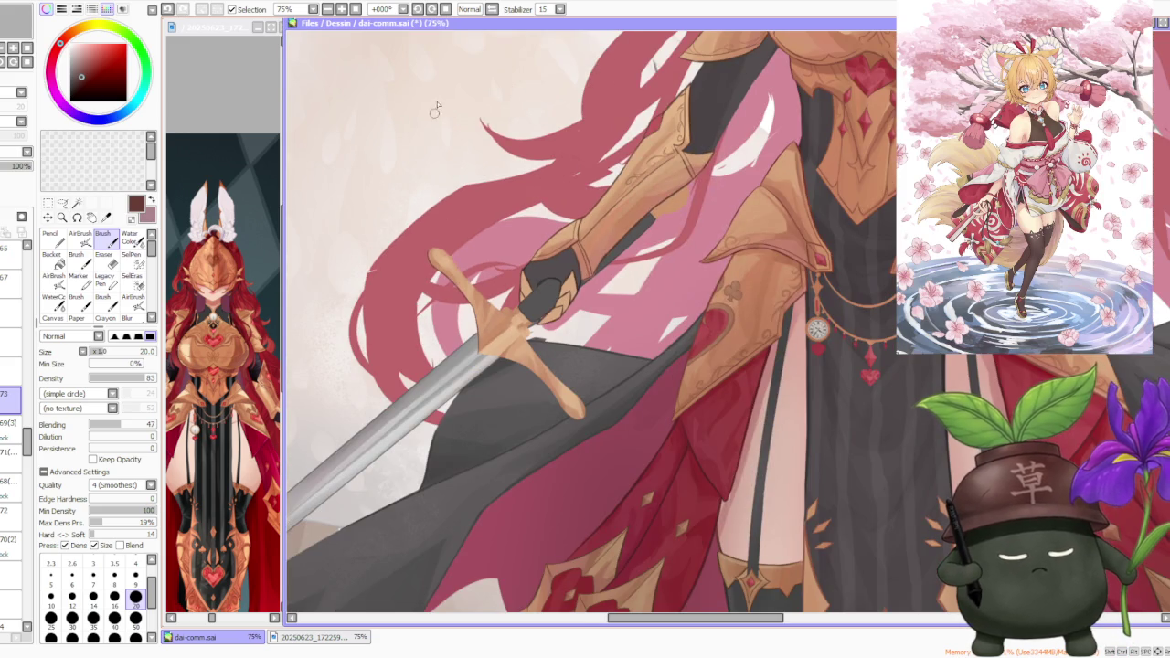
pyautogui.click(416, 10)
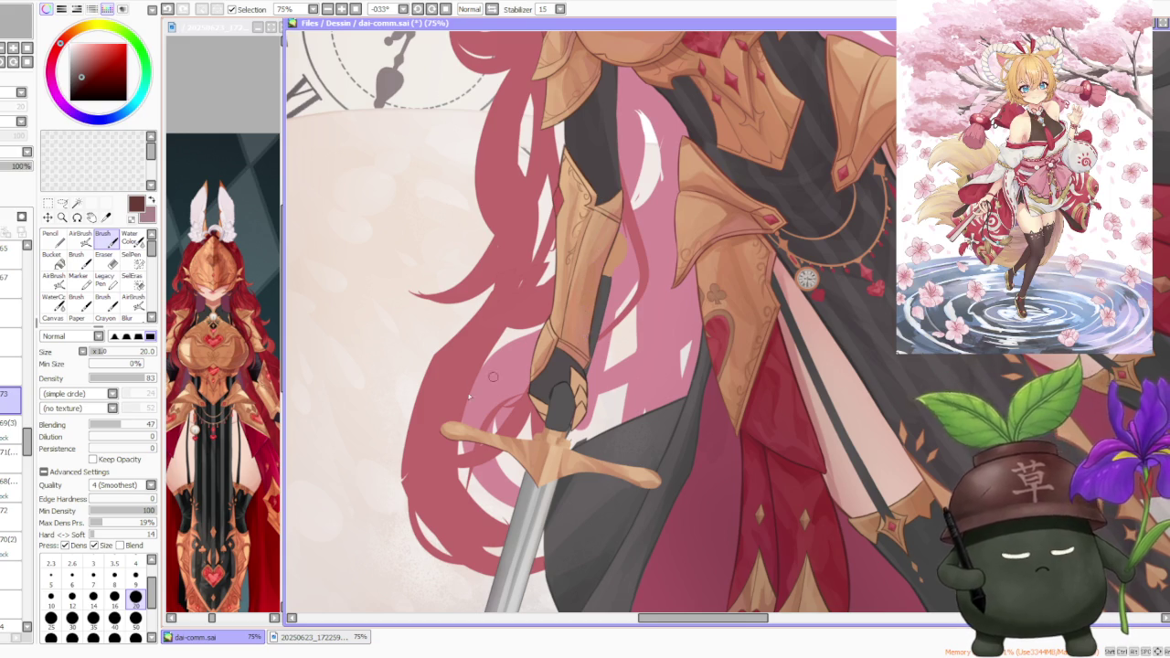
pyautogui.scroll(4, 451, 443)
pyautogui.hotkey('ctrl', 'z')
pyautogui.hotkey('ctrl', 'y')
pyautogui.hotkey('ctrl', 'z')
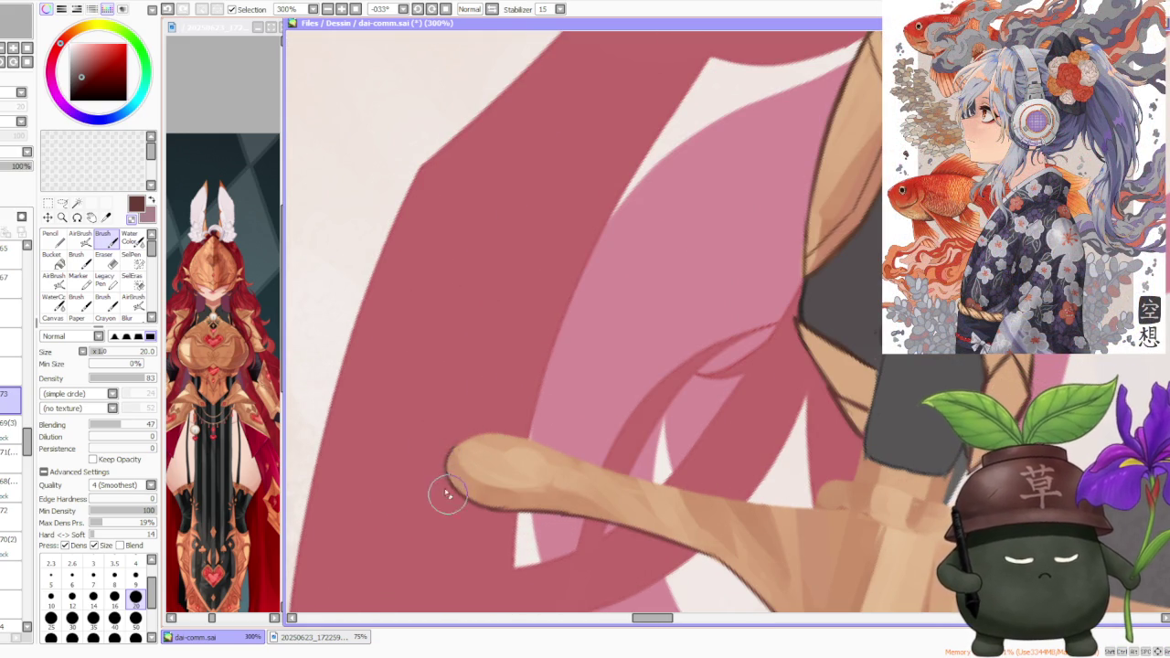
# - Undo the recent strokes near the grip and paint a light stroke along the crossguard edge
pyautogui.scroll(-3, 469, 374)
pyautogui.scroll(-3, 511, 274)
pyautogui.scroll(-3, 563, 198)
pyautogui.scroll(2, 565, 198)
pyautogui.scroll(1, 633, 202)
pyautogui.scroll(1, 549, 256)
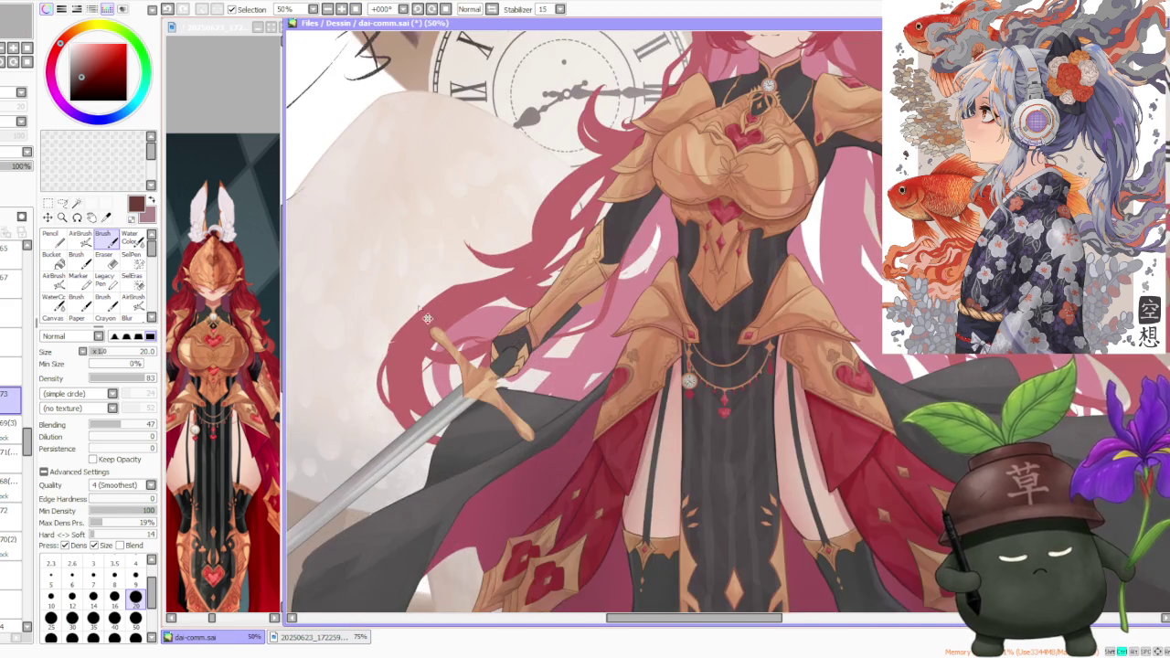
pyautogui.scroll(1, 454, 309)
pyautogui.scroll(1, 456, 347)
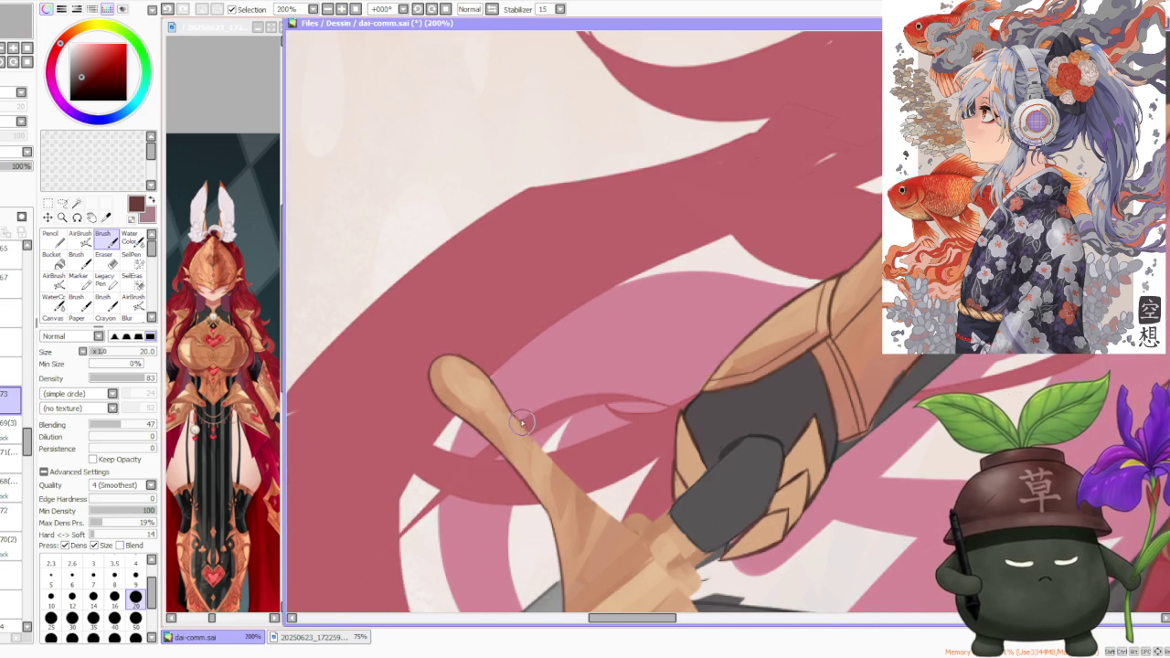
pyautogui.hotkey('ctrl', 'z')
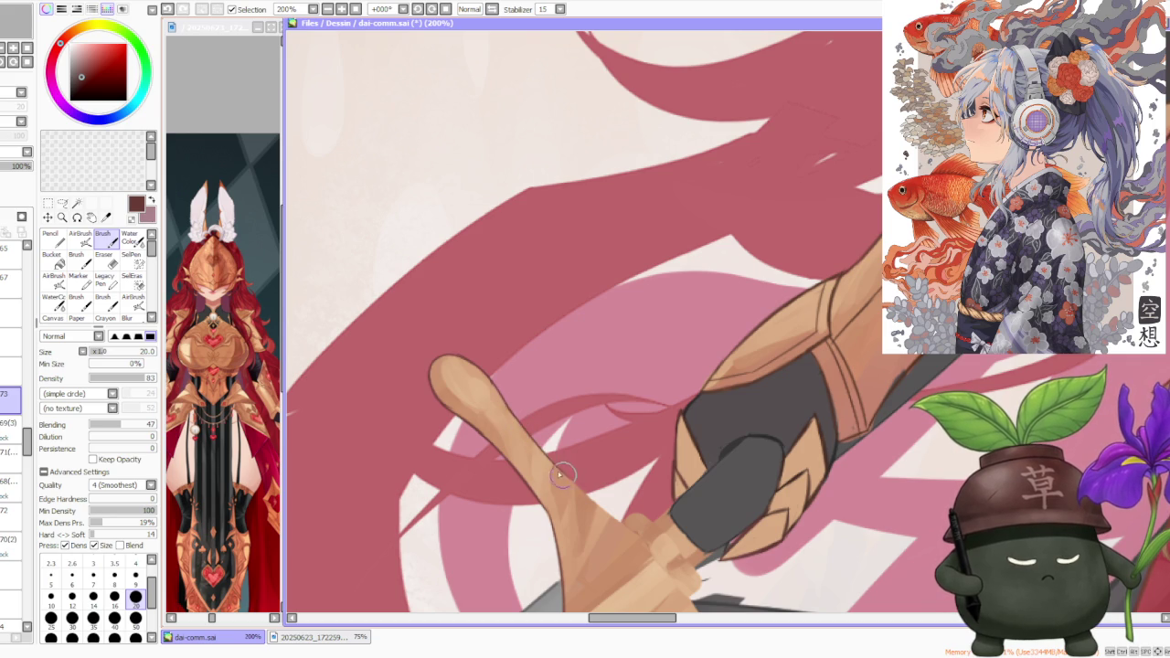
pyautogui.hotkey('ctrl', 'z')
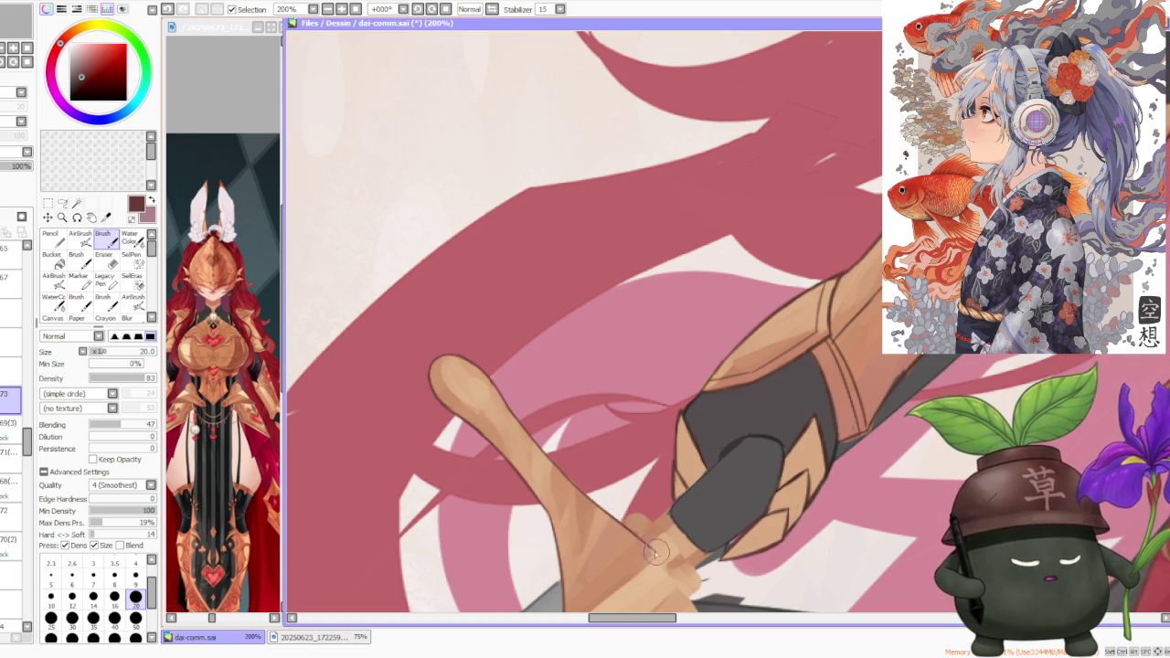
pyautogui.moveTo(611, 519)
pyautogui.mouseDown()
pyautogui.moveTo(659, 557)
pyautogui.moveTo(612, 519)
pyautogui.moveTo(669, 581)
pyautogui.mouseUp()
pyautogui.hotkey('ctrl', 'z')
pyautogui.hotkey('ctrl', 'z')
pyautogui.moveTo(603, 512); pyautogui.dragTo(670, 580)
# - Try further strokes on the crossguard and its tip, undoing each unsatisfying one
pyautogui.scroll(-4, 649, 557)
pyautogui.scroll(1, 612, 493)
pyautogui.scroll(1, 585, 447)
pyautogui.scroll(1, 563, 411)
pyautogui.scroll(1, 566, 411)
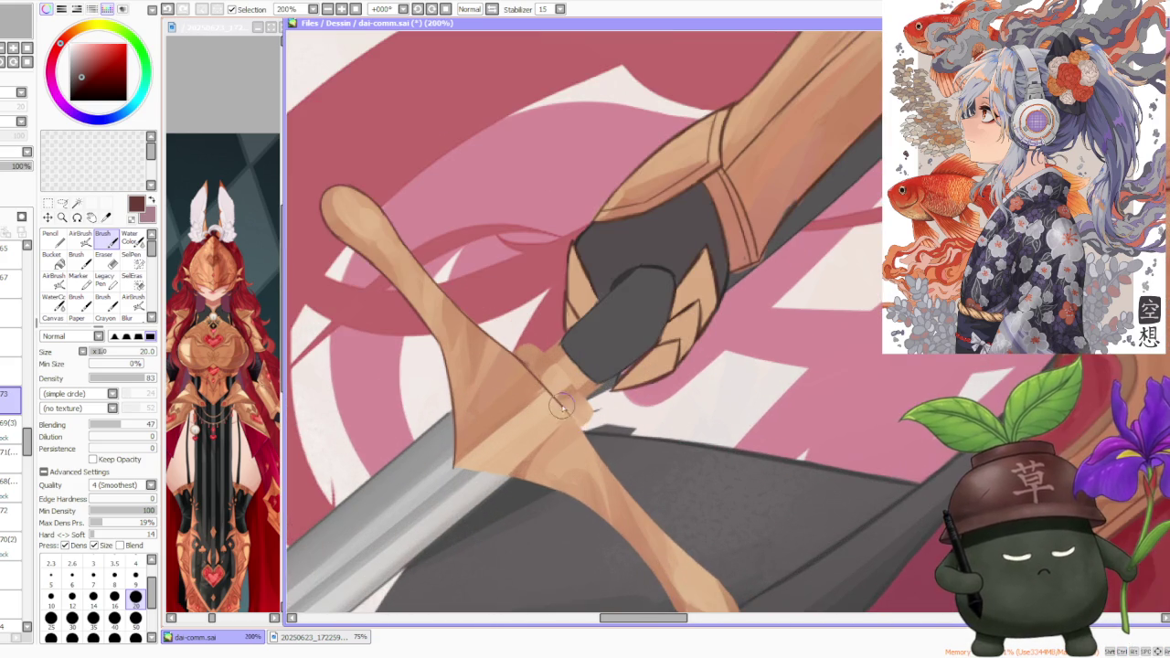
pyautogui.hotkey('ctrl', 'z')
pyautogui.moveTo(456, 466); pyautogui.dragTo(521, 480)
pyautogui.hotkey('ctrl', 'z')
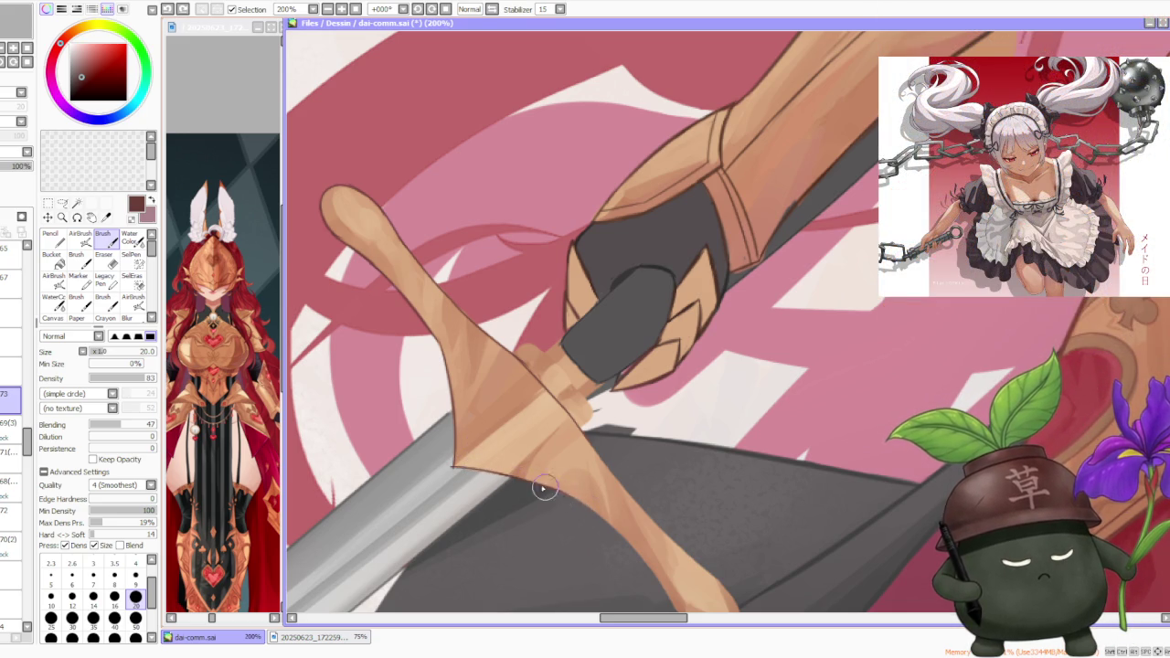
pyautogui.scroll(-2, 545, 490)
pyautogui.scroll(1, 549, 416)
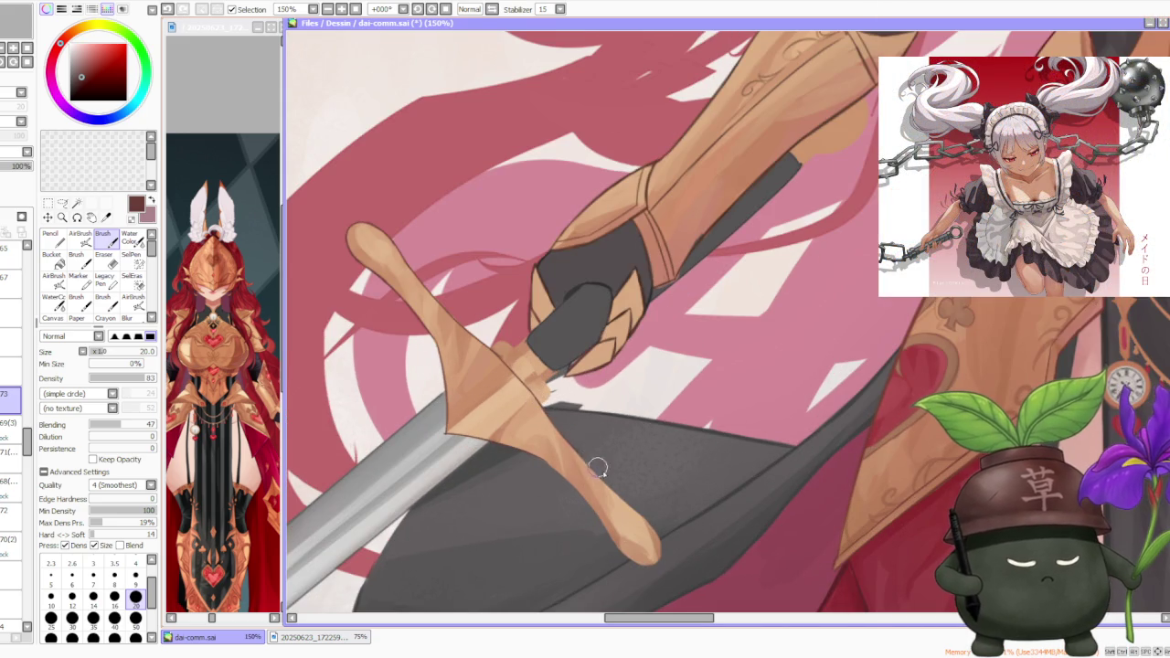
pyautogui.hotkey('ctrl', 'z')
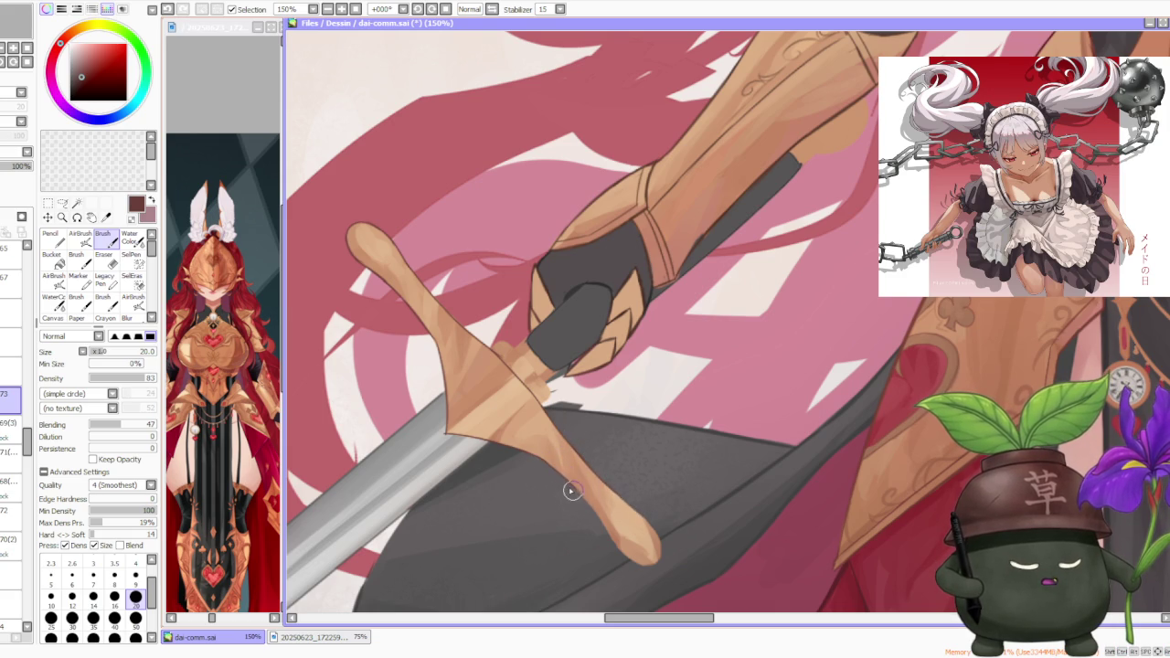
pyautogui.scroll(1, 578, 486)
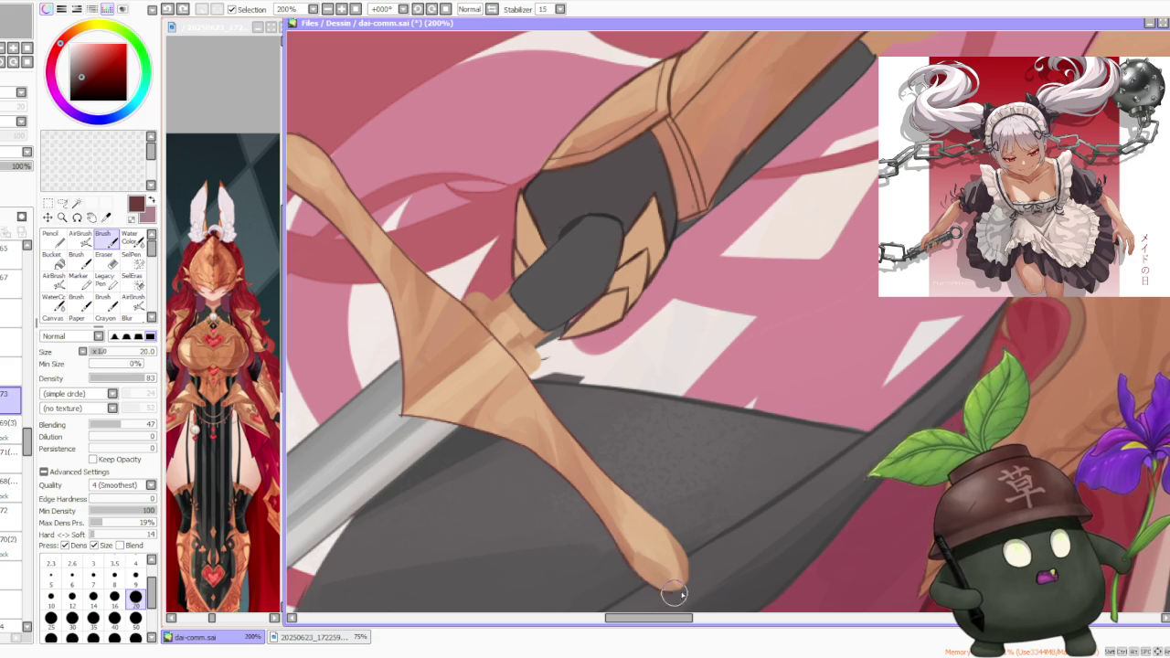
pyautogui.hotkey('ctrl', 'z')
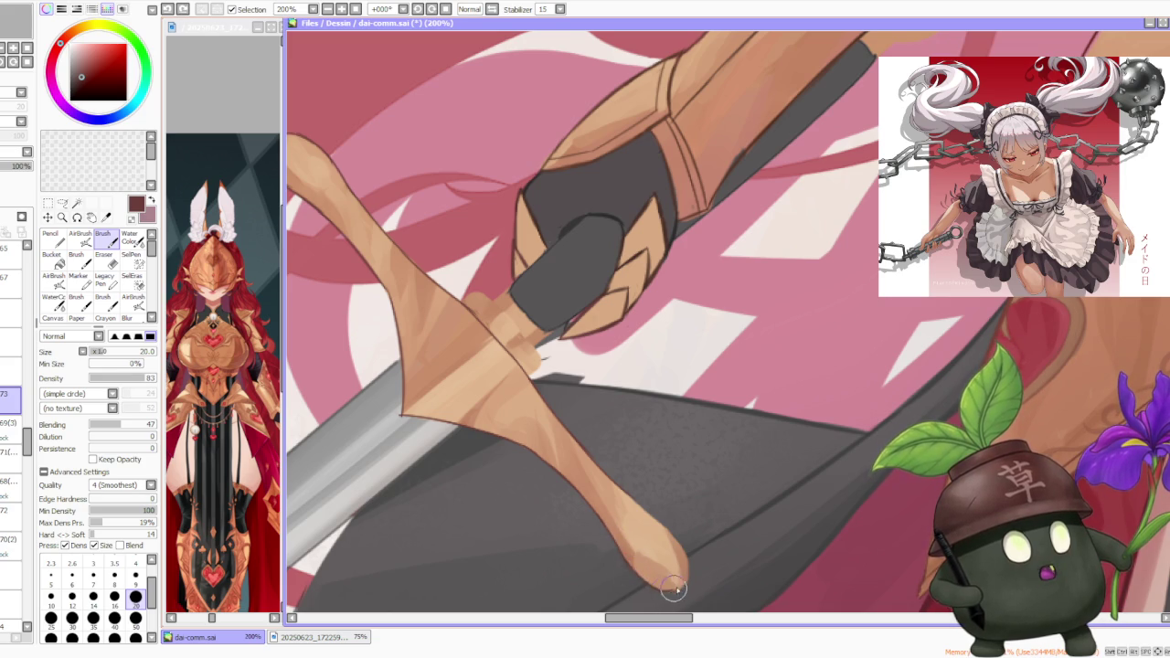
pyautogui.moveTo(640, 579); pyautogui.dragTo(665, 577)
pyautogui.hotkey('ctrl', 'z')
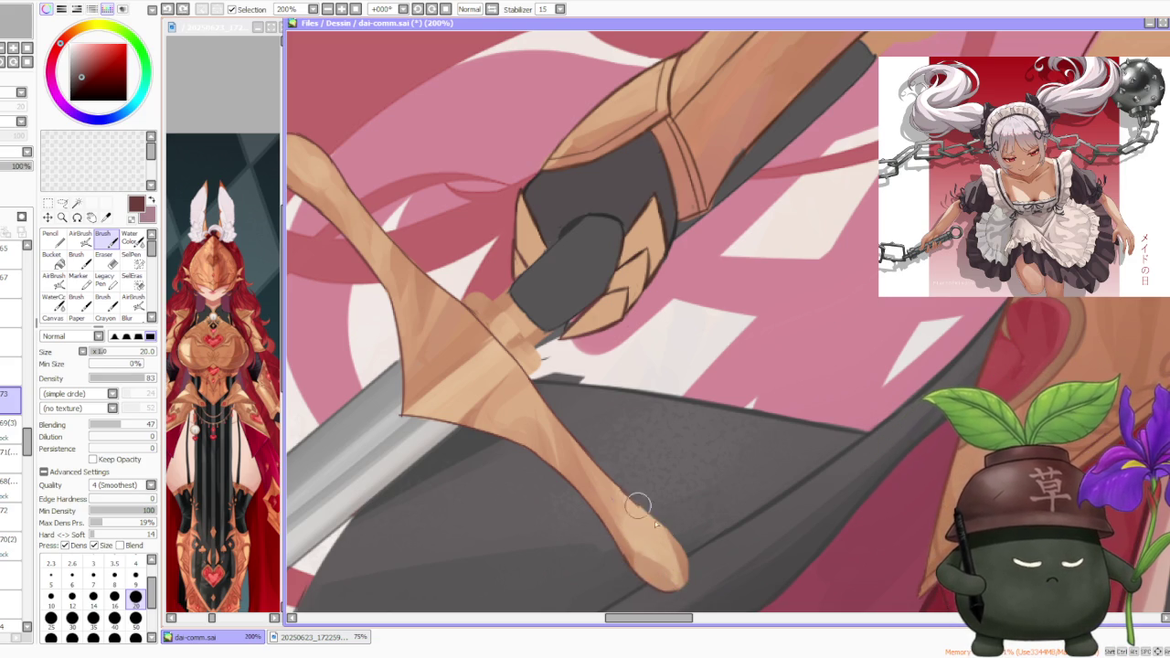
pyautogui.hotkey('ctrl', 'z')
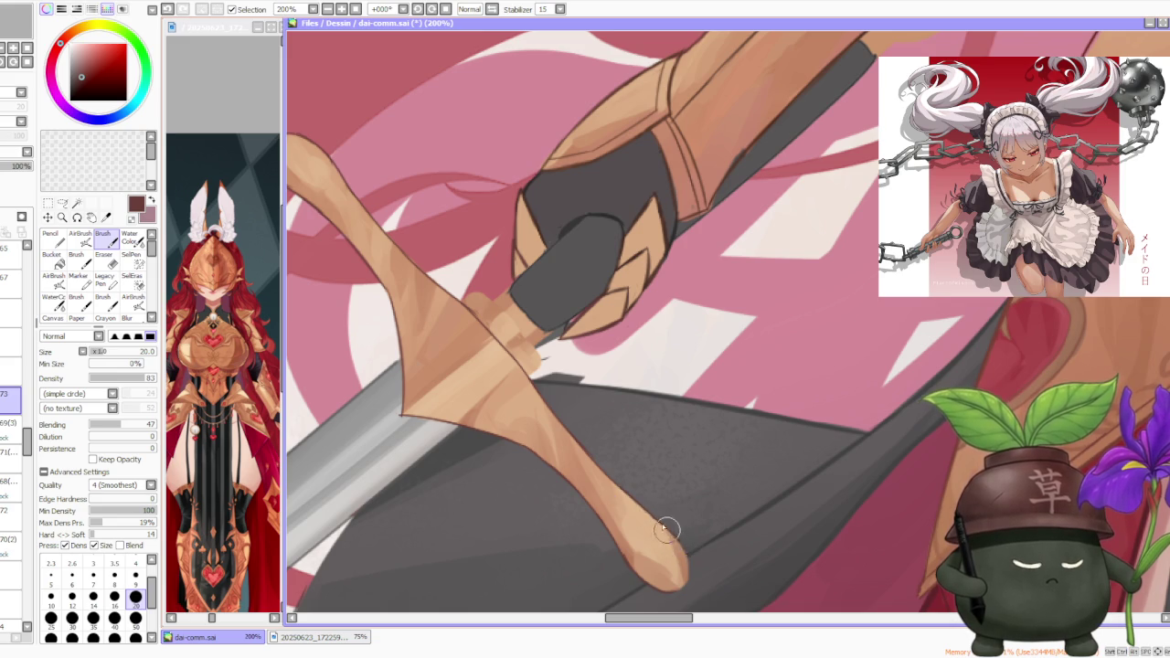
pyautogui.scroll(-2, 670, 535)
pyautogui.scroll(-2, 609, 266)
# - Mirror the canvas view and darken the lower edge of the crossguard tip
pyautogui.press('h')
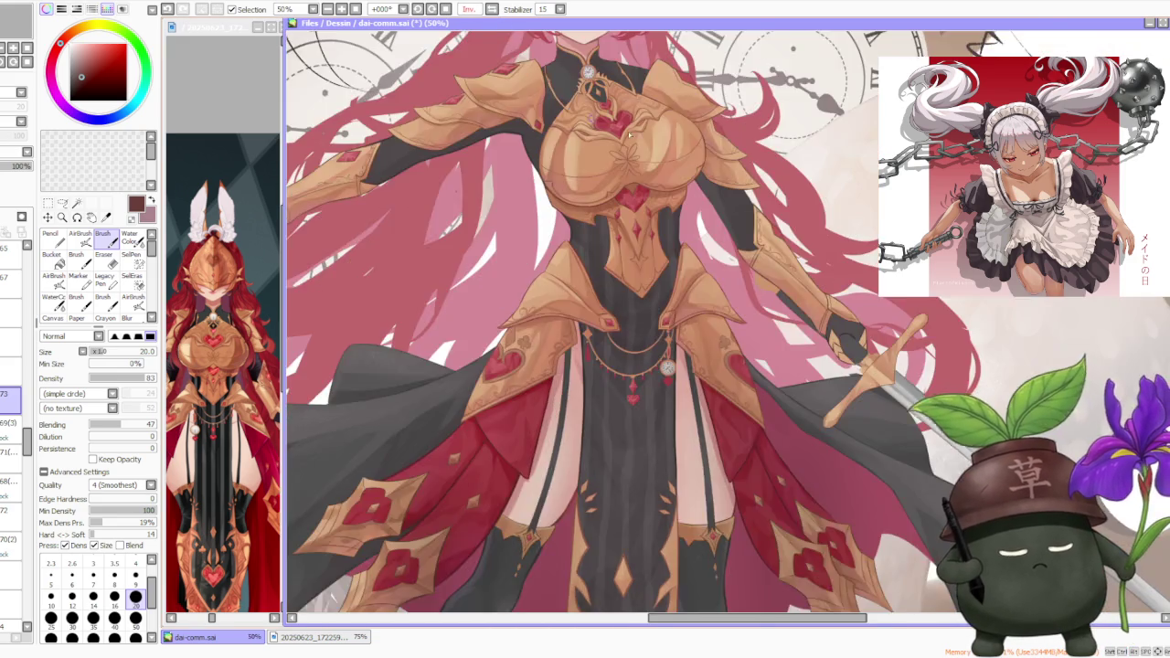
pyautogui.scroll(-2, 703, 319)
pyautogui.scroll(2, 702, 319)
pyautogui.scroll(3, 703, 319)
pyautogui.scroll(1, 634, 417)
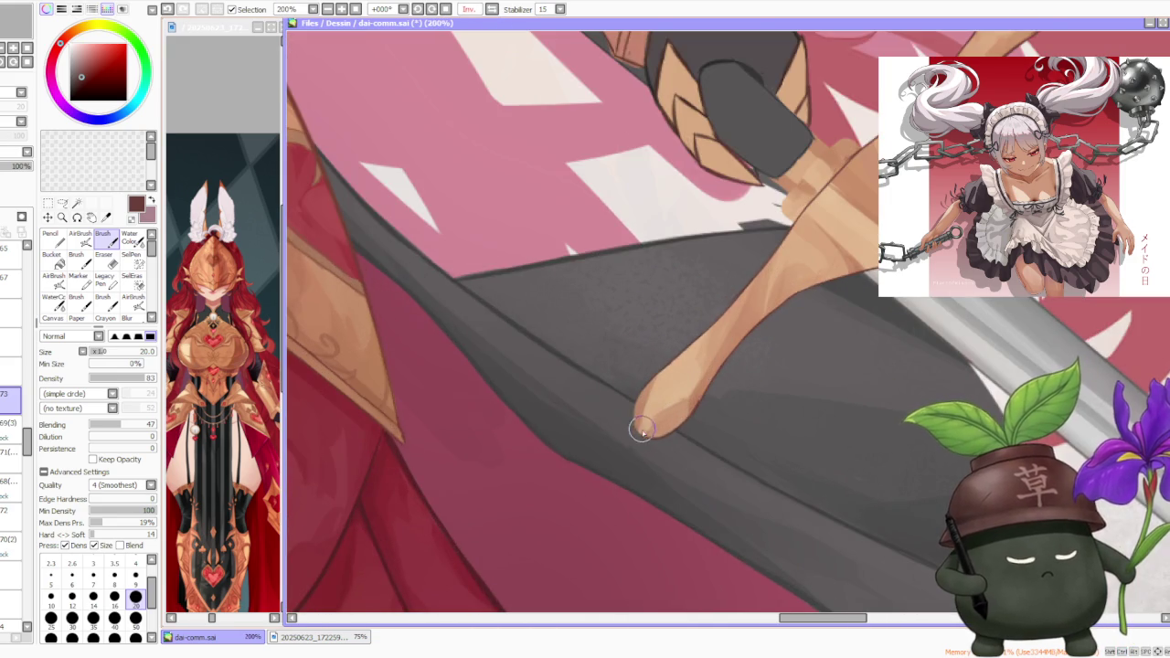
pyautogui.scroll(2, 648, 439)
pyautogui.moveTo(634, 365); pyautogui.dragTo(648, 444)
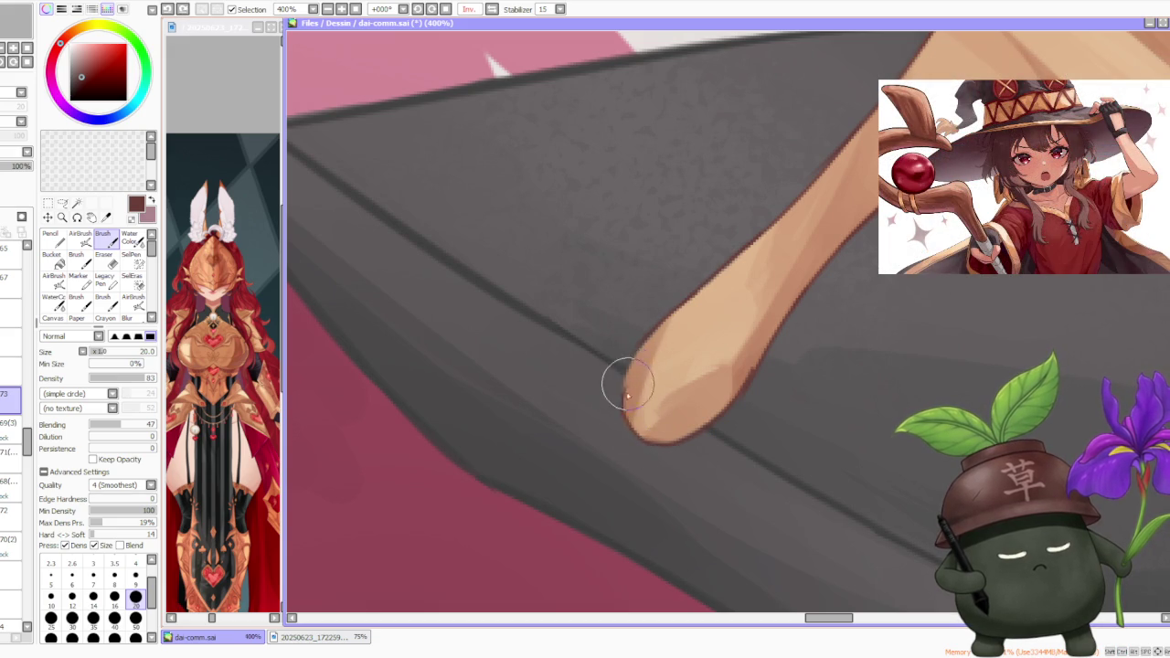
# - Outline the crossguard end with a darker line, undoing stray trial strokes
pyautogui.scroll(-3, 625, 402)
pyautogui.scroll(1, 603, 429)
pyautogui.scroll(1, 598, 434)
pyautogui.scroll(1, 596, 437)
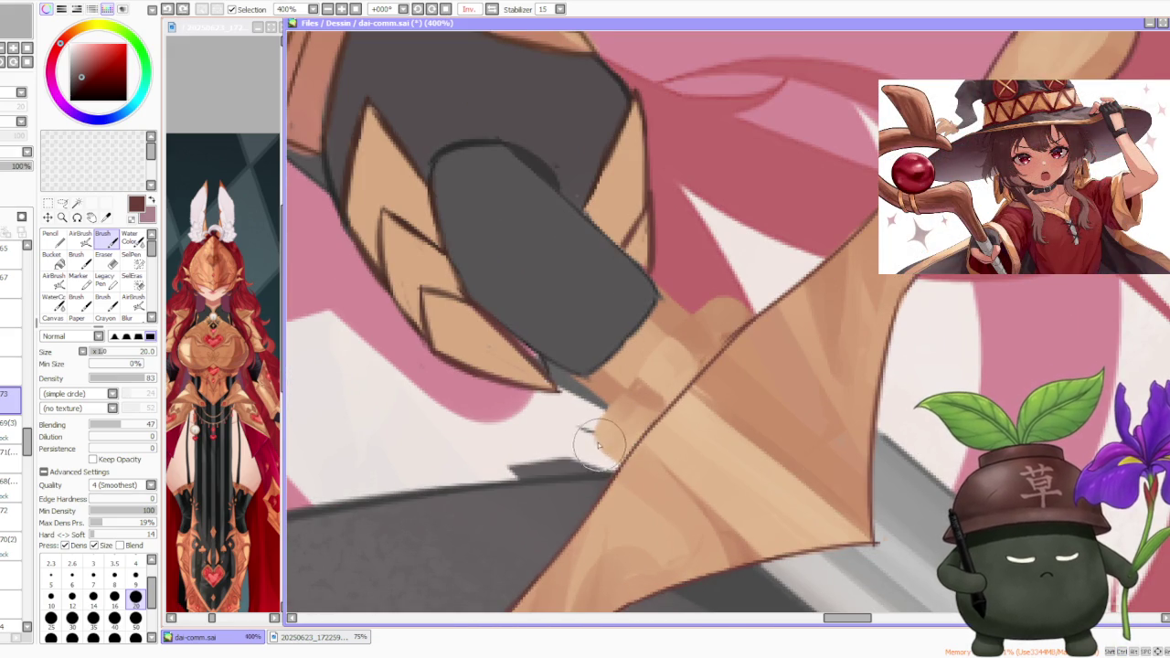
pyautogui.hotkey('ctrl', 'z')
pyautogui.moveTo(599, 434); pyautogui.dragTo(603, 406)
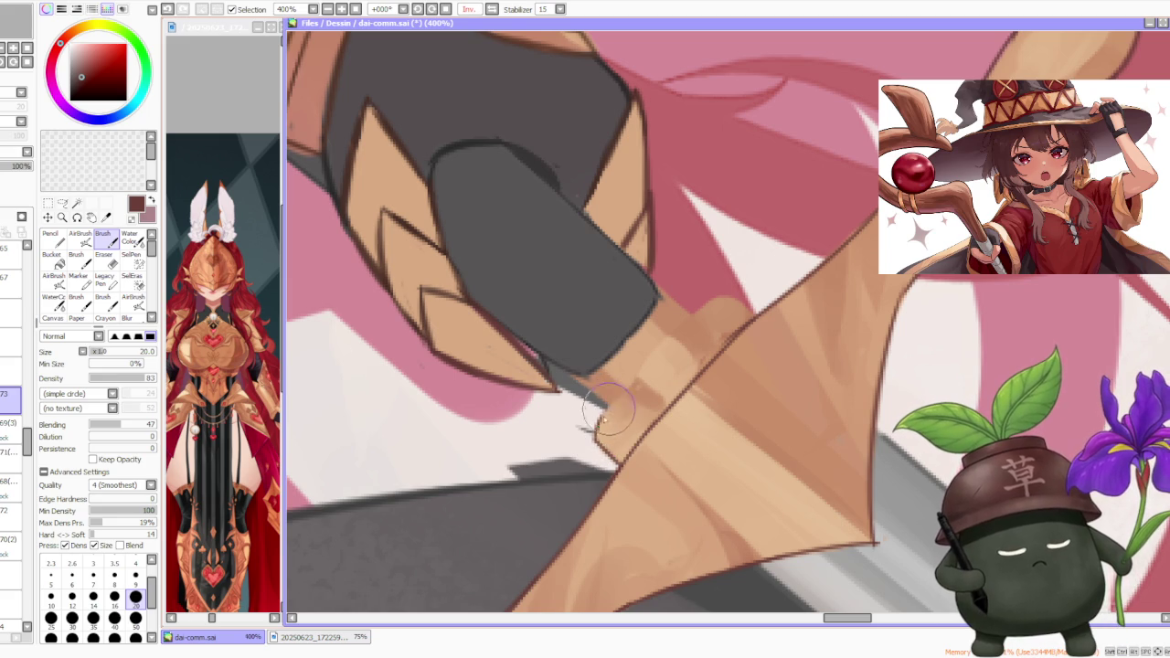
pyautogui.hotkey('ctrl', 'z')
pyautogui.moveTo(640, 365)
pyautogui.mouseDown()
pyautogui.moveTo(708, 292)
pyautogui.moveTo(733, 298)
pyautogui.mouseUp()
pyautogui.hotkey('ctrl', 'z')
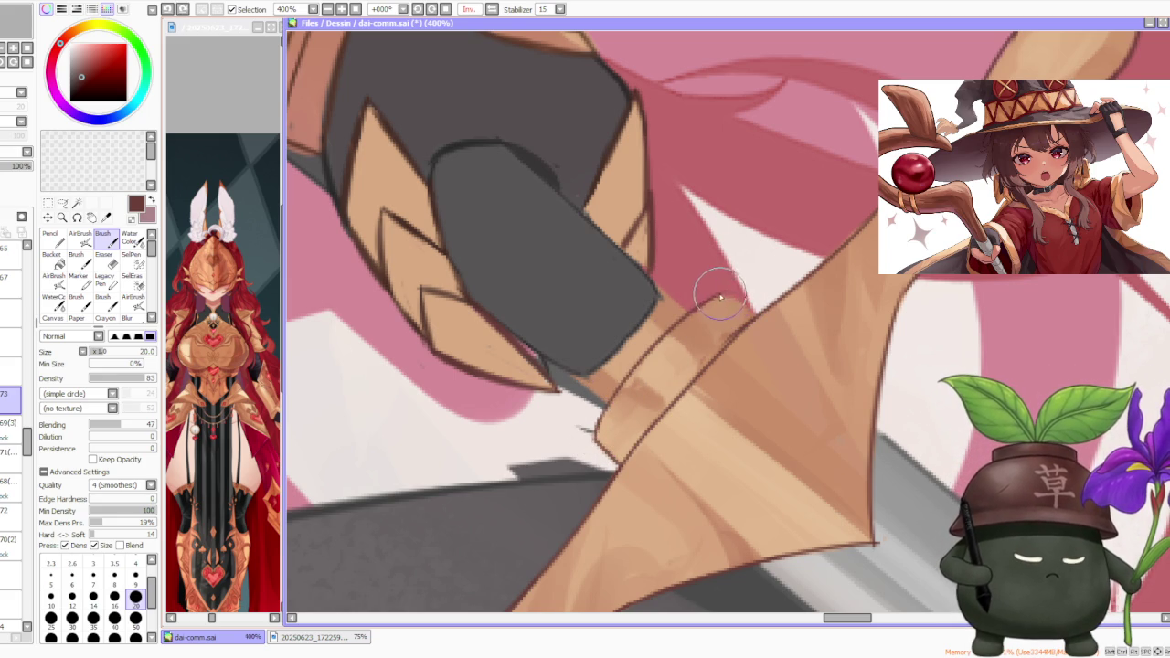
pyautogui.moveTo(745, 311); pyautogui.dragTo(702, 327)
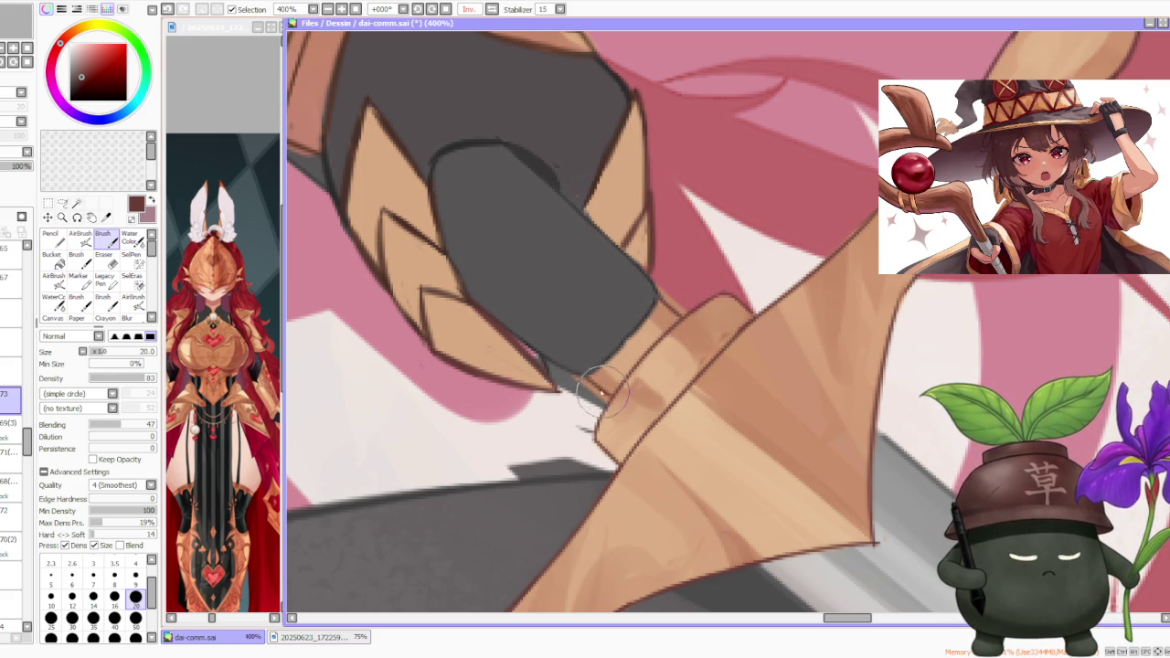
pyautogui.scroll(-5, 631, 274)
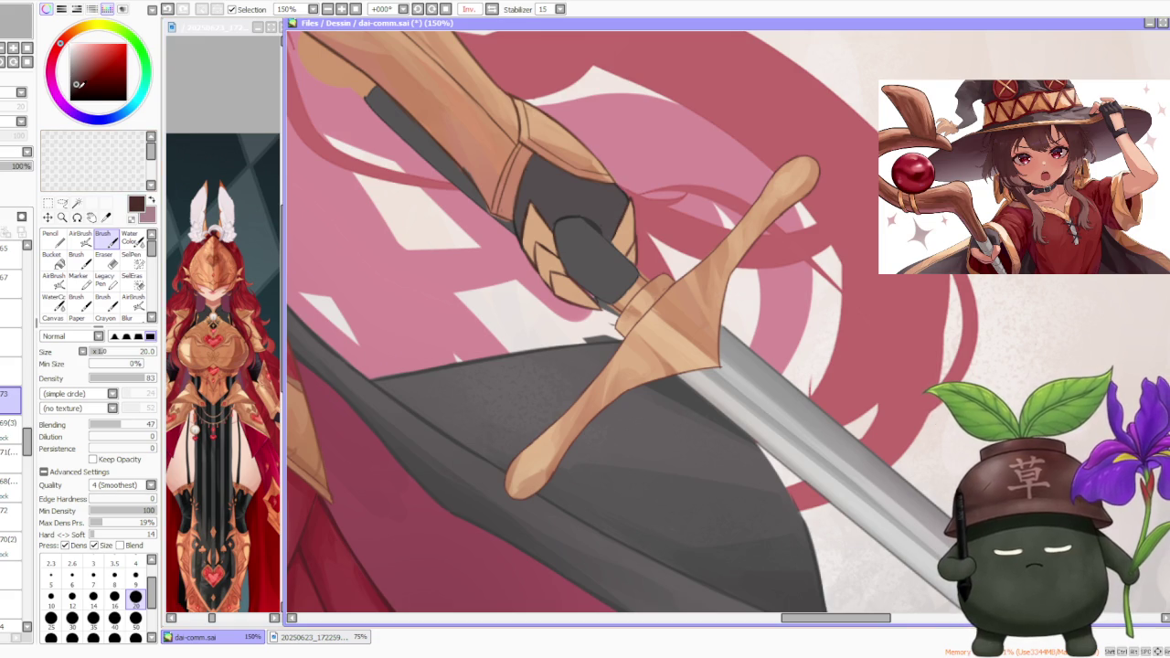
# - Touch up the dark edge of the hilt
pyautogui.scroll(3, 559, 228)
pyautogui.scroll(-2, 566, 238)
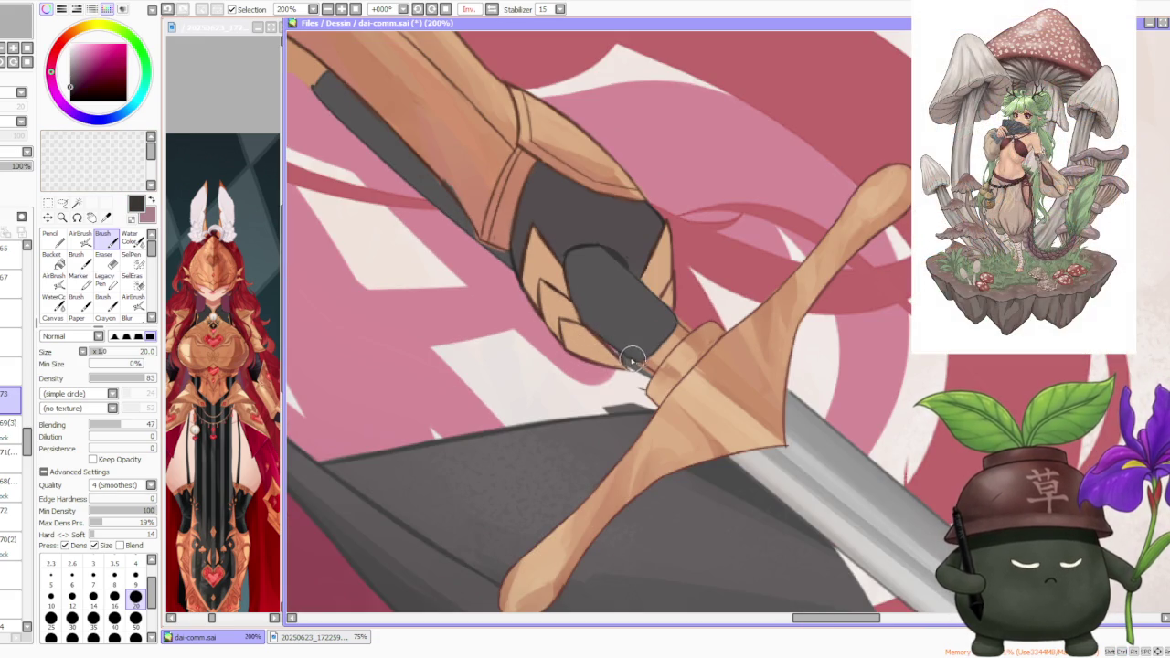
pyautogui.scroll(1, 682, 326)
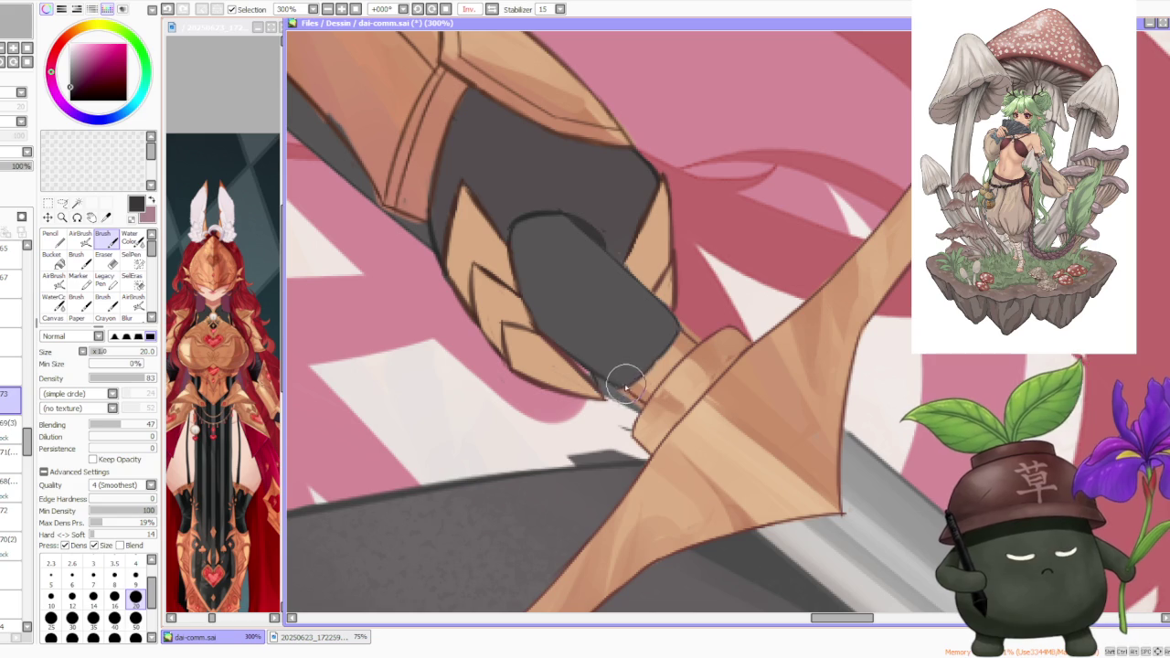
pyautogui.moveTo(619, 384)
pyautogui.mouseDown()
pyautogui.moveTo(672, 340)
pyautogui.moveTo(653, 332)
pyautogui.moveTo(601, 241)
pyautogui.moveTo(679, 325)
pyautogui.mouseUp()
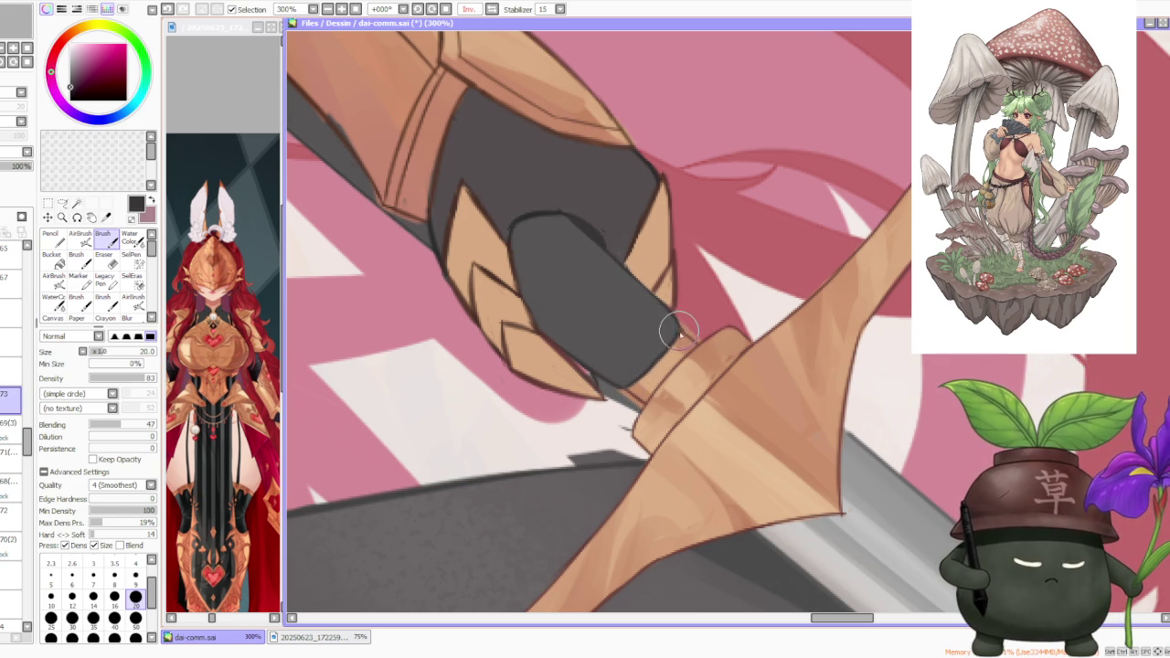
# - Fill the dark grey grip tip up to its outline and zoom out to view the whole canvas
pyautogui.scroll(-2, 673, 329)
pyautogui.scroll(1, 466, 208)
pyautogui.scroll(1, 467, 209)
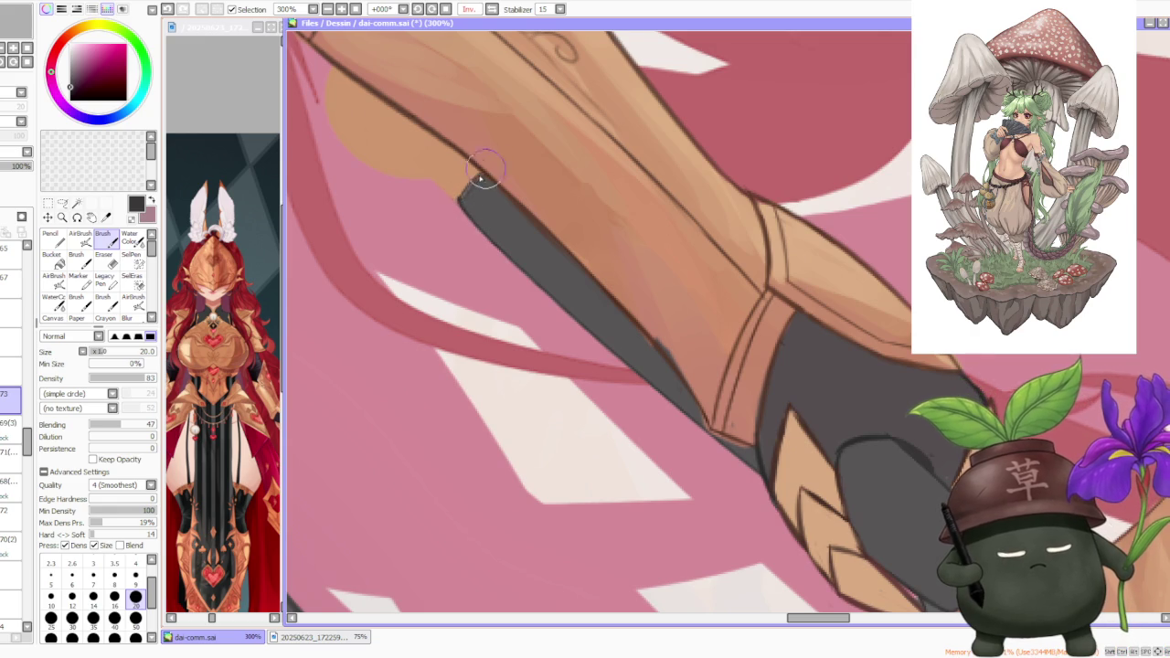
pyautogui.moveTo(464, 196); pyautogui.dragTo(498, 165)
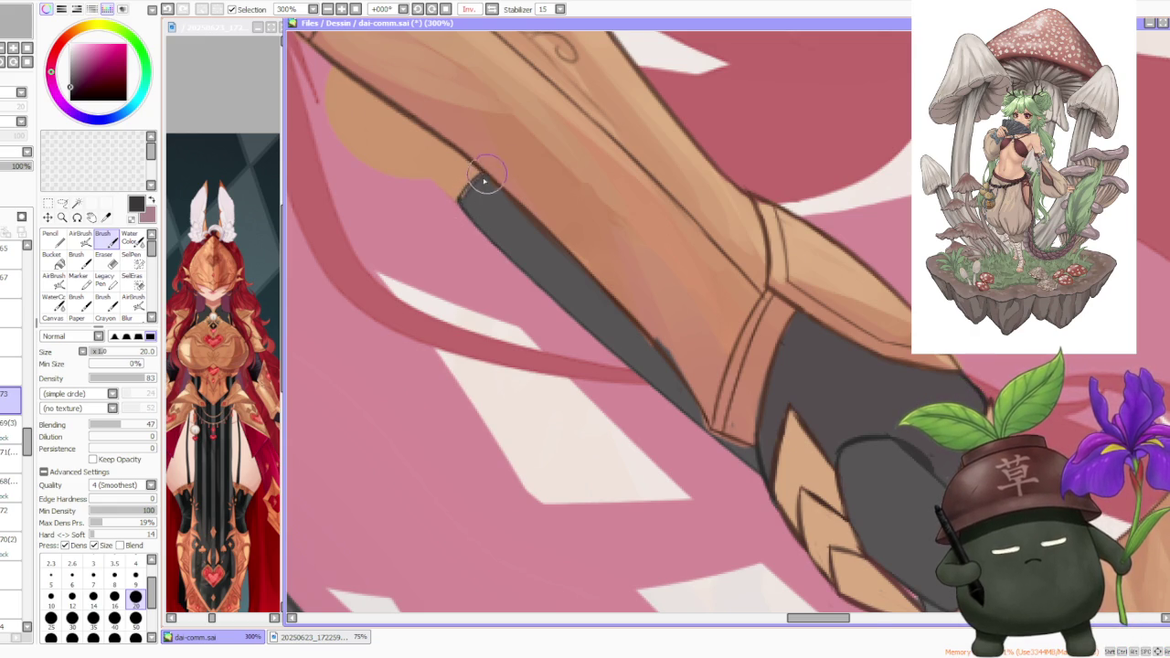
pyautogui.scroll(-1, 476, 183)
pyautogui.scroll(1, 475, 183)
pyautogui.scroll(1, 461, 188)
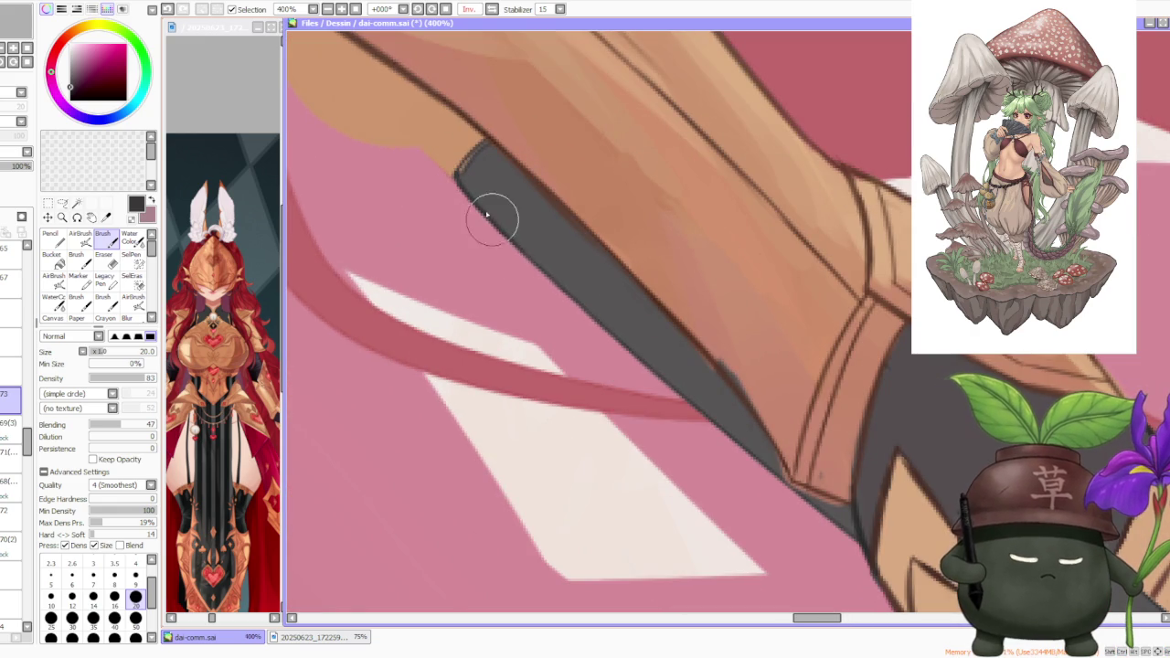
pyautogui.scroll(-1, 554, 268)
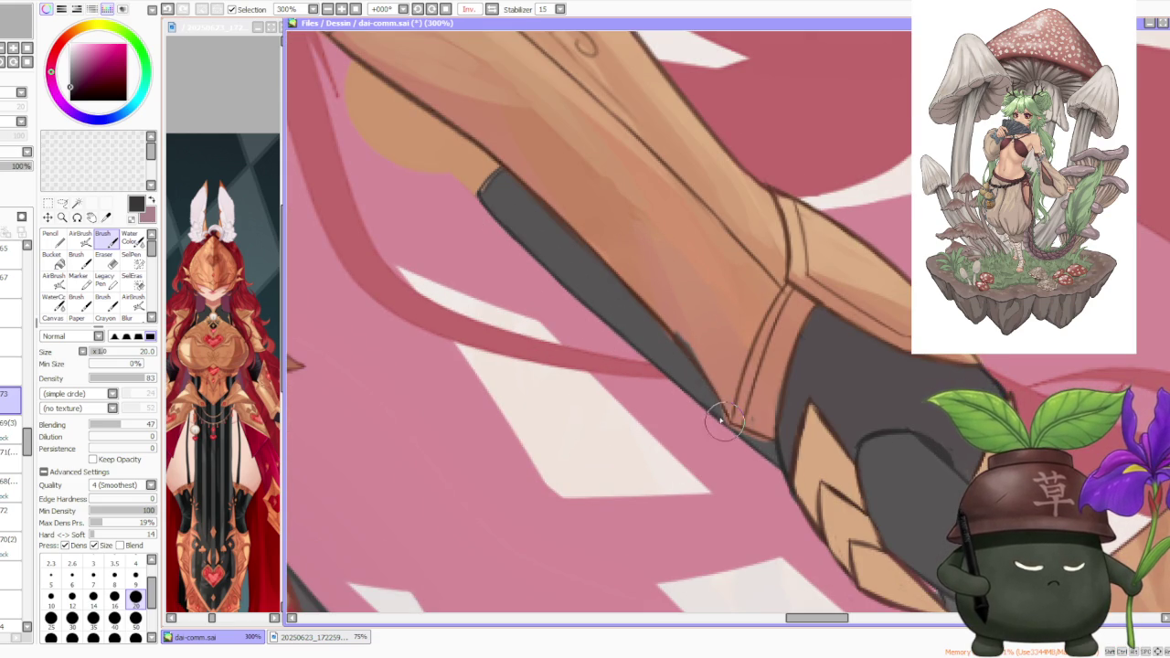
pyautogui.scroll(-2, 767, 384)
pyautogui.scroll(-1, 748, 335)
pyautogui.scroll(1, 804, 357)
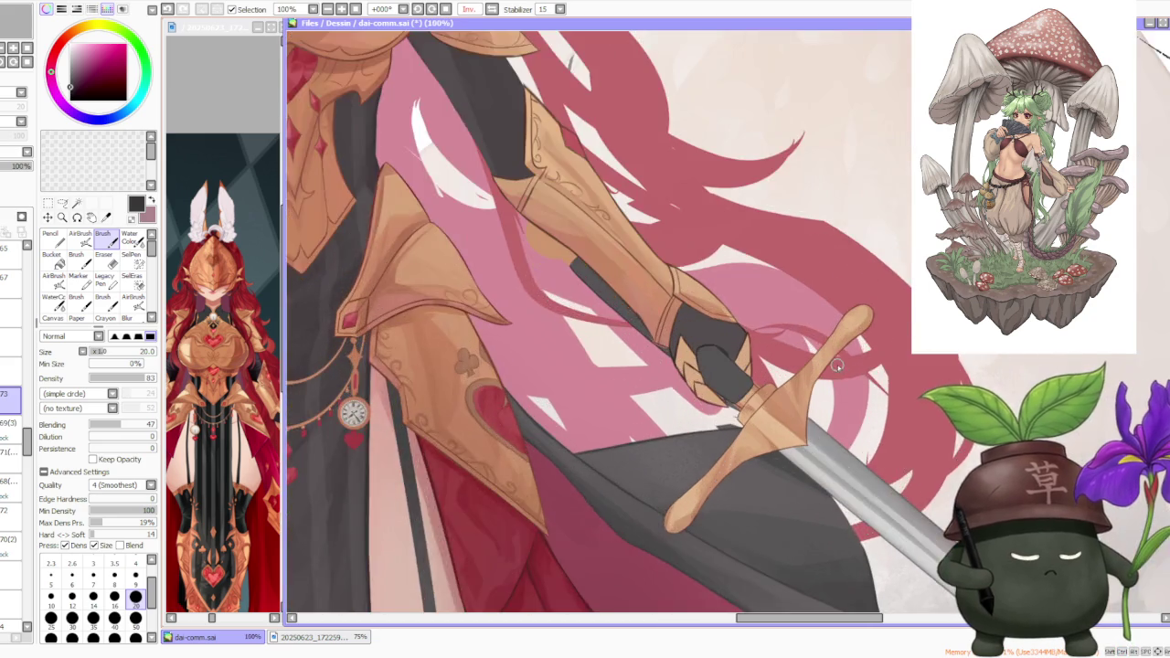
pyautogui.scroll(1, 833, 367)
pyautogui.scroll(-4, 832, 367)
pyautogui.scroll(-1, 832, 366)
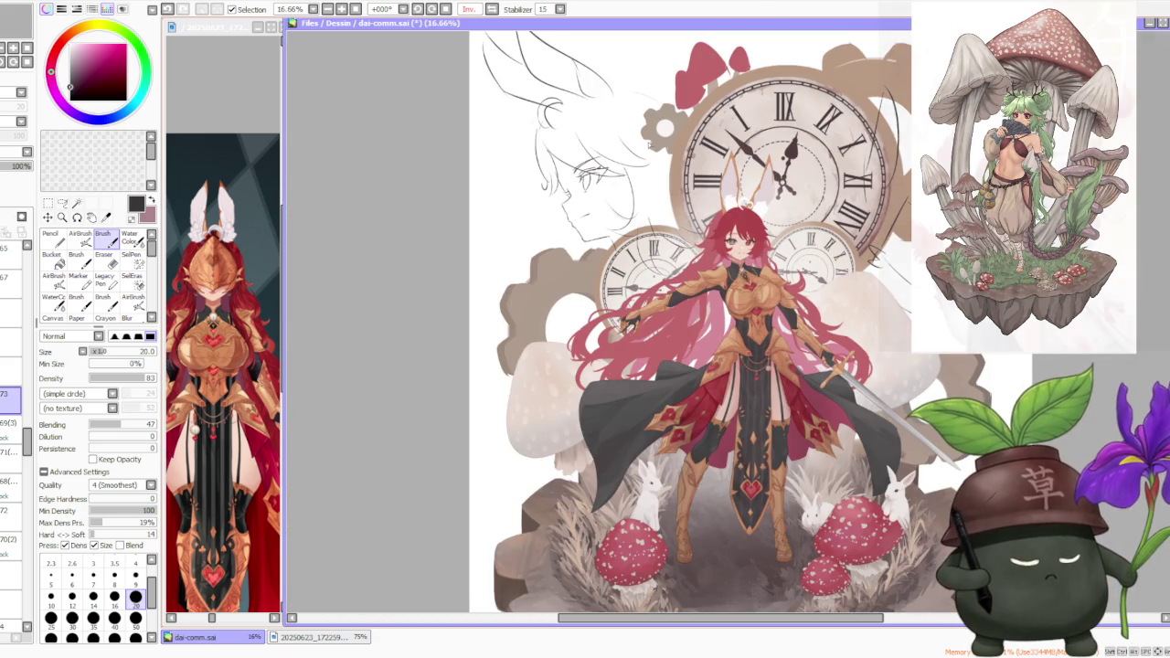
# - Flip the canvas view back to unmirrored
pyautogui.click(491, 10)
pyautogui.scroll(1, 619, 315)
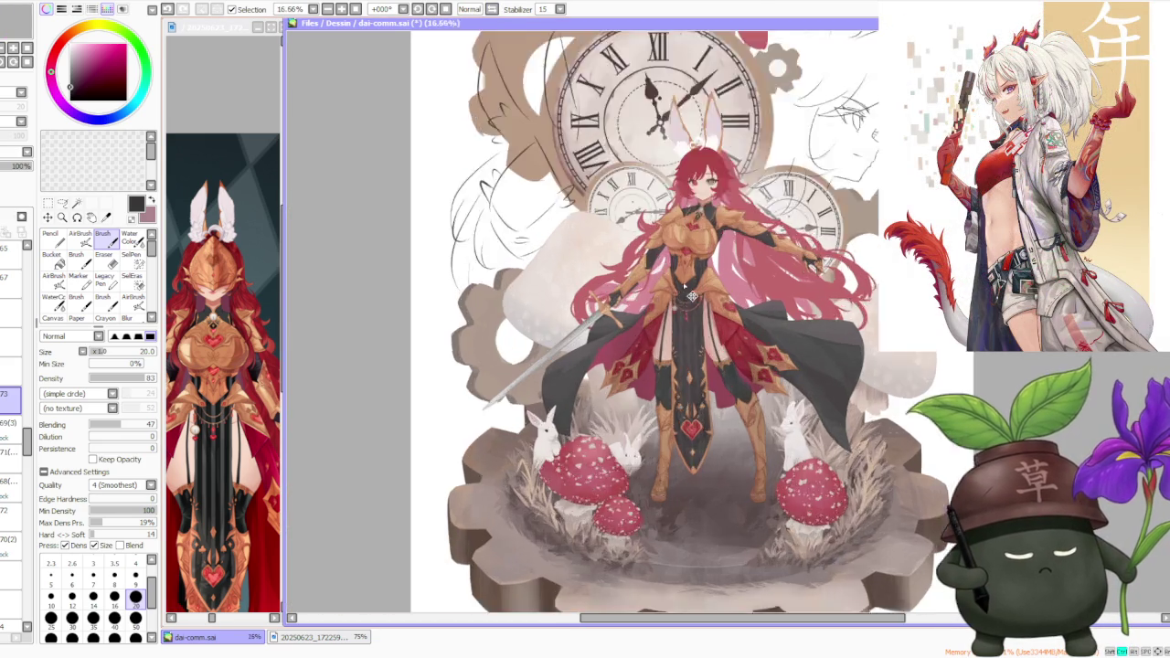
pyautogui.scroll(2, 618, 315)
pyautogui.scroll(2, 619, 316)
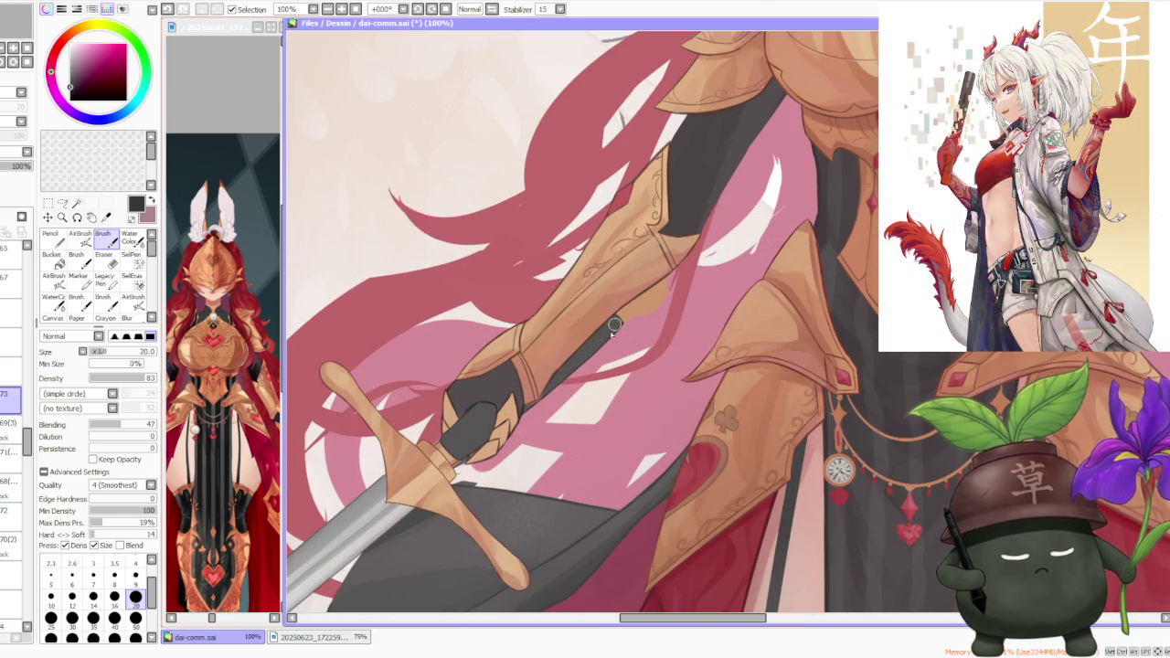
pyautogui.scroll(2, 615, 321)
pyautogui.scroll(-1, 558, 397)
pyautogui.scroll(-1, 559, 387)
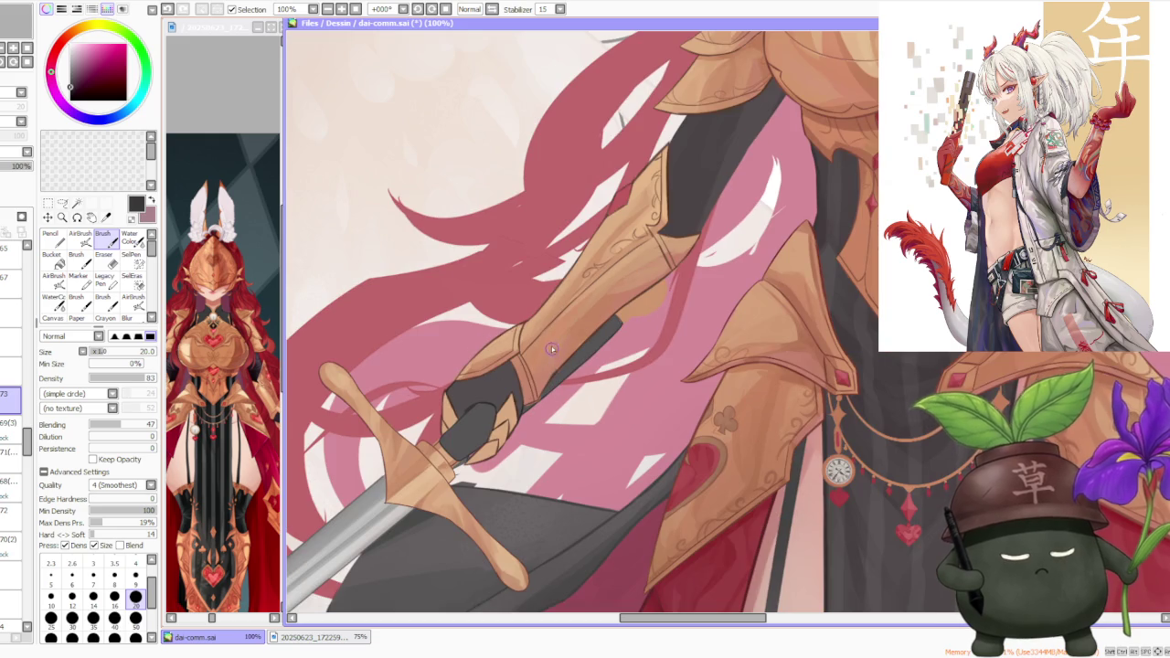
pyautogui.scroll(1, 423, 512)
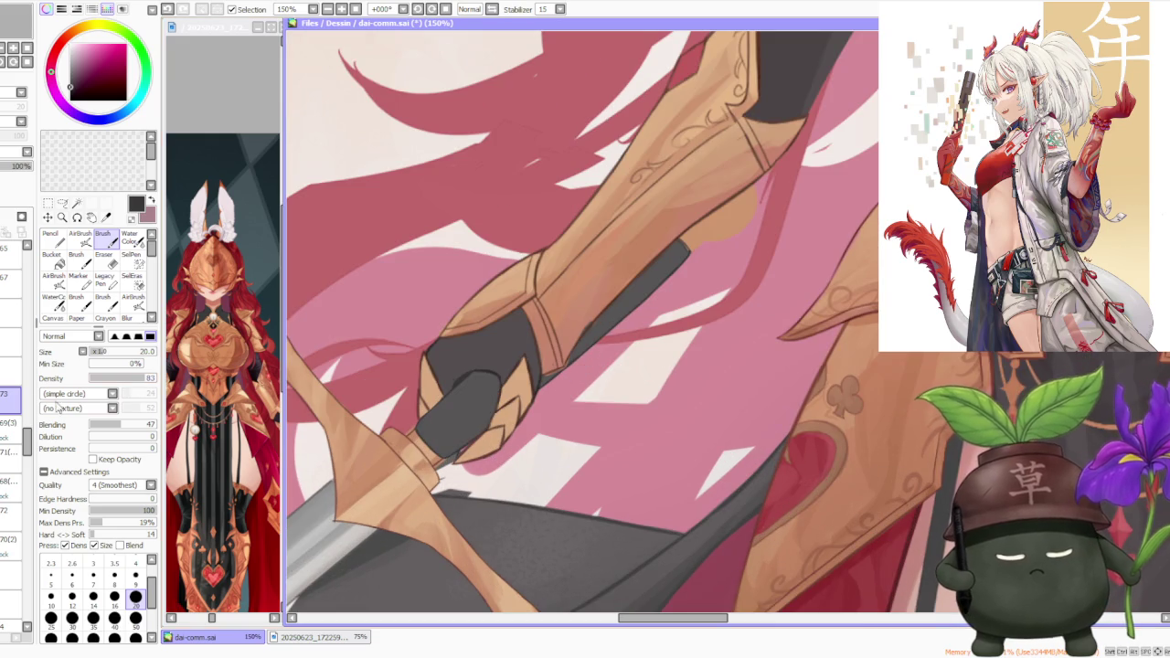
# - Select the sword hilt layer and paint a light stroke on the hilt guard
pyautogui.click(9, 423)
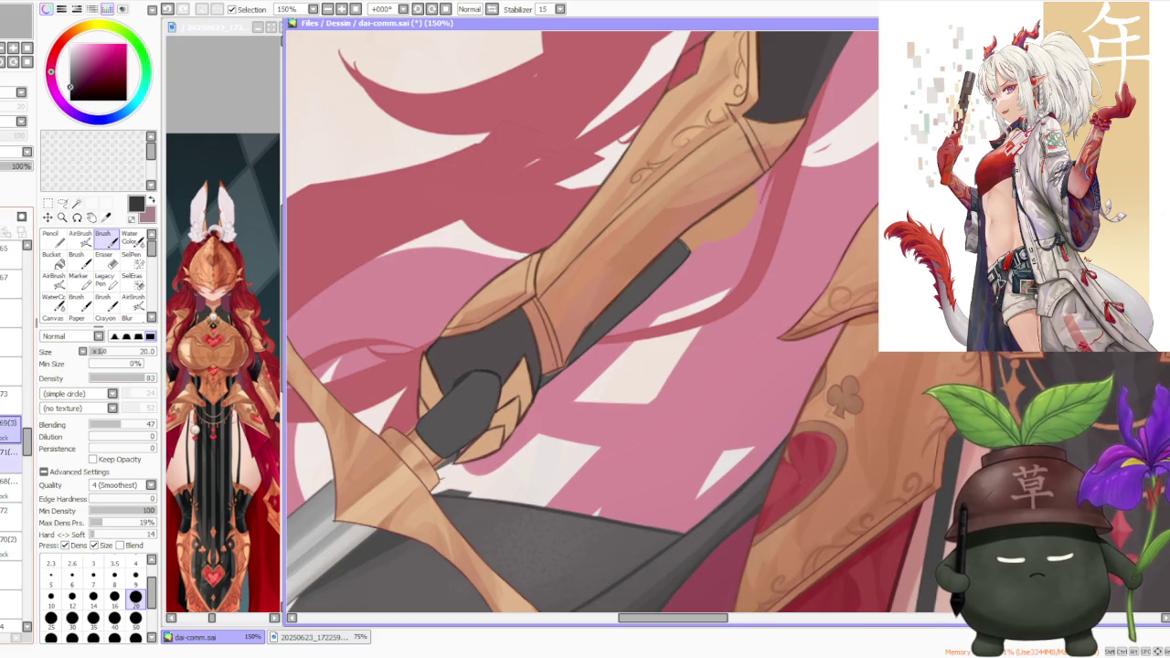
pyautogui.click(9, 481)
pyautogui.moveTo(411, 448); pyautogui.dragTo(435, 472)
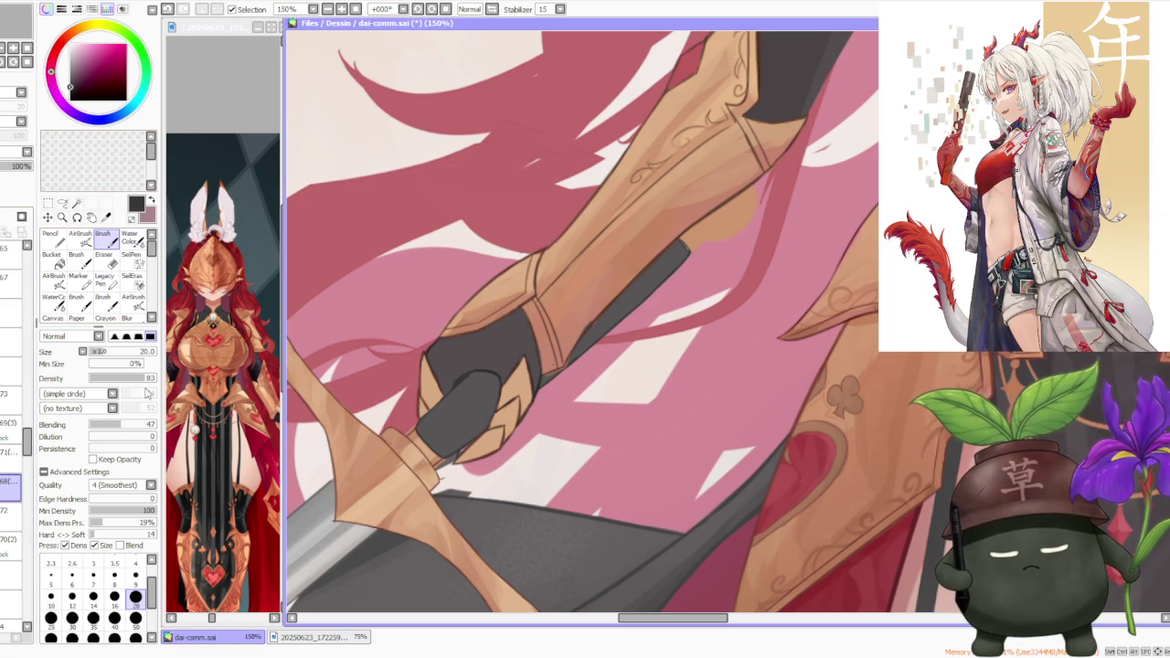
# - At brush size 50, sample the grip band's tan and reshade the band, undoing stray marks
pyautogui.click(136, 618)
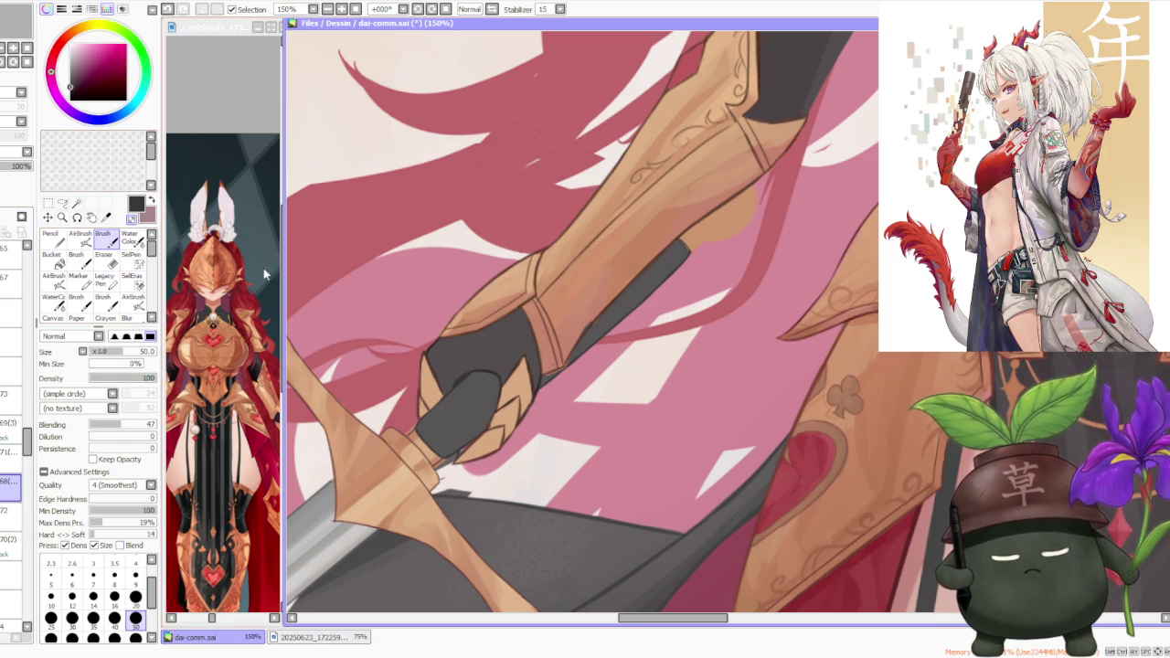
pyautogui.scroll(3, 454, 483)
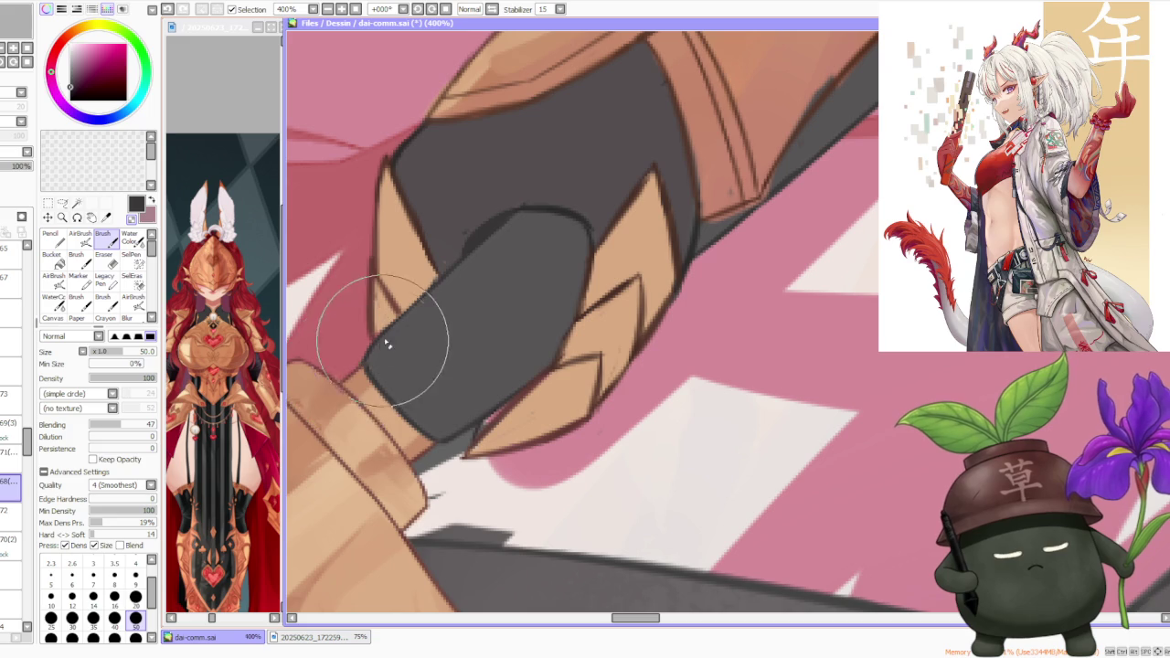
pyautogui.keyDown('alt'); pyautogui.click(377, 457); pyautogui.keyUp('alt')
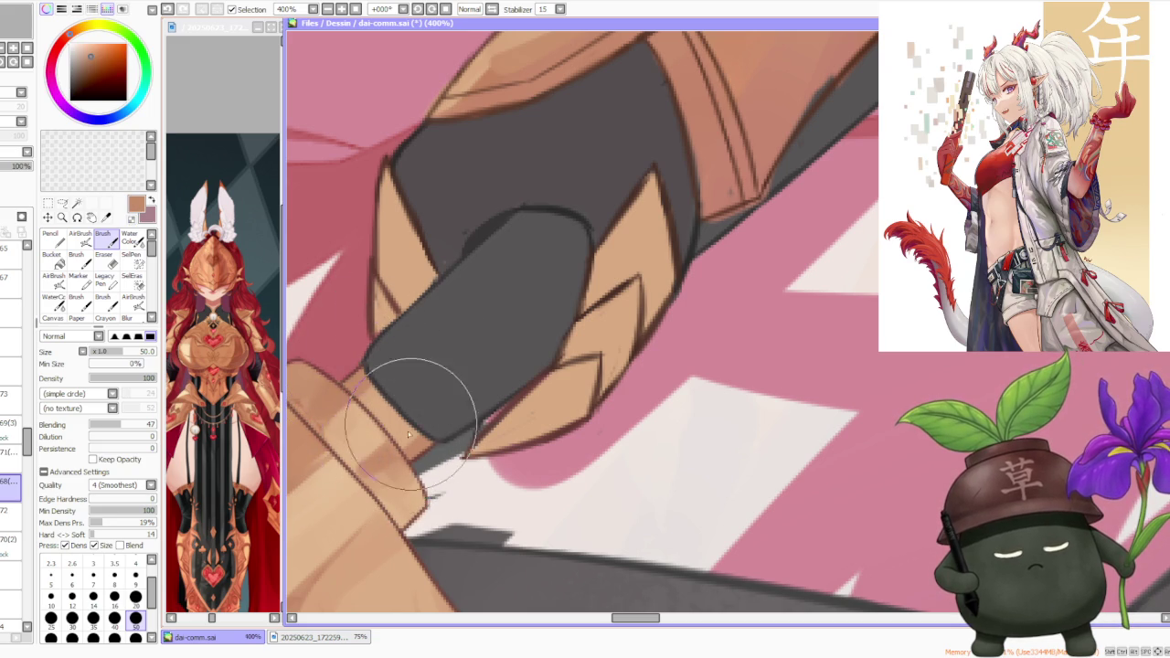
pyautogui.moveTo(363, 472); pyautogui.dragTo(296, 396)
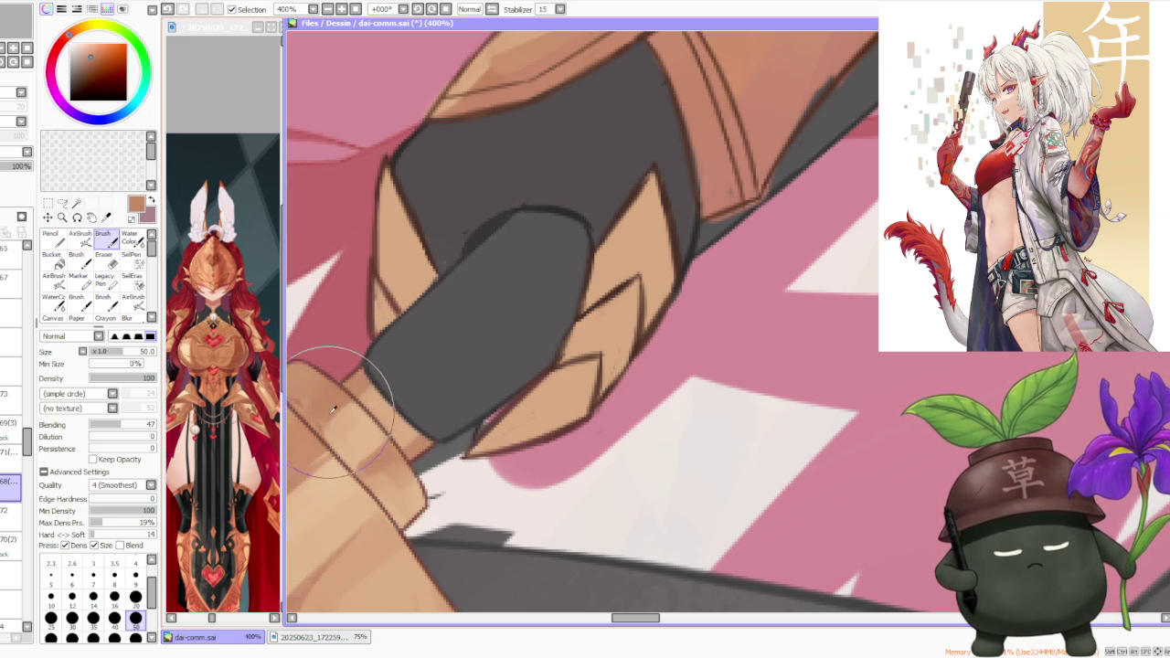
pyautogui.scroll(-1, 384, 365)
pyautogui.scroll(-1, 372, 361)
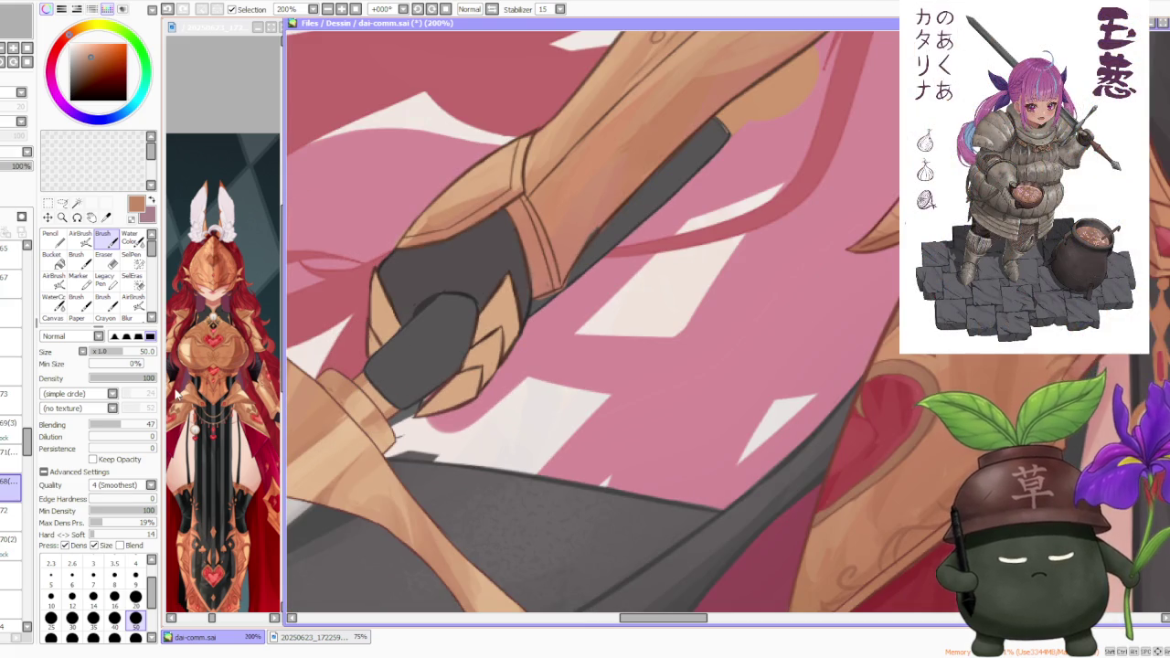
pyautogui.moveTo(378, 388); pyautogui.dragTo(395, 418)
pyautogui.hotkey('ctrl', 'z')
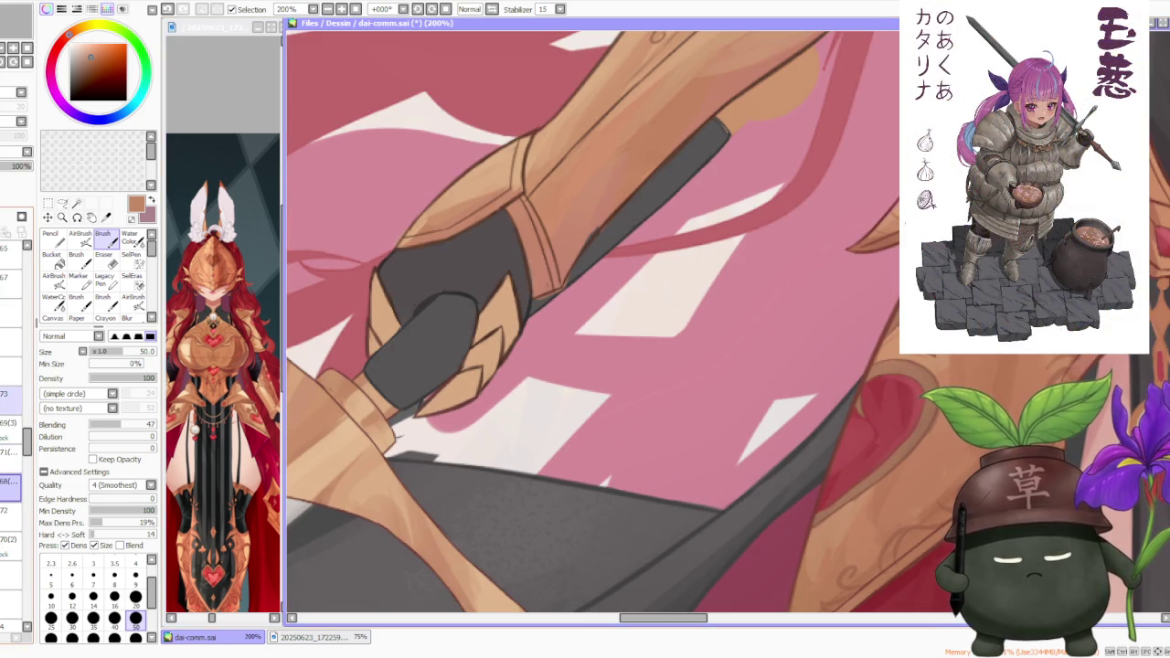
# - Hide the red sketch over the handle and sample a light tan from the handle
pyautogui.click(11, 423)
pyautogui.click(11, 423)
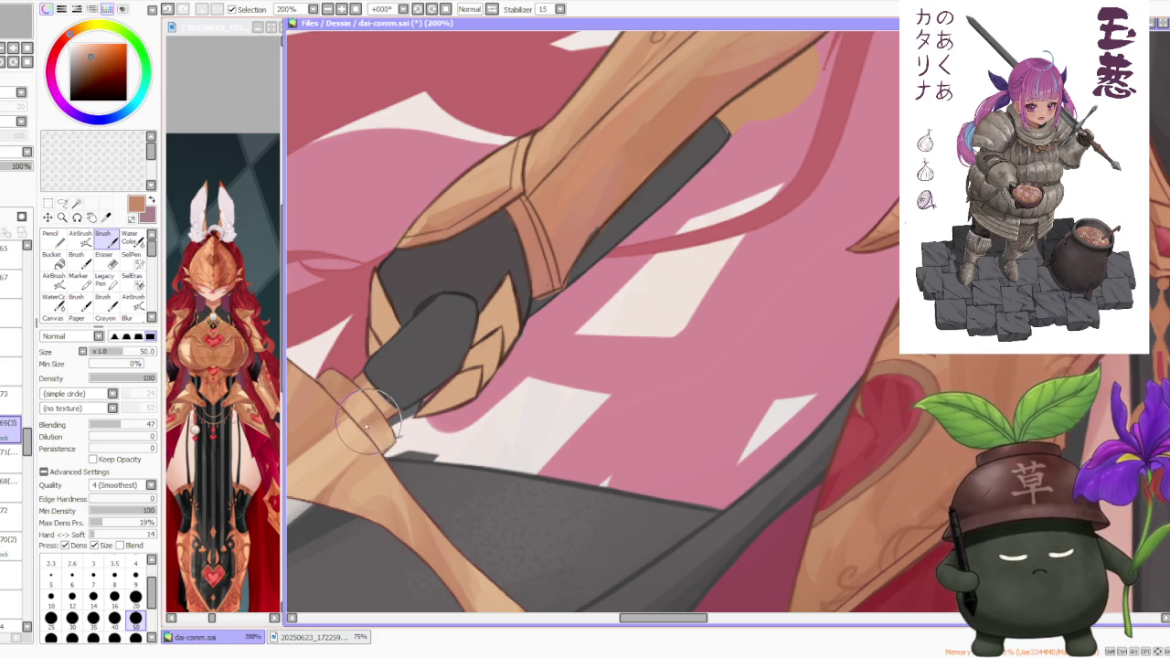
pyautogui.keyDown('alt'); pyautogui.click(366, 420); pyautogui.keyUp('alt')
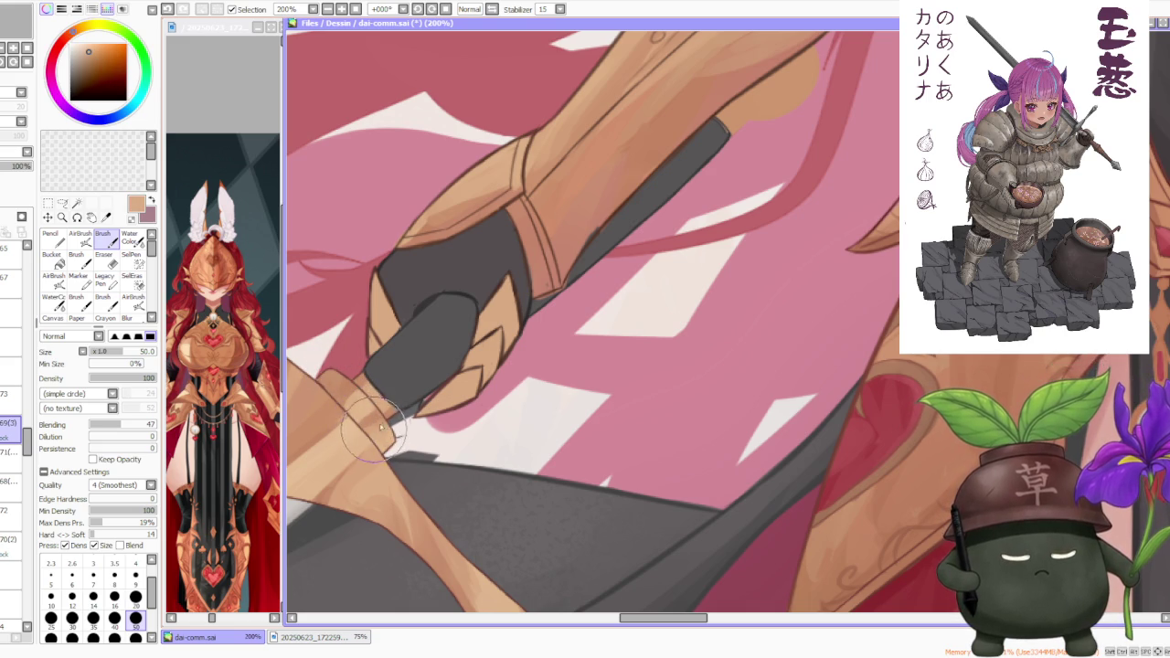
pyautogui.scroll(-2, 374, 329)
pyautogui.scroll(-1, 461, 311)
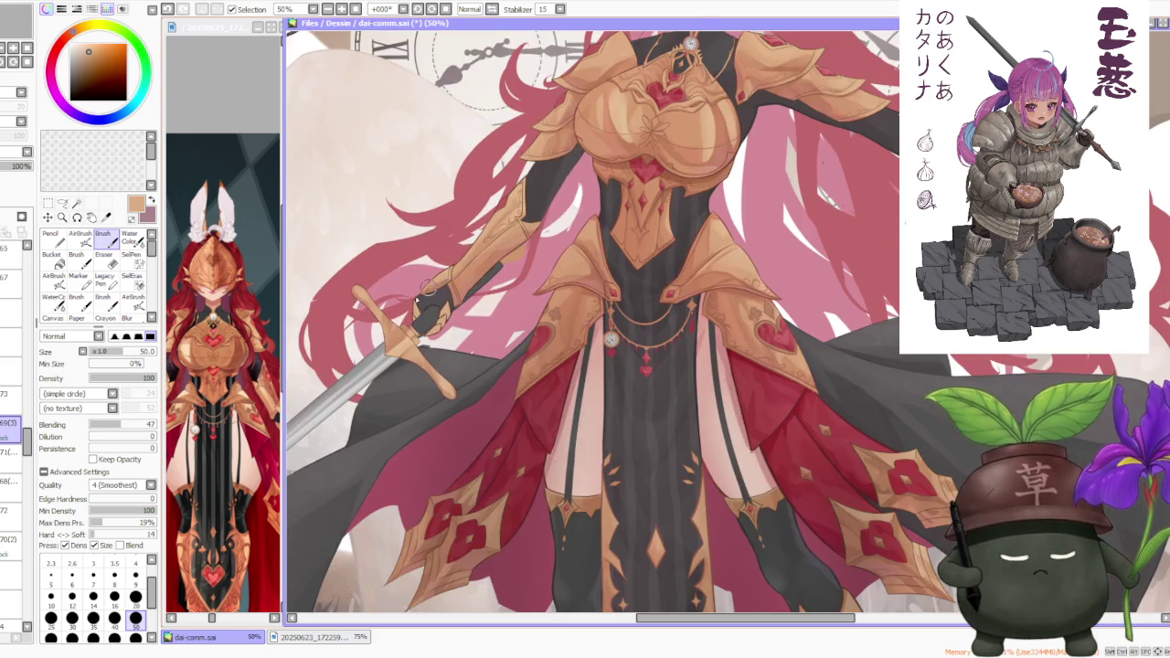
# - Sample the glove's dark grey, then move to a higher layer and switch to the Pencil (N)
pyautogui.scroll(-1, 457, 306)
pyautogui.scroll(2, 448, 302)
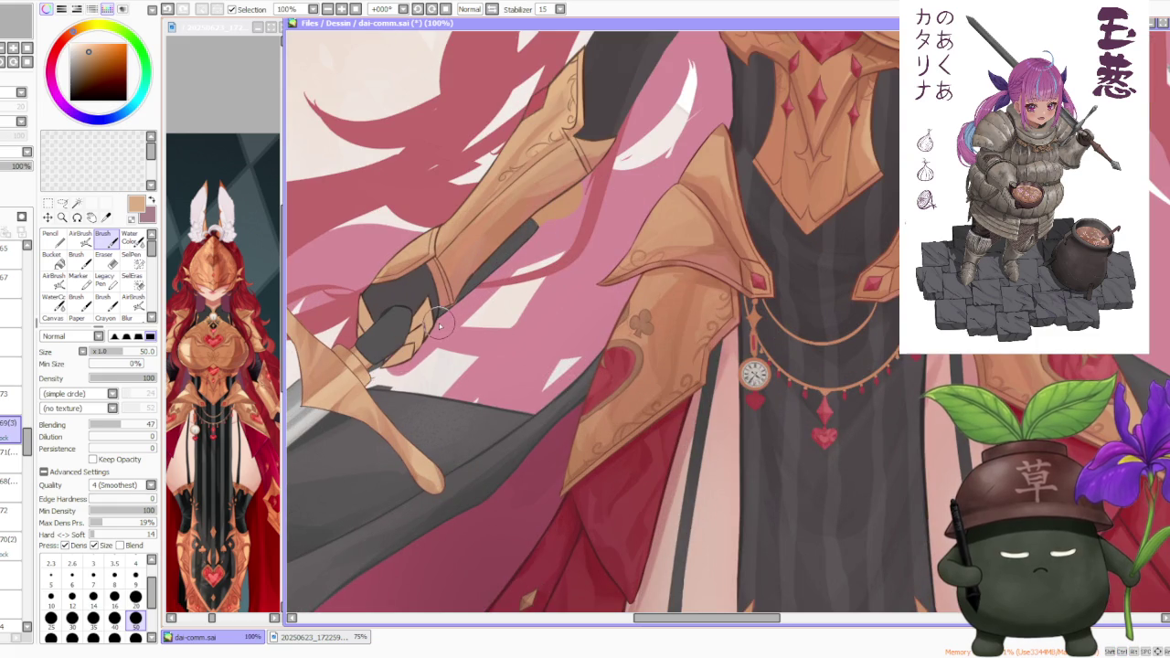
pyautogui.scroll(-3, 439, 323)
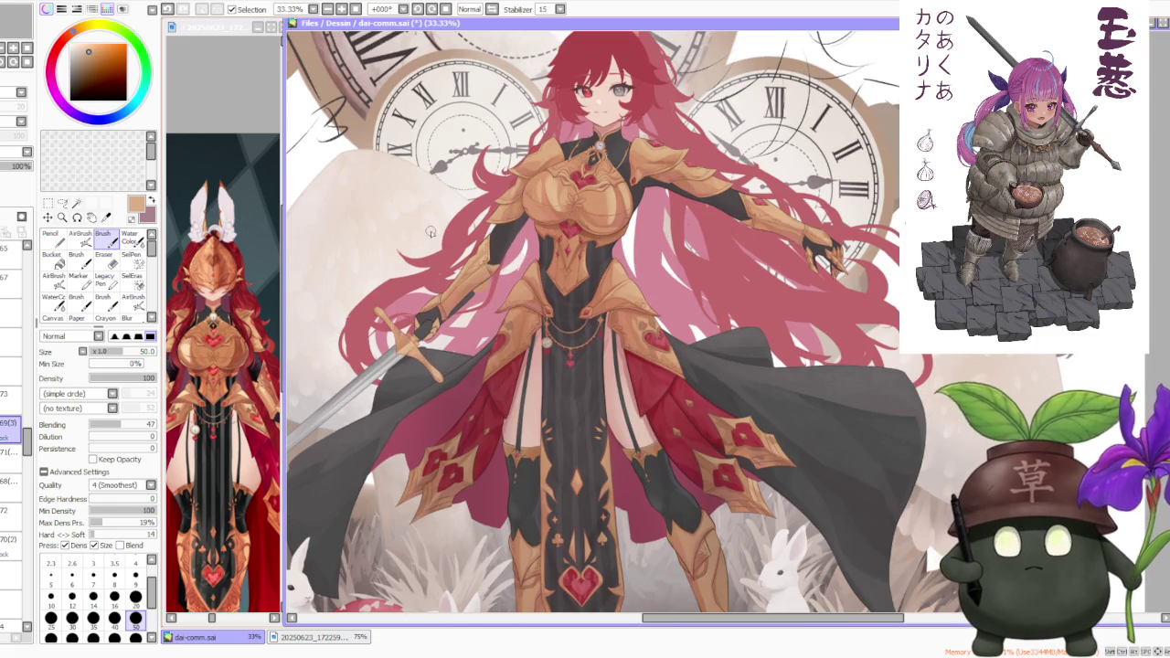
pyautogui.scroll(3, 429, 297)
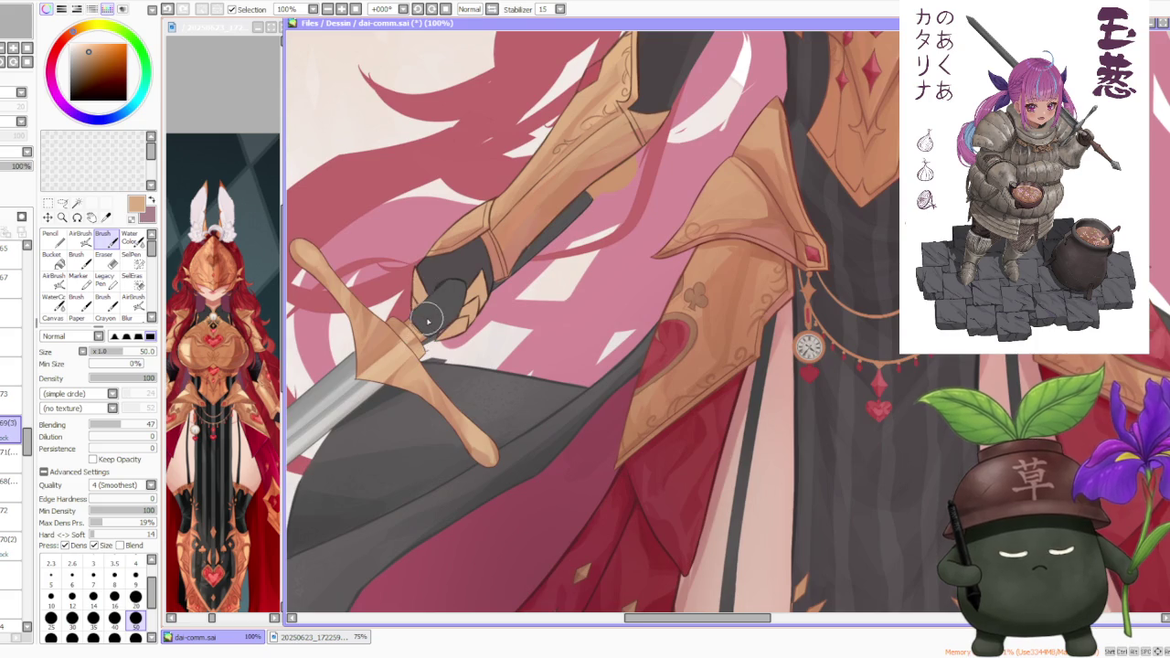
pyautogui.scroll(2, 427, 320)
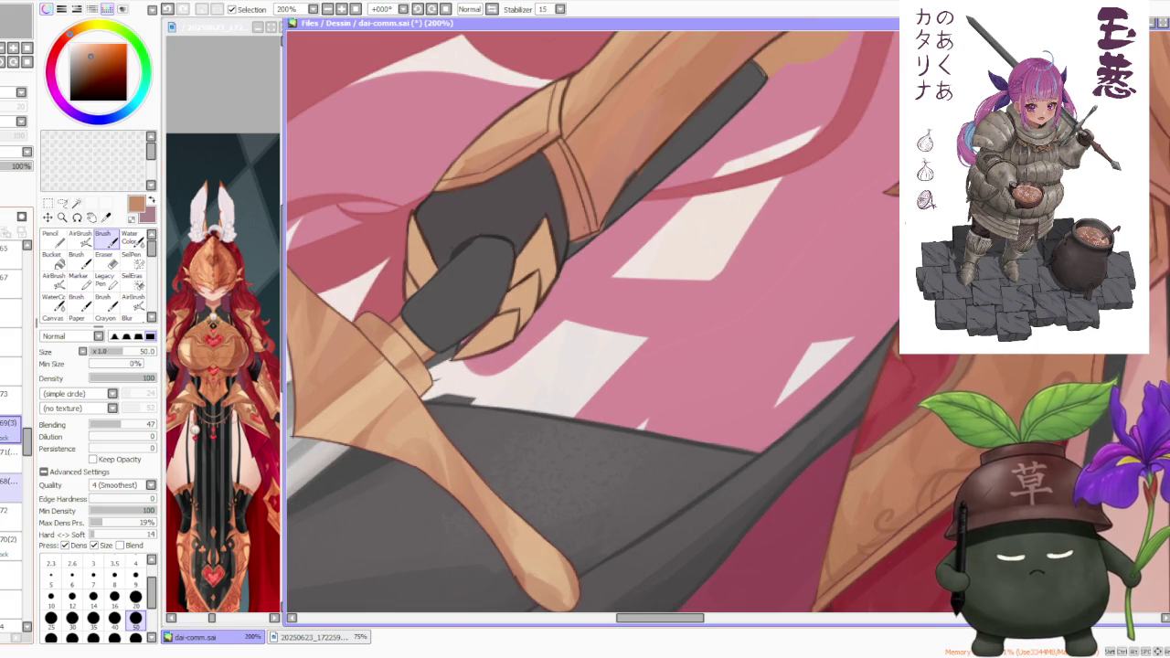
pyautogui.click(7, 484)
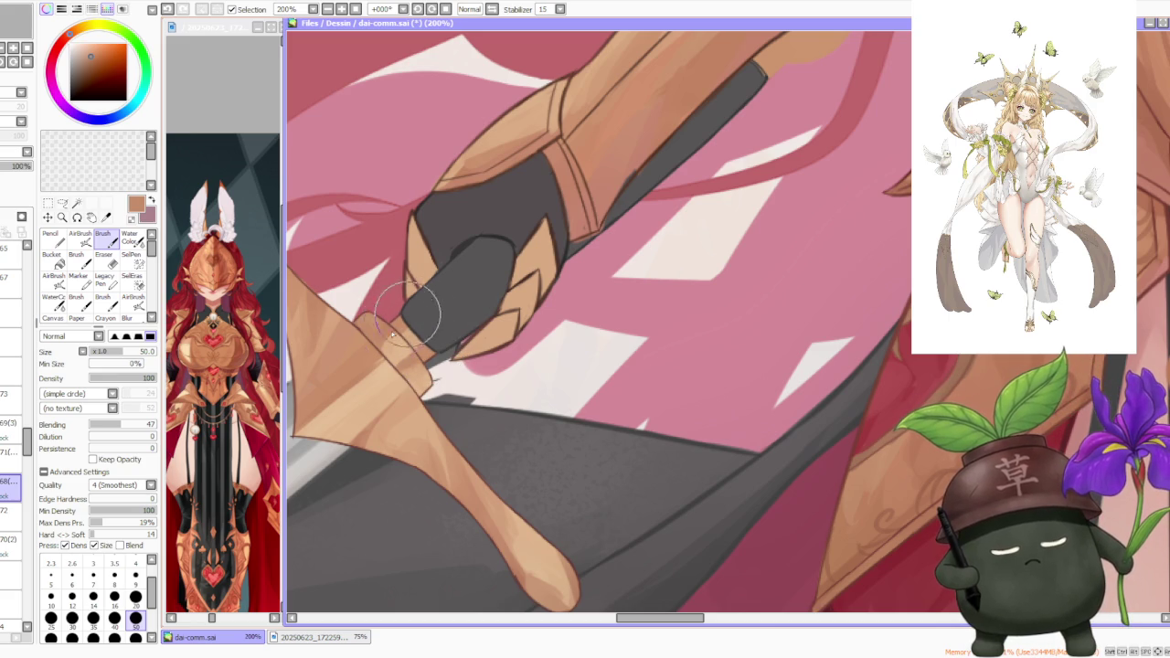
pyautogui.scroll(-5, 545, 288)
pyautogui.scroll(-1, 541, 274)
pyautogui.scroll(-2, 556, 251)
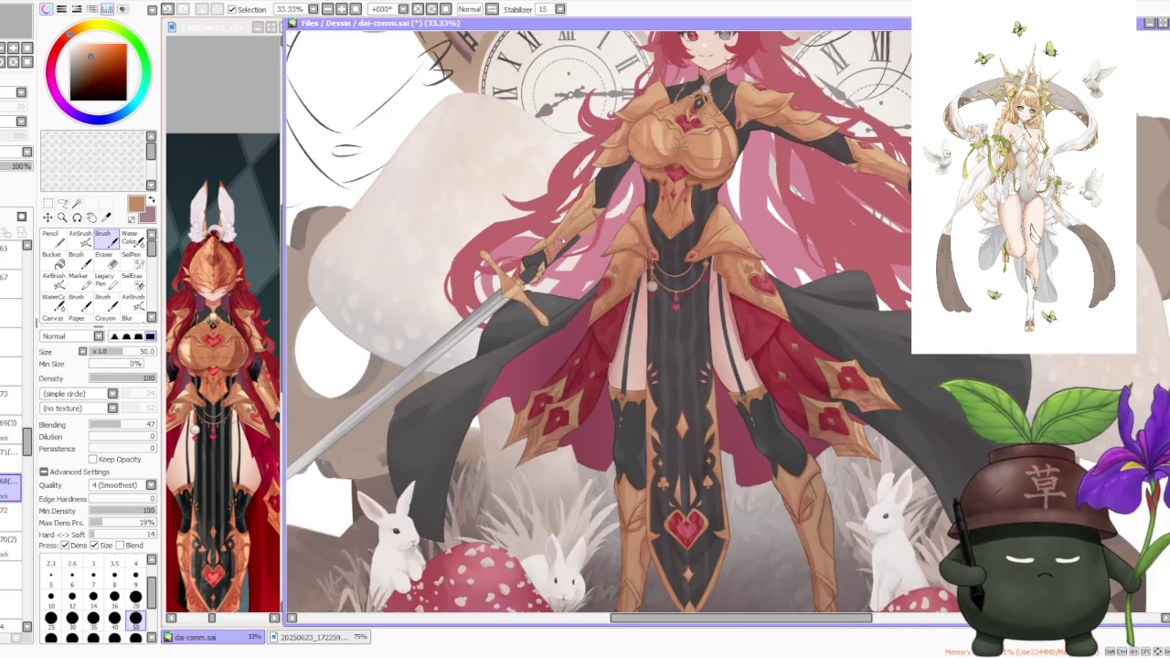
pyautogui.scroll(3, 567, 233)
pyautogui.keyDown('alt'); pyautogui.click(483, 322); pyautogui.keyUp('alt')
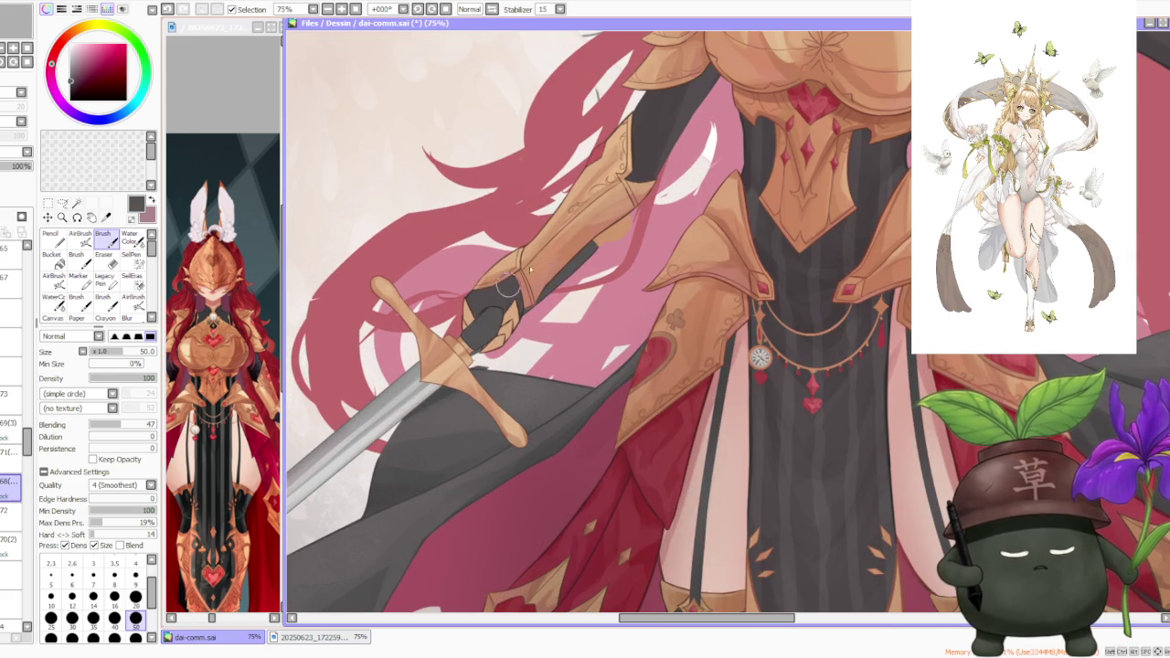
pyautogui.click(9, 451)
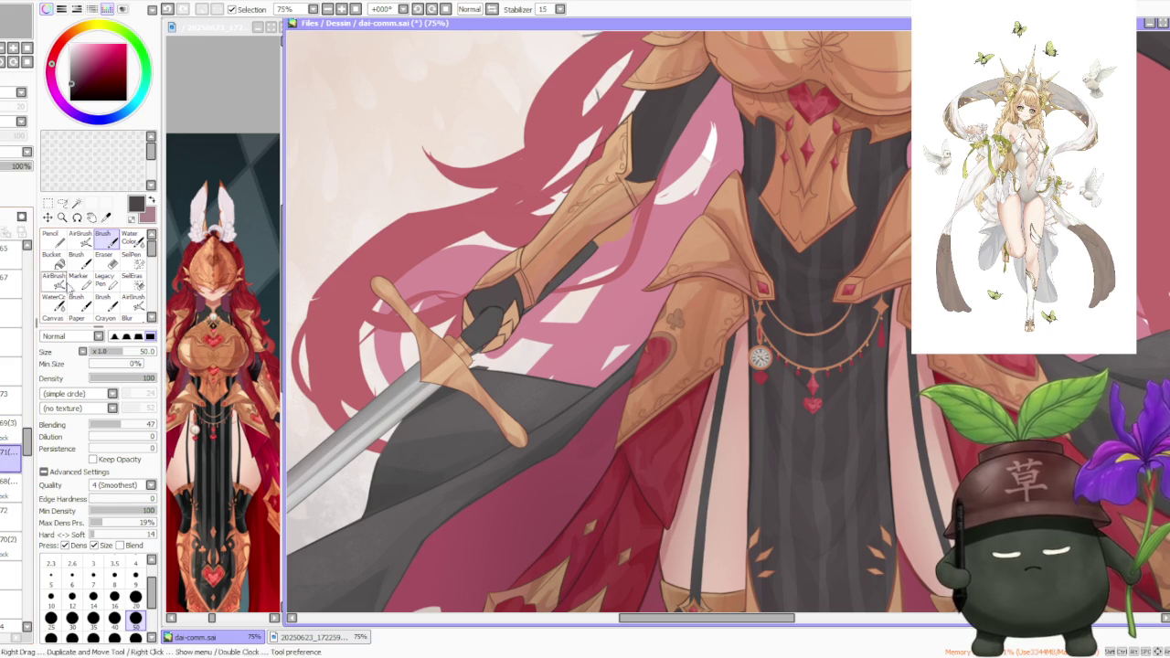
pyautogui.press('n')
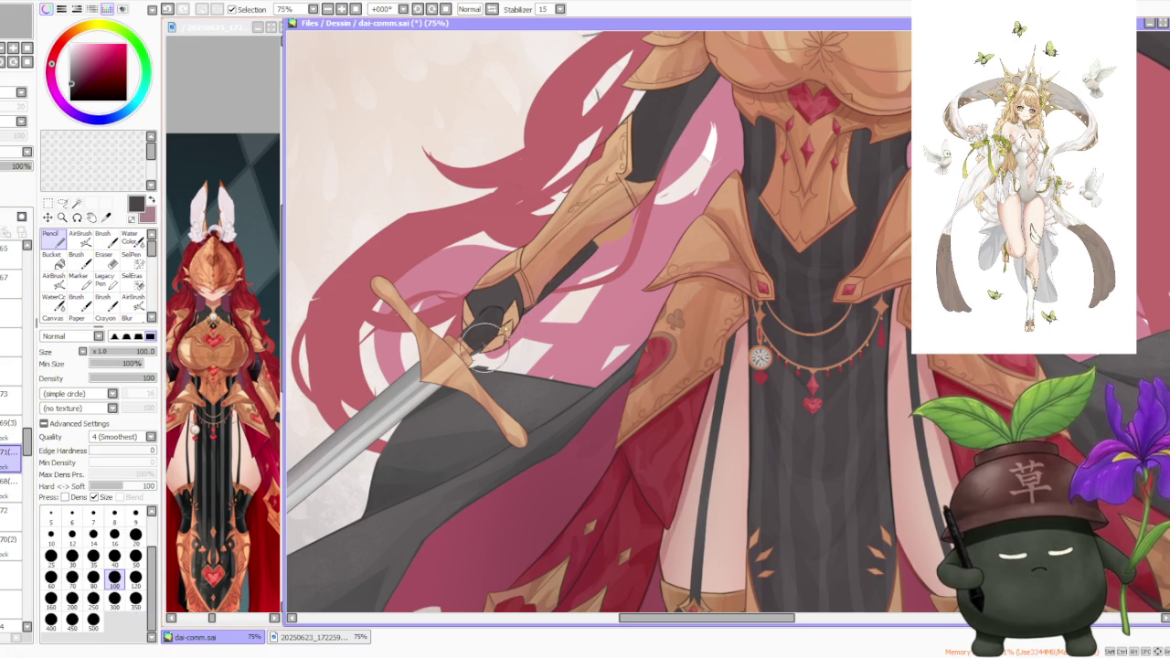
# - Switch to the Brush at size 100 and undo the last stroke on the glove
pyautogui.scroll(3, 657, 204)
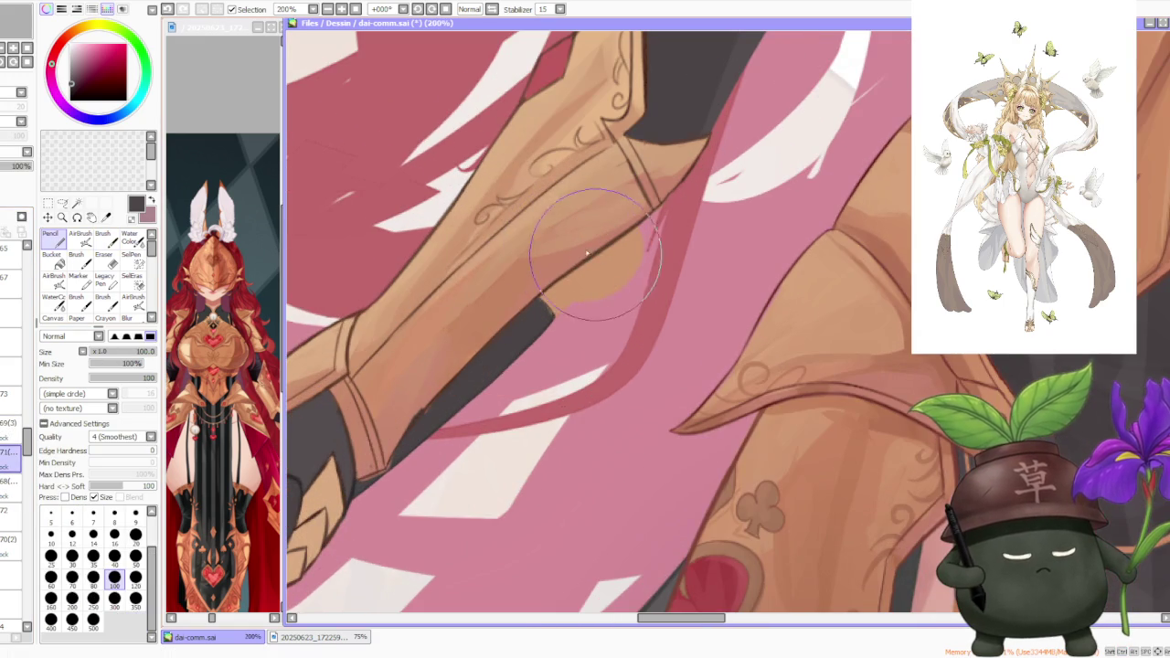
pyautogui.press('b')
pyautogui.scroll(2, 502, 320)
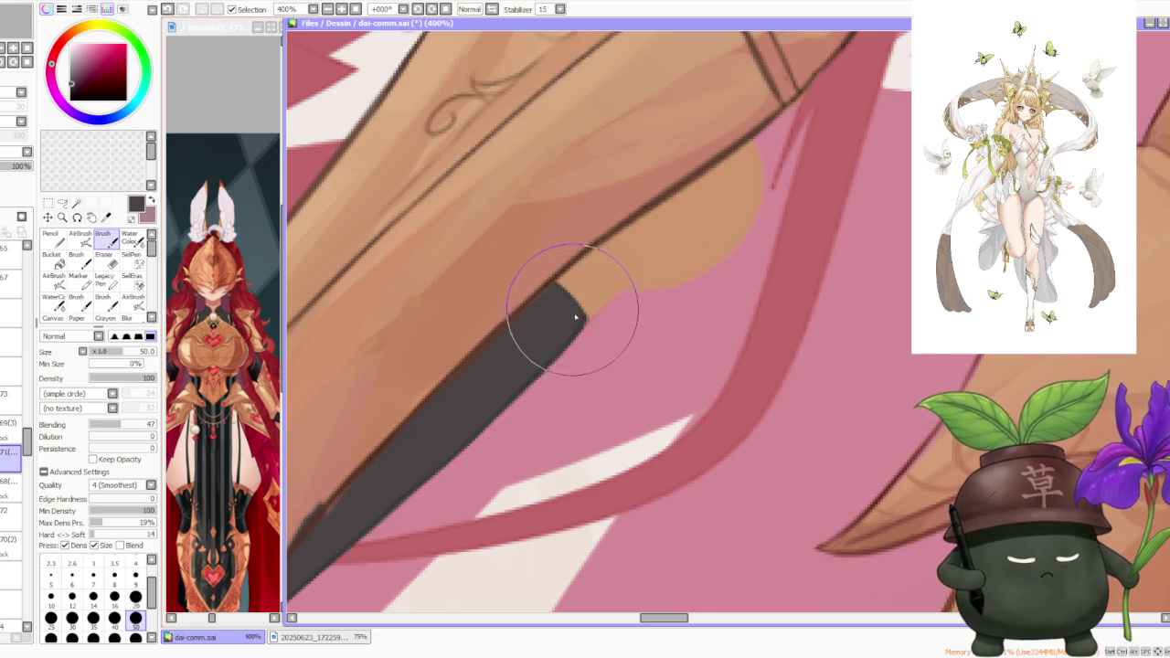
pyautogui.scroll(-2, 558, 293)
pyautogui.scroll(-1, 386, 405)
pyautogui.scroll(1, 438, 428)
pyautogui.scroll(-1, 430, 428)
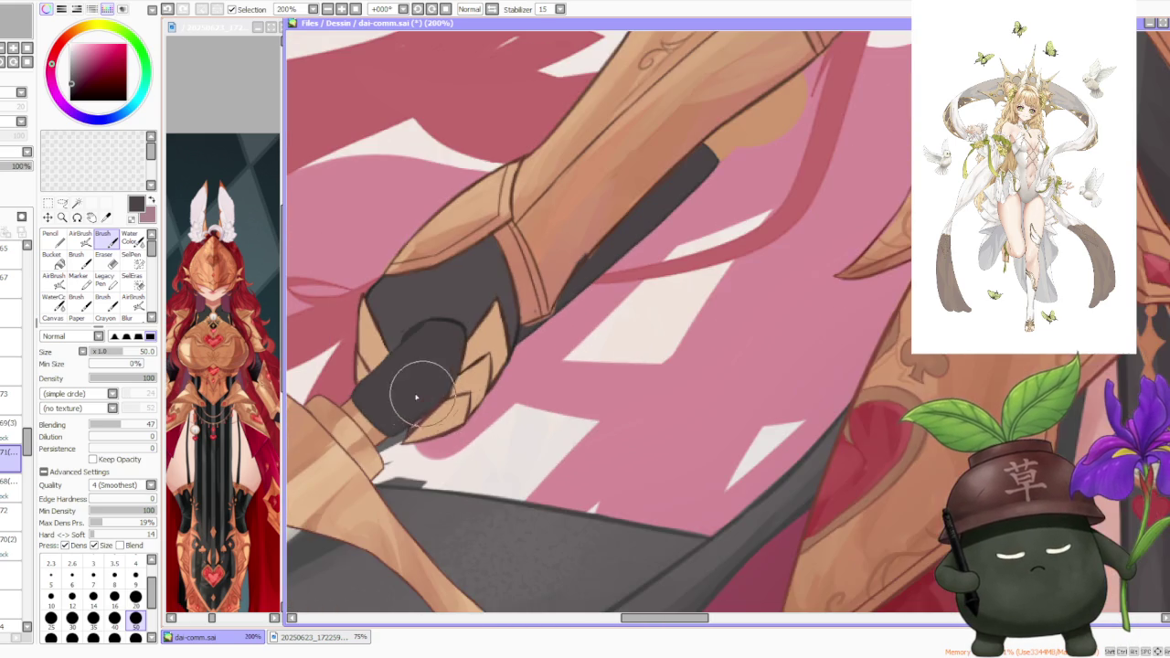
pyautogui.scroll(-2, 387, 397)
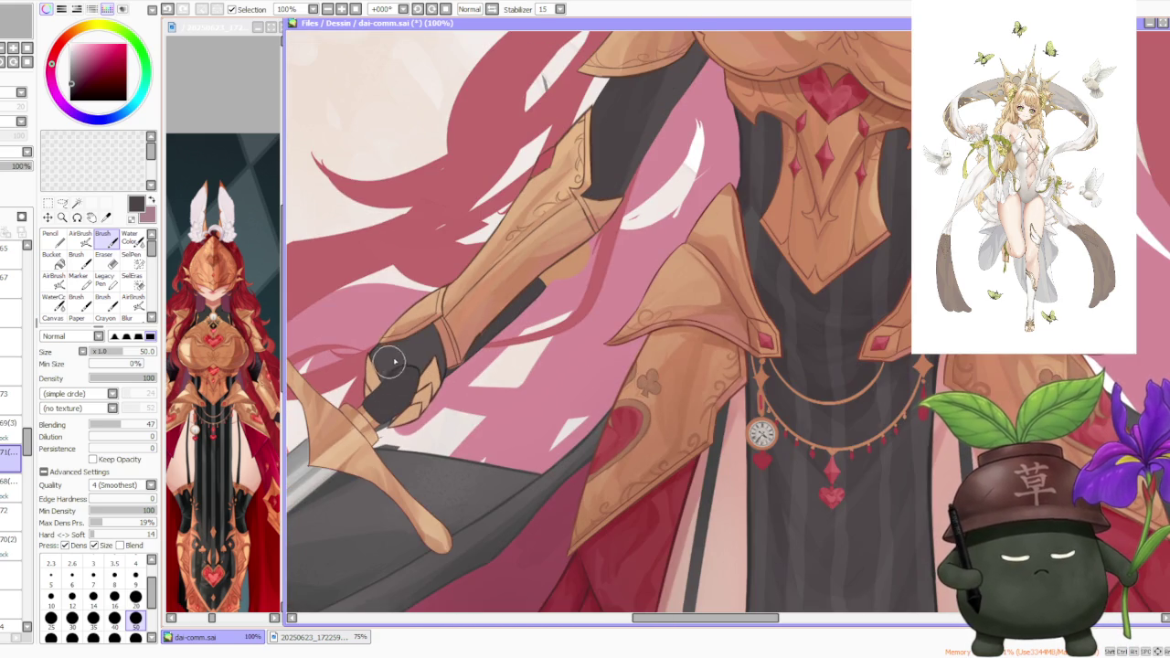
pyautogui.click(114, 633)
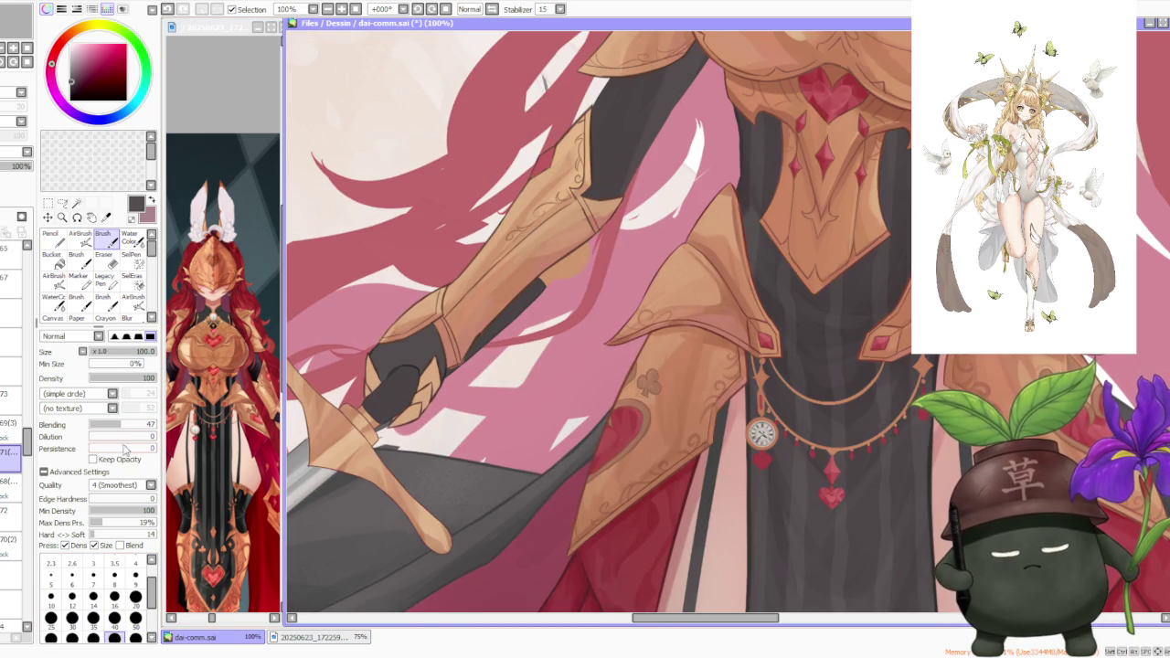
pyautogui.hotkey('ctrl', 'z')
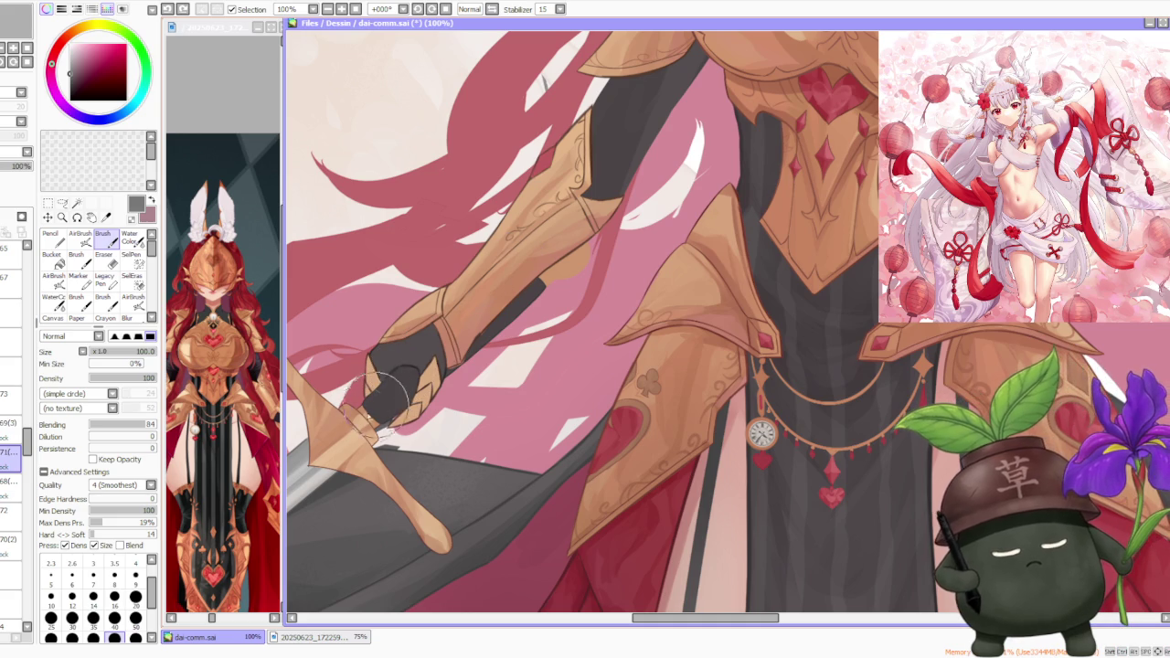
# - Repaint the glove with its own dark grey, then sample a slightly lighter tone near the armpit
pyautogui.keyDown('alt'); pyautogui.click(420, 346); pyautogui.keyUp('alt')
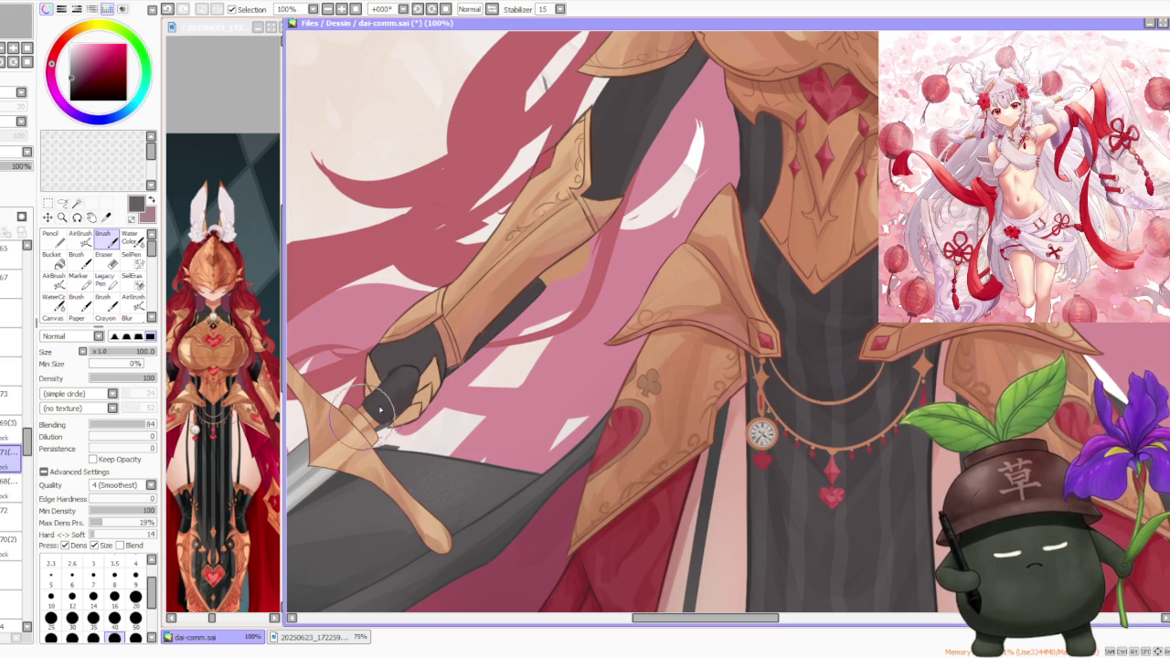
pyautogui.moveTo(441, 350); pyautogui.dragTo(395, 382)
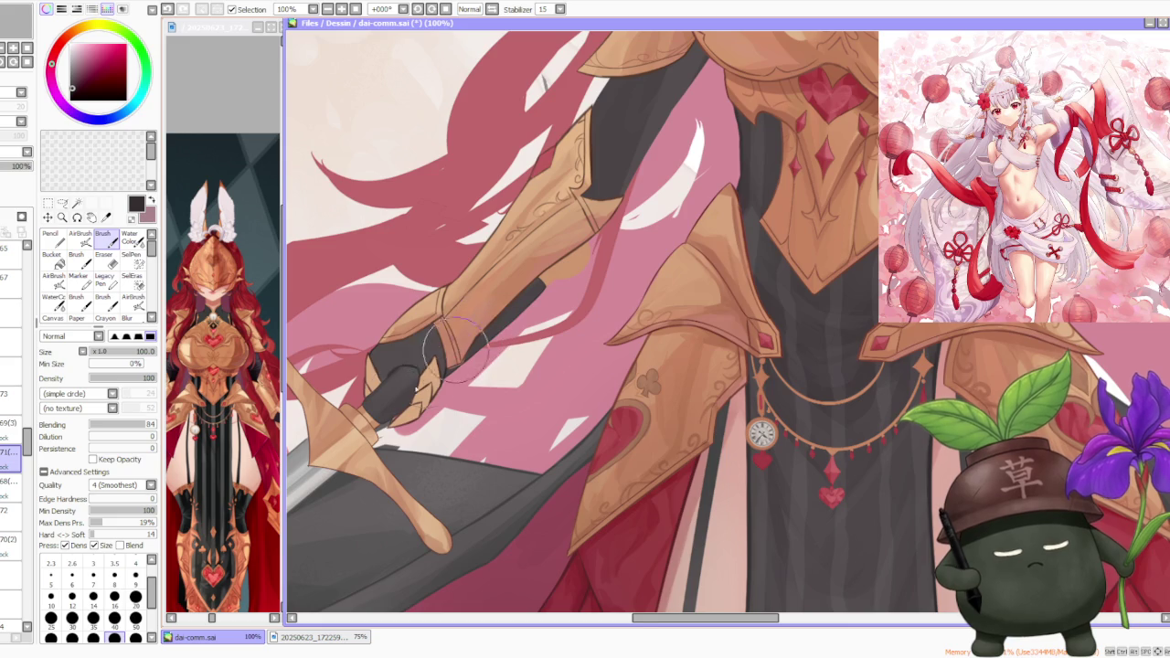
pyautogui.scroll(-3, 480, 325)
pyautogui.scroll(-1, 505, 282)
pyautogui.scroll(4, 507, 288)
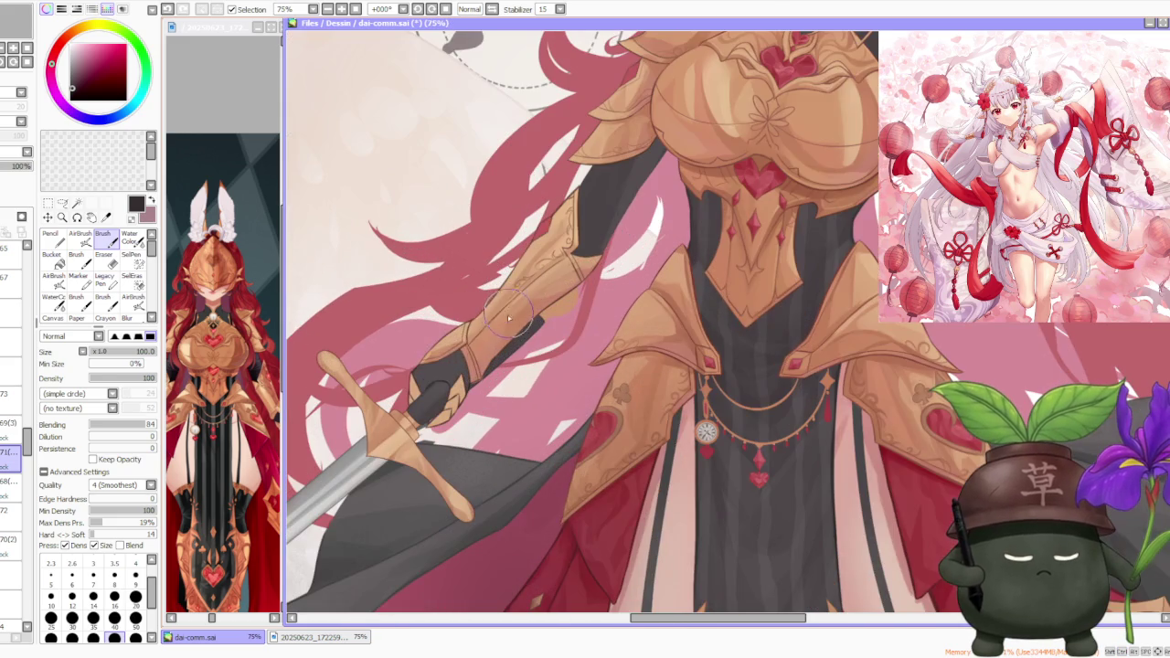
pyautogui.keyDown('alt'); pyautogui.click(631, 187); pyautogui.keyUp('alt')
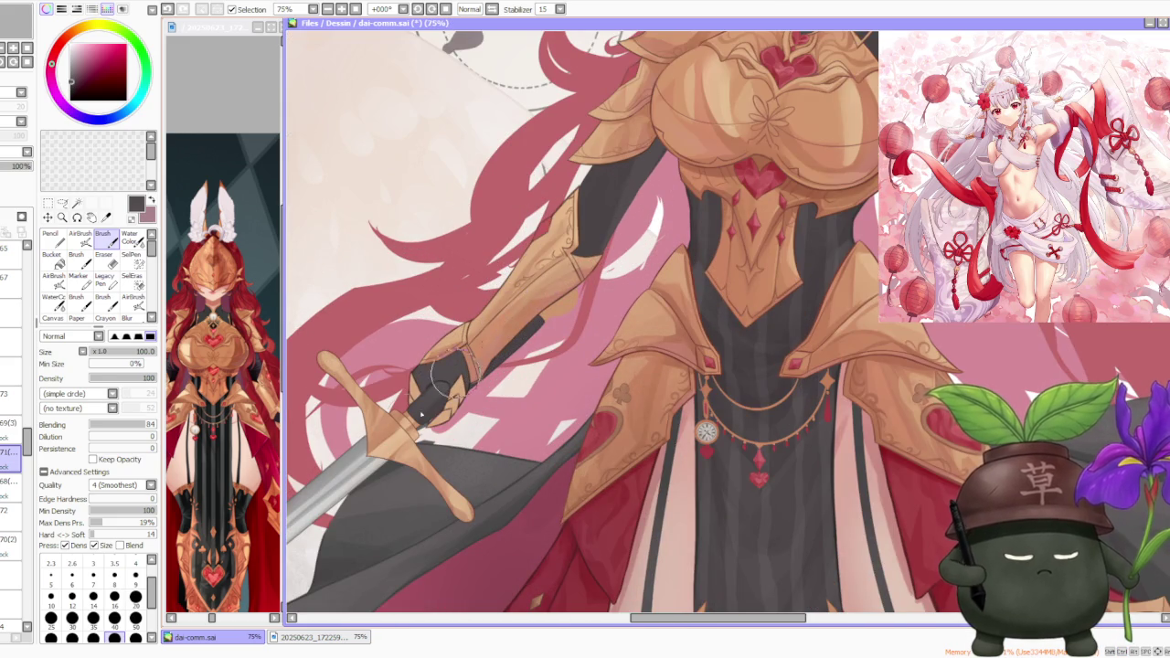
pyautogui.scroll(2, 427, 411)
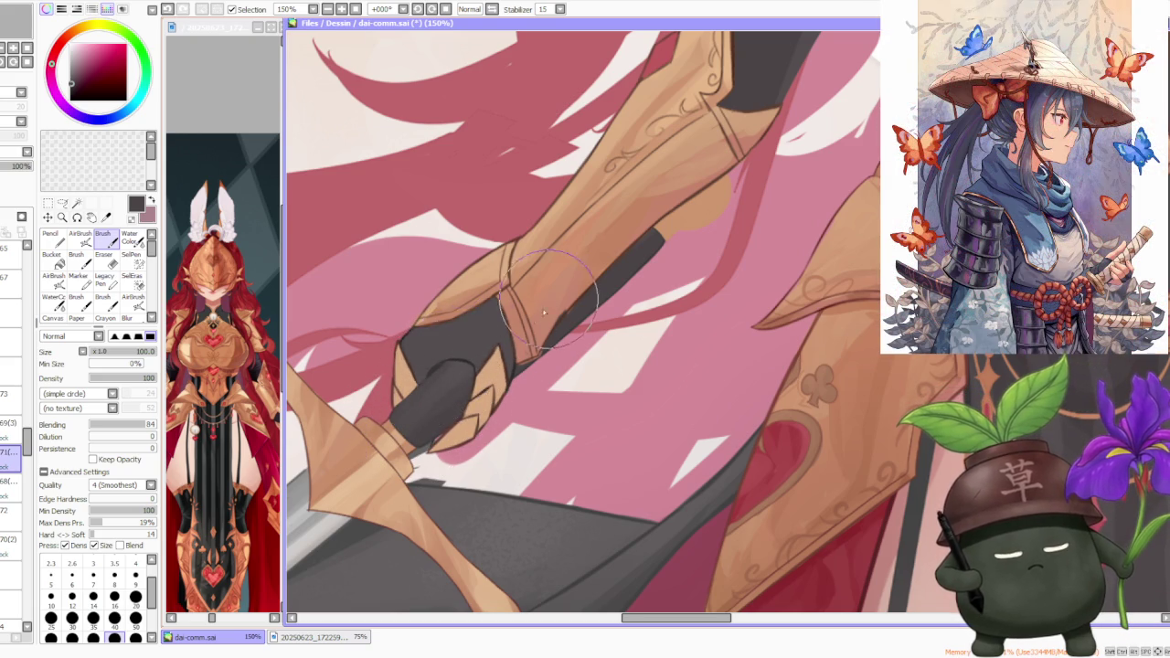
# - Paint a dark stroke across the gloved hand gripping the sword with the brush at size 50
pyautogui.scroll(-3, 461, 348)
pyautogui.scroll(-1, 438, 393)
pyautogui.scroll(4, 424, 438)
pyautogui.scroll(2, 423, 438)
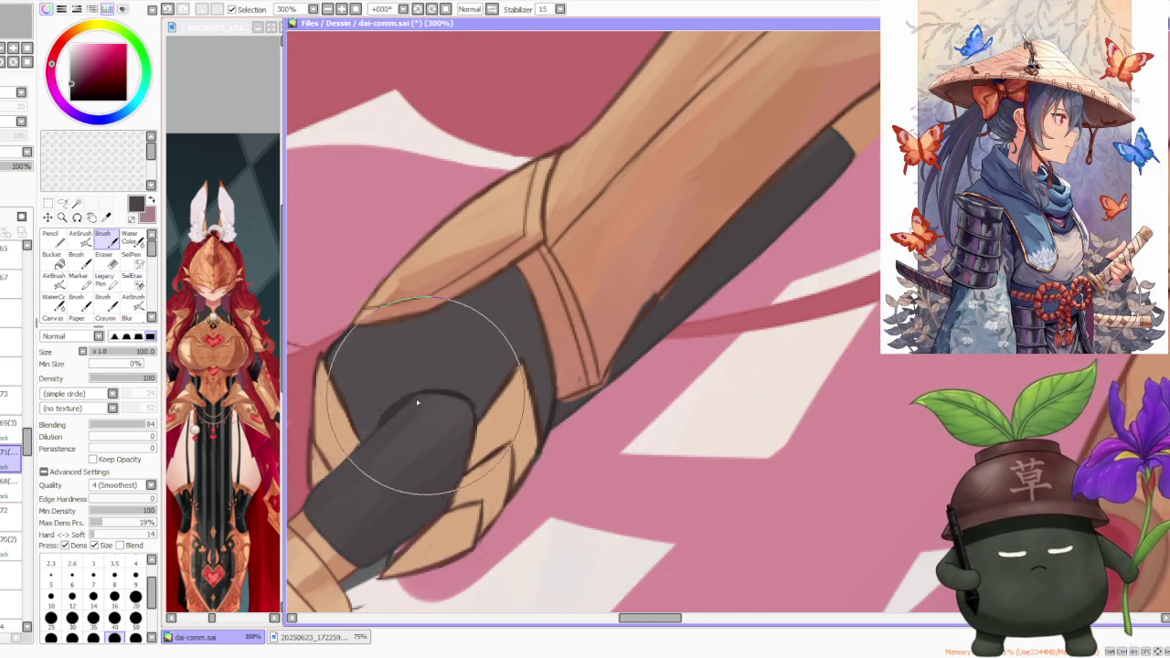
pyautogui.scroll(-2, 423, 438)
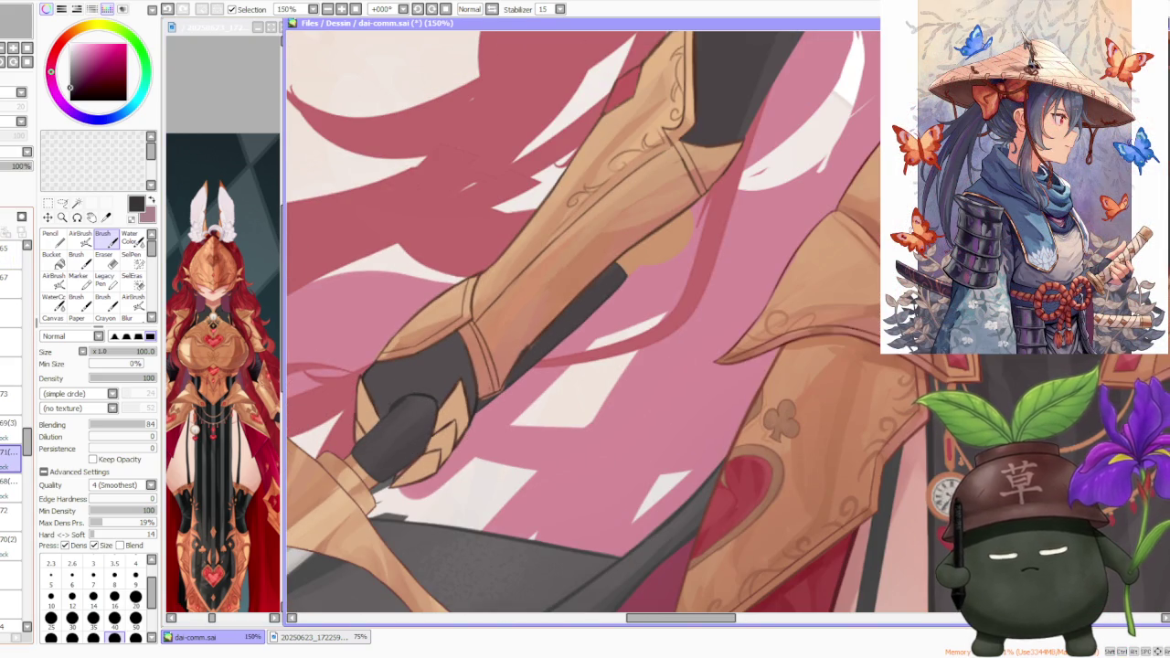
pyautogui.click(135, 619)
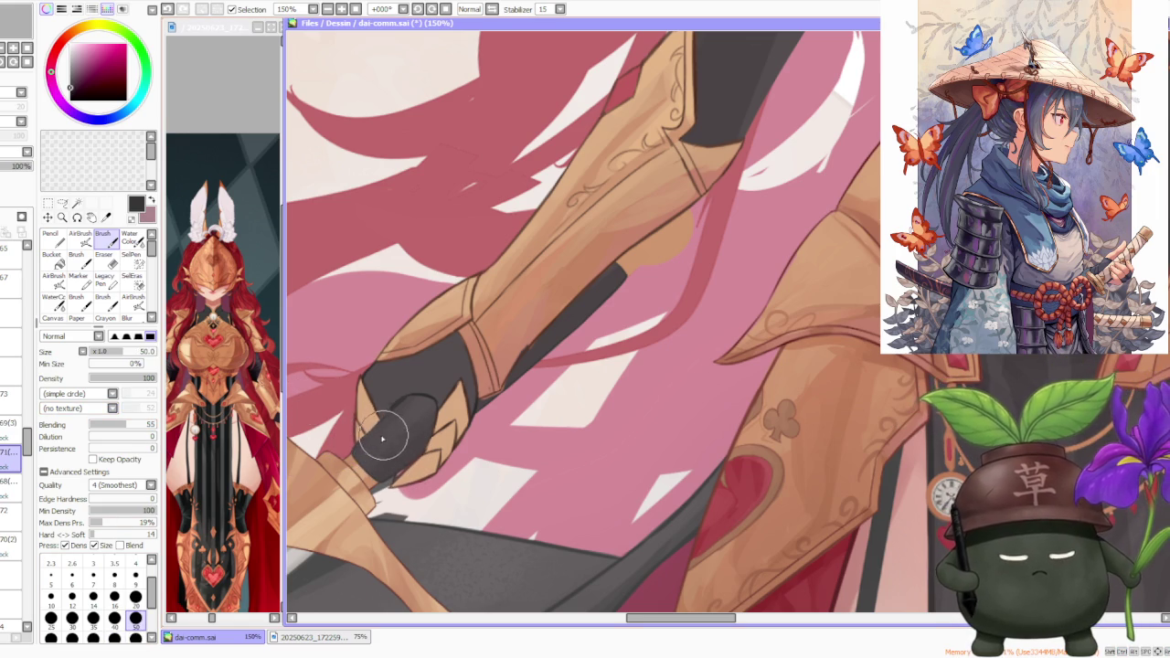
pyautogui.moveTo(376, 425); pyautogui.dragTo(431, 426)
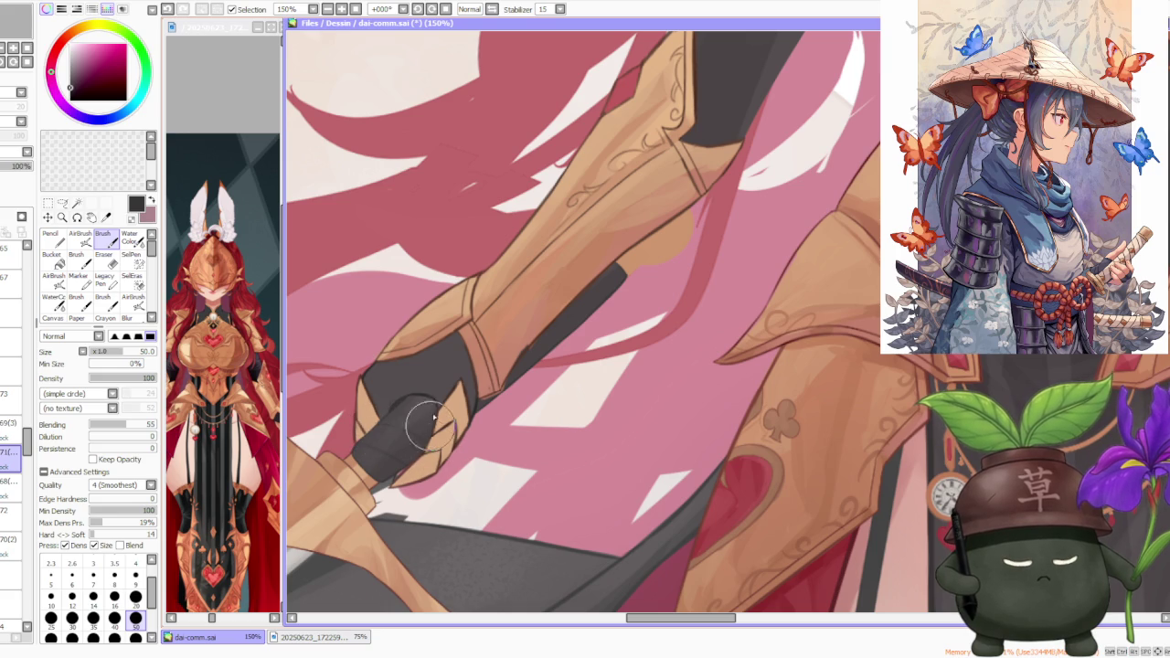
# - Switch to the AirBrush with the Dirt 01 texture and reduce its size to 100
pyautogui.scroll(-2, 419, 400)
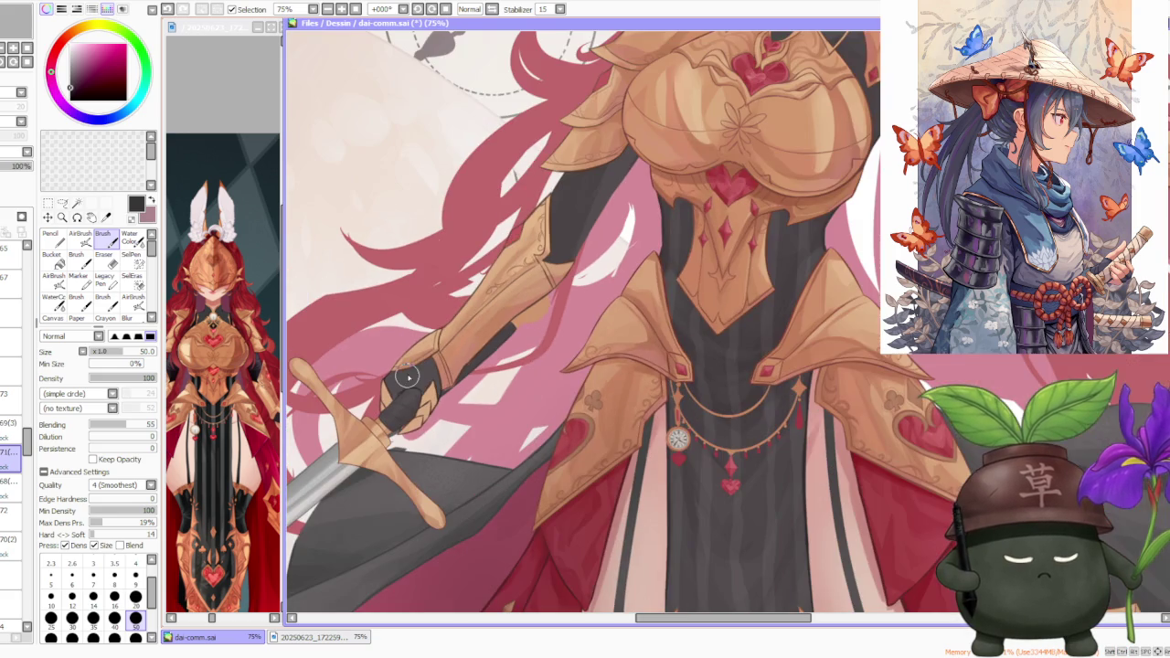
pyautogui.scroll(1, 416, 367)
pyautogui.scroll(1, 462, 402)
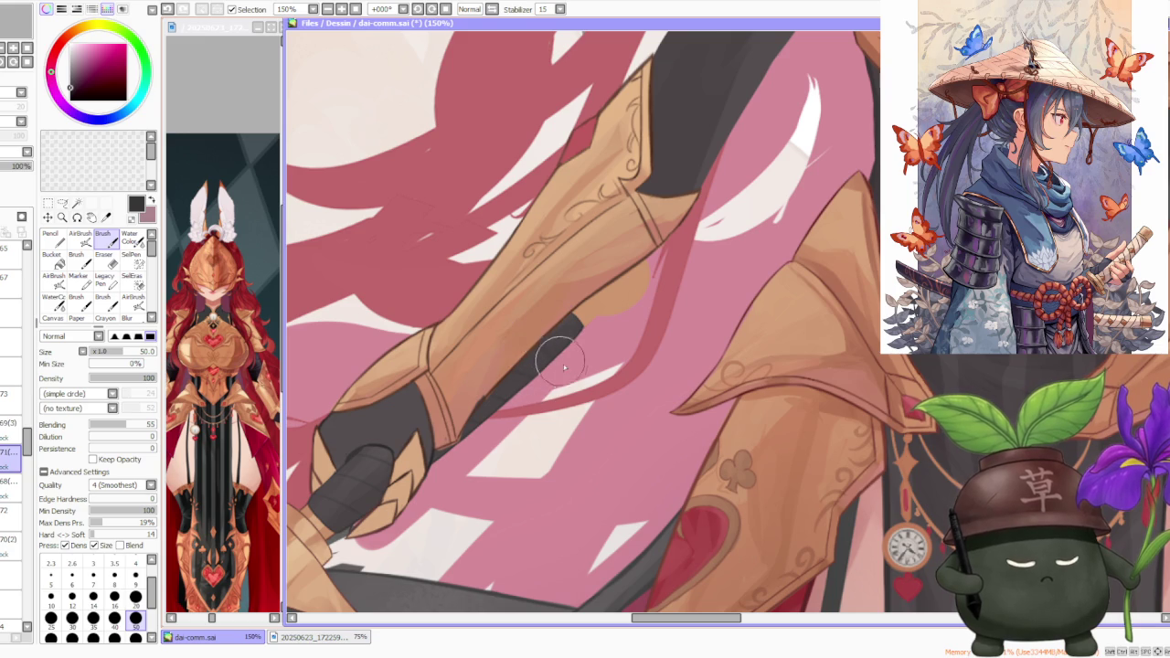
pyautogui.scroll(-2, 564, 320)
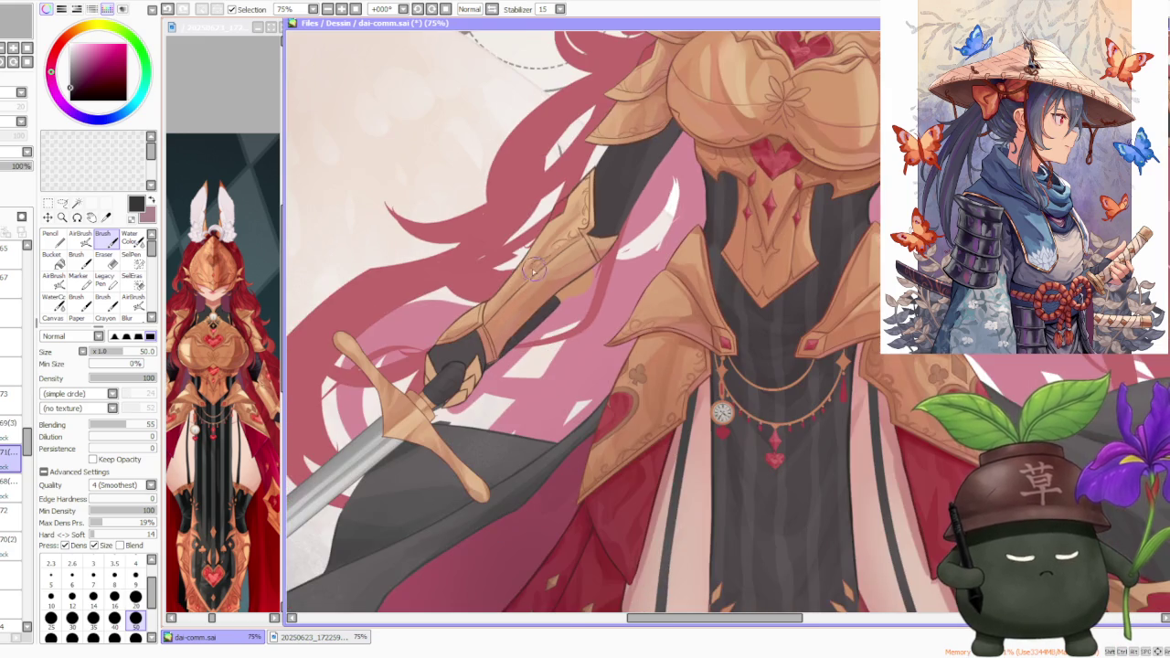
pyautogui.scroll(3, 438, 320)
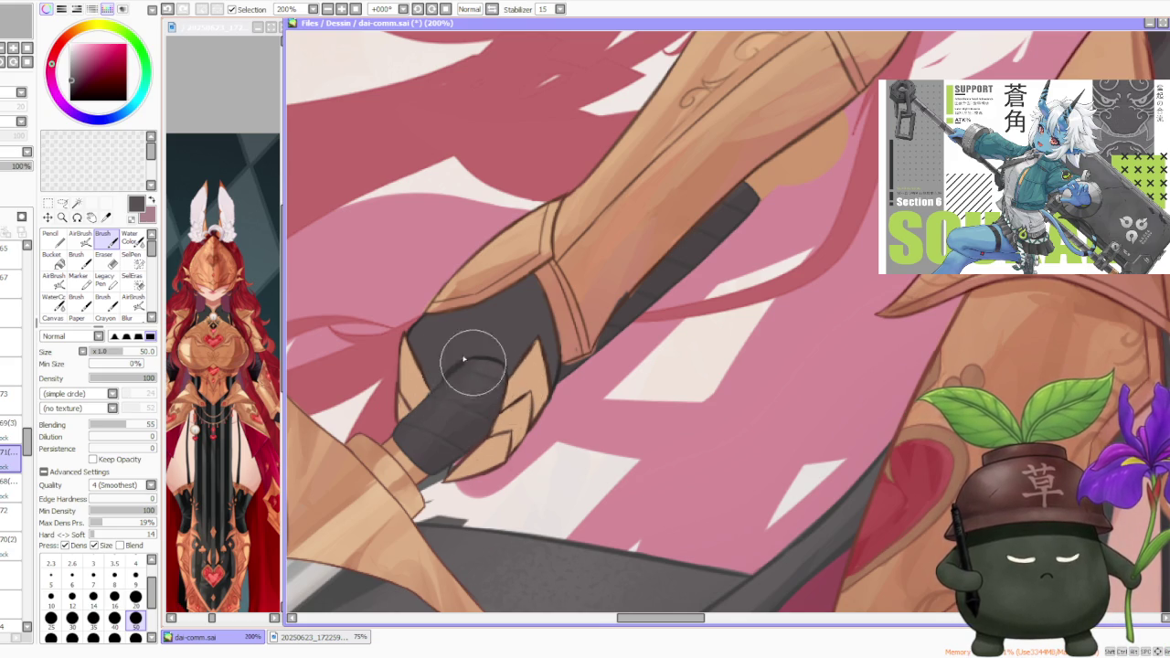
pyautogui.scroll(-1, 512, 365)
pyautogui.scroll(2, 546, 297)
pyautogui.scroll(-2, 469, 365)
pyautogui.scroll(1, 603, 274)
pyautogui.scroll(1, 603, 286)
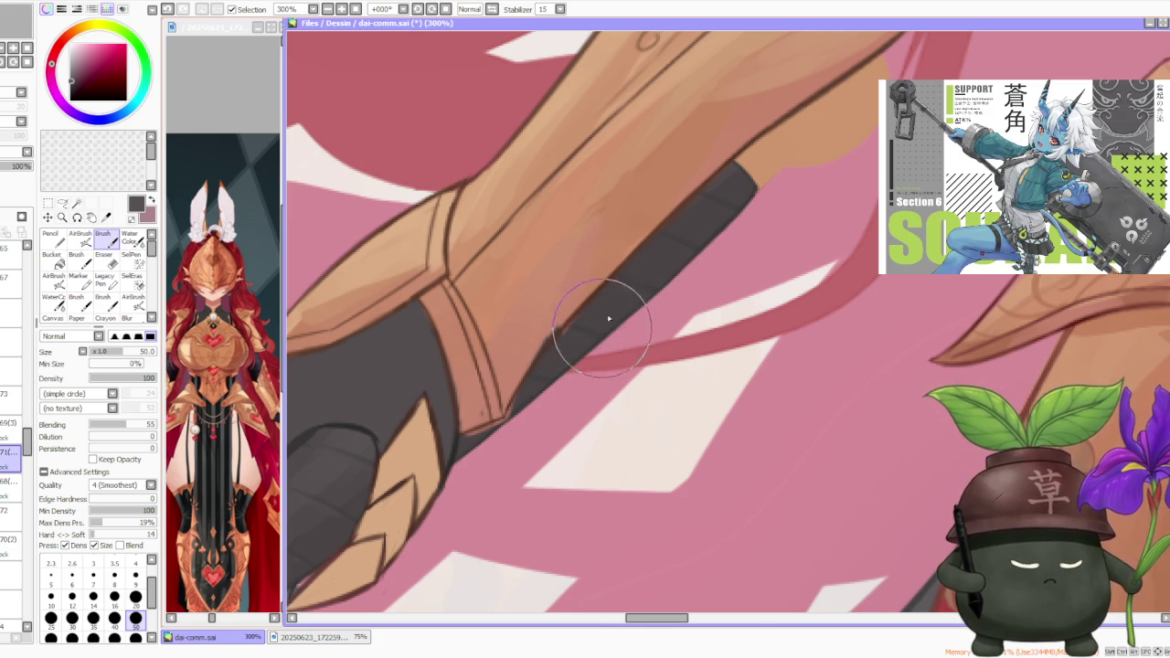
pyautogui.scroll(-2, 640, 256)
pyautogui.scroll(2, 650, 221)
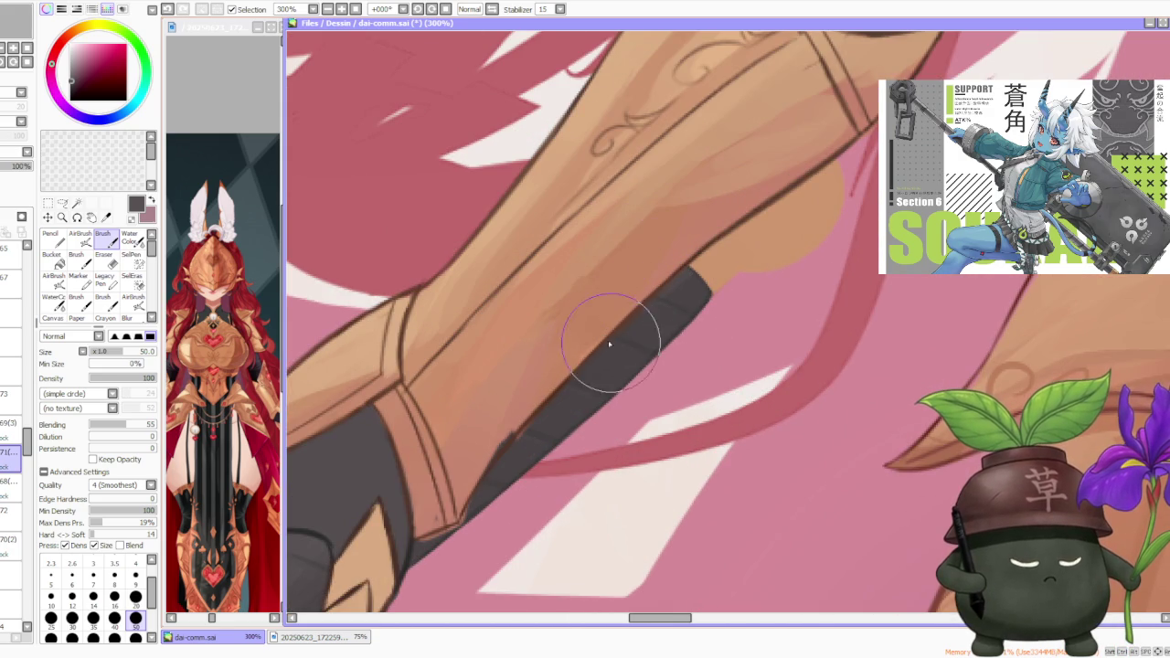
pyautogui.scroll(-1, 594, 289)
pyautogui.scroll(-1, 604, 245)
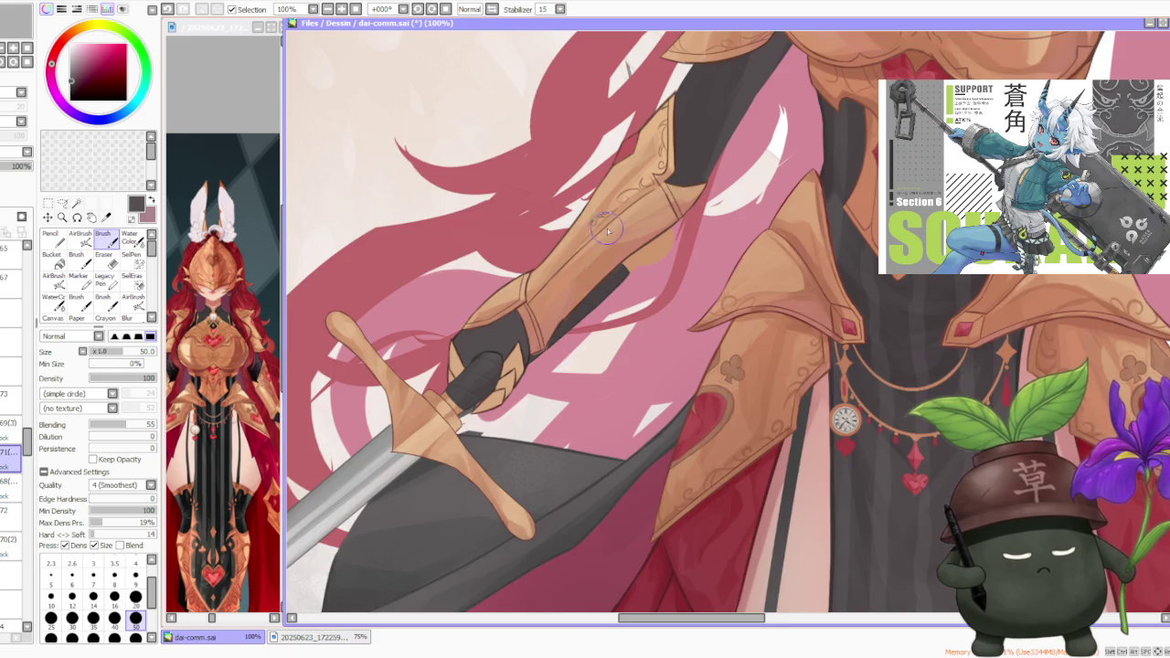
pyautogui.scroll(-1, 605, 240)
pyautogui.scroll(-1, 607, 233)
pyautogui.scroll(-1, 611, 228)
pyautogui.scroll(2, 610, 225)
pyautogui.scroll(1, 610, 225)
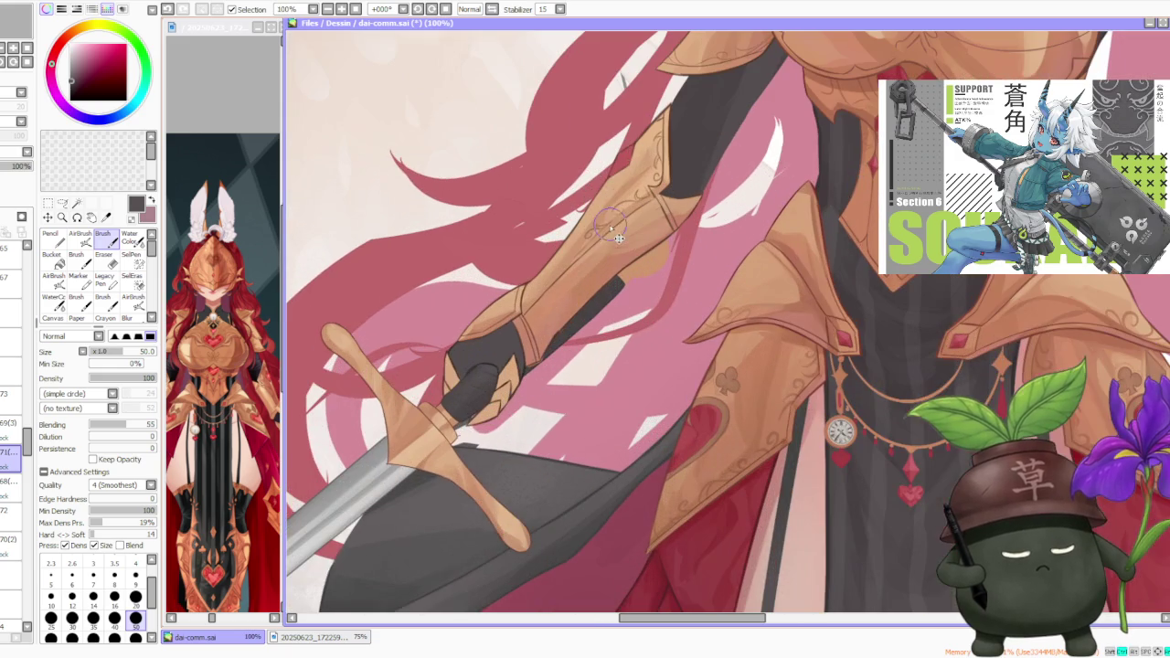
pyautogui.click(80, 236)
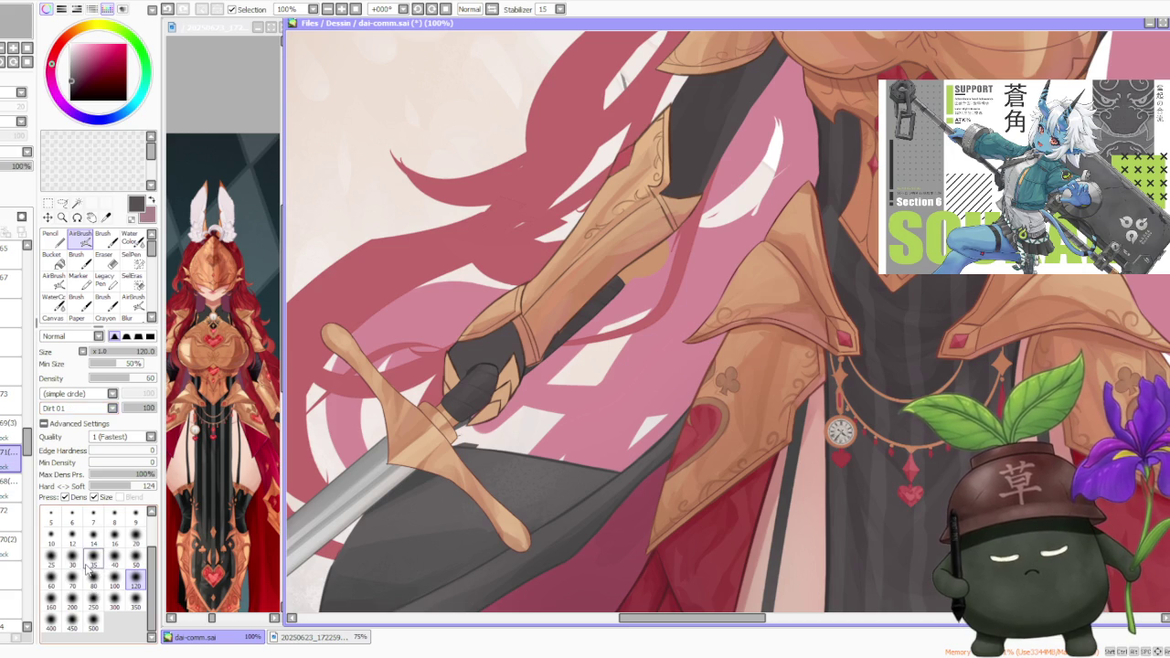
pyautogui.press('[')
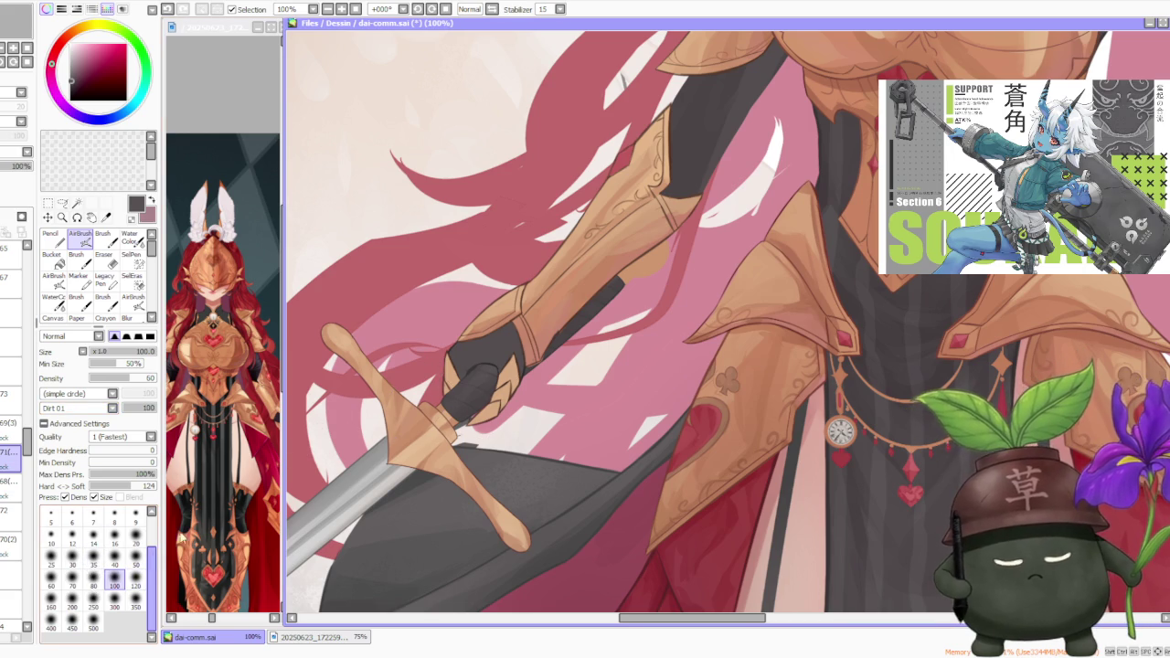
pyautogui.scroll(1, 473, 408)
pyautogui.scroll(1, 469, 402)
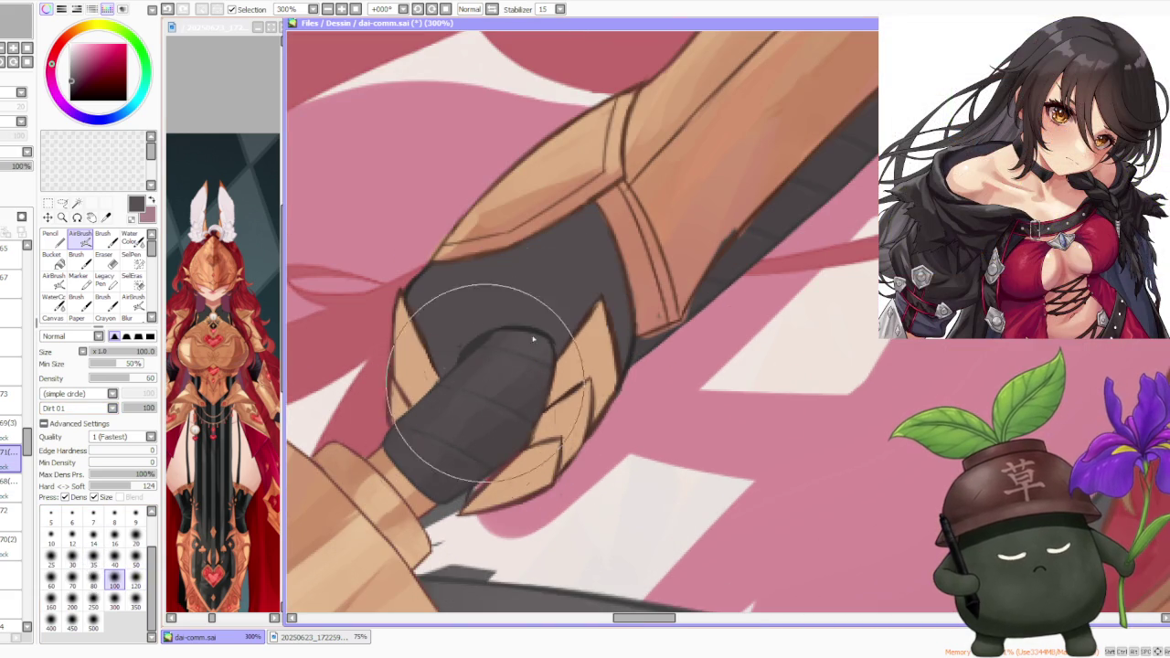
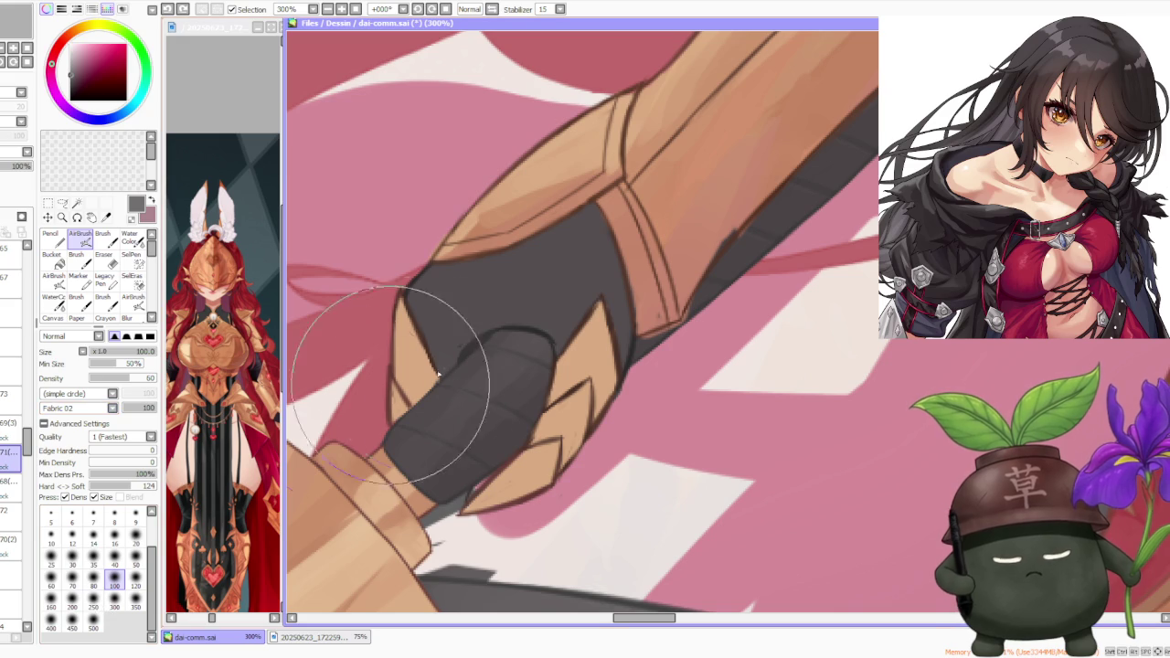
# - Lightly airbrush a Fabric 02 texture over the dark sword grip, zooming to check it
pyautogui.moveTo(522, 352)
pyautogui.mouseDown()
pyautogui.moveTo(486, 405)
pyautogui.moveTo(431, 417)
pyautogui.moveTo(561, 286)
pyautogui.moveTo(468, 446)
pyautogui.mouseUp()
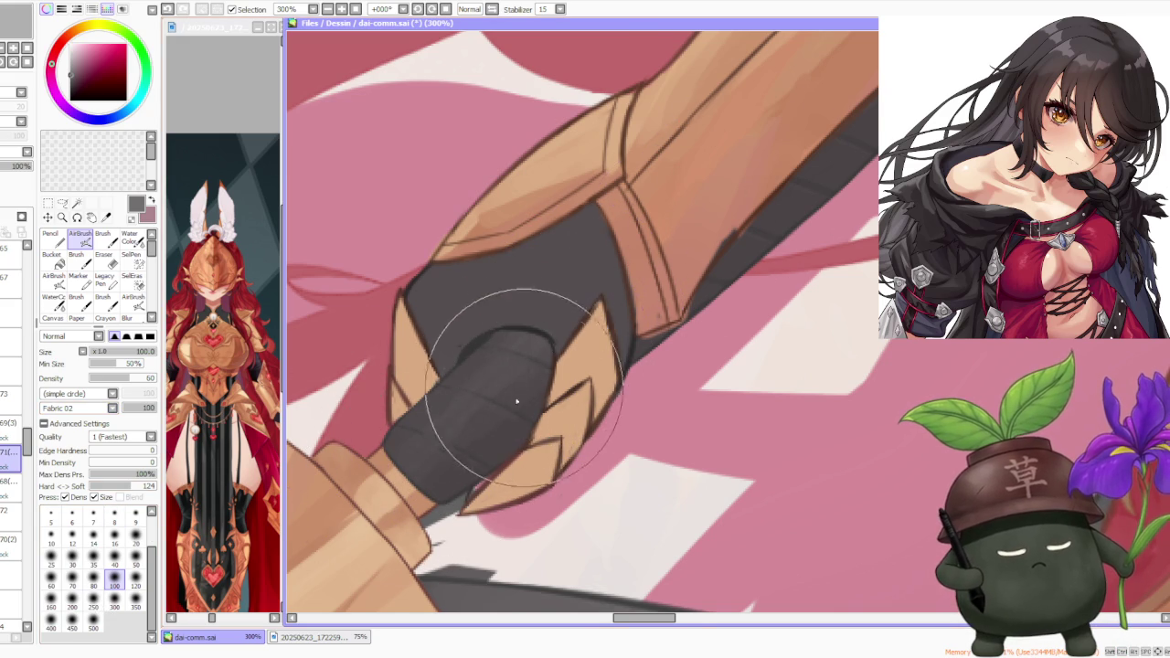
pyautogui.scroll(-1, 496, 393)
pyautogui.scroll(1, 548, 392)
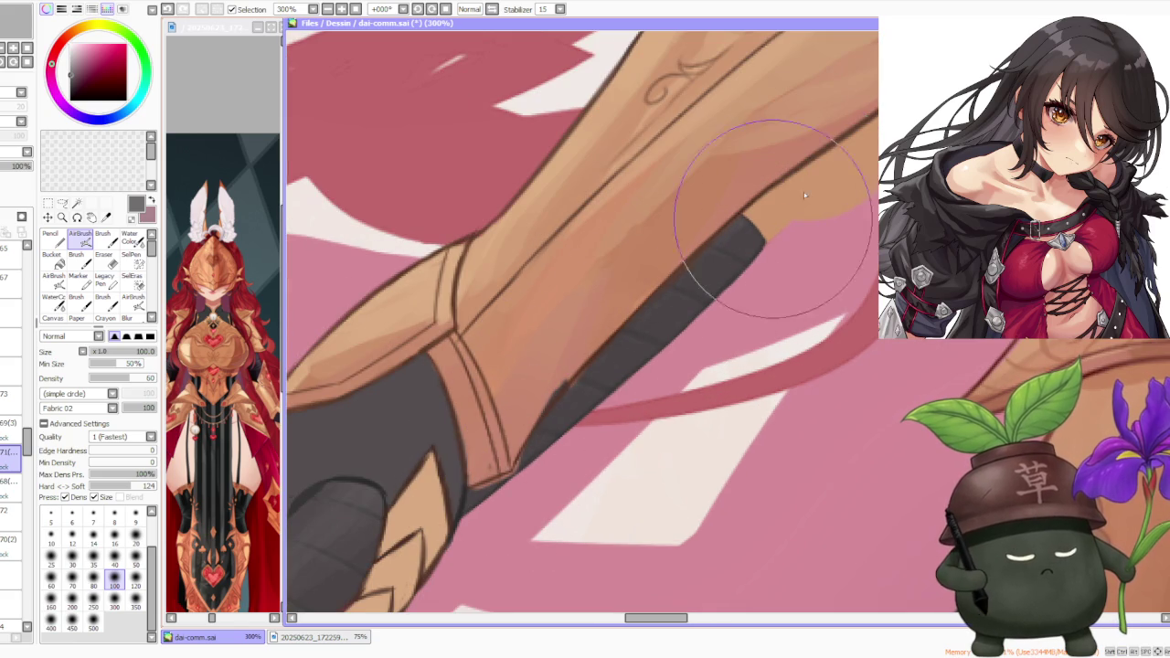
pyautogui.scroll(-1, 502, 411)
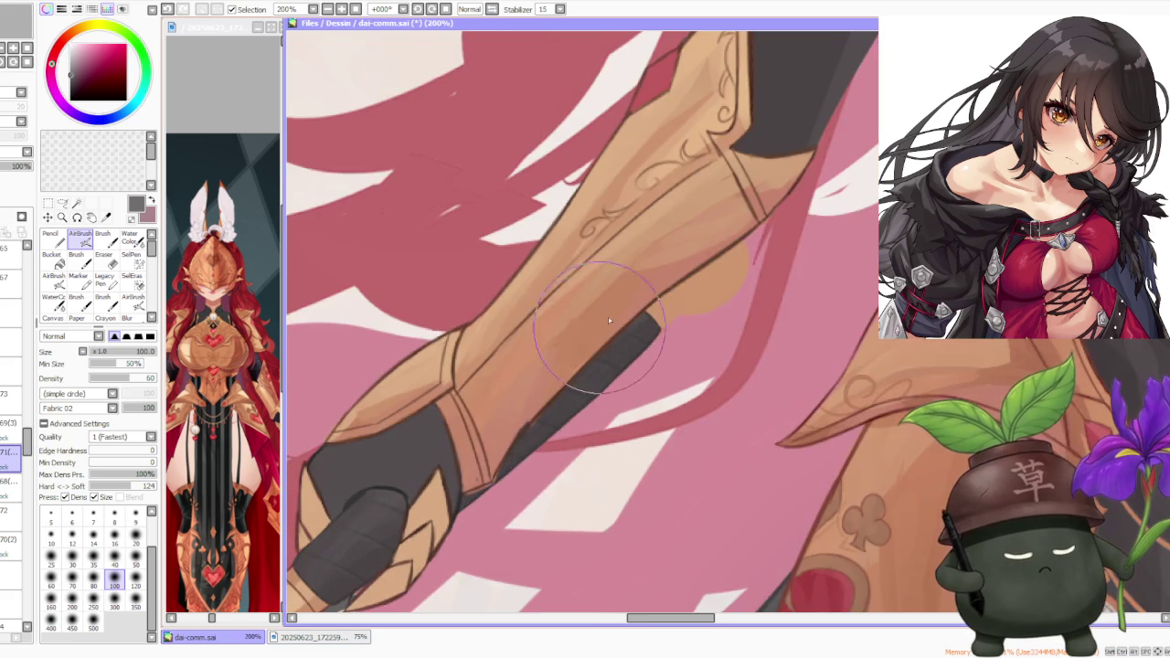
pyautogui.scroll(-1, 566, 338)
pyautogui.scroll(-1, 597, 311)
pyautogui.scroll(2, 457, 404)
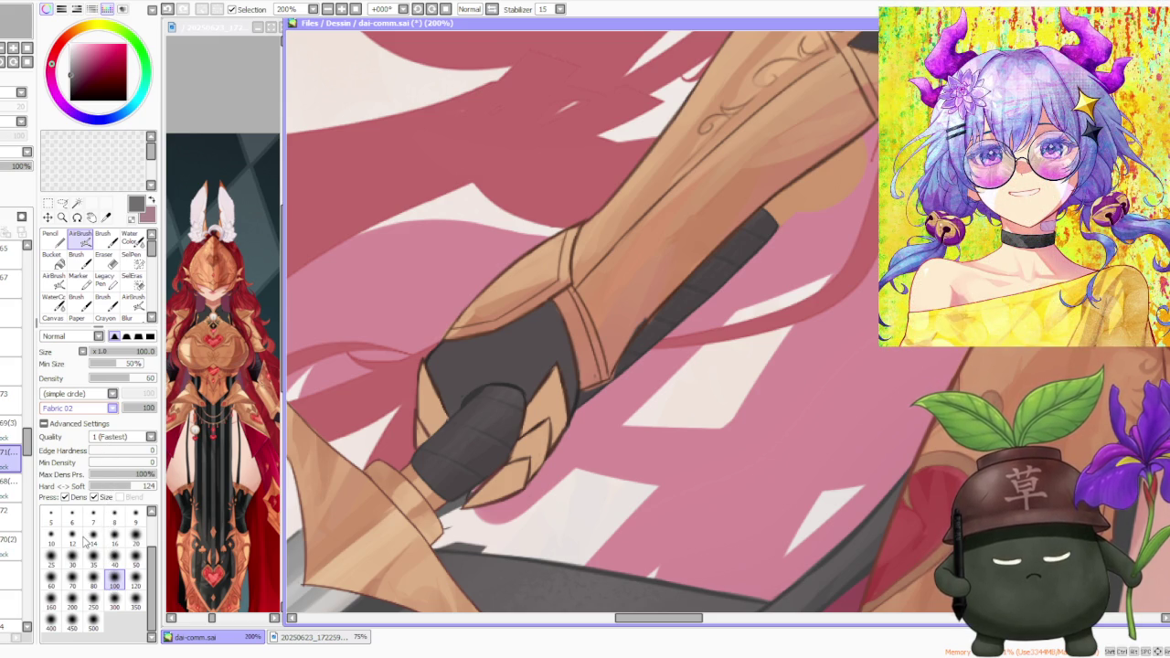
pyautogui.scroll(1, 483, 491)
pyautogui.scroll(1, 520, 412)
pyautogui.scroll(-1, 512, 421)
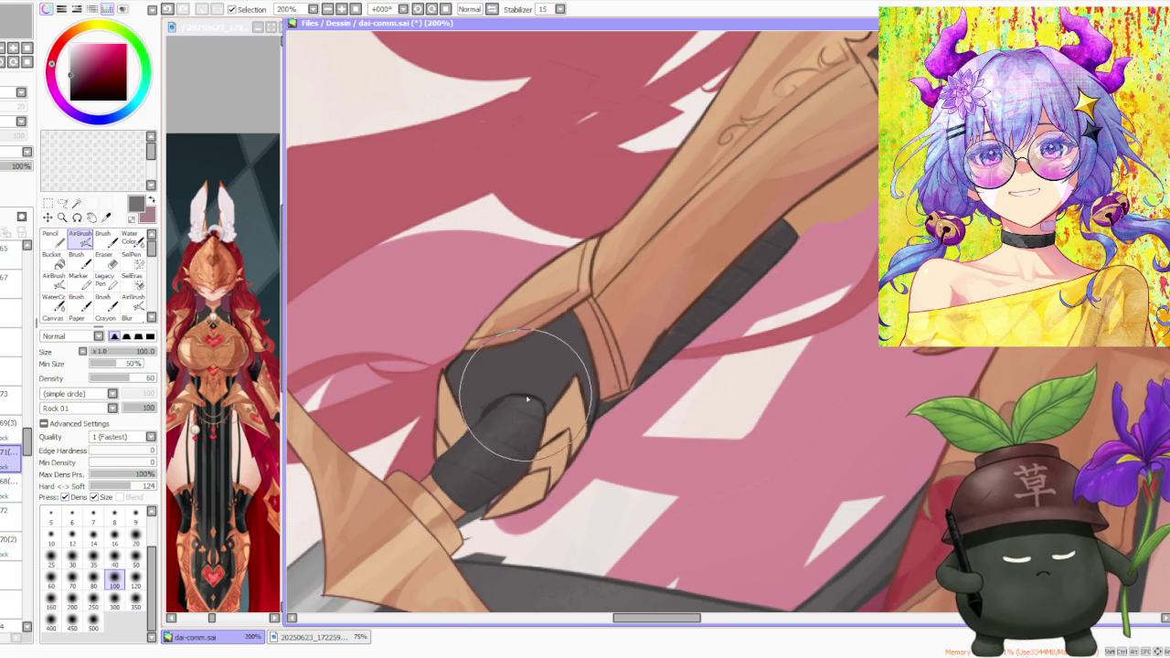
pyautogui.scroll(-1, 533, 385)
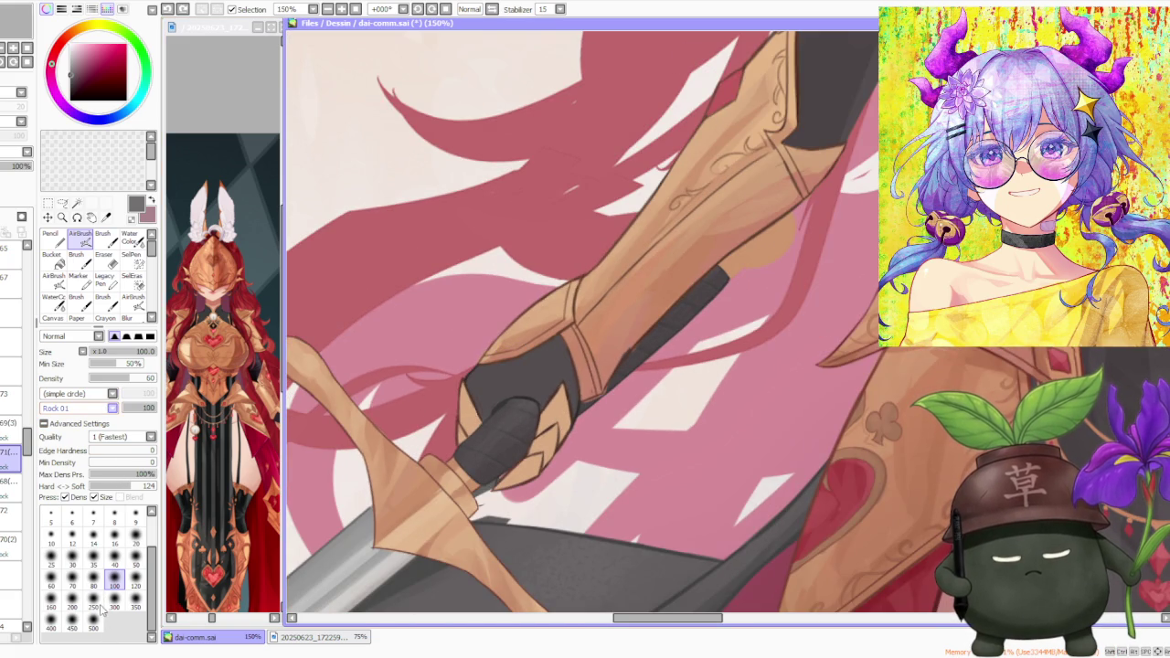
pyautogui.scroll(1, 522, 411)
pyautogui.scroll(1, 548, 420)
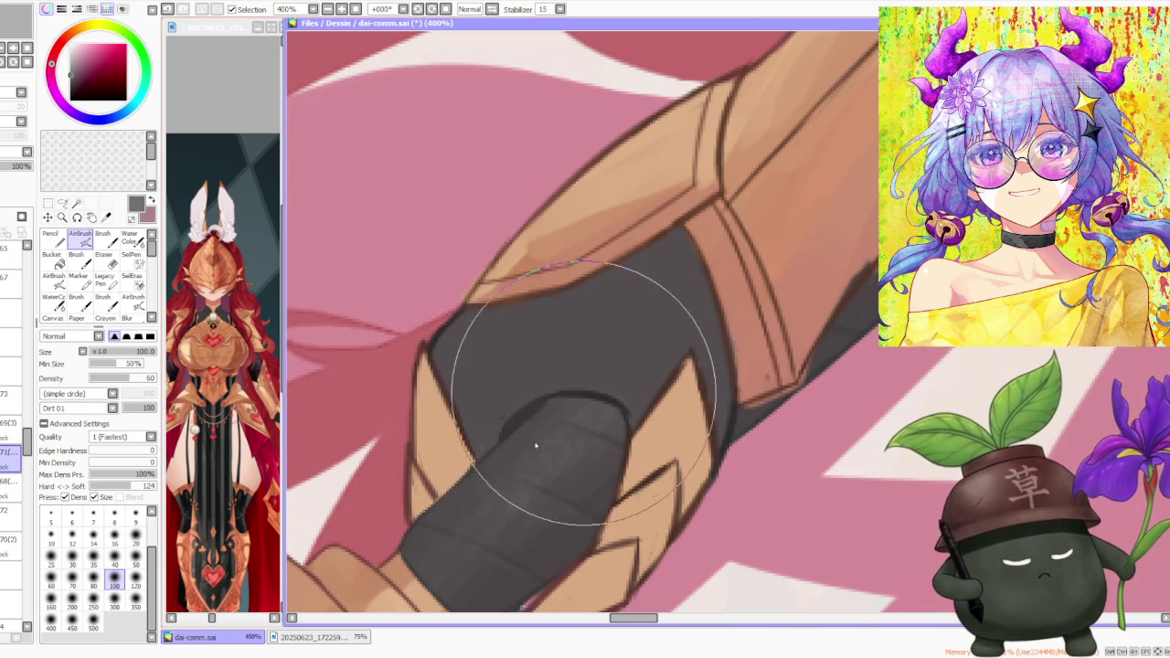
pyautogui.scroll(-1, 553, 425)
pyautogui.scroll(-1, 553, 425)
pyautogui.scroll(1, 622, 384)
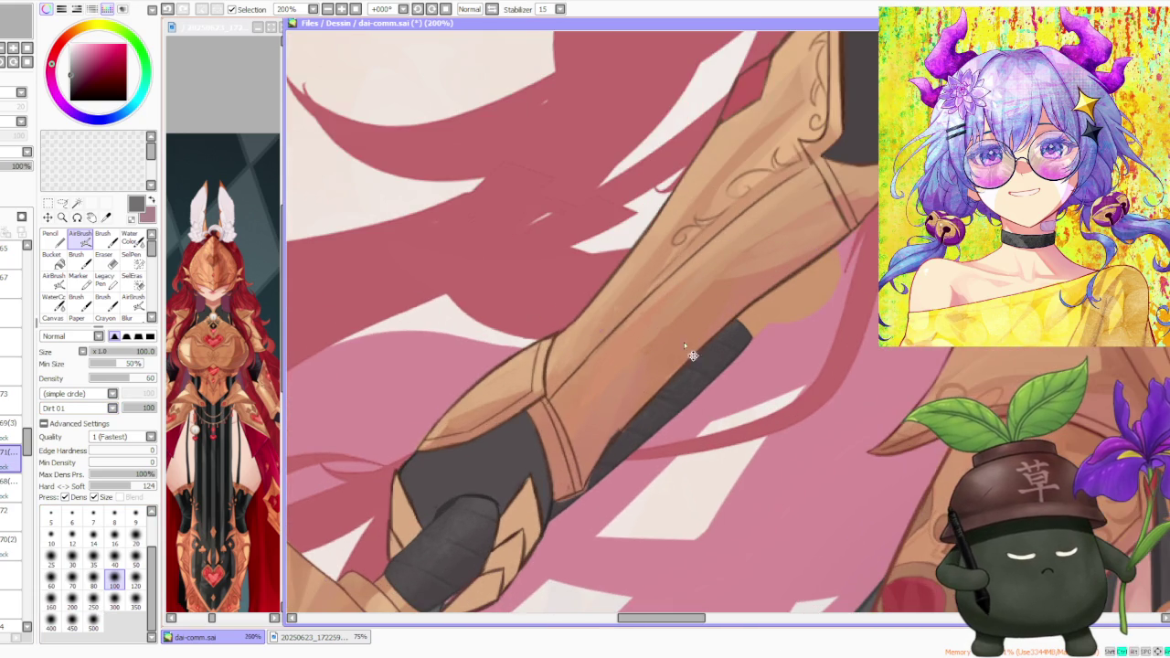
pyautogui.scroll(-1, 640, 393)
pyautogui.scroll(-1, 603, 397)
pyautogui.scroll(1, 561, 405)
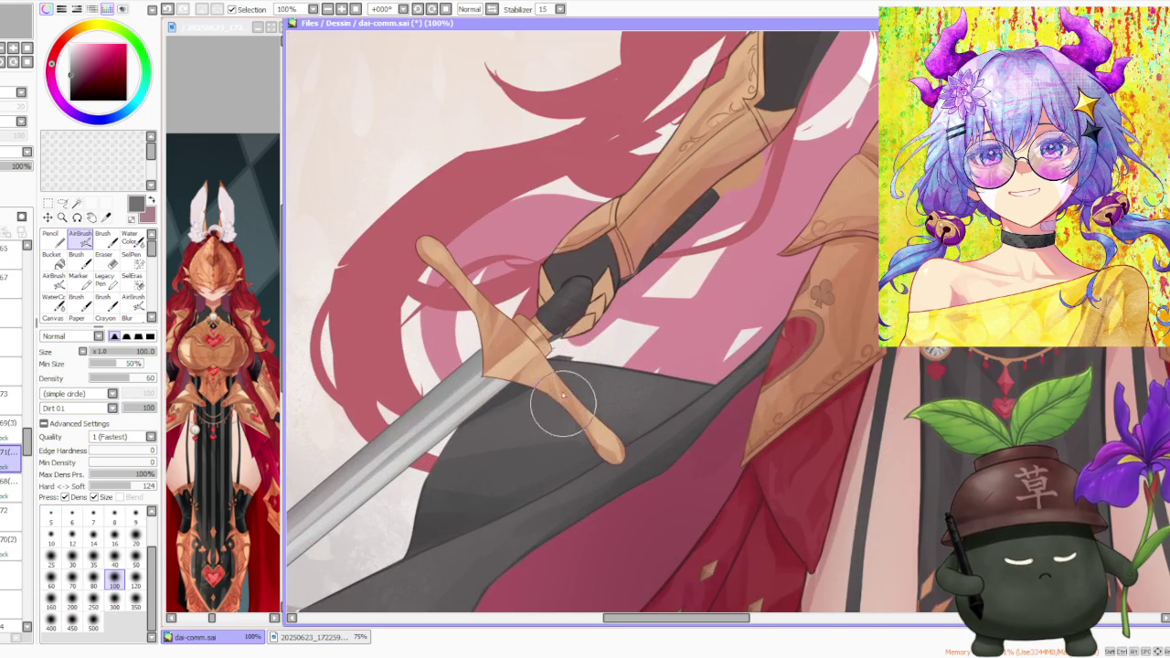
# - Switch to the sword hilt layer and sample the hilt's tan colour
pyautogui.click(10, 422)
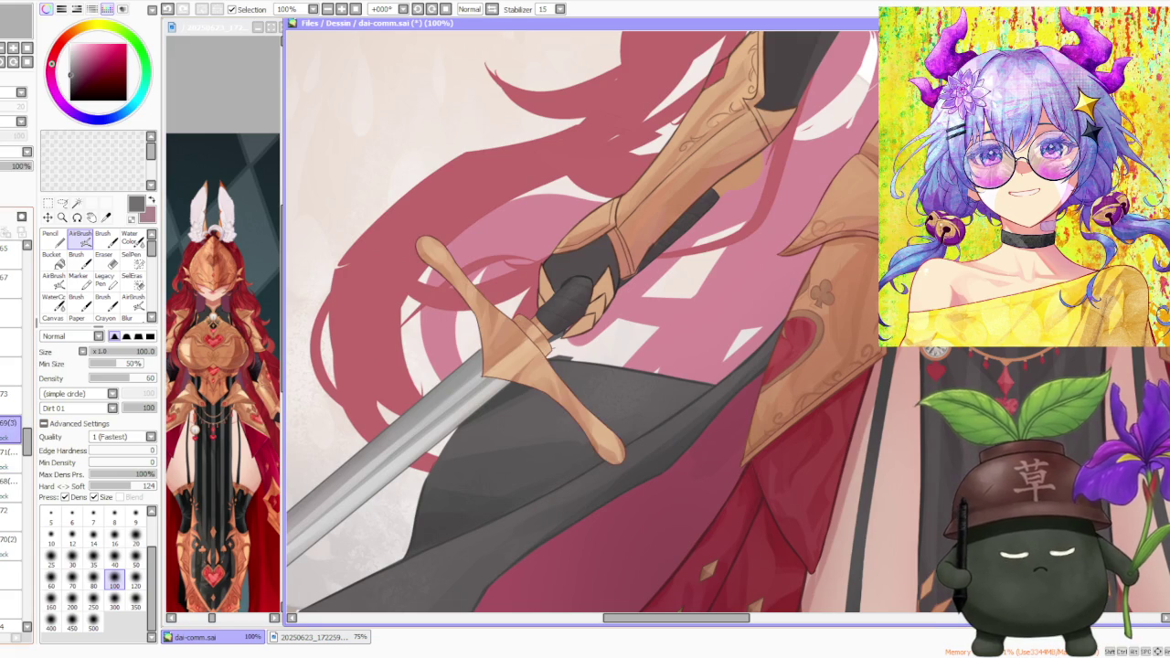
pyautogui.keyDown('alt'); pyautogui.click(530, 360); pyautogui.keyUp('alt')
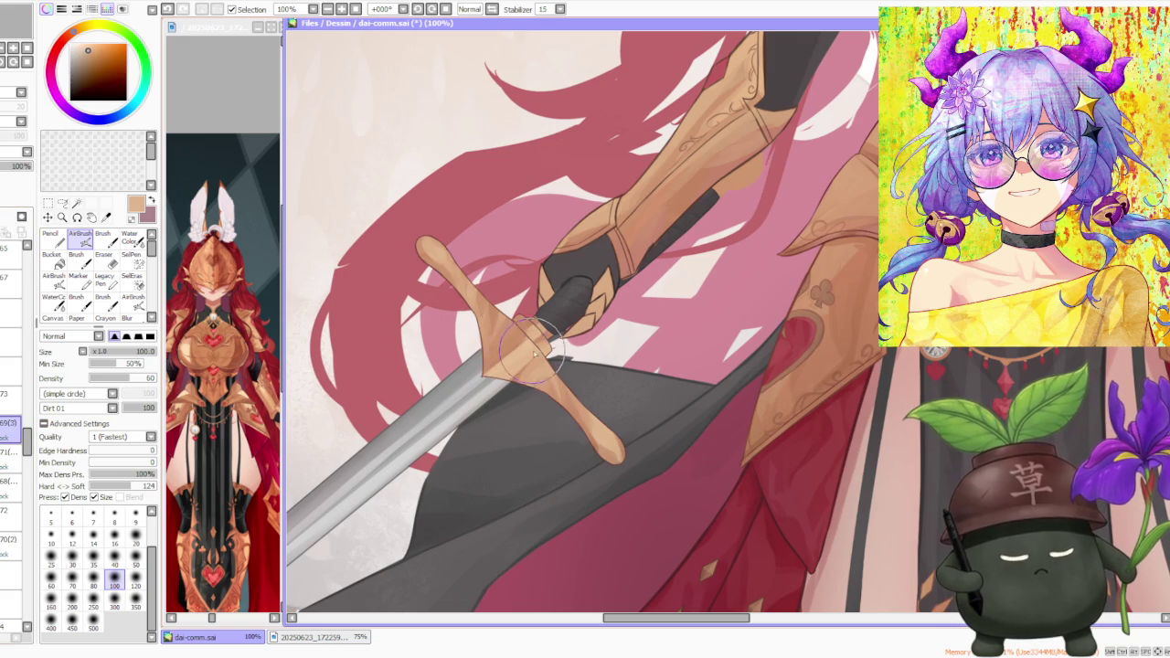
pyautogui.scroll(1, 521, 352)
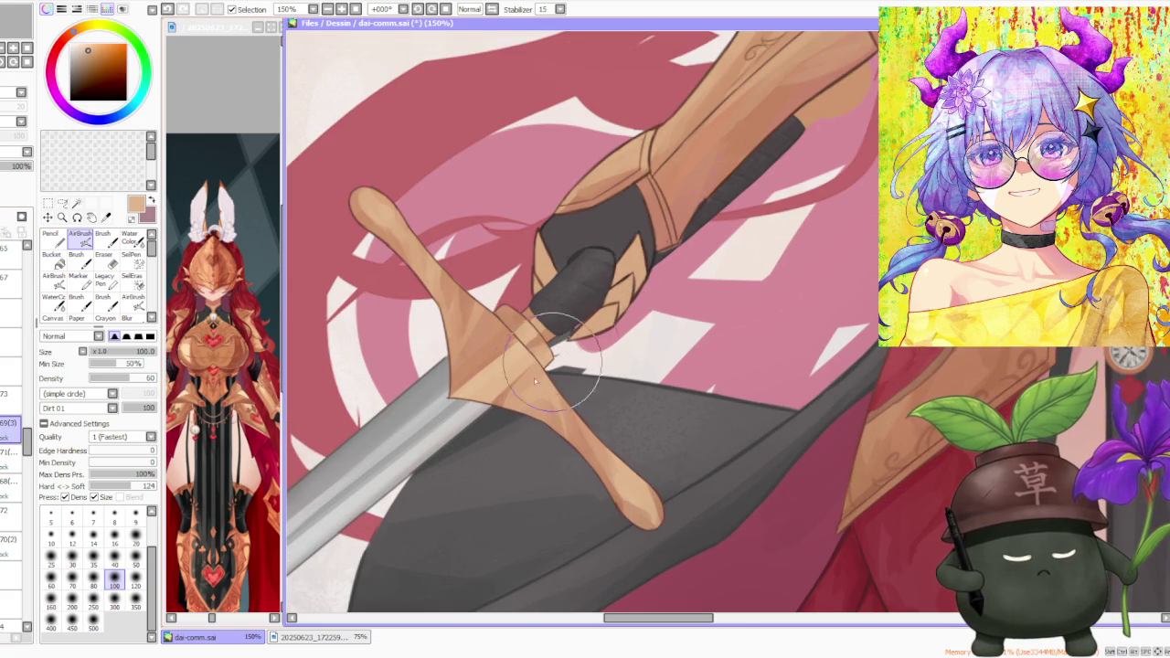
# - Sample a slightly darker tan from the hilt and inspect the textured crossguard and pommel
pyautogui.keyDown('alt'); pyautogui.click(468, 303); pyautogui.keyUp('alt')
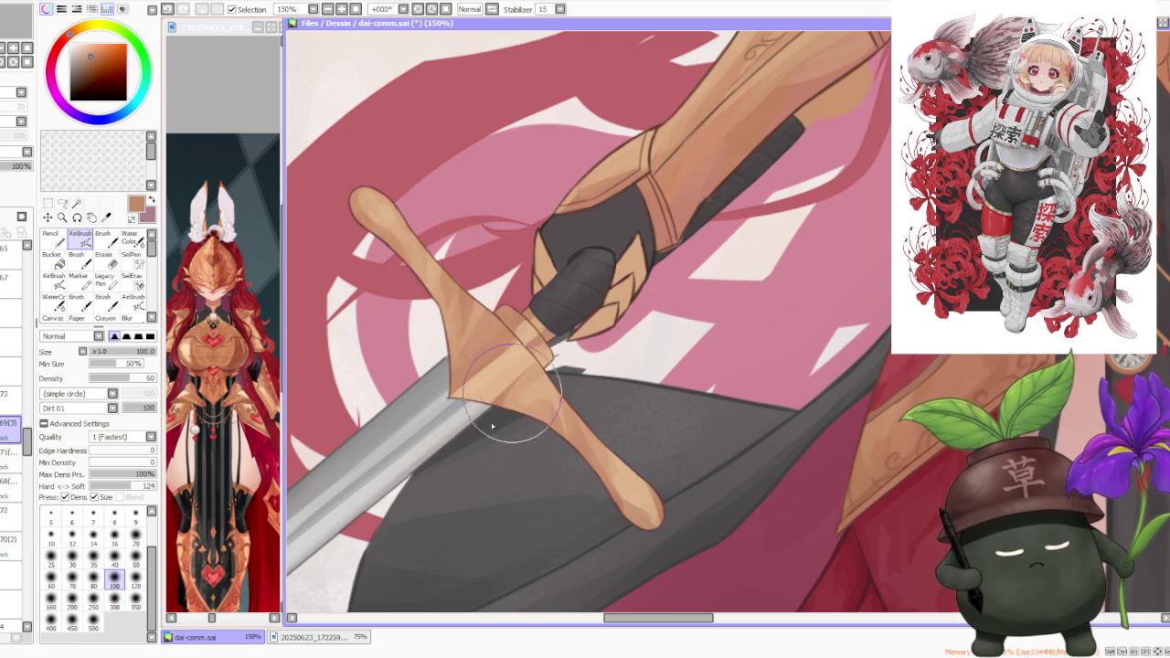
pyautogui.scroll(2, 512, 402)
pyautogui.scroll(-1, 566, 426)
pyautogui.scroll(-1, 576, 439)
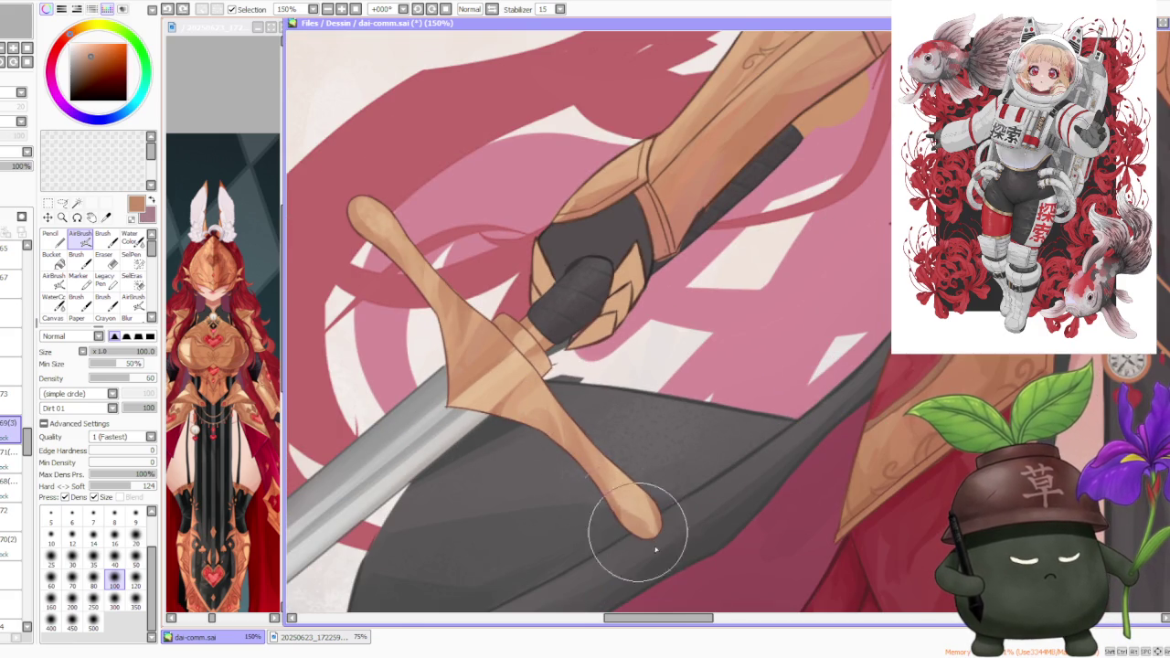
pyautogui.scroll(1, 661, 551)
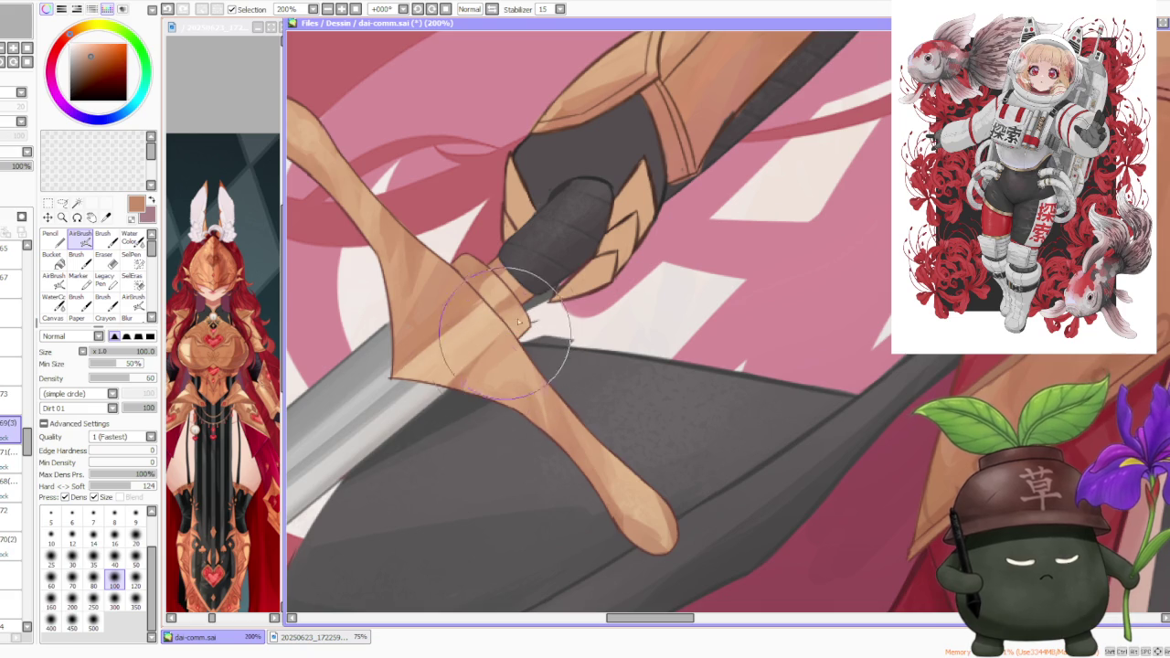
pyautogui.scroll(1, 452, 418)
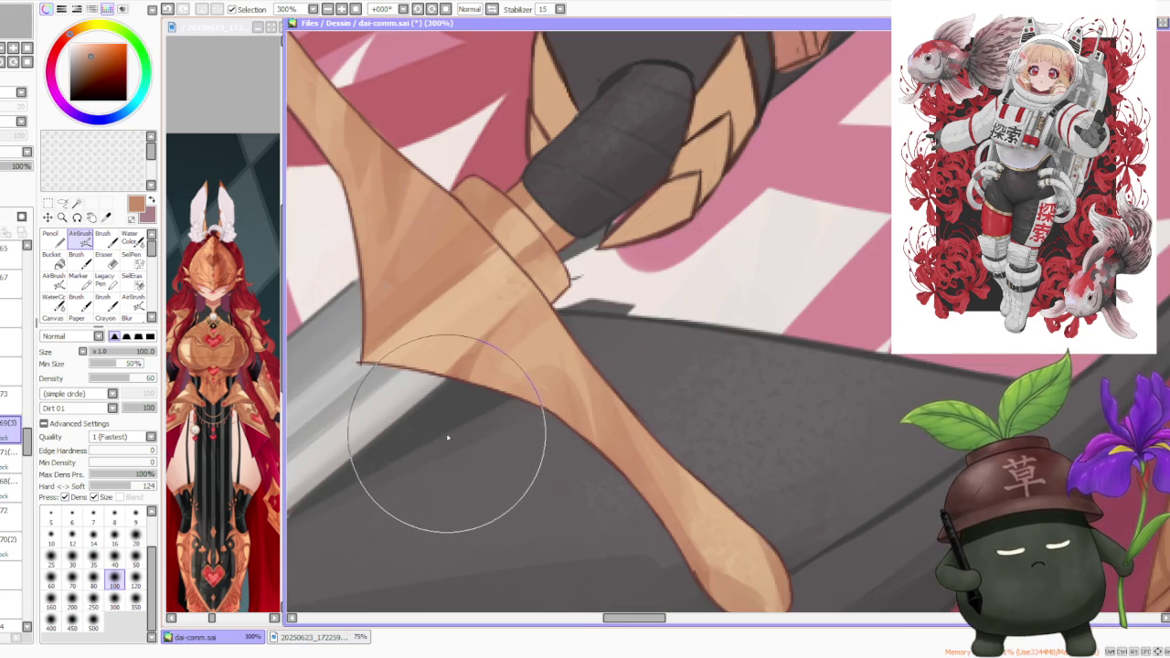
pyautogui.scroll(-1, 447, 439)
pyautogui.scroll(-1, 448, 441)
pyautogui.scroll(-1, 445, 444)
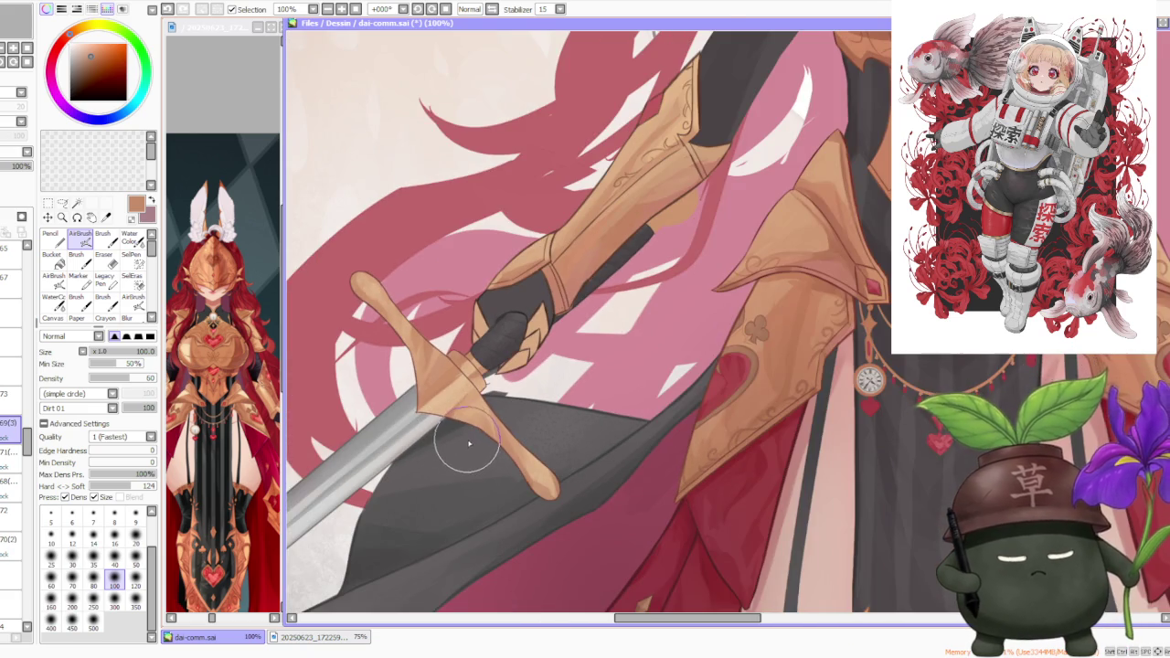
pyautogui.scroll(-1, 476, 435)
pyautogui.scroll(-1, 479, 429)
pyautogui.scroll(-1, 508, 383)
pyautogui.scroll(-1, 512, 375)
pyautogui.scroll(2, 529, 365)
pyautogui.scroll(-1, 528, 366)
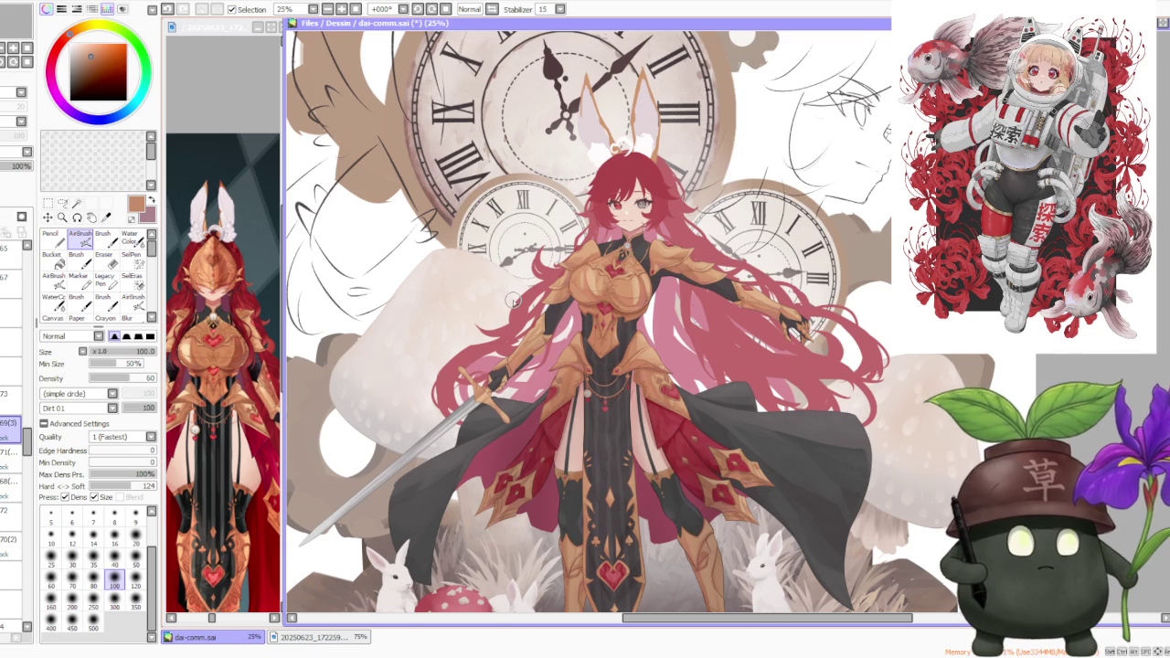
# - Zoom out to review the whole knight illustration
pyautogui.scroll(-1, 513, 300)
pyautogui.scroll(4, 510, 315)
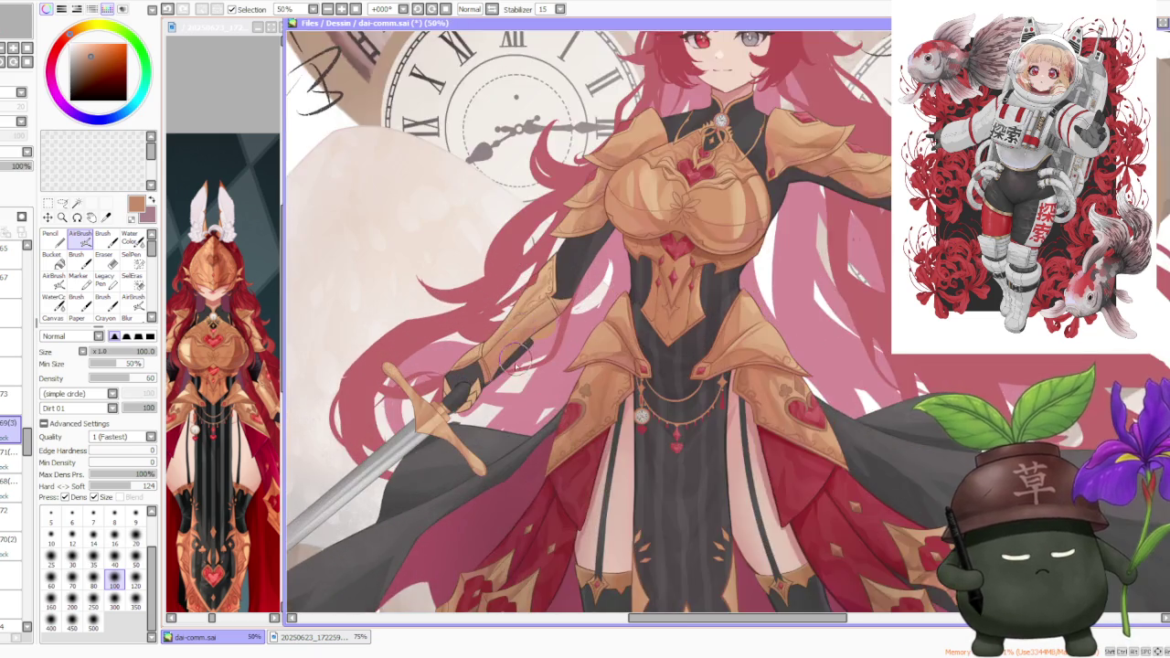
pyautogui.scroll(2, 509, 348)
pyautogui.scroll(-3, 506, 382)
pyautogui.scroll(-1, 506, 365)
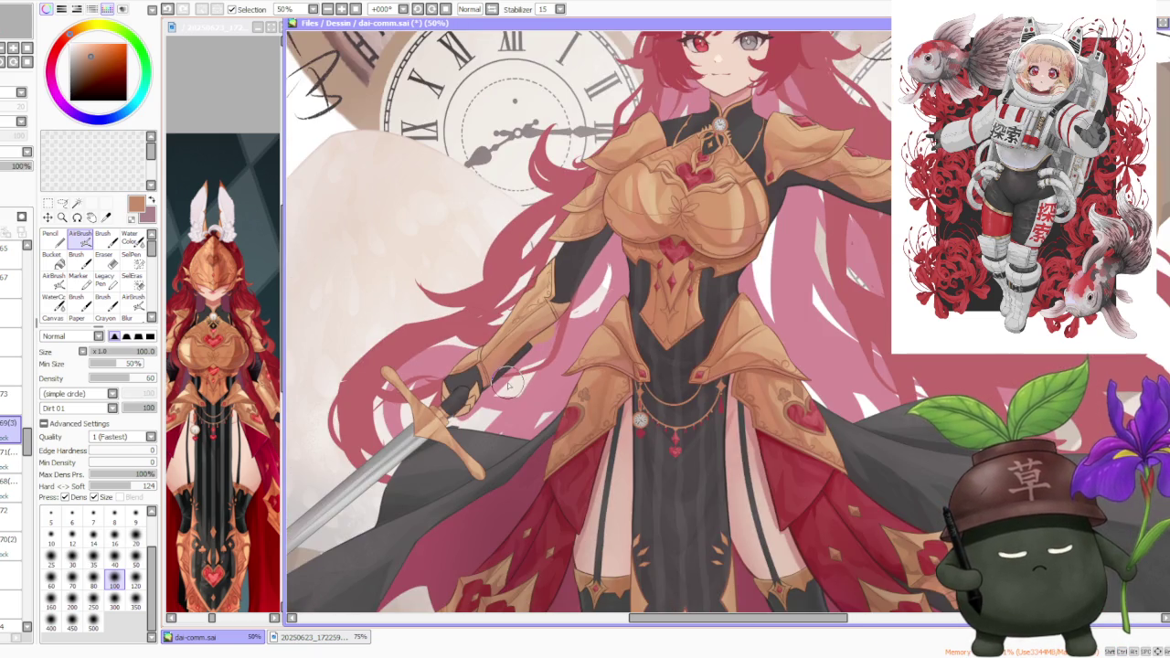
pyautogui.scroll(-1, 505, 352)
pyautogui.scroll(-1, 505, 340)
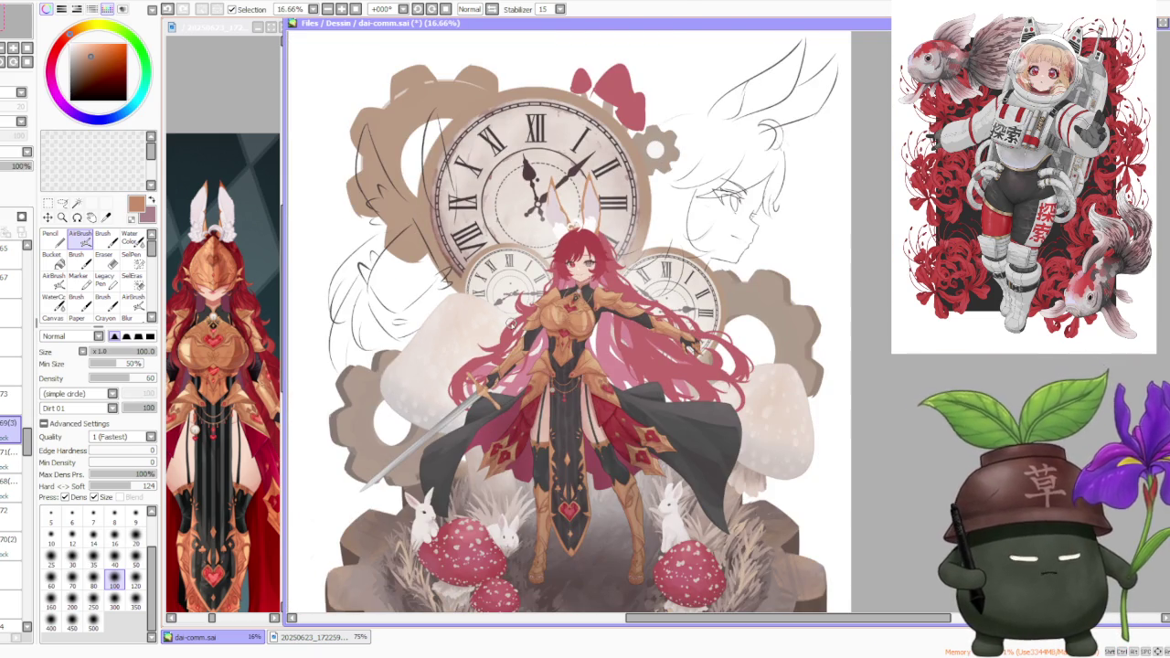
pyautogui.scroll(-1, 510, 325)
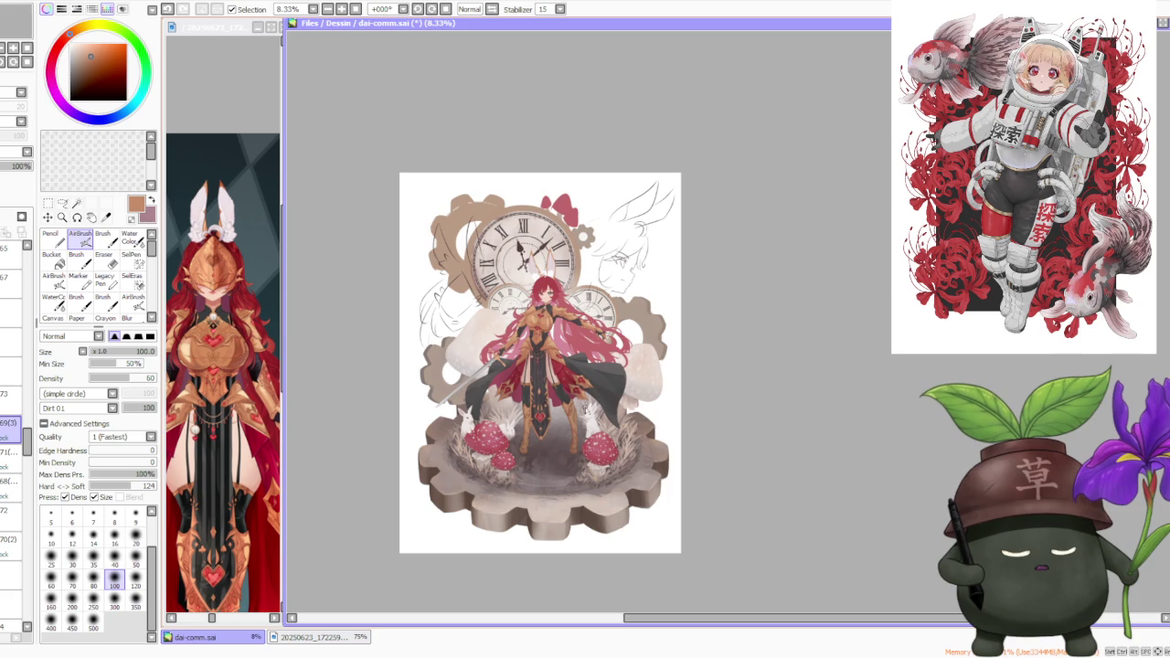
pyautogui.scroll(3, 562, 292)
pyautogui.scroll(-1, 560, 297)
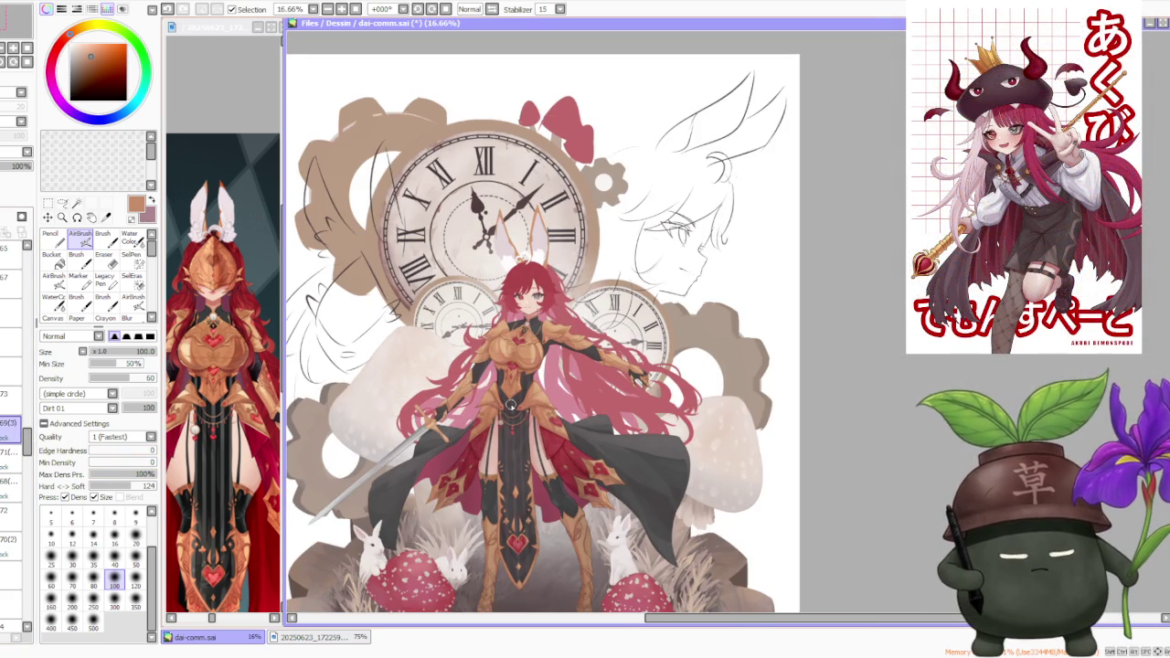
pyautogui.scroll(3, 519, 402)
# - Select layer 73 in the Layer panel
pyautogui.click(11, 395)
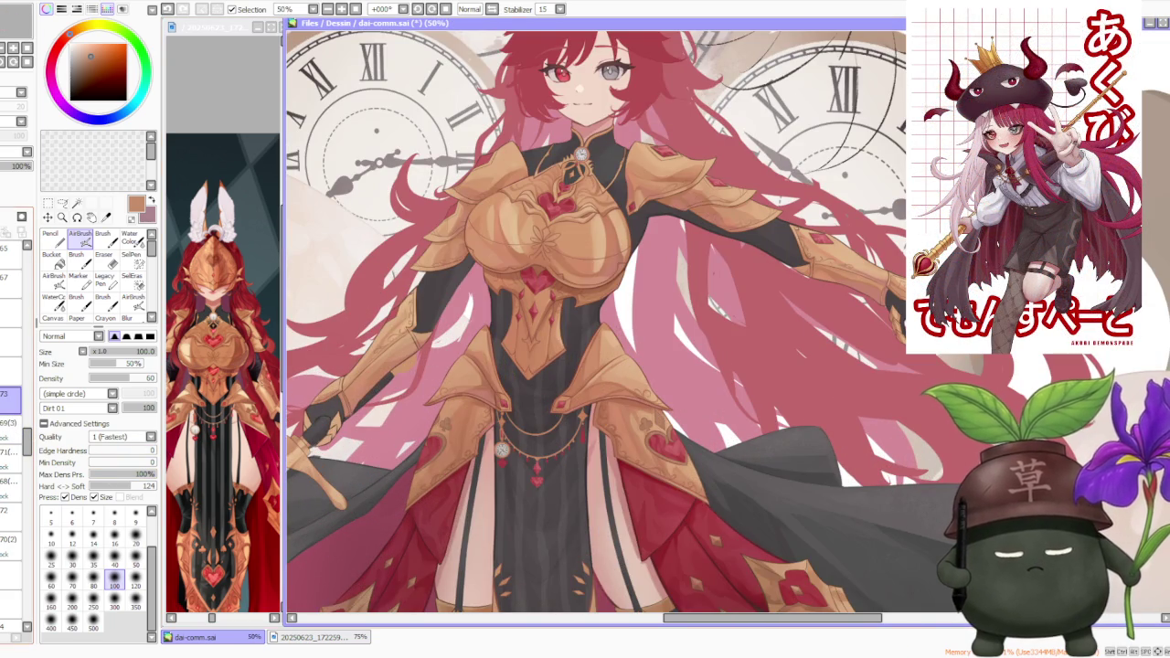
pyautogui.scroll(-2, 713, 336)
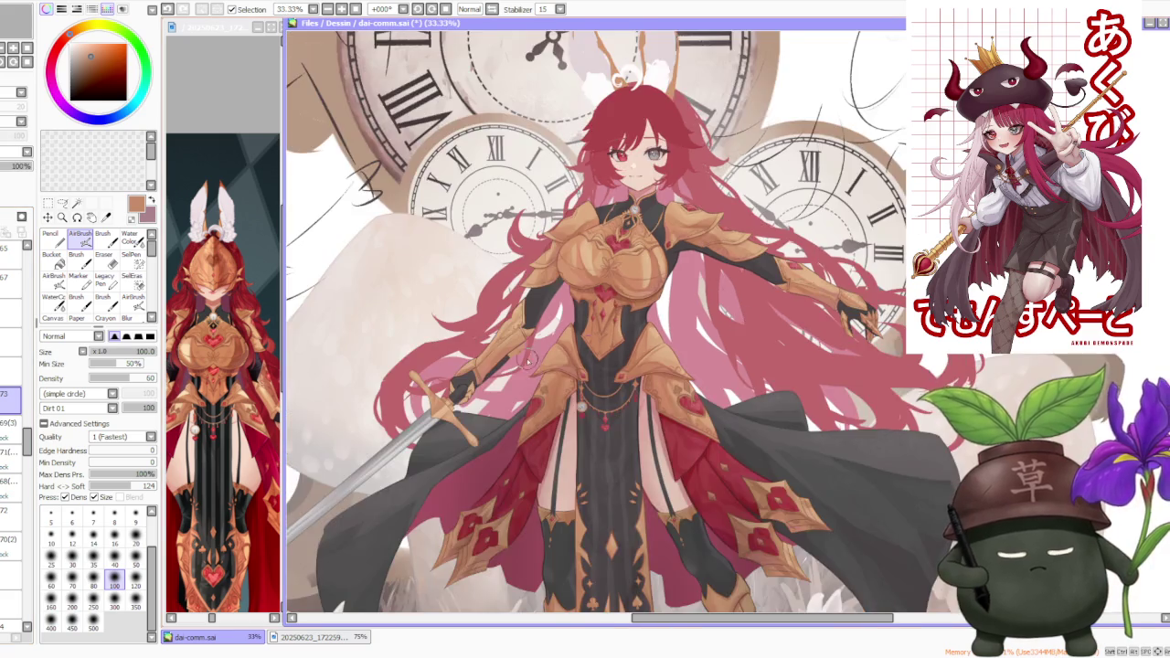
pyautogui.scroll(4, 494, 375)
# - Switch to the Brush with a dark brown-red colour at size 20
pyautogui.press('b')
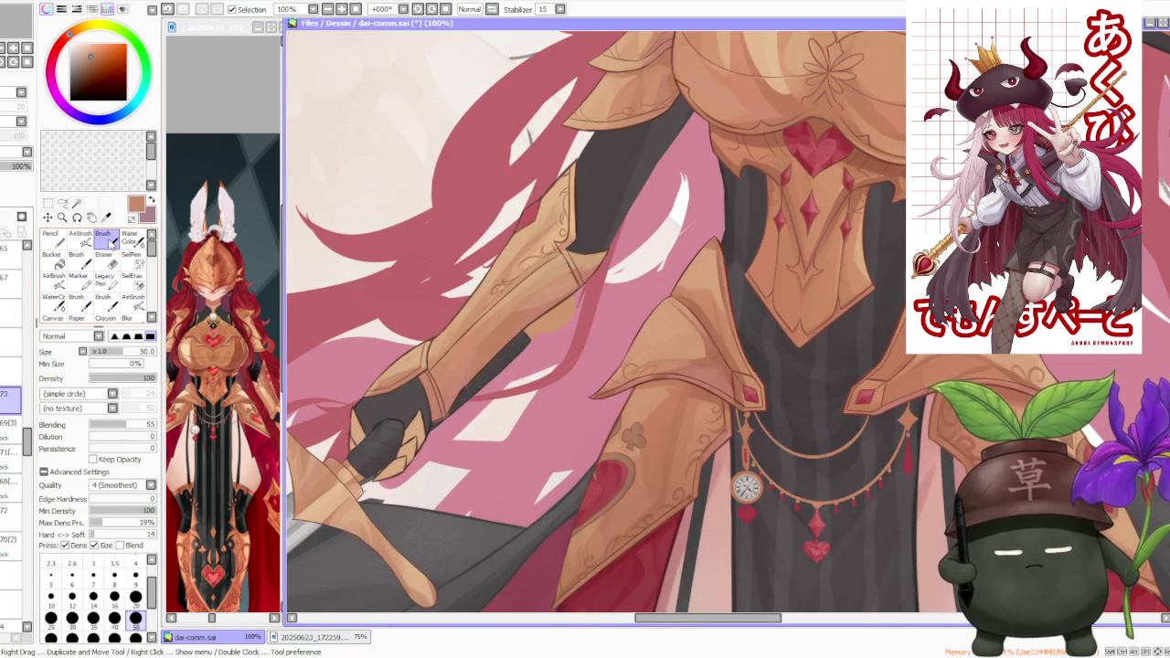
pyautogui.scroll(1, 351, 457)
pyautogui.scroll(1, 369, 516)
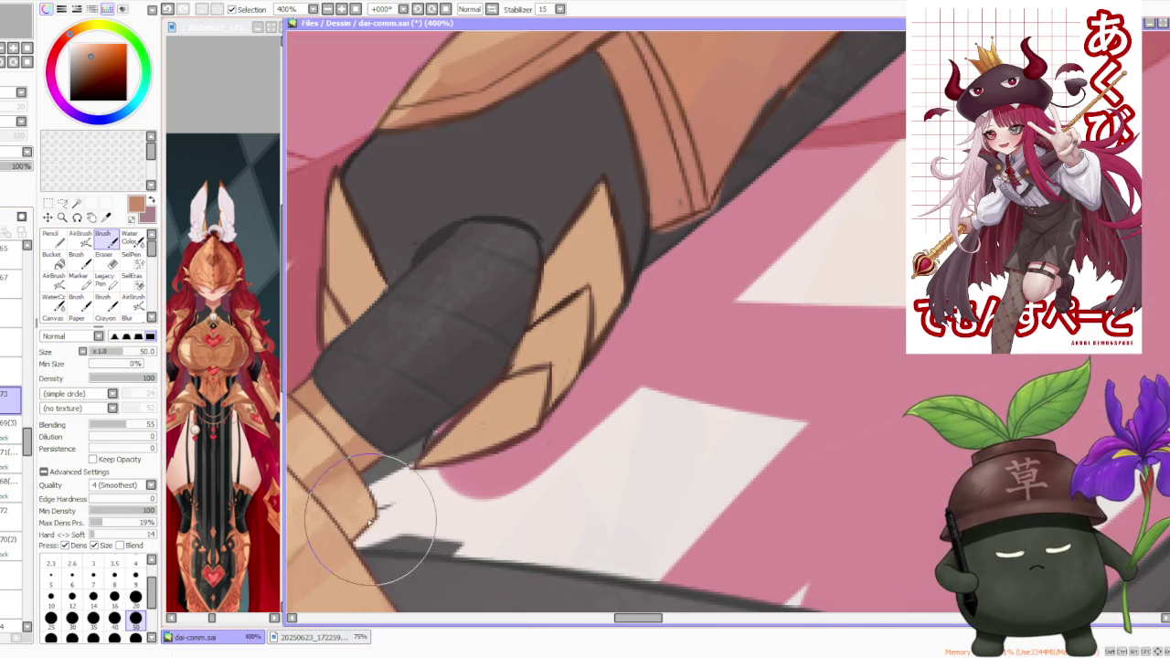
pyautogui.keyDown('alt'); pyautogui.click(430, 417); pyautogui.keyUp('alt')
pyautogui.scroll(-4, 439, 402)
pyautogui.scroll(-1, 416, 366)
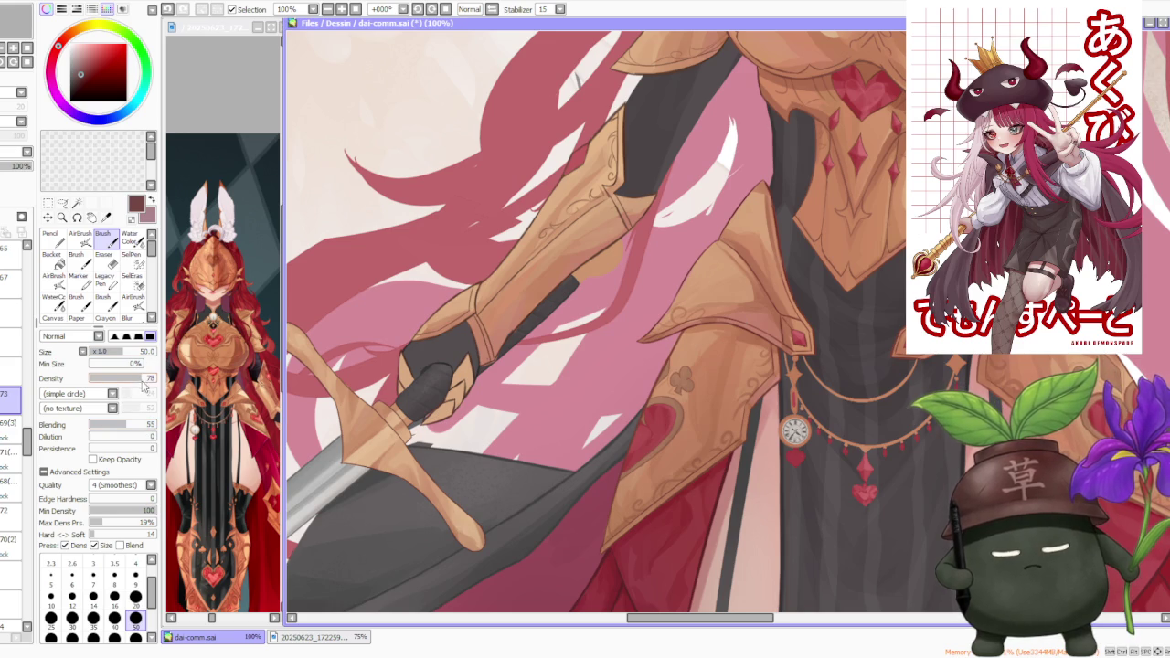
pyautogui.click(136, 596)
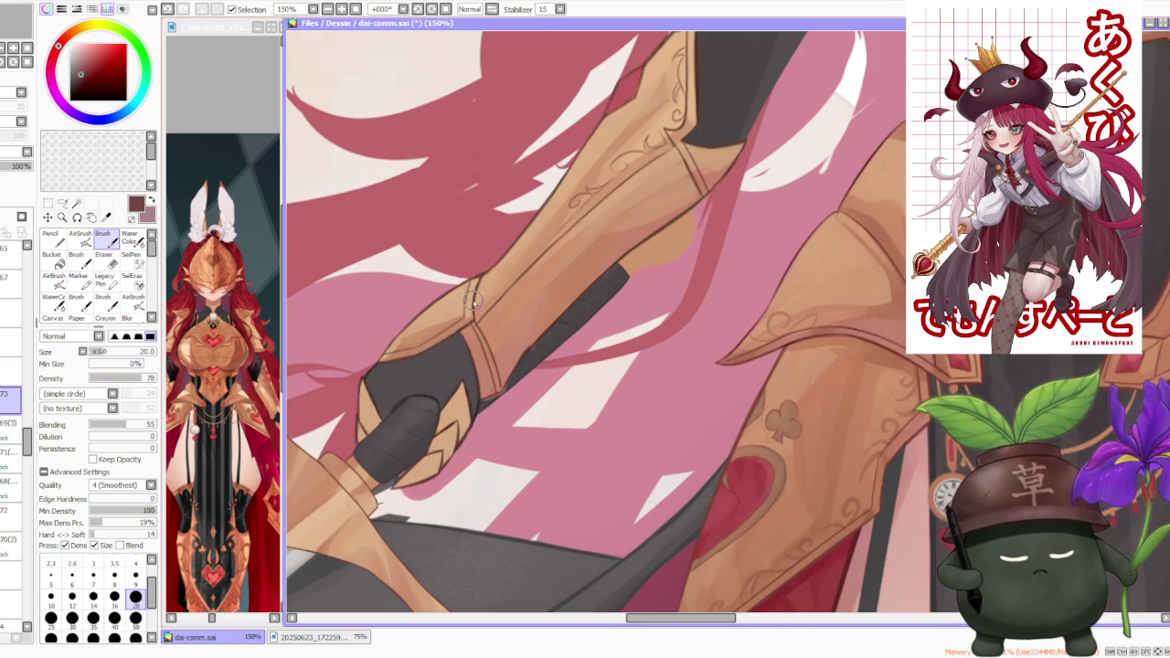
# - Draw a thin brown outline along the top edge of the dark sword grip
pyautogui.keyDown('alt'); pyautogui.click(473, 299); pyautogui.keyUp('alt')
pyautogui.scroll(-1, 483, 320)
pyautogui.scroll(2, 587, 265)
pyautogui.scroll(2, 548, 311)
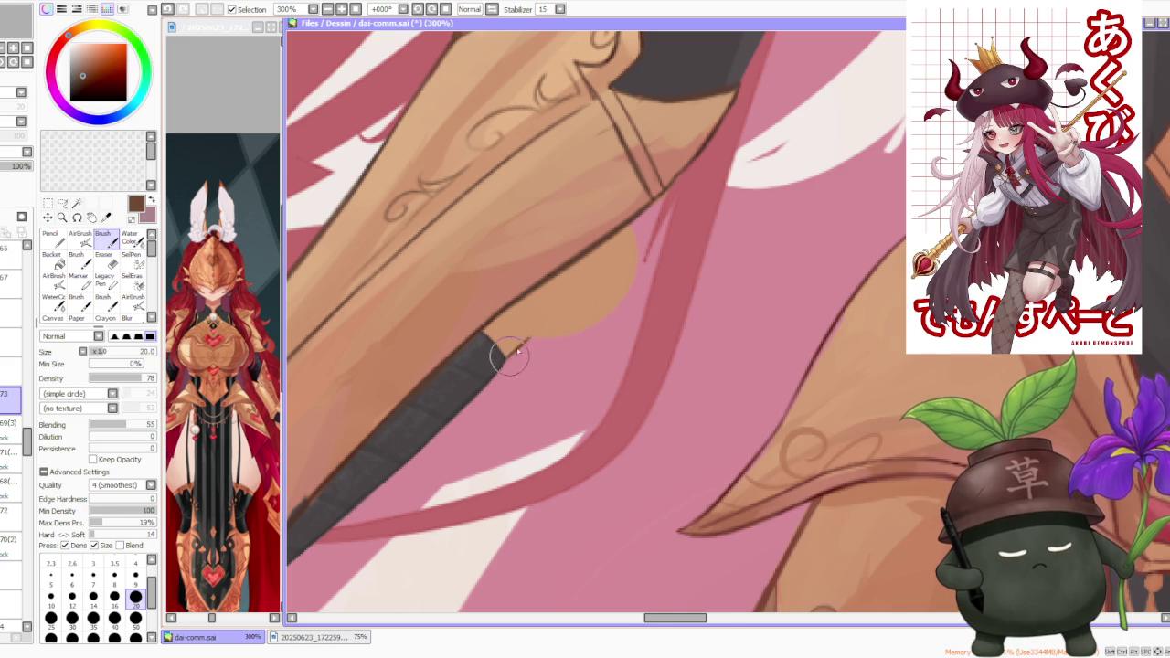
pyautogui.scroll(-2, 509, 360)
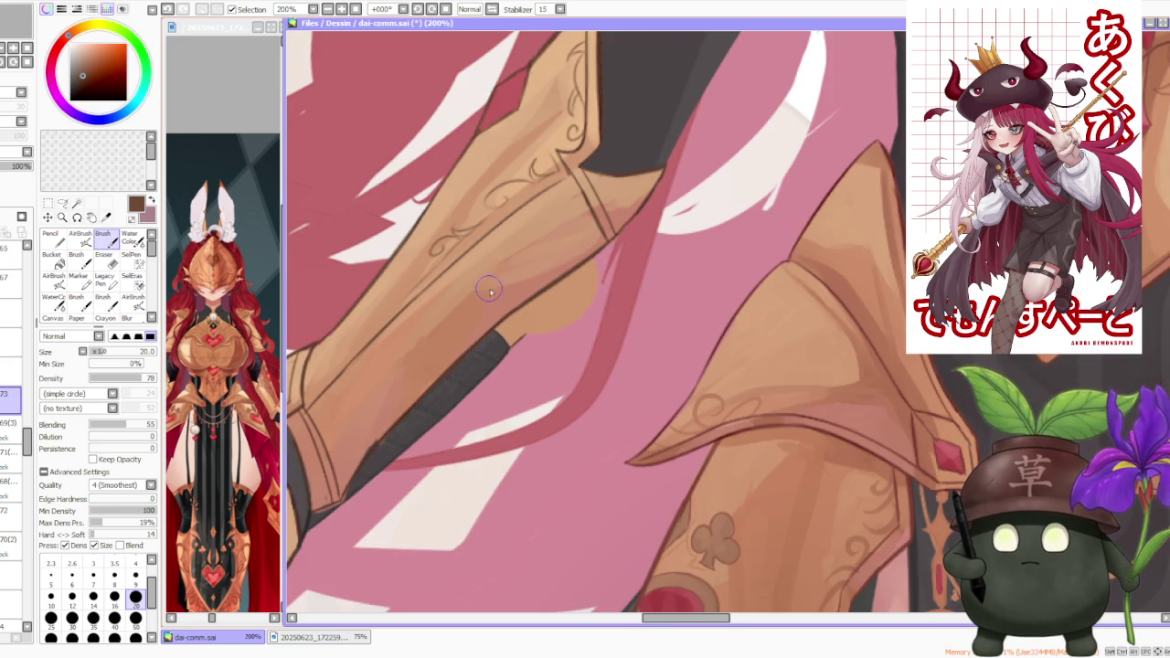
pyautogui.scroll(2, 498, 300)
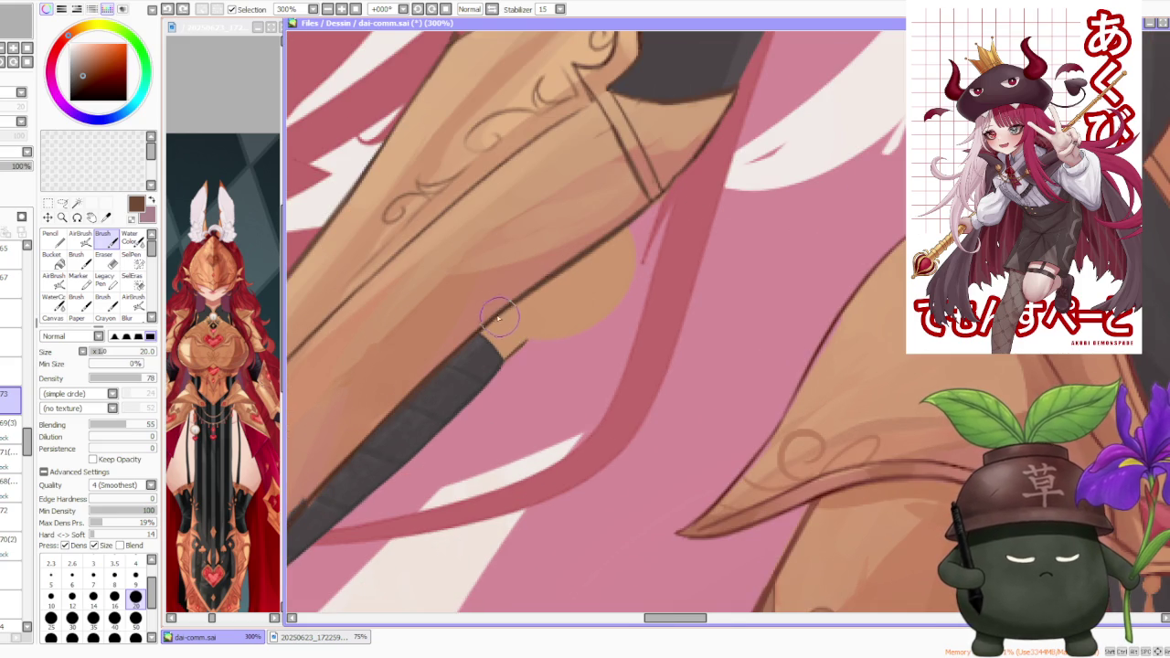
pyautogui.moveTo(493, 315); pyautogui.dragTo(548, 339)
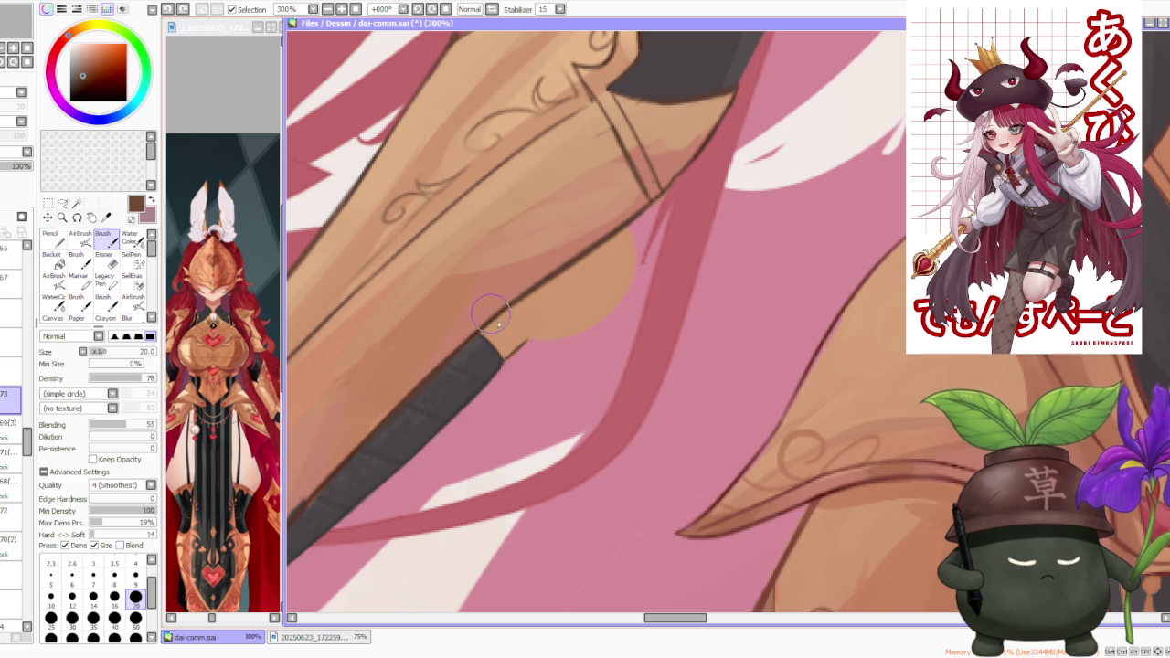
pyautogui.scroll(-2, 557, 293)
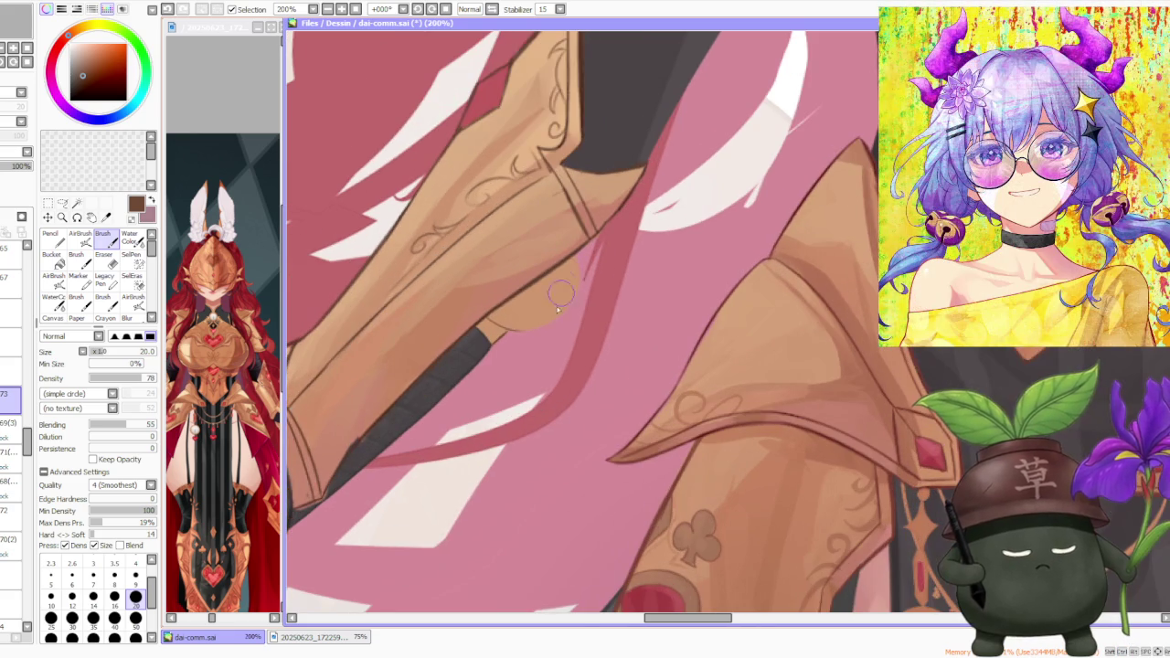
pyautogui.scroll(-1, 552, 322)
pyautogui.scroll(-1, 552, 322)
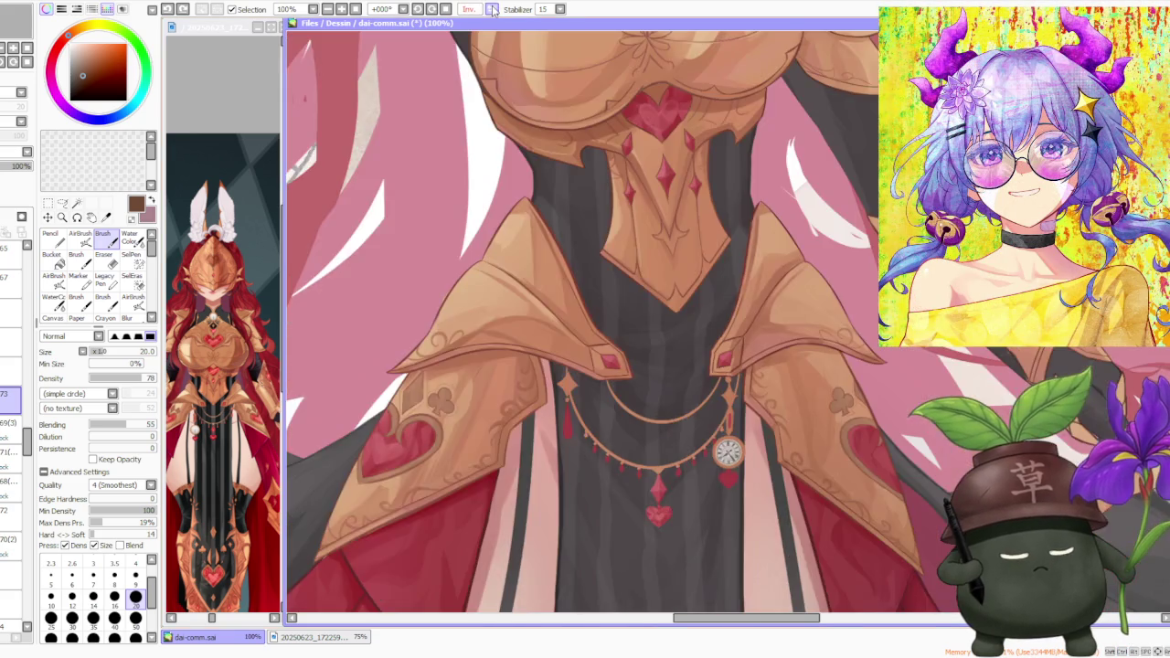
pyautogui.scroll(-1, 552, 321)
pyautogui.scroll(1, 871, 119)
pyautogui.scroll(3, 755, 249)
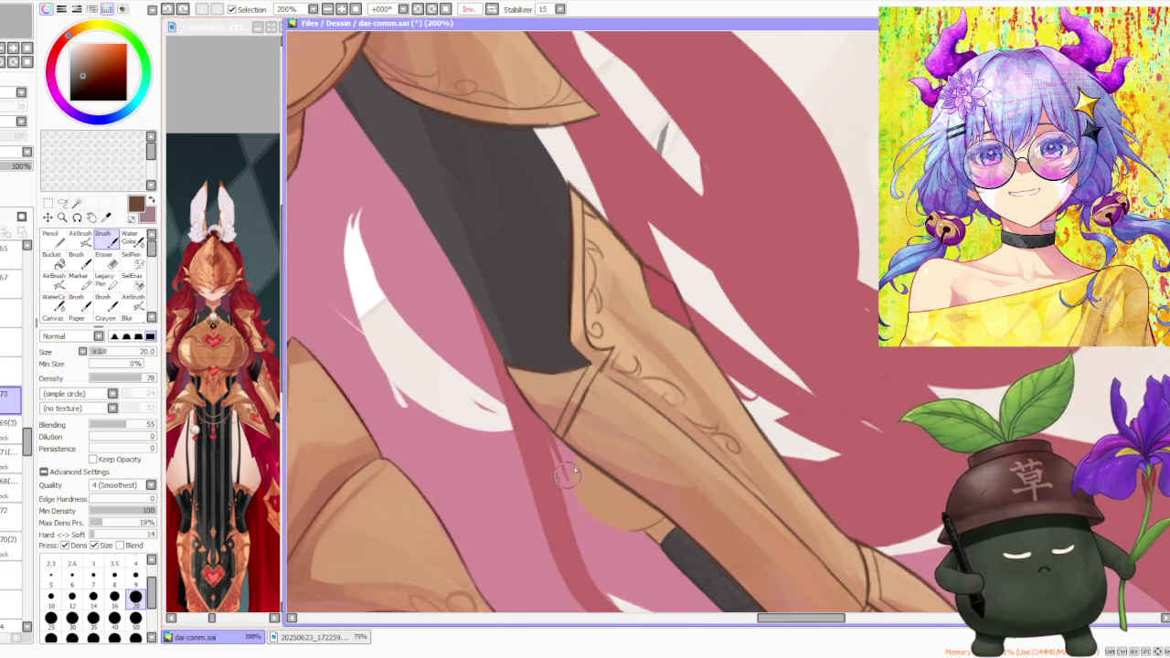
pyautogui.scroll(1, 564, 483)
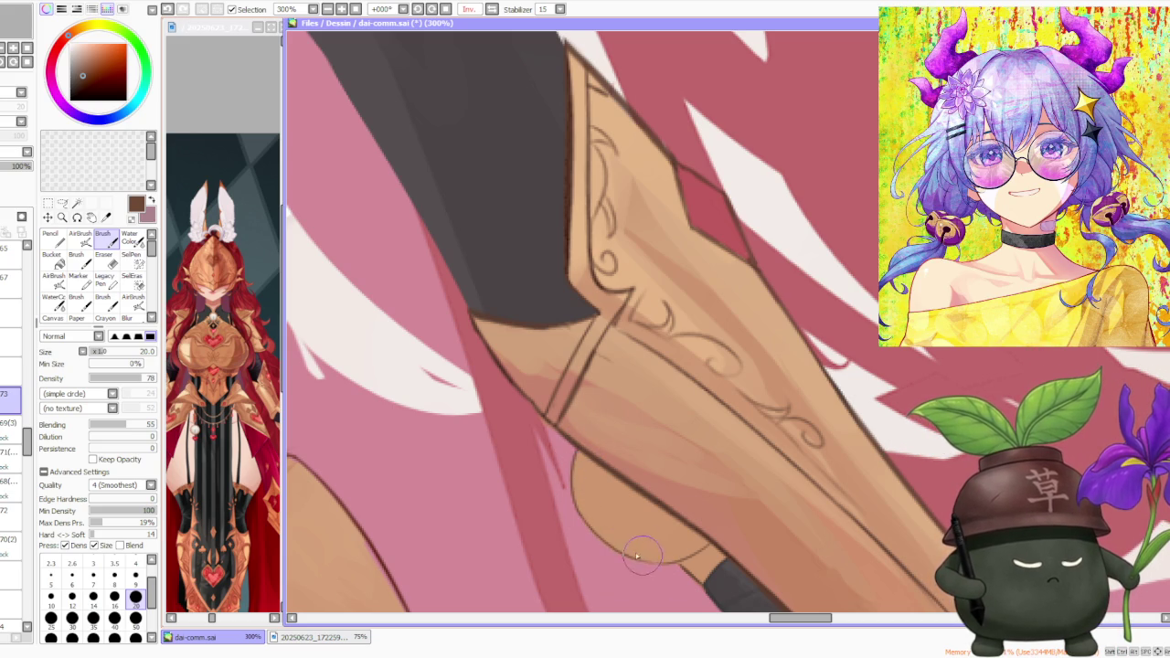
pyautogui.scroll(-5, 665, 558)
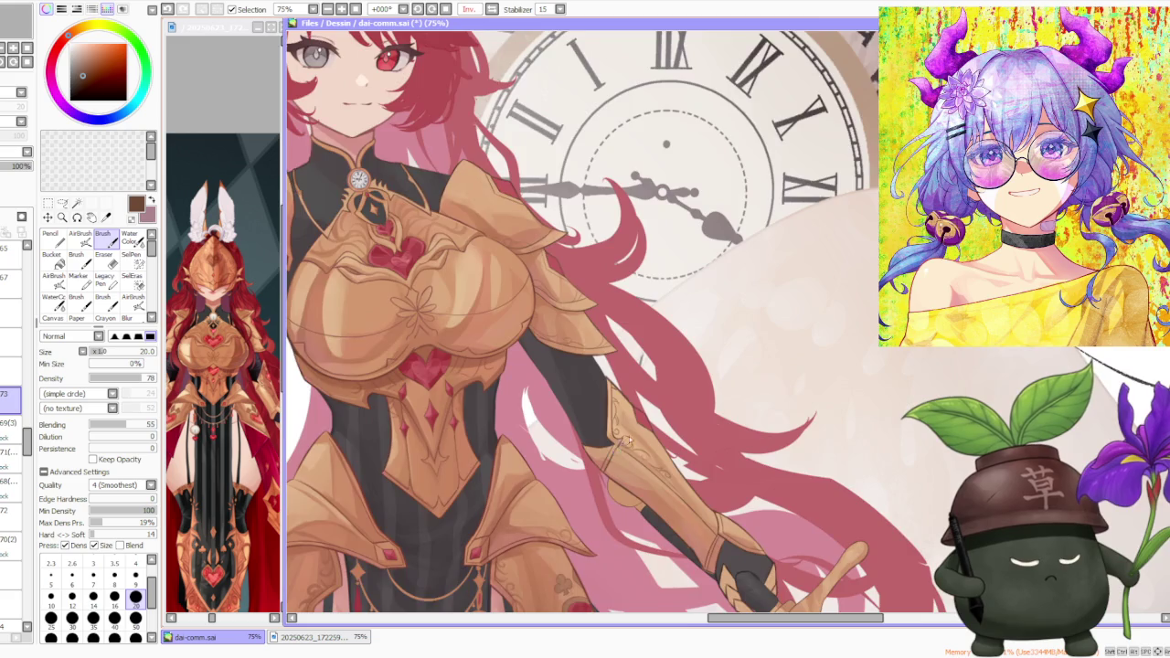
pyautogui.scroll(-2, 639, 457)
pyautogui.scroll(3, 621, 364)
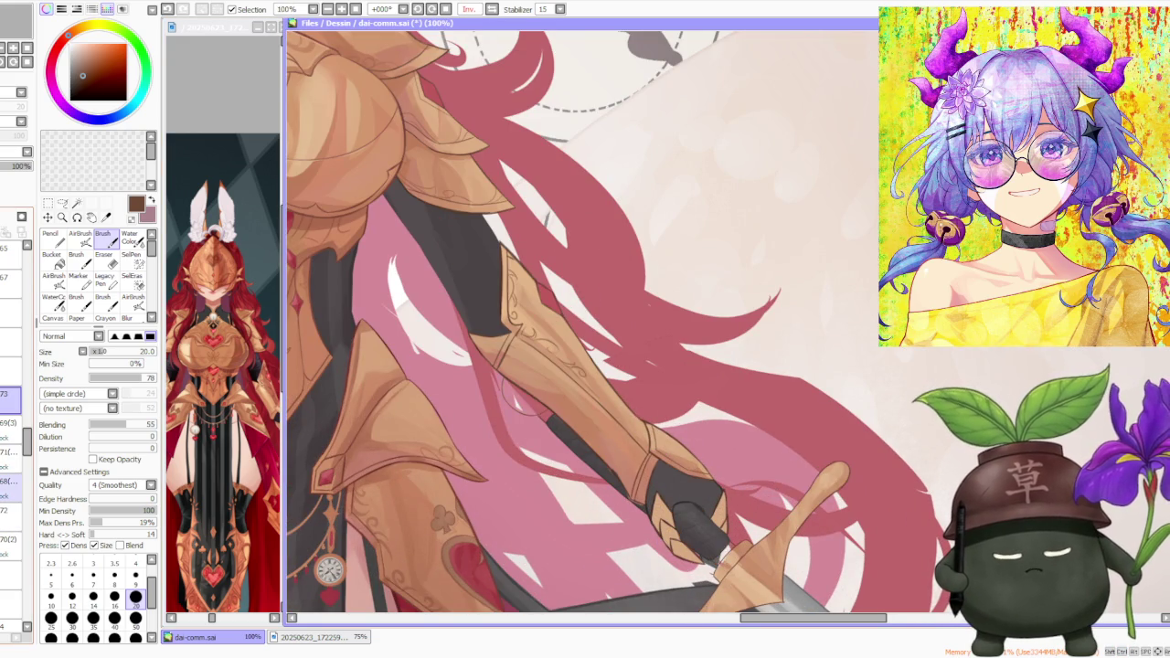
# - Select layer 68, sample the peach hilt colour and set brush size 50
pyautogui.click(9, 482)
pyautogui.scroll(-1, 748, 514)
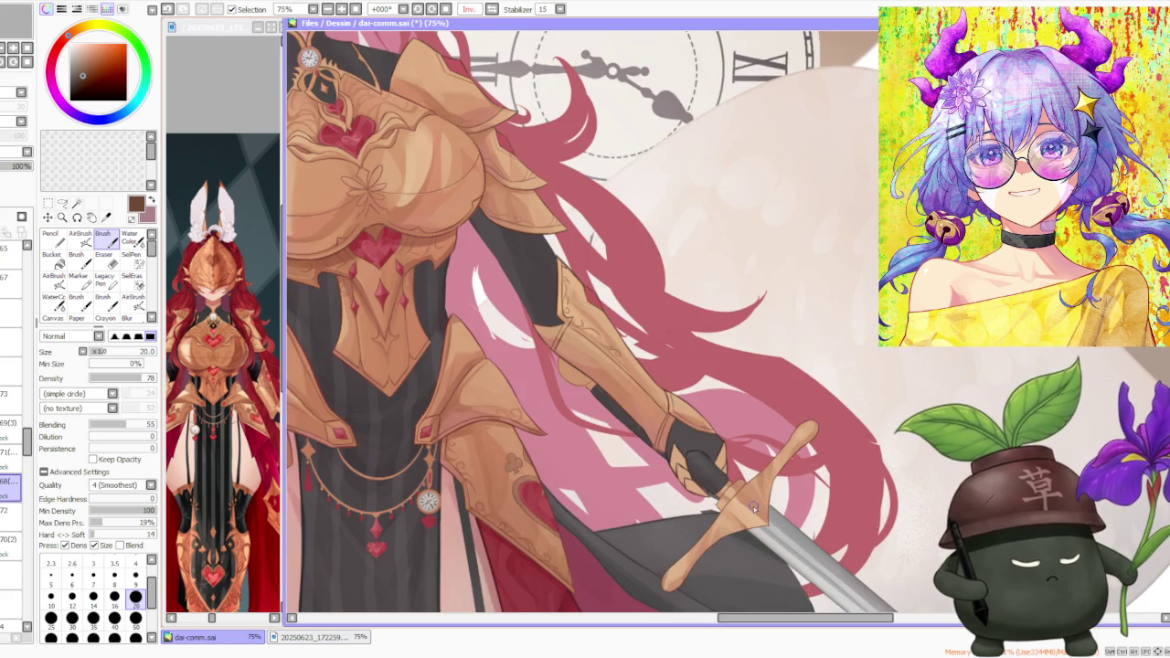
pyautogui.keyDown('alt'); pyautogui.click(753, 508); pyautogui.keyUp('alt')
pyautogui.scroll(-1, 754, 509)
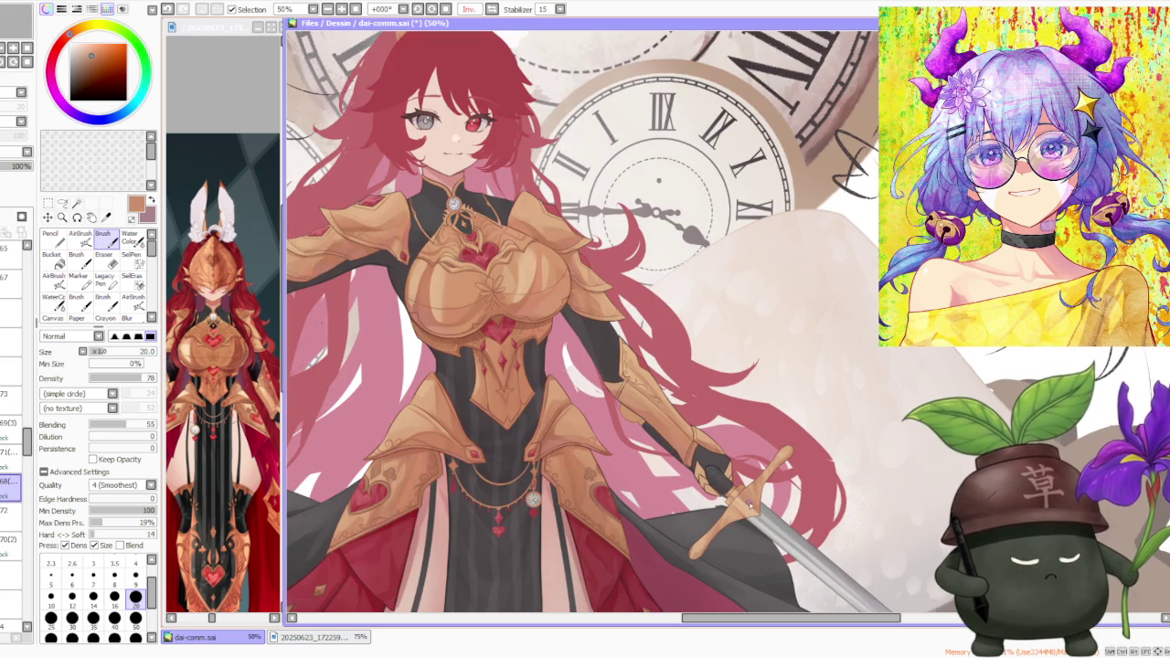
pyautogui.click(135, 617)
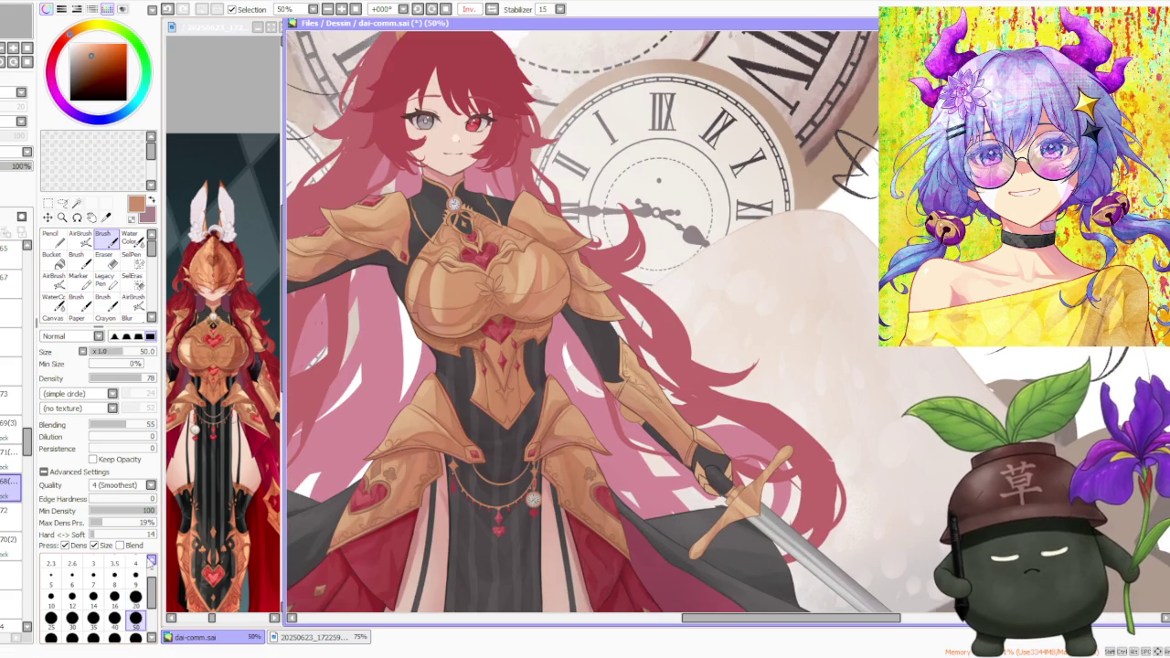
pyautogui.scroll(2, 599, 370)
pyautogui.scroll(1, 648, 448)
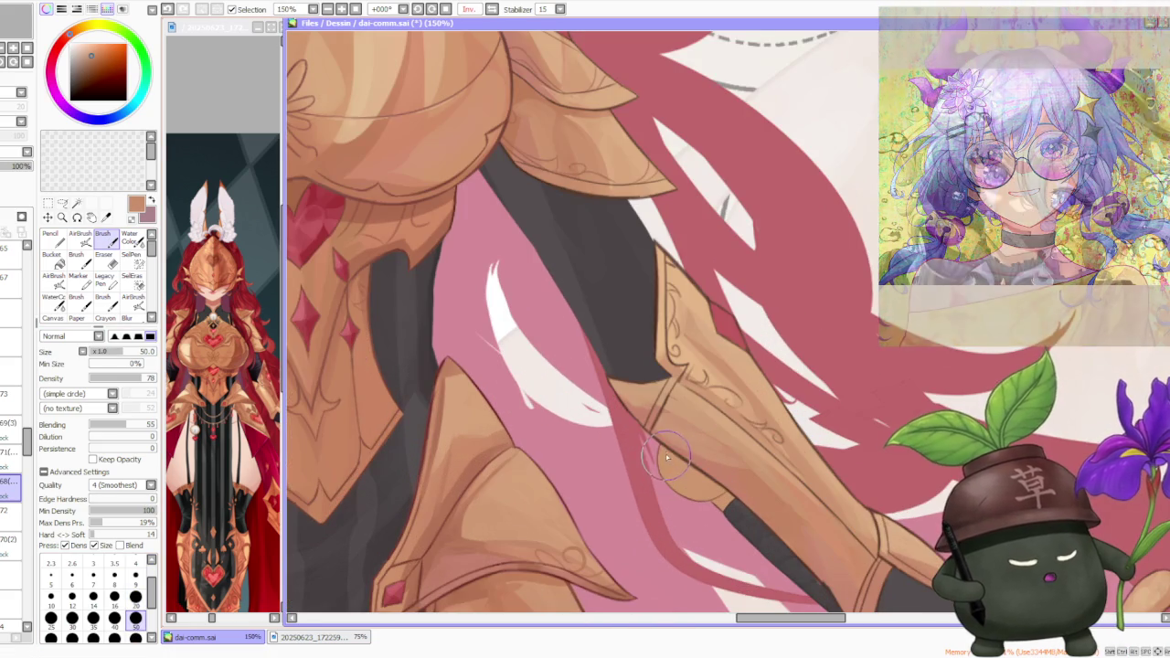
# - Fill the rounded forearm armour edge beside the grip with peach
pyautogui.moveTo(685, 489); pyautogui.dragTo(663, 452)
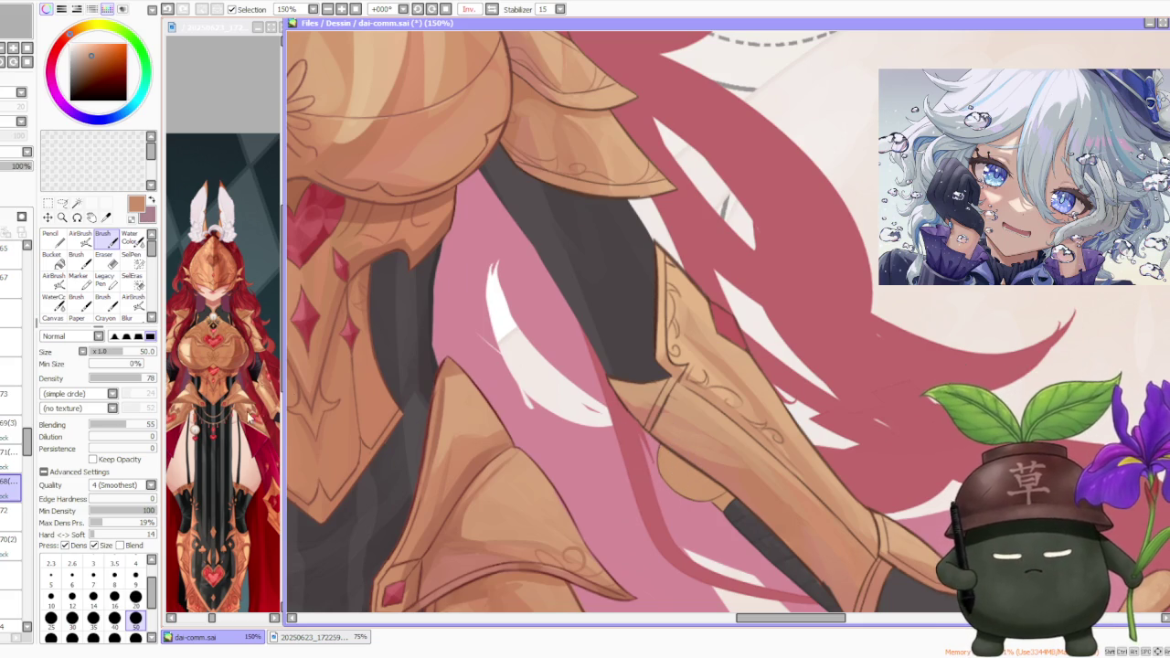
pyautogui.scroll(-2, 405, 357)
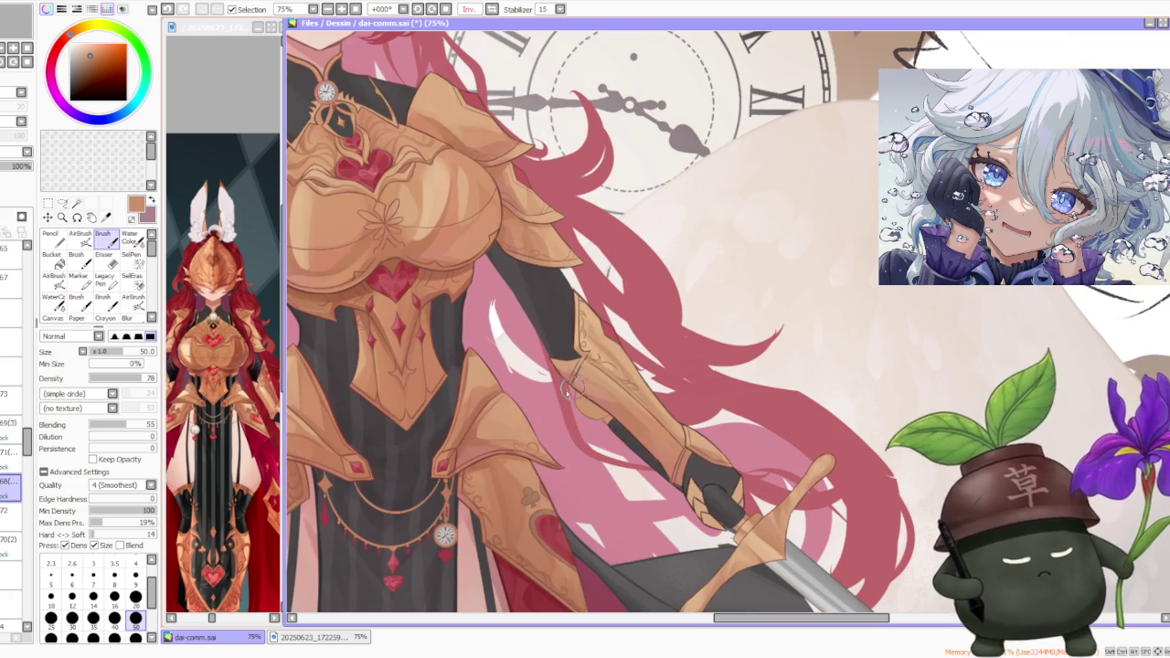
pyautogui.scroll(2, 467, 331)
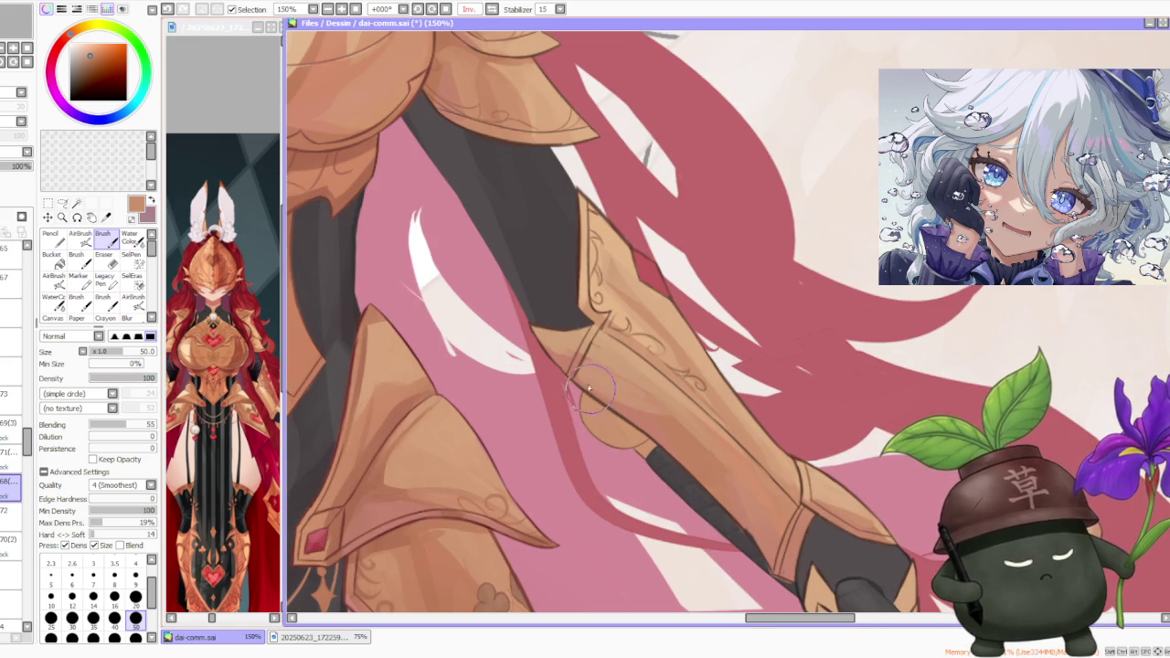
pyautogui.scroll(-2, 263, 416)
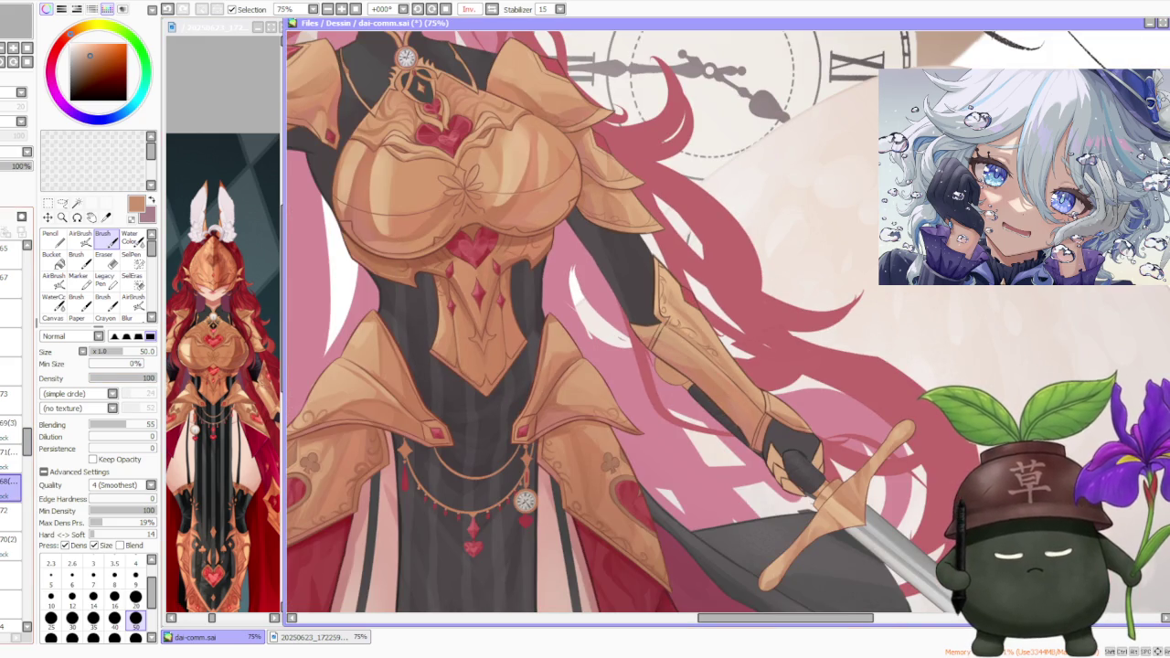
pyautogui.scroll(2, 621, 356)
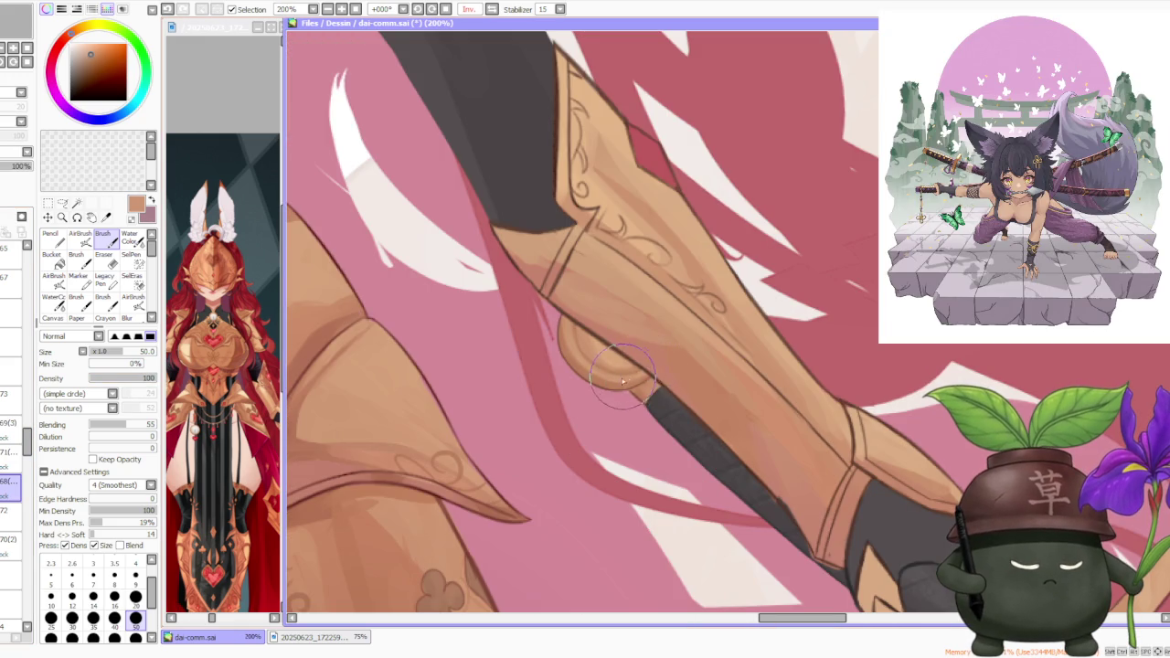
pyautogui.scroll(-3, 621, 356)
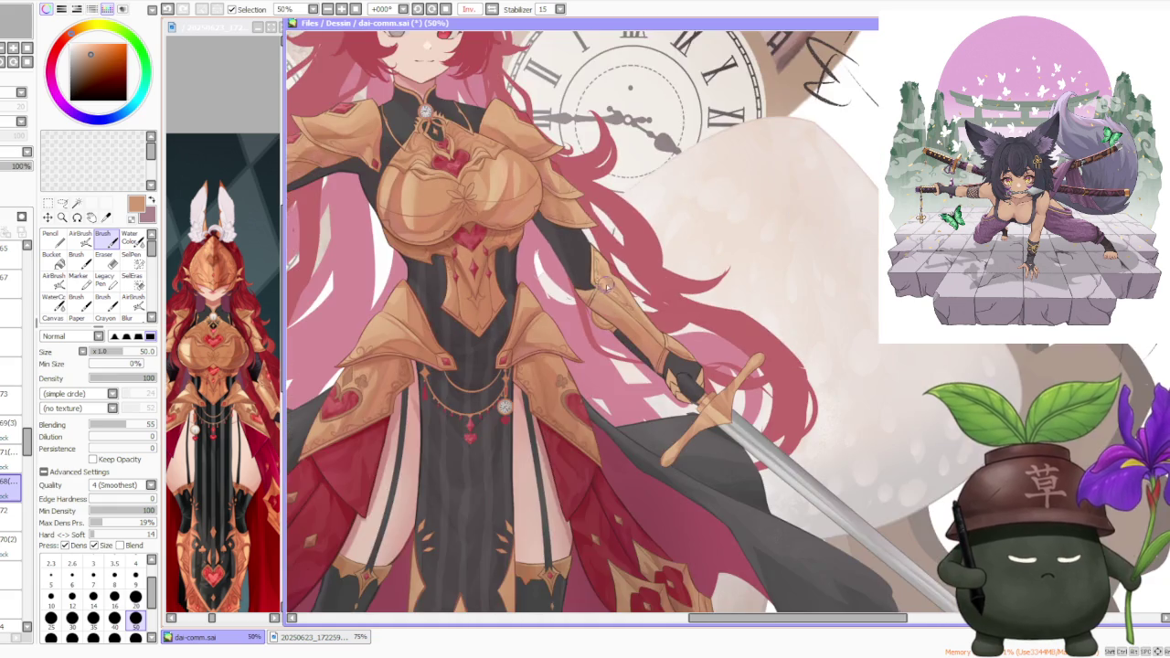
pyautogui.scroll(-1, 608, 285)
pyautogui.scroll(-1, 752, 212)
pyautogui.scroll(-1, 752, 212)
pyautogui.scroll(2, 752, 212)
pyautogui.scroll(2, 752, 212)
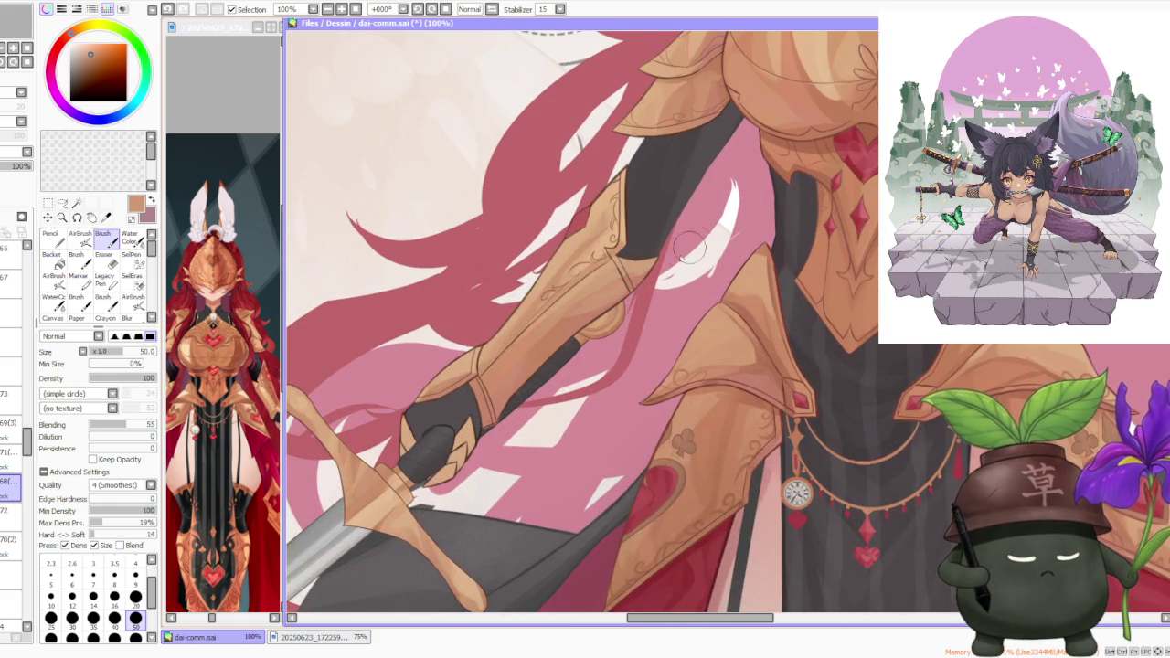
pyautogui.scroll(-1, 695, 242)
pyautogui.scroll(-2, 653, 281)
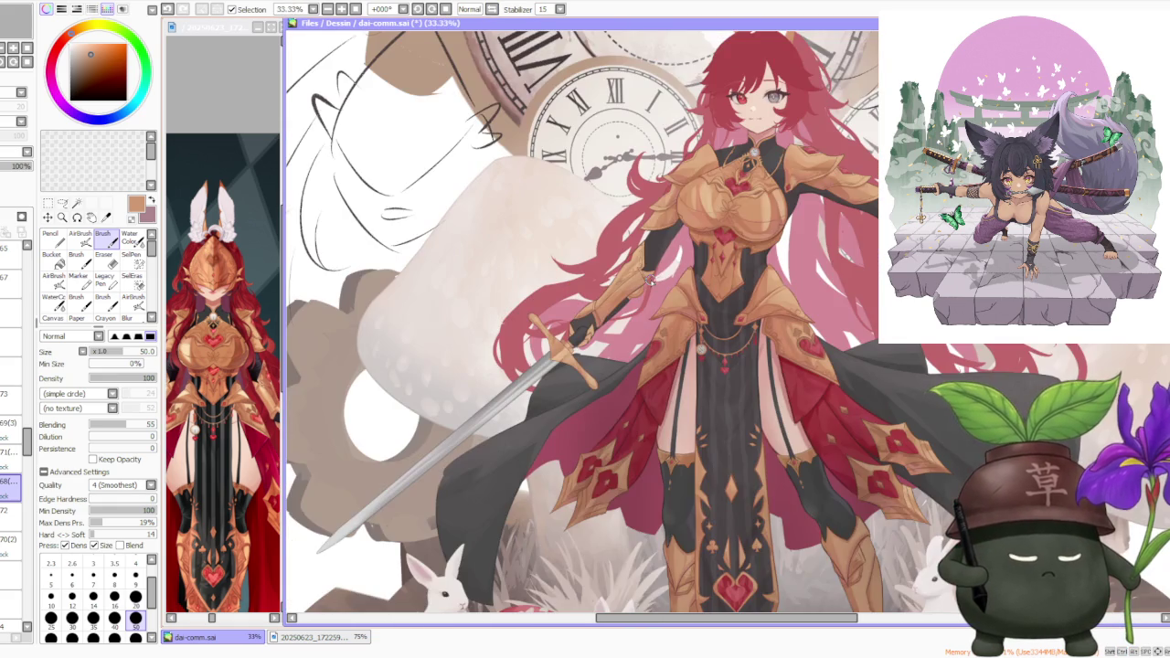
pyautogui.scroll(2, 653, 281)
pyautogui.scroll(1, 649, 277)
pyautogui.scroll(1, 646, 273)
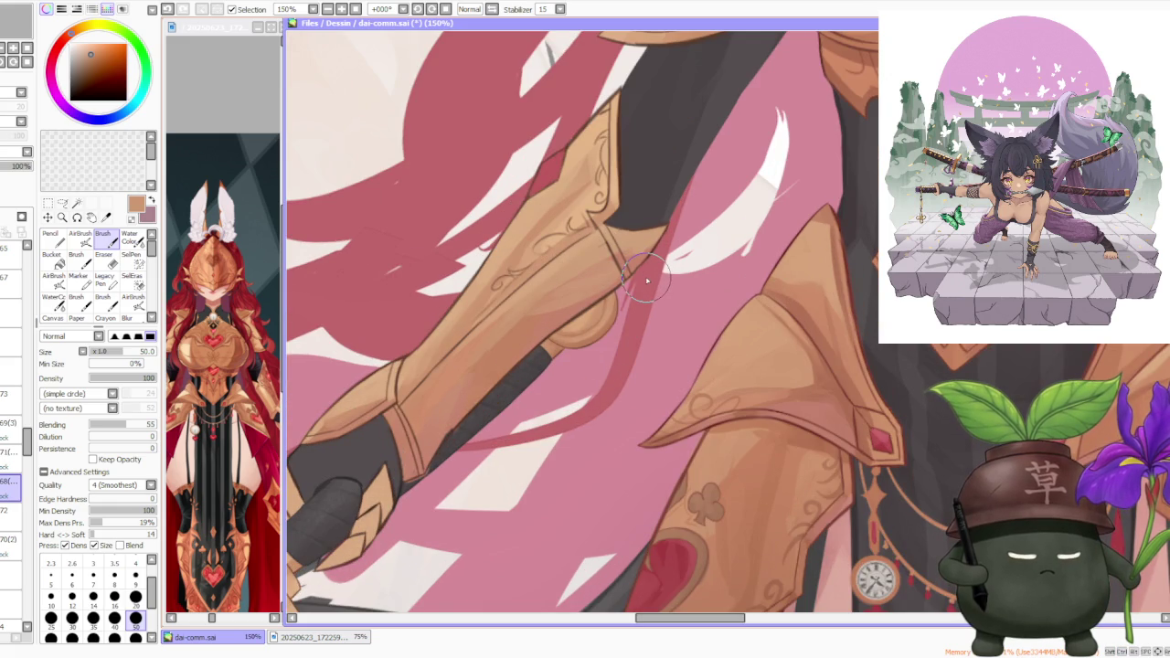
pyautogui.scroll(1, 646, 281)
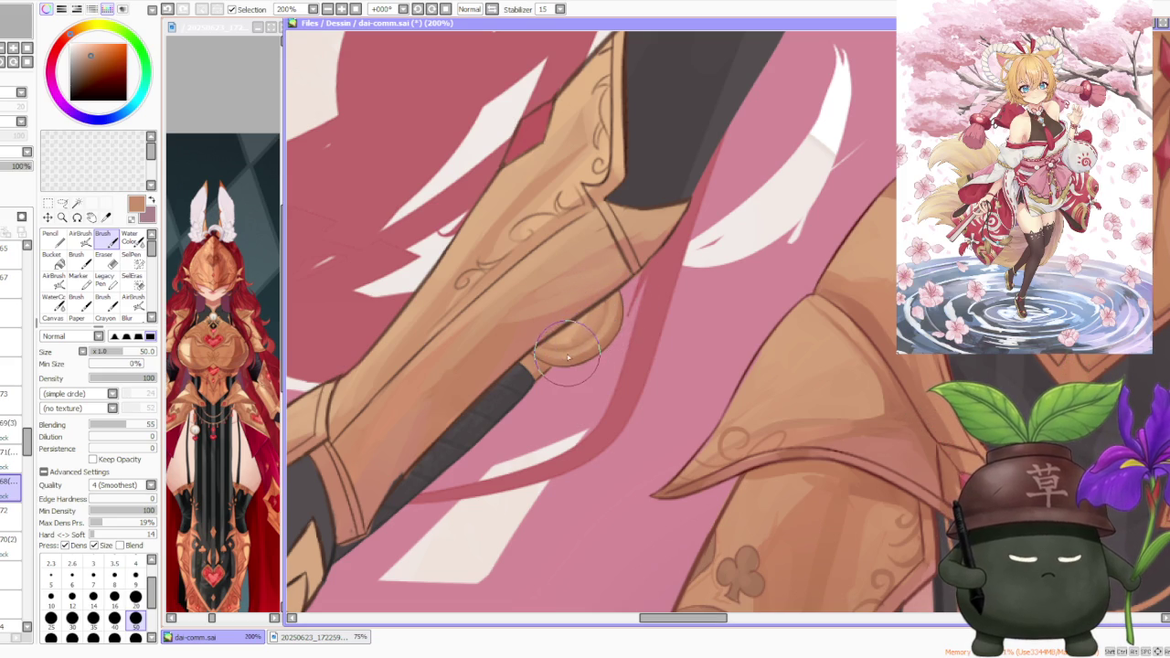
# - Undo and redo the peach patch to compare, keeping it painted
pyautogui.hotkey('ctrl', 'z')
pyautogui.hotkey('ctrl', 'y')
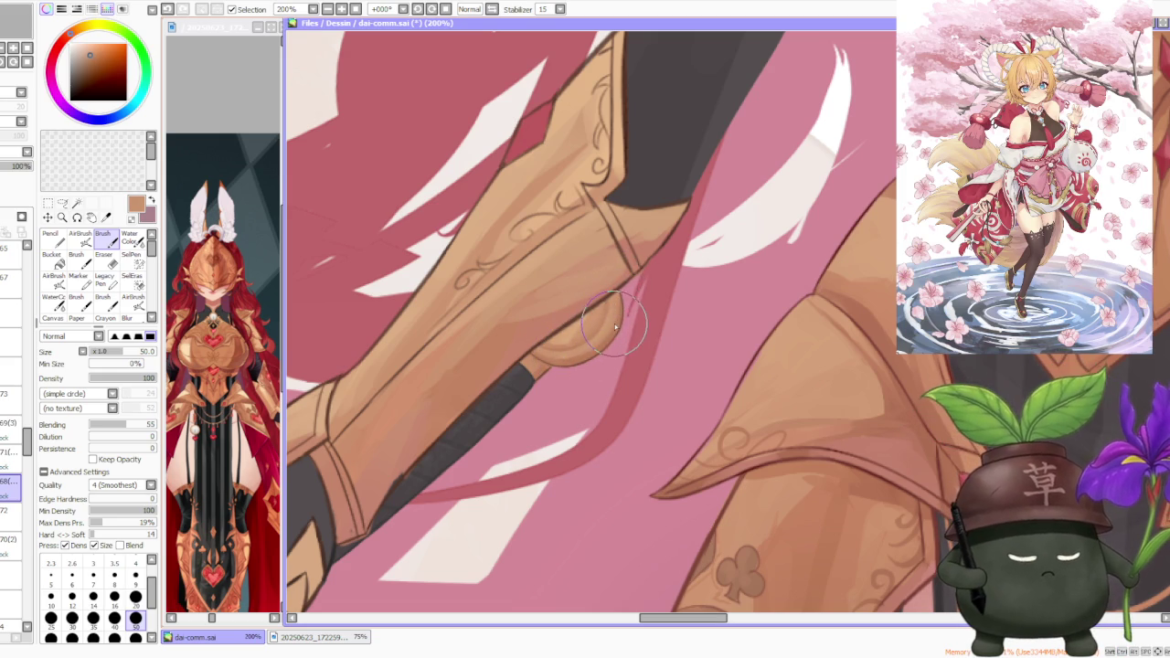
pyautogui.scroll(-2, 620, 317)
pyautogui.scroll(-2, 624, 290)
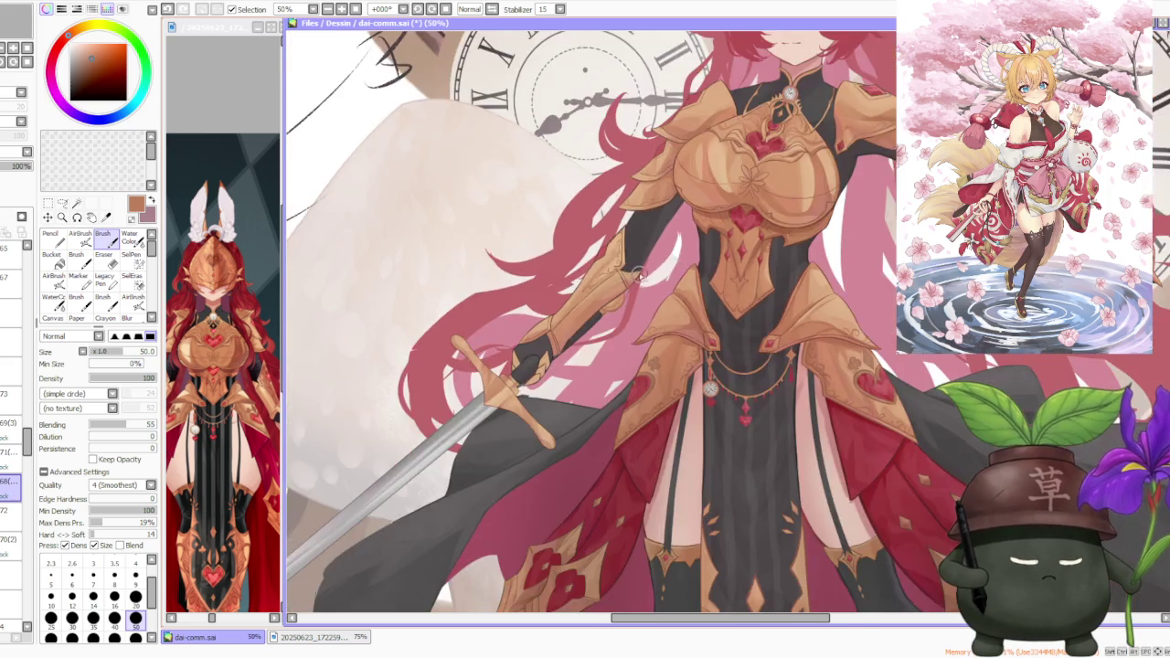
pyautogui.scroll(-2, 639, 265)
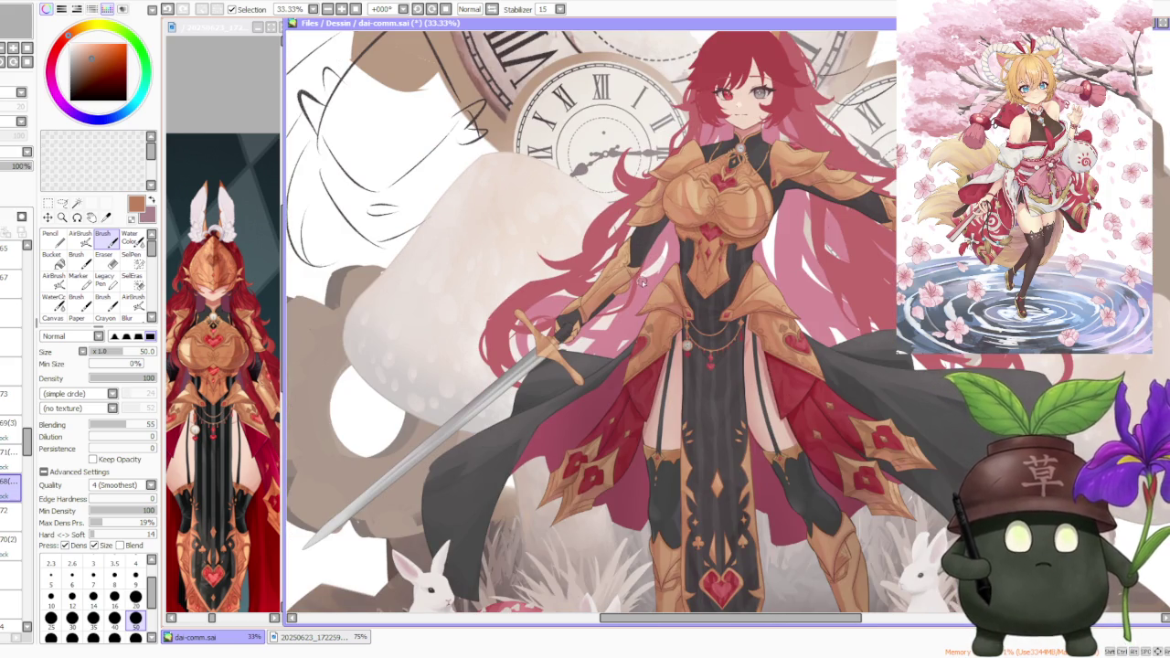
pyautogui.scroll(-2, 639, 278)
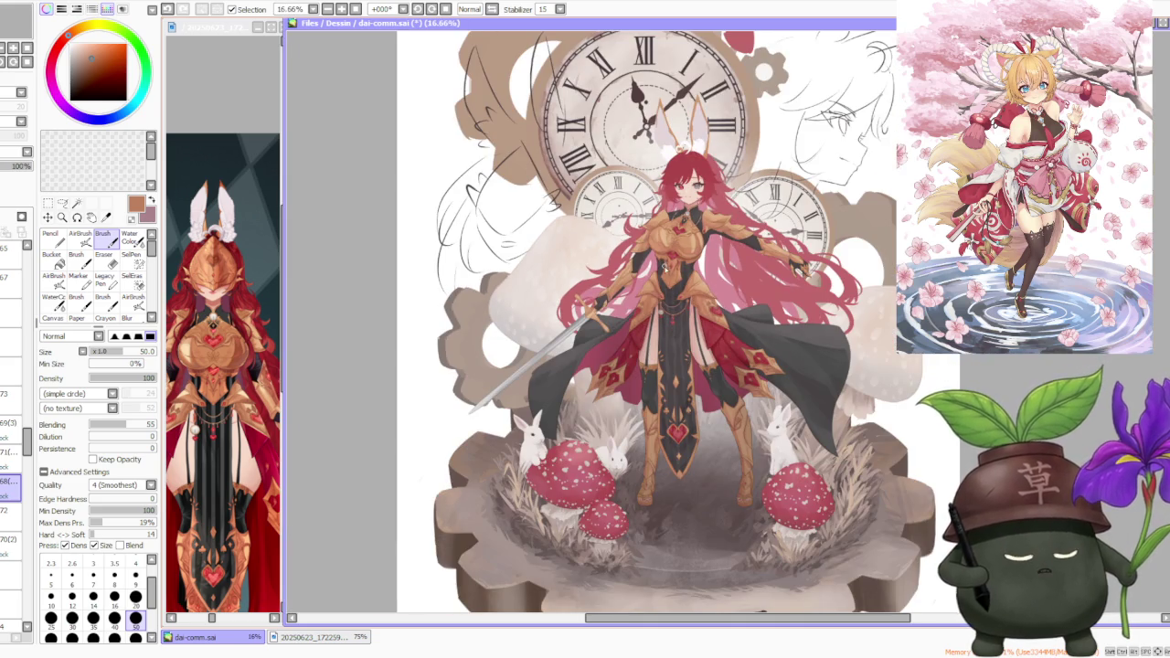
pyautogui.scroll(2, 658, 271)
pyautogui.scroll(2, 658, 273)
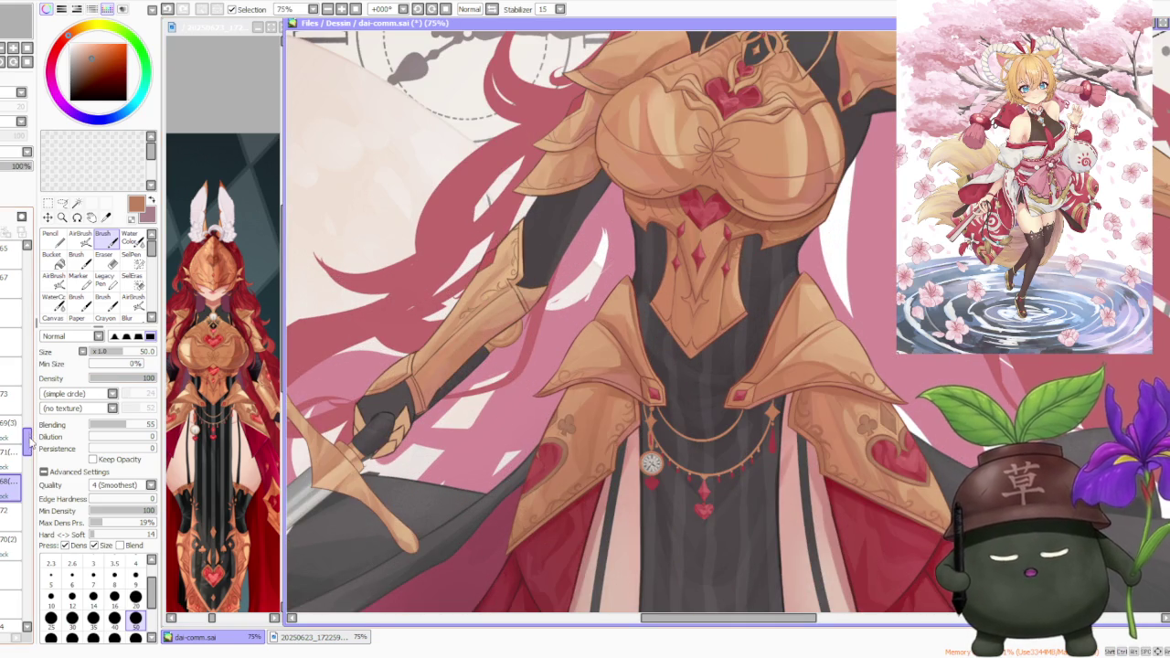
pyautogui.scroll(-2, 25, 457)
pyautogui.scroll(-2, 25, 457)
pyautogui.scroll(-1, 25, 457)
pyautogui.moveTo(30, 460); pyautogui.dragTo(28, 444)
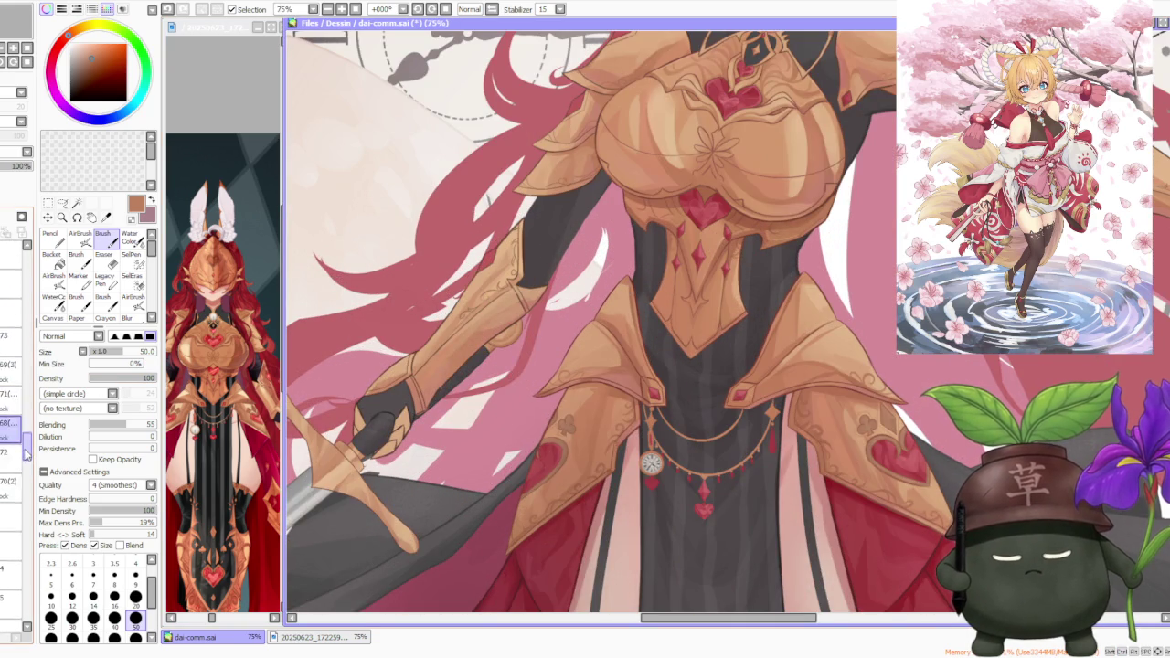
pyautogui.scroll(2, 18, 409)
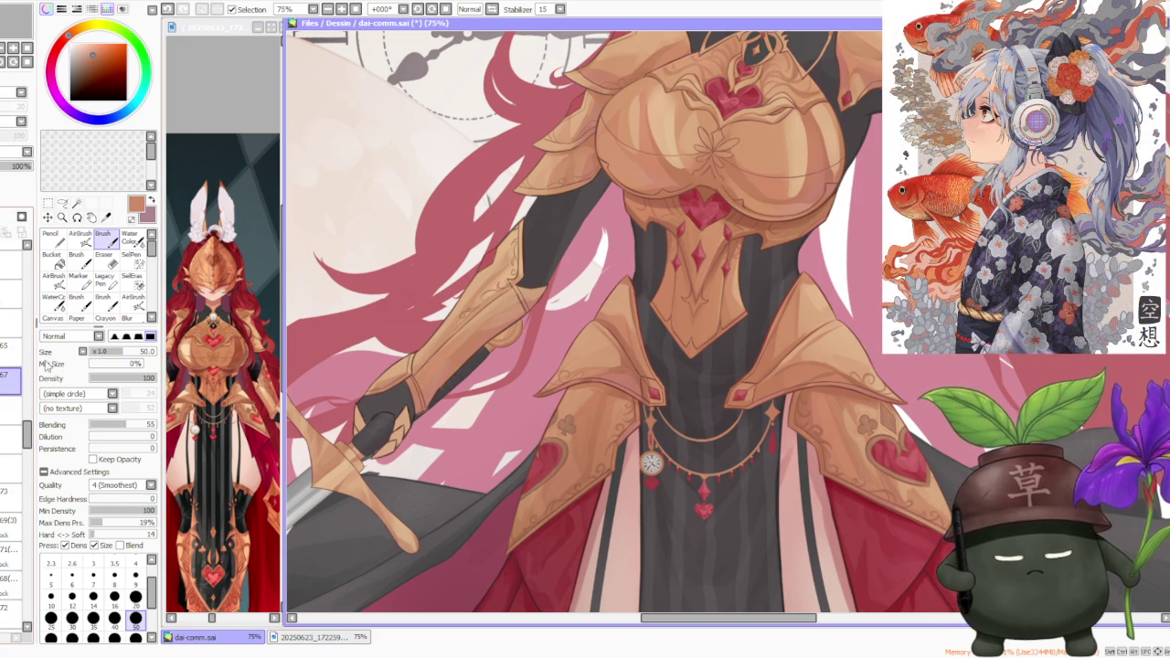
pyautogui.scroll(1, 416, 379)
pyautogui.scroll(1, 420, 370)
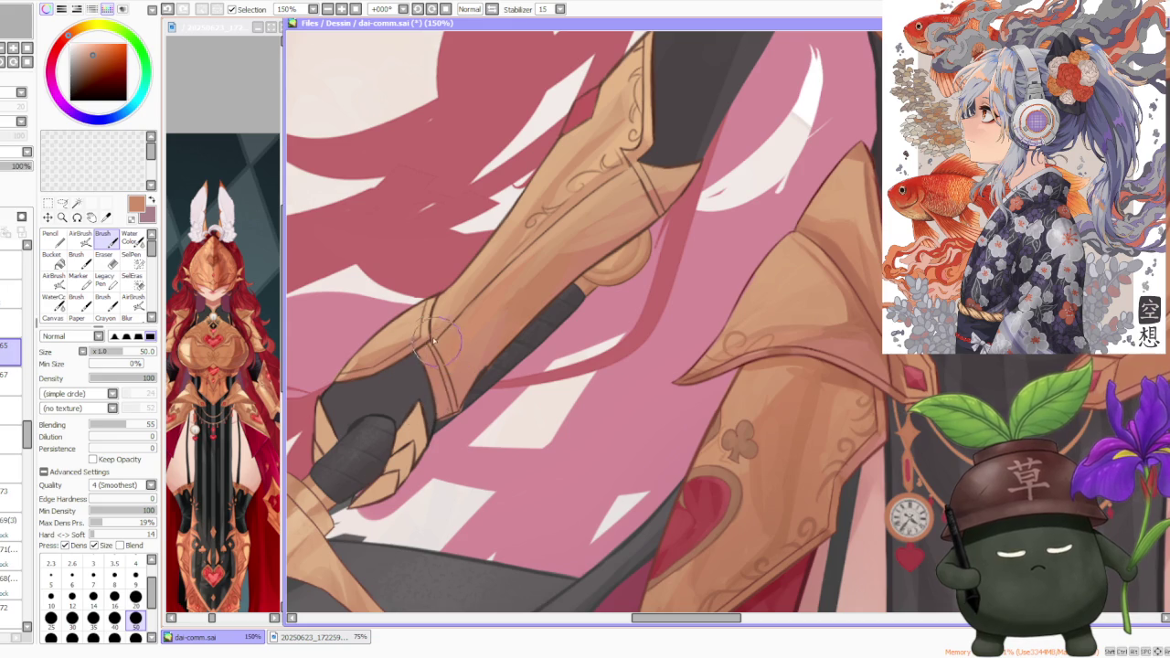
pyautogui.scroll(2, 636, 222)
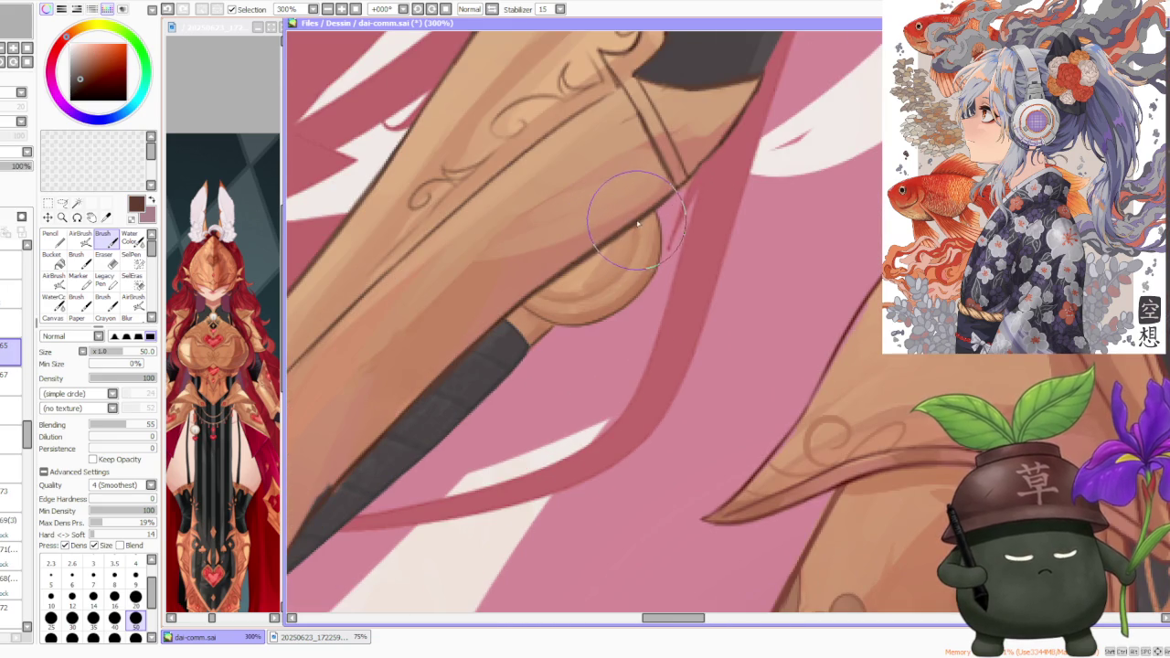
pyautogui.scroll(-3, 637, 222)
pyautogui.click(79, 240)
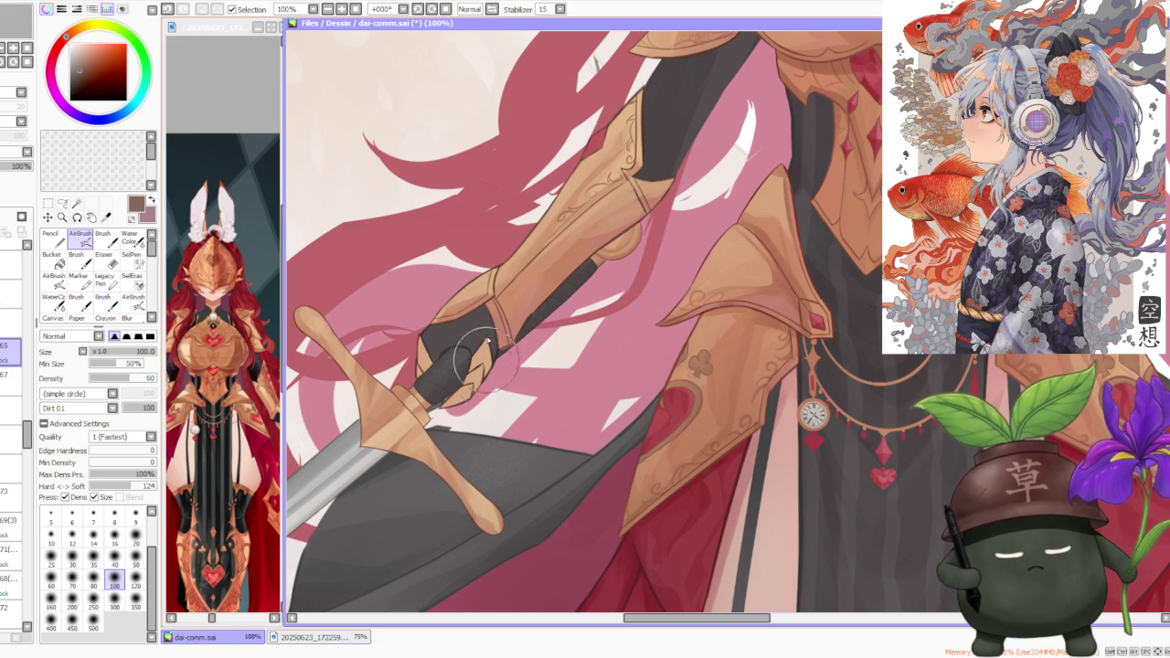
pyautogui.scroll(-1, 489, 301)
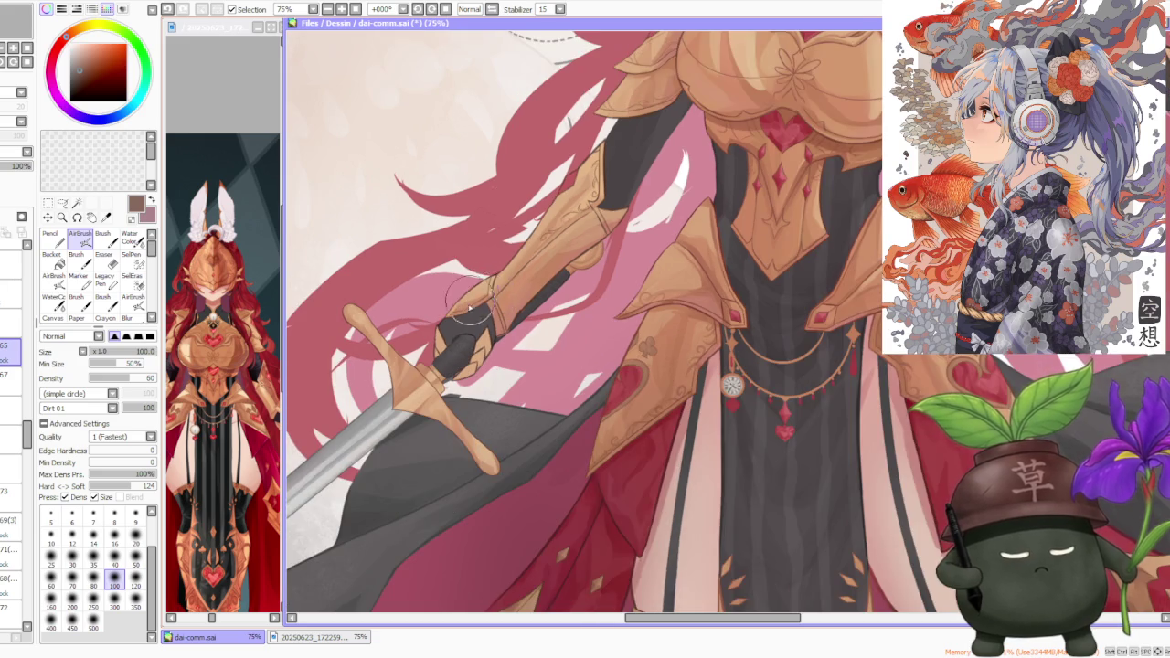
pyautogui.scroll(-1, 489, 301)
pyautogui.scroll(2, 492, 304)
pyautogui.scroll(2, 492, 301)
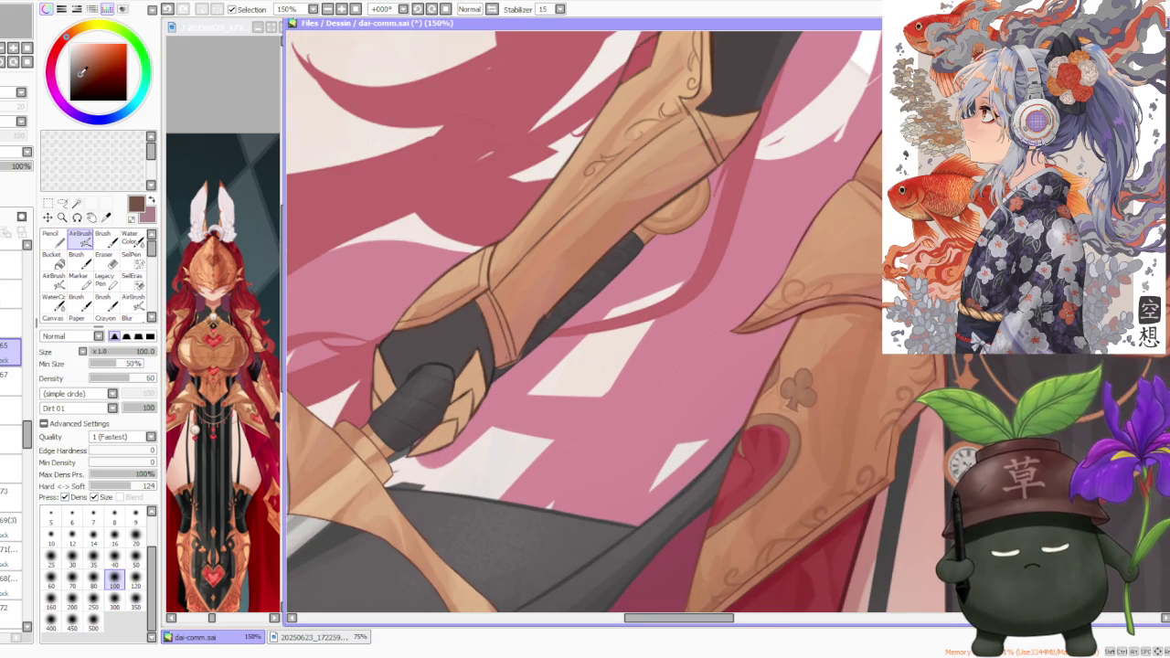
pyautogui.click(106, 237)
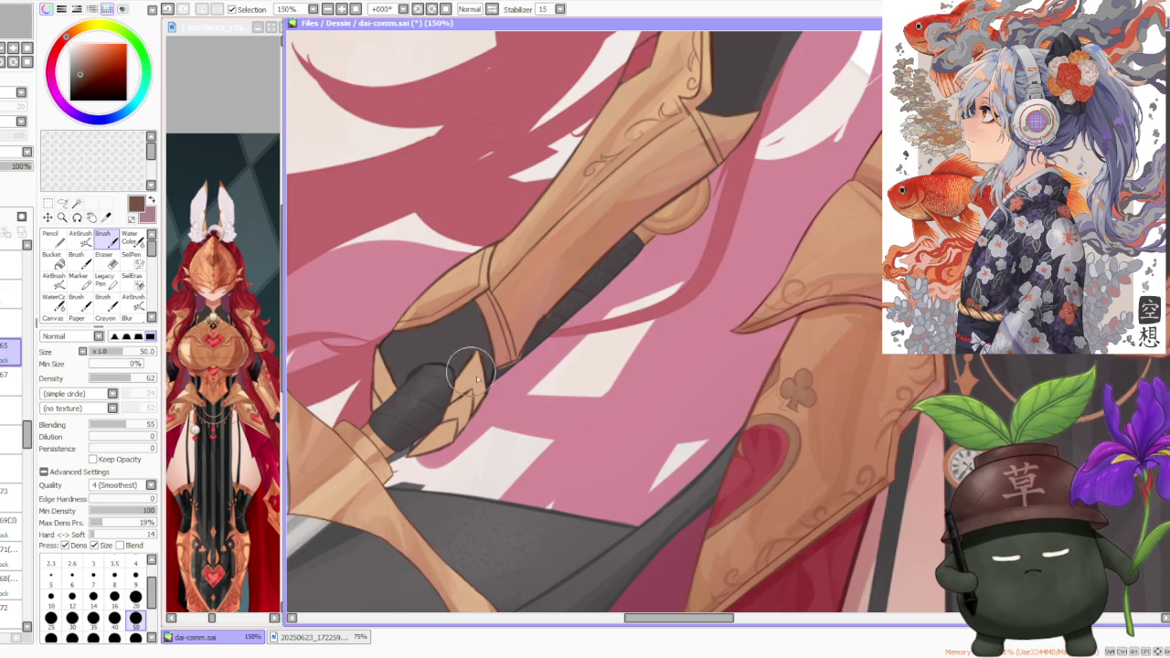
# - Set brush size 20 and undo the stray test strokes on the gauntlet
pyautogui.scroll(2, 457, 370)
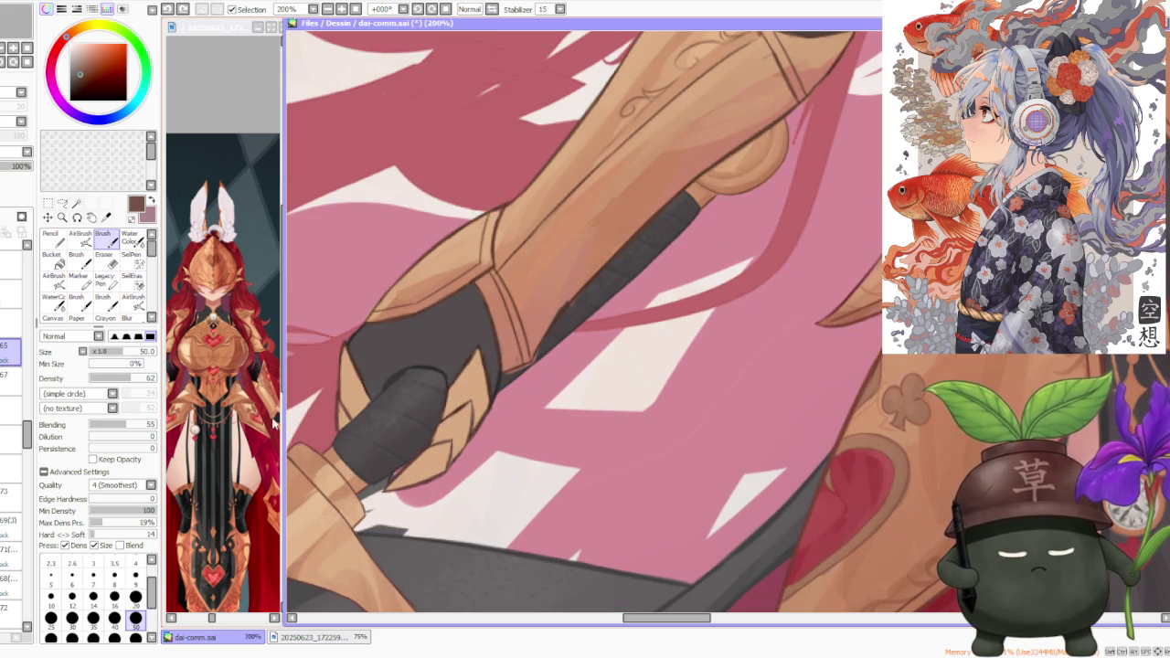
pyautogui.click(136, 597)
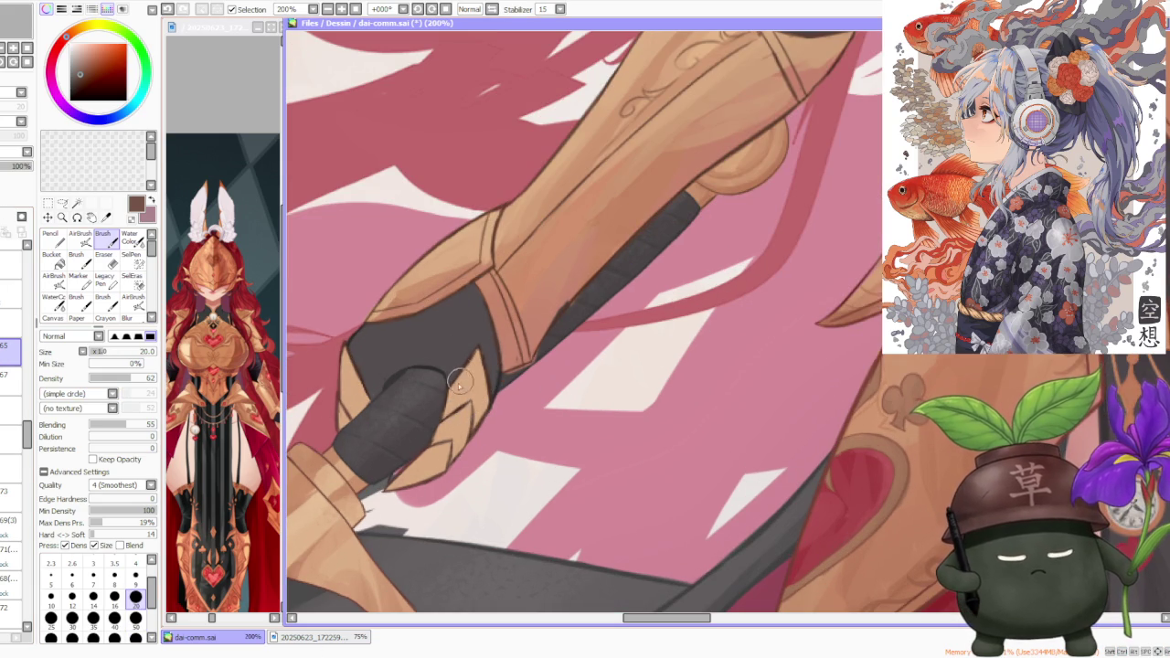
pyautogui.hotkey('ctrl', 'z')
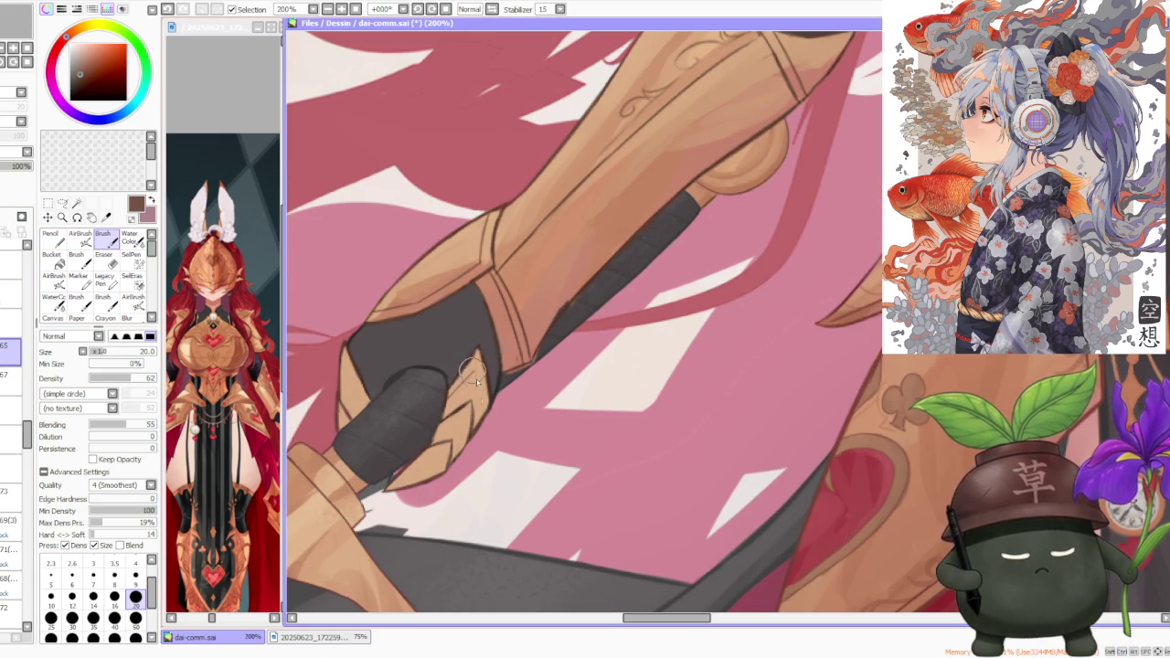
pyautogui.hotkey('ctrl', 'z')
pyautogui.moveTo(439, 428); pyautogui.dragTo(464, 416)
pyautogui.hotkey('ctrl', 'z')
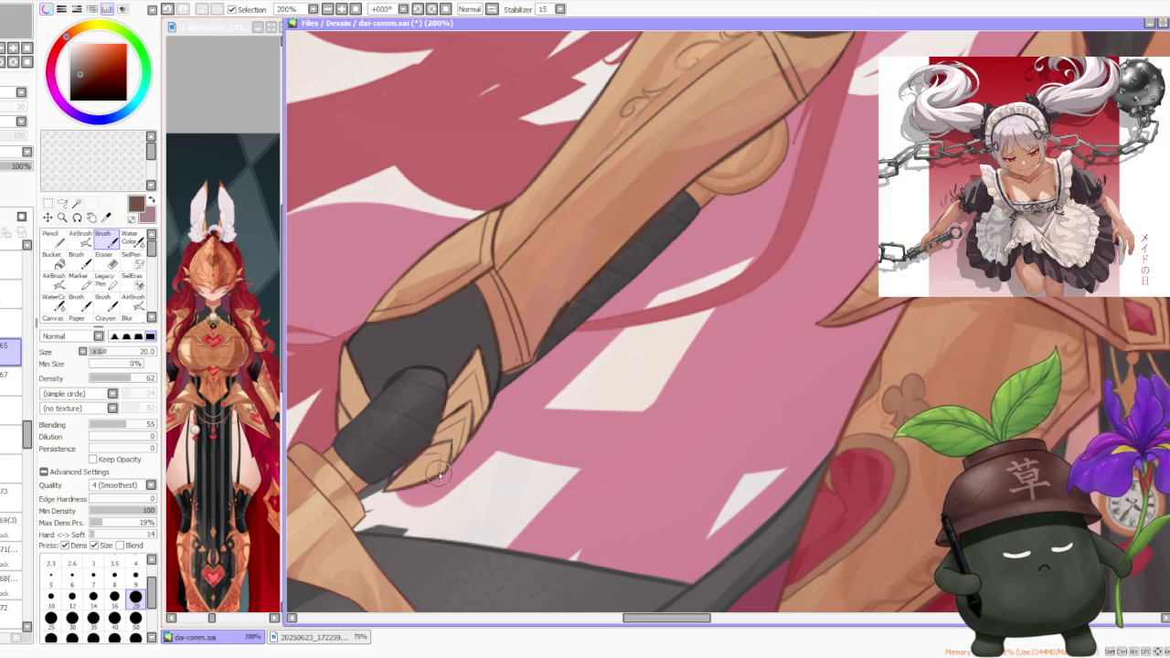
pyautogui.hotkey('ctrl', 'z')
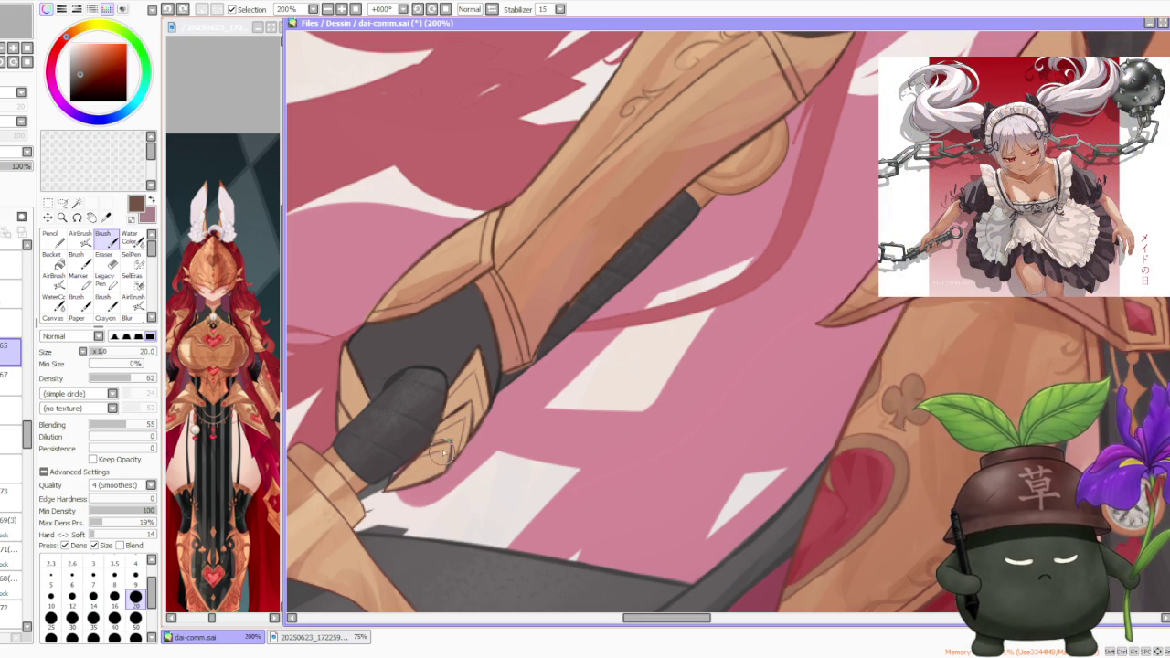
# - Repaint the dark left edge of the gauntlet gripping the sword
pyautogui.scroll(-2, 462, 429)
pyautogui.scroll(-2, 464, 428)
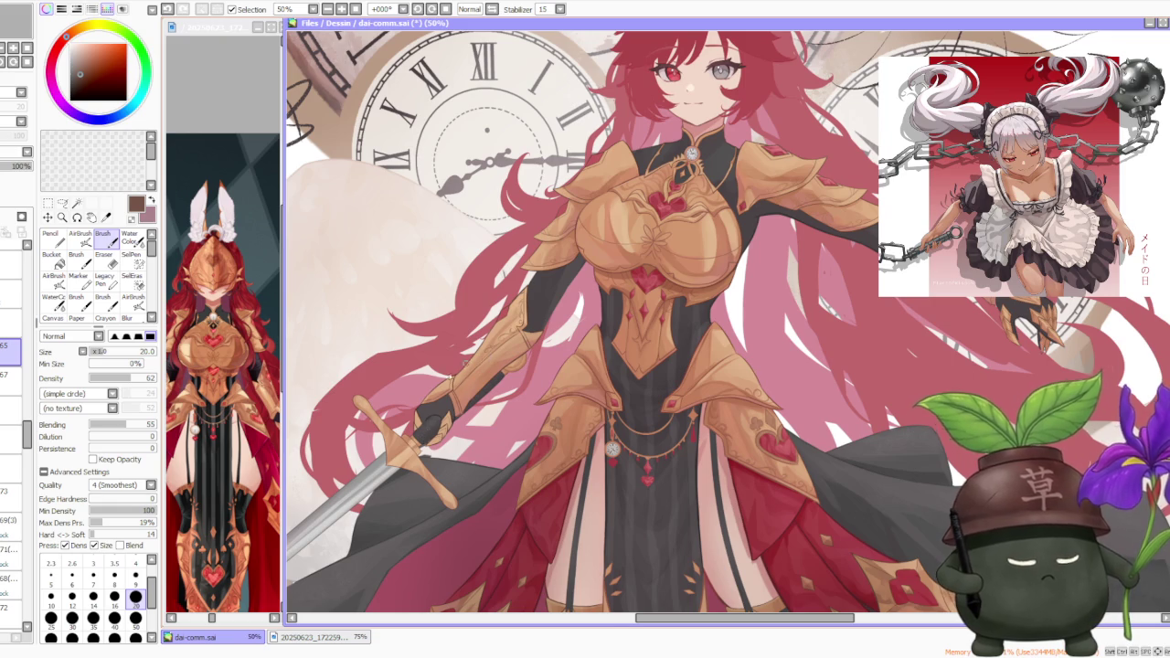
pyautogui.scroll(2, 419, 393)
pyautogui.scroll(2, 420, 393)
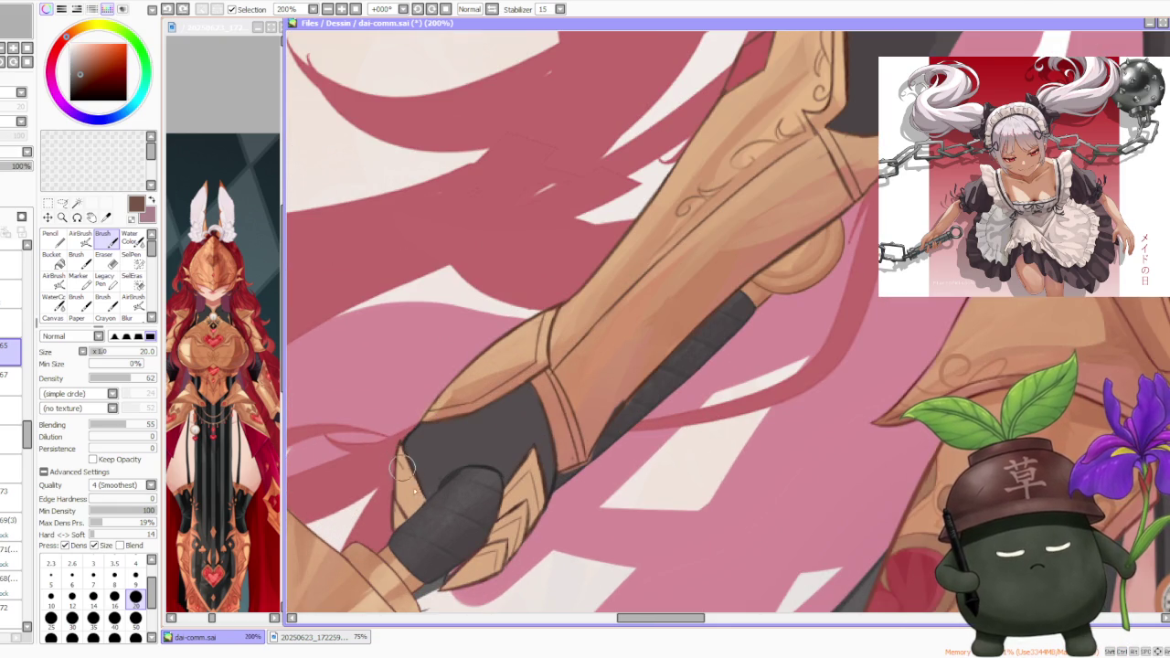
pyautogui.moveTo(396, 457)
pyautogui.mouseDown()
pyautogui.moveTo(407, 525)
pyautogui.moveTo(403, 499)
pyautogui.mouseUp()
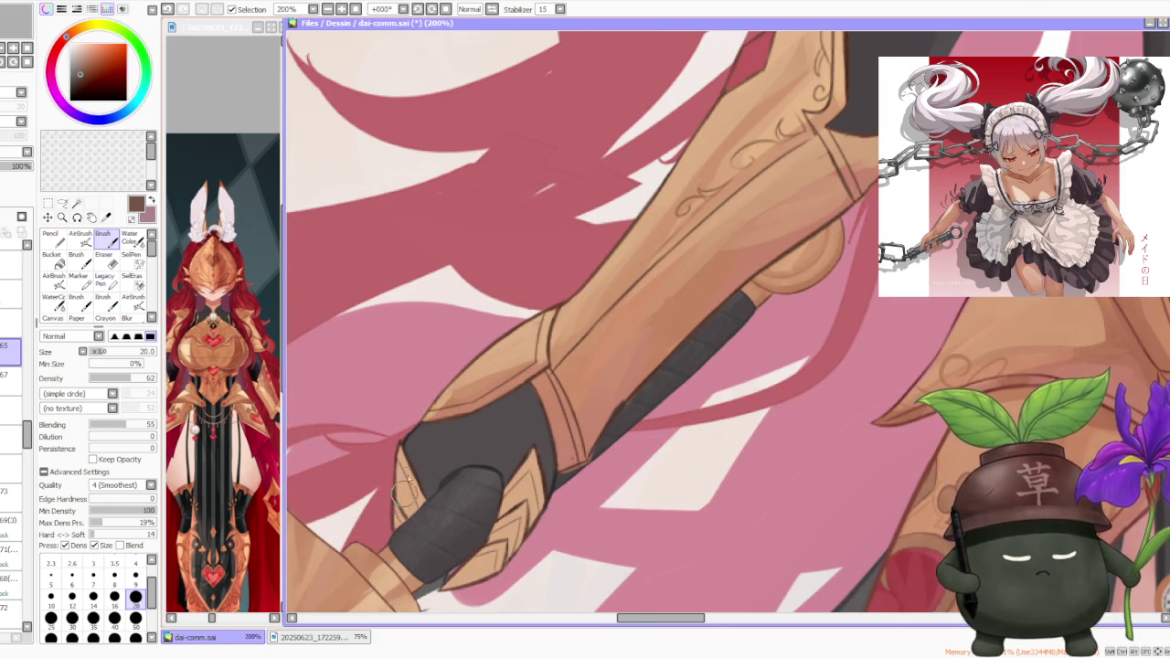
# - Select layer 67 and pick the tan armour colour
pyautogui.scroll(-2, 402, 496)
pyautogui.click(9, 376)
pyautogui.keyDown('alt'); pyautogui.click(565, 334); pyautogui.keyUp('alt')
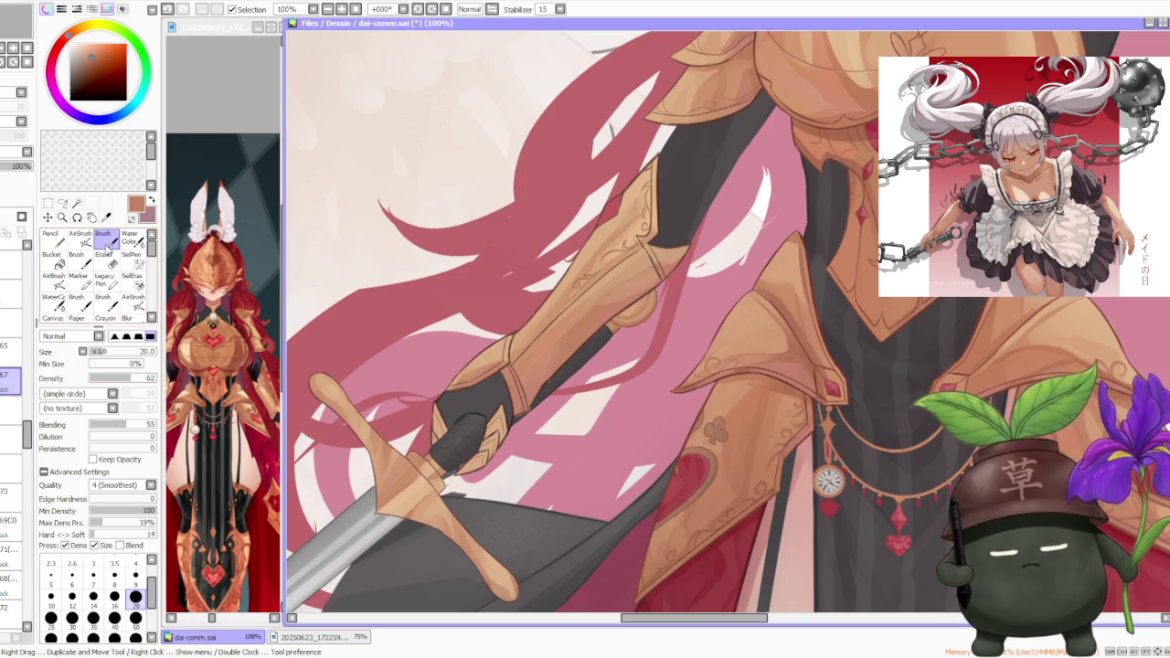
pyautogui.click(135, 618)
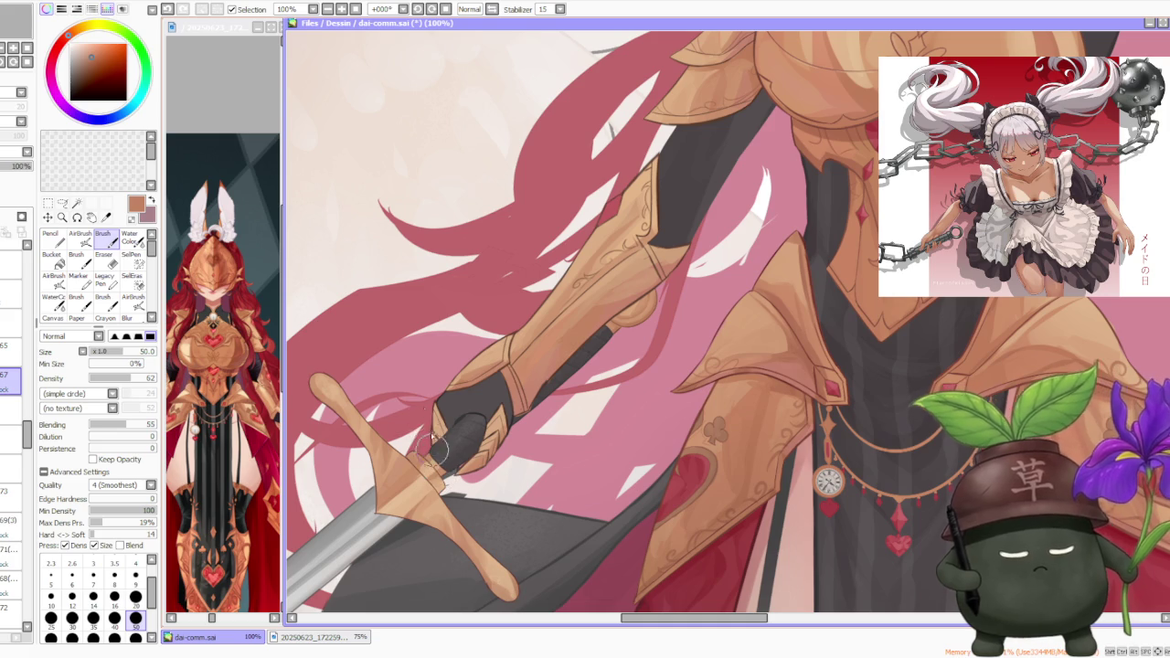
pyautogui.keyDown('alt'); pyautogui.click(482, 347); pyautogui.keyUp('alt')
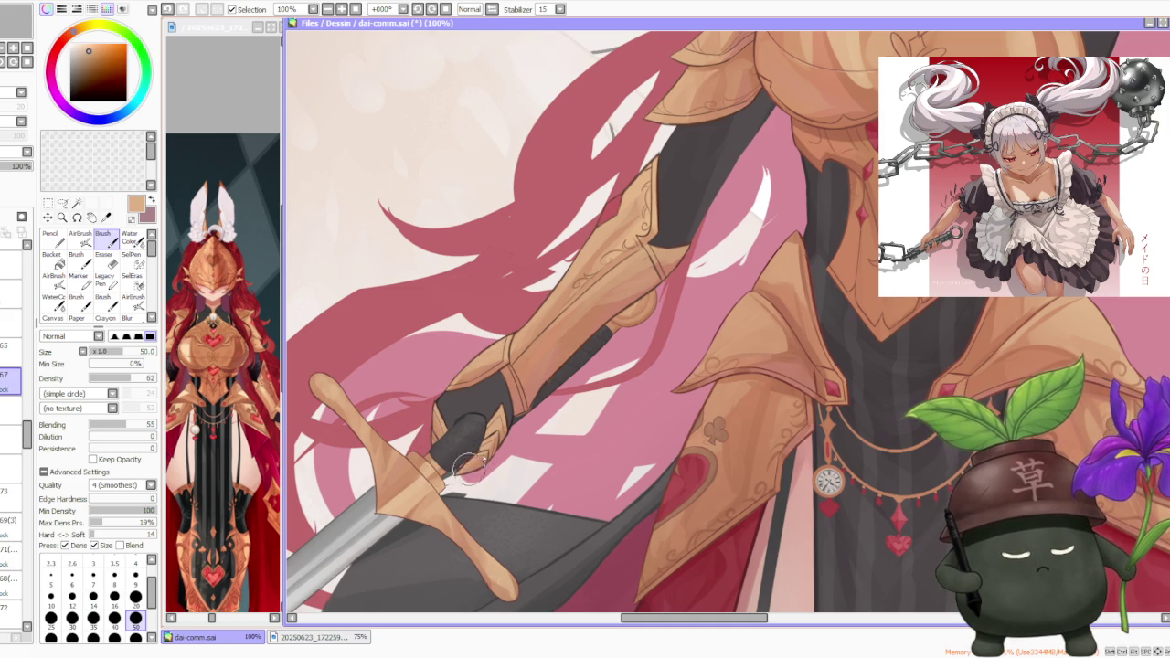
pyautogui.keyDown('alt'); pyautogui.click(488, 429); pyautogui.keyUp('alt')
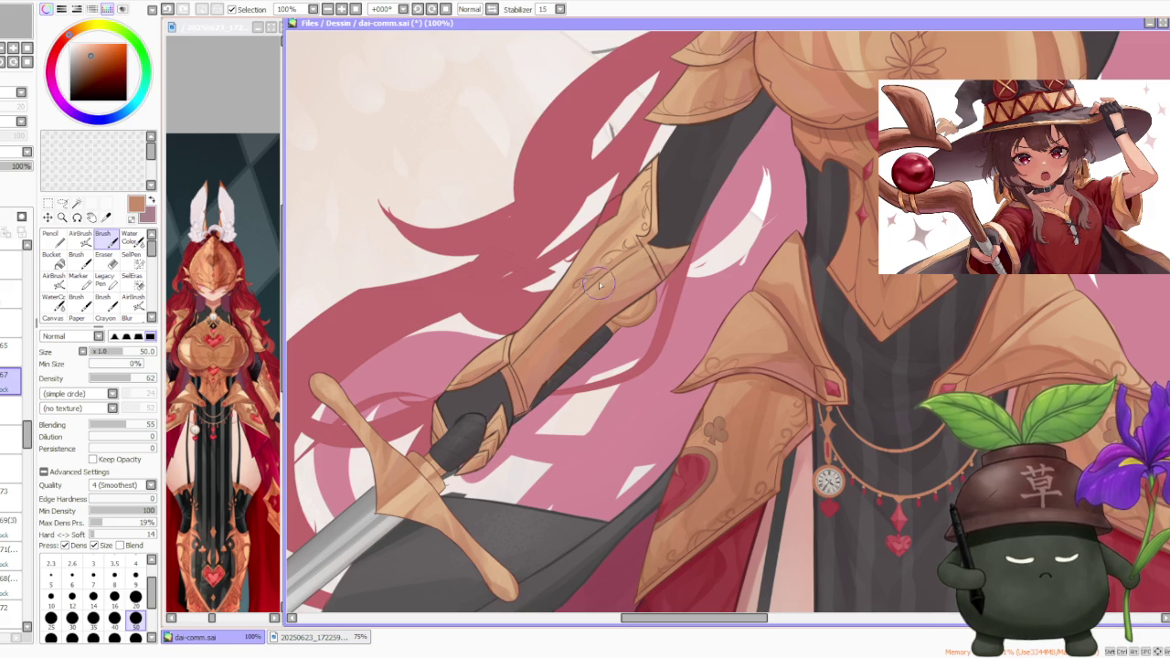
pyautogui.keyDown('alt'); pyautogui.click(500, 422); pyautogui.keyUp('alt')
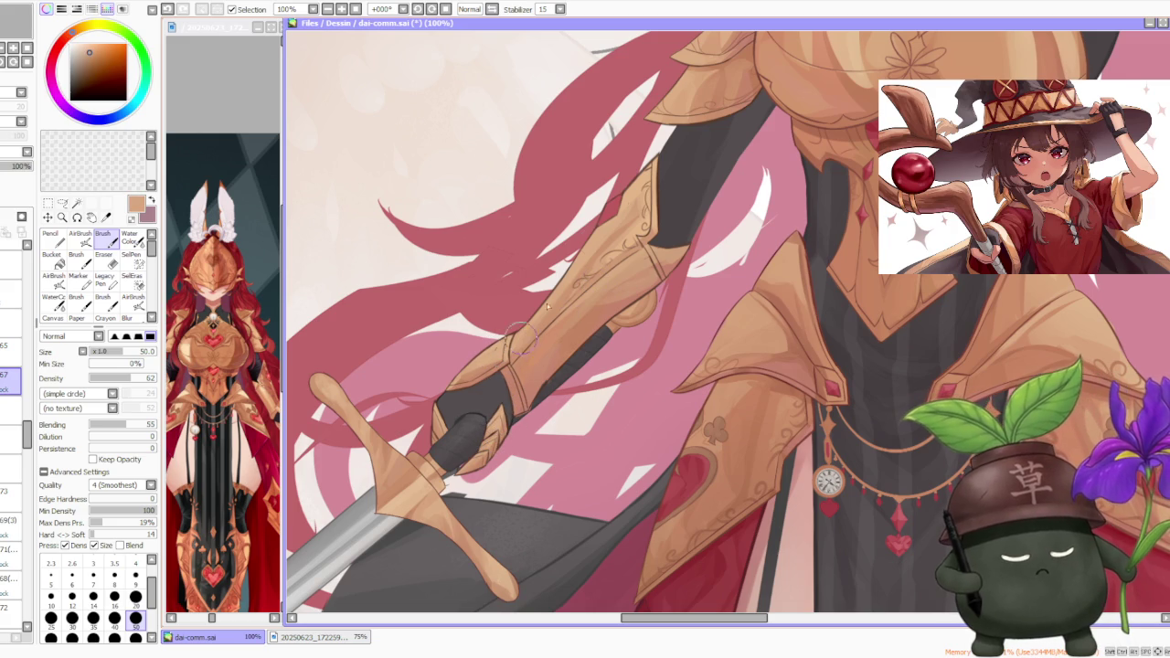
pyautogui.keyDown('alt'); pyautogui.click(494, 411); pyautogui.keyUp('alt')
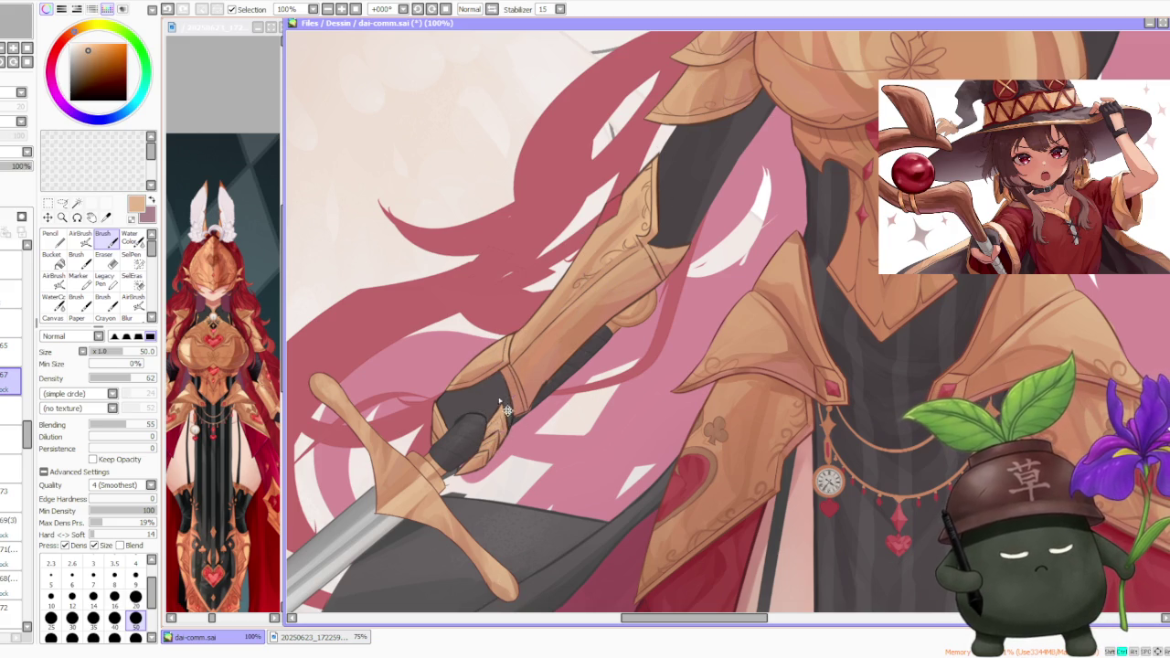
pyautogui.click(111, 424)
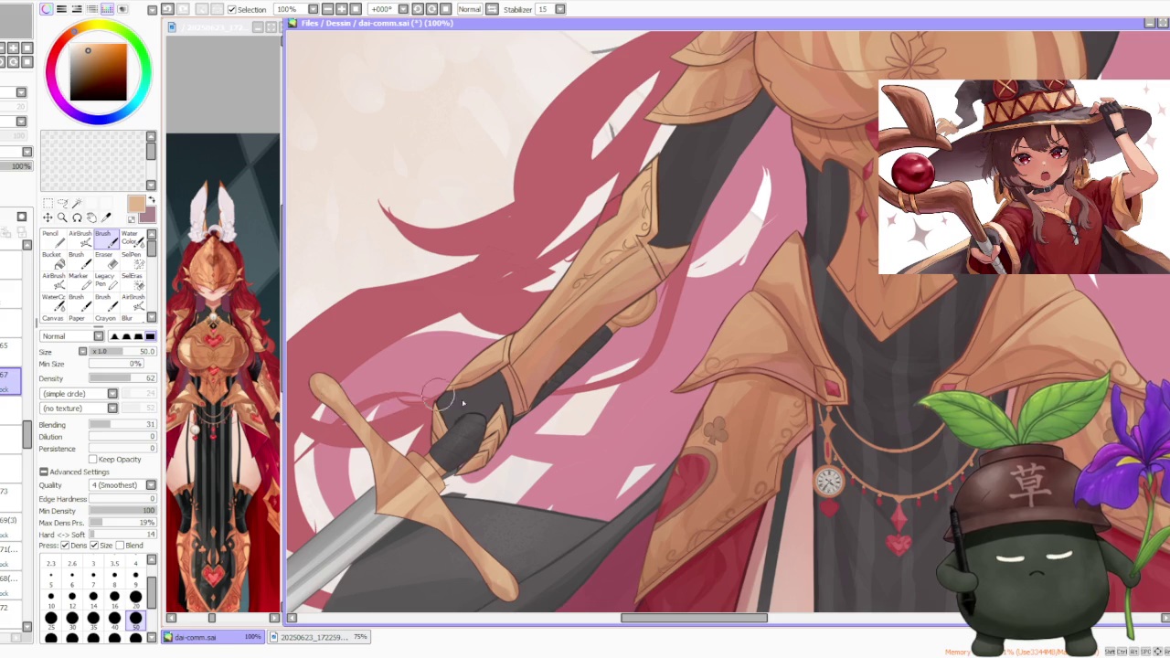
pyautogui.moveTo(143, 378); pyautogui.dragTo(155, 377)
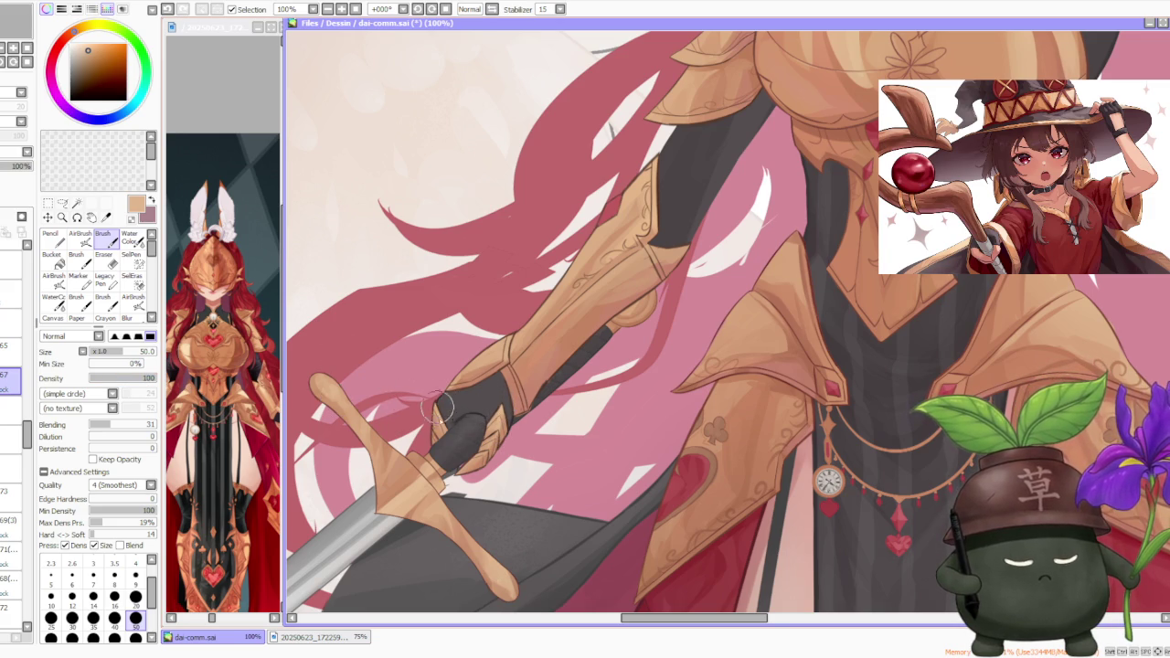
pyautogui.hotkey('ctrl', 'z')
pyautogui.moveTo(436, 431); pyautogui.dragTo(486, 447)
pyautogui.hotkey('ctrl', 'z')
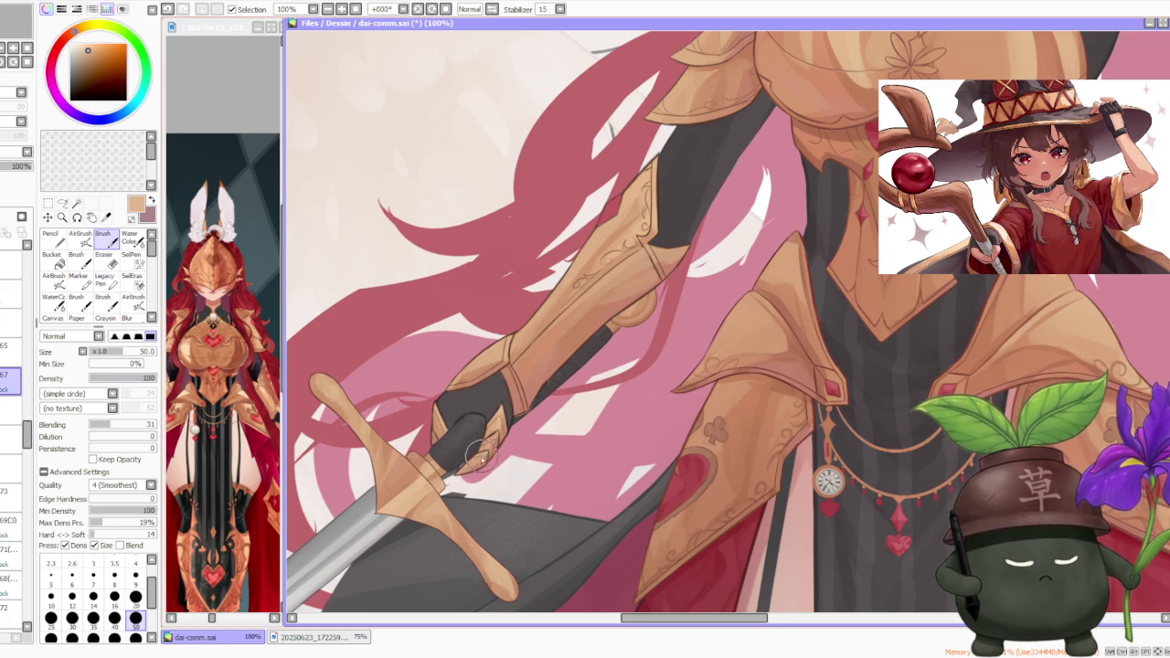
pyautogui.hotkey('ctrl', 'z')
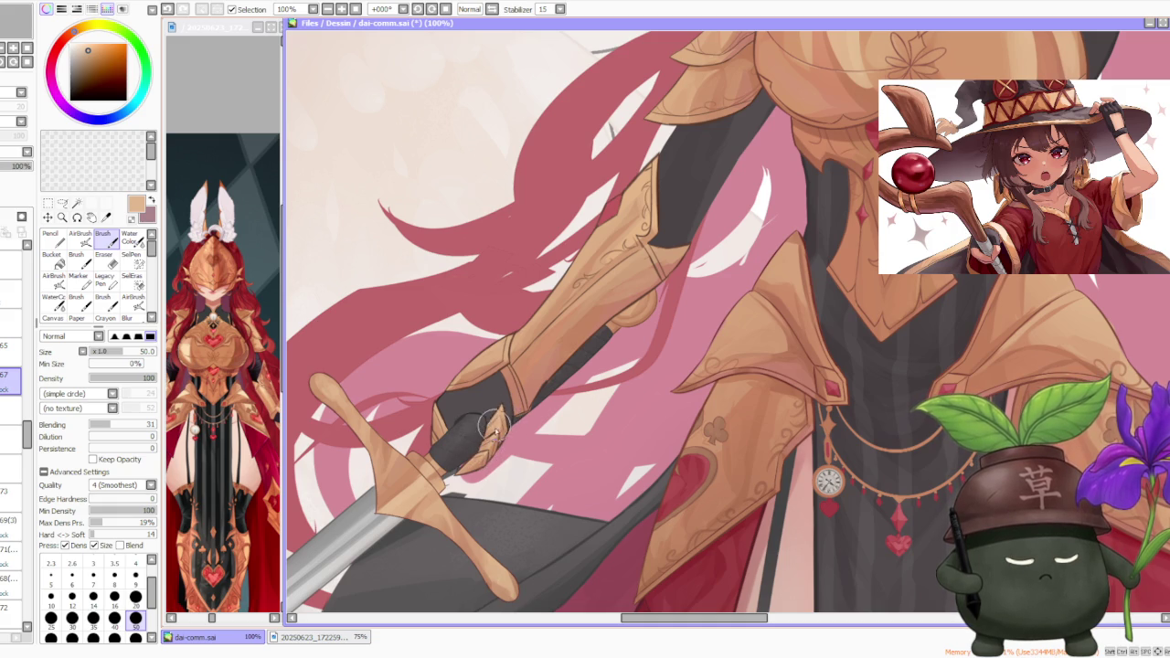
pyautogui.keyDown('alt'); pyautogui.click(505, 431); pyautogui.keyUp('alt')
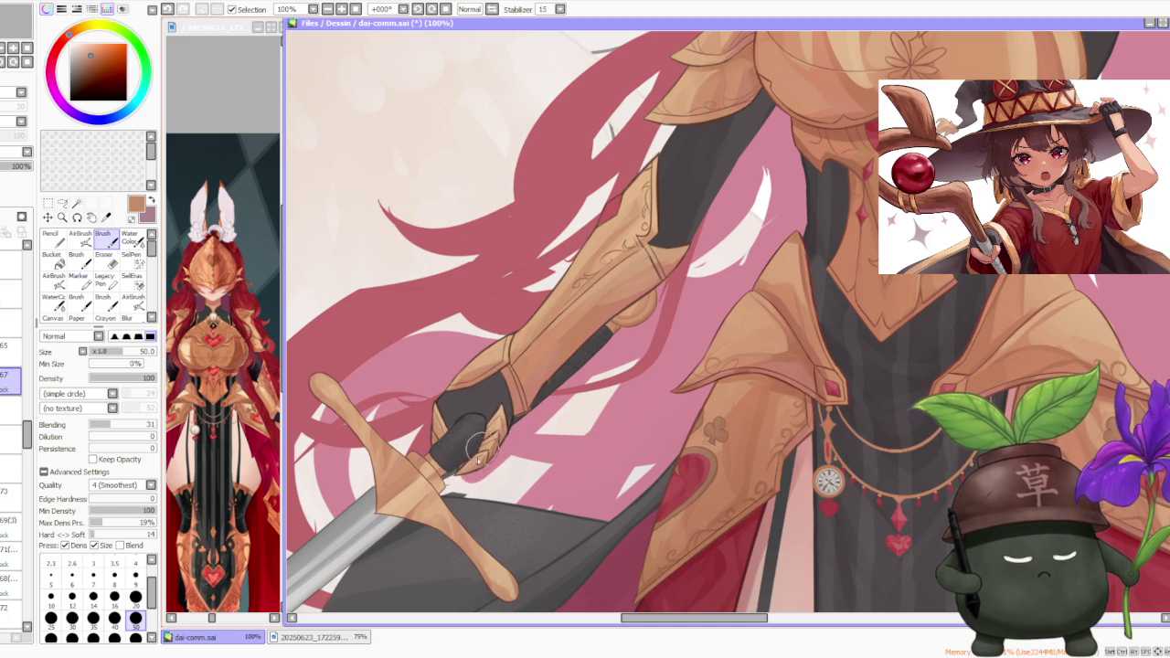
pyautogui.scroll(-3, 548, 402)
pyautogui.scroll(-2, 594, 384)
pyautogui.scroll(-2, 632, 362)
pyautogui.scroll(1, 632, 363)
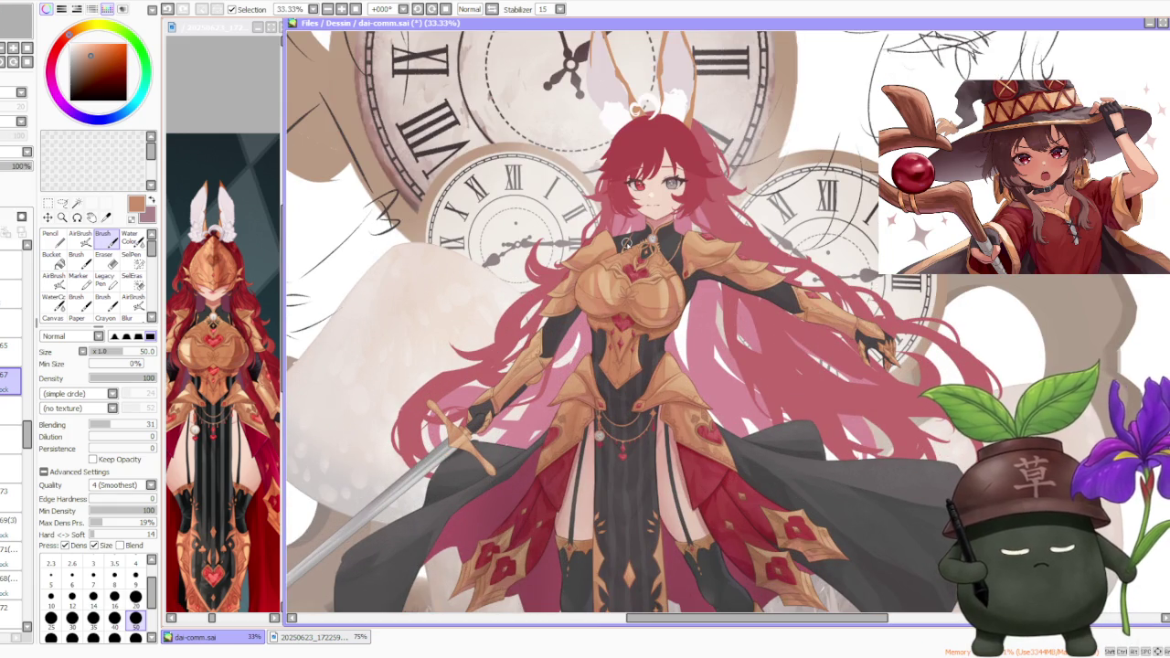
pyautogui.scroll(1, 489, 416)
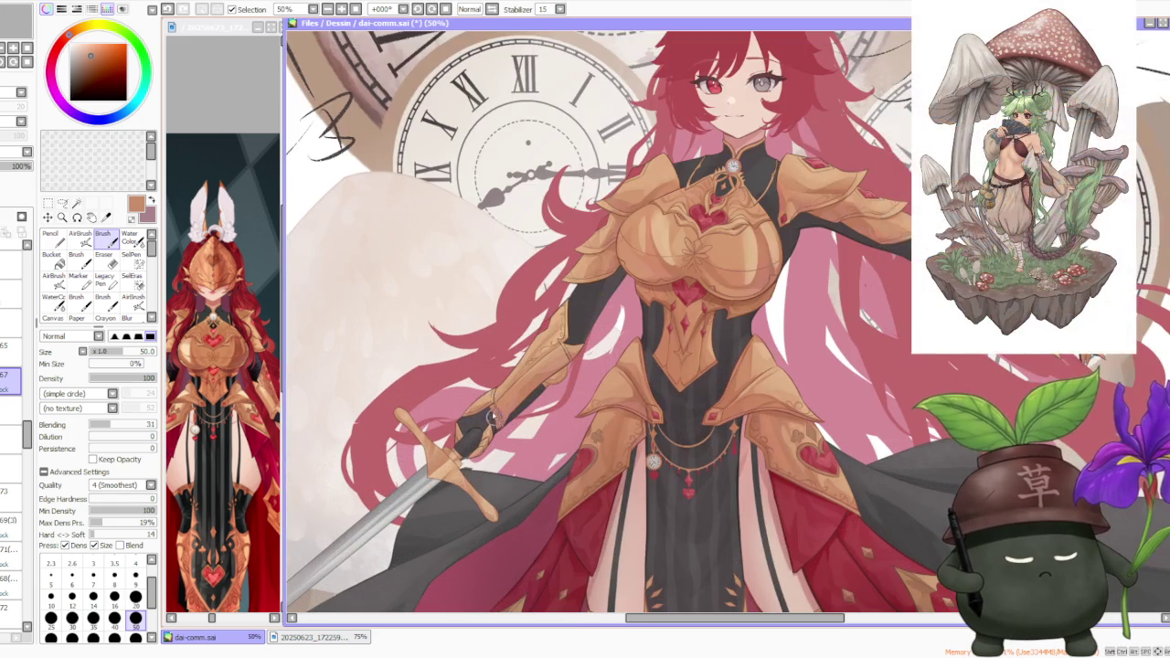
pyautogui.scroll(-1, 489, 417)
pyautogui.scroll(-1, 494, 408)
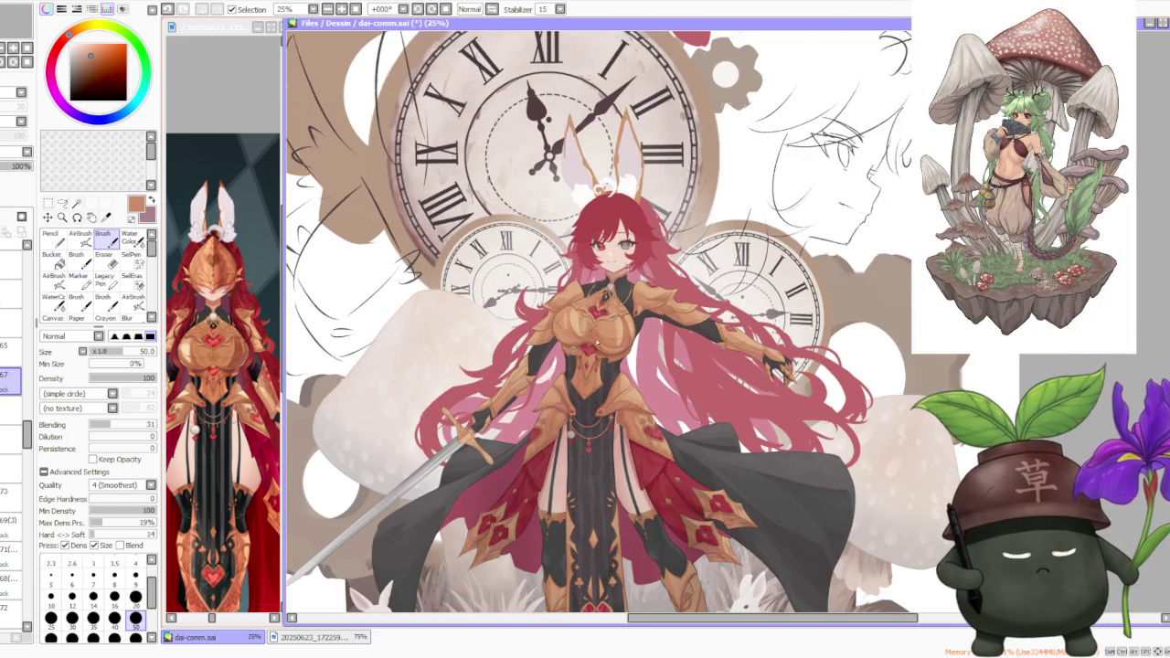
pyautogui.scroll(1, 584, 348)
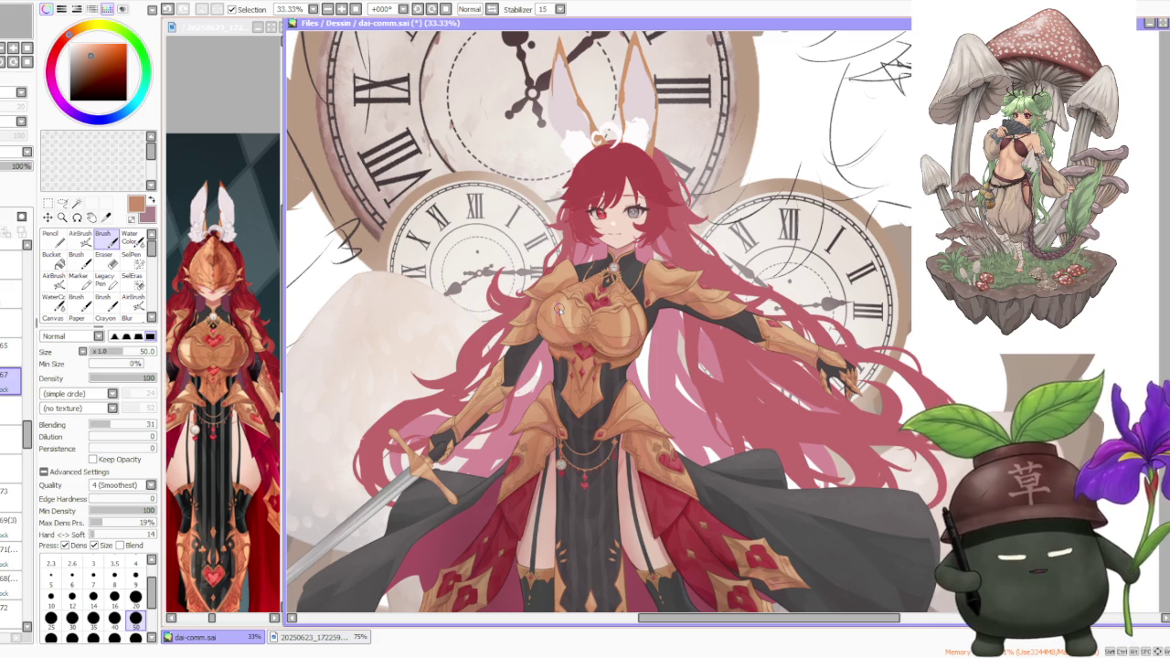
pyautogui.scroll(1, 552, 393)
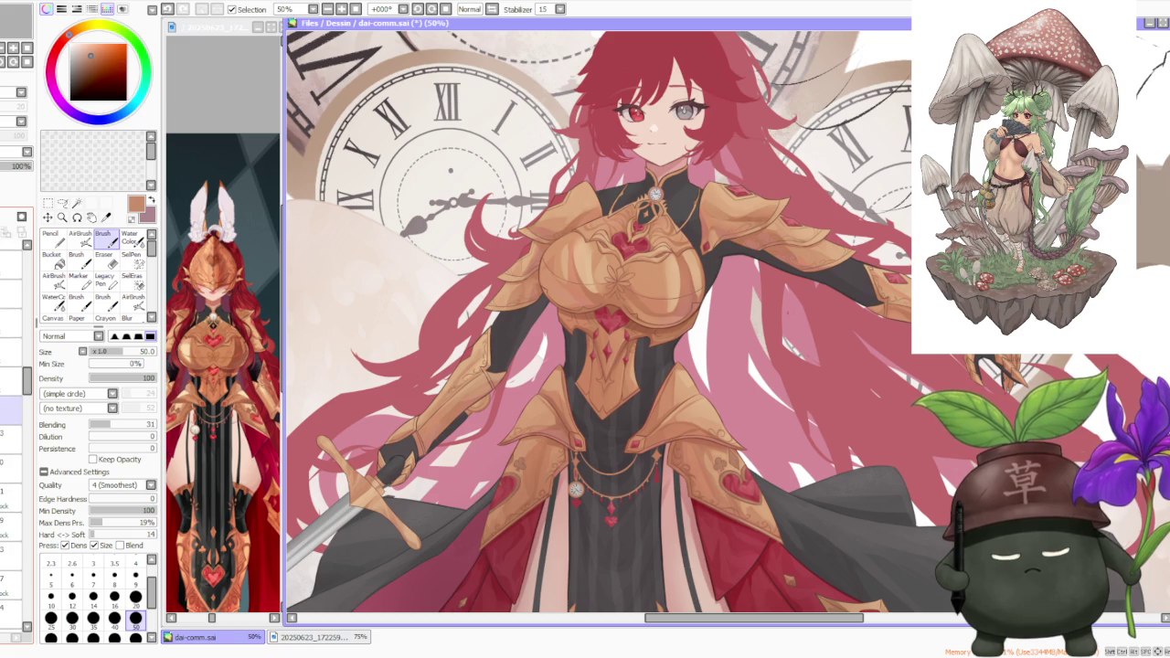
pyautogui.scroll(3, 11, 411)
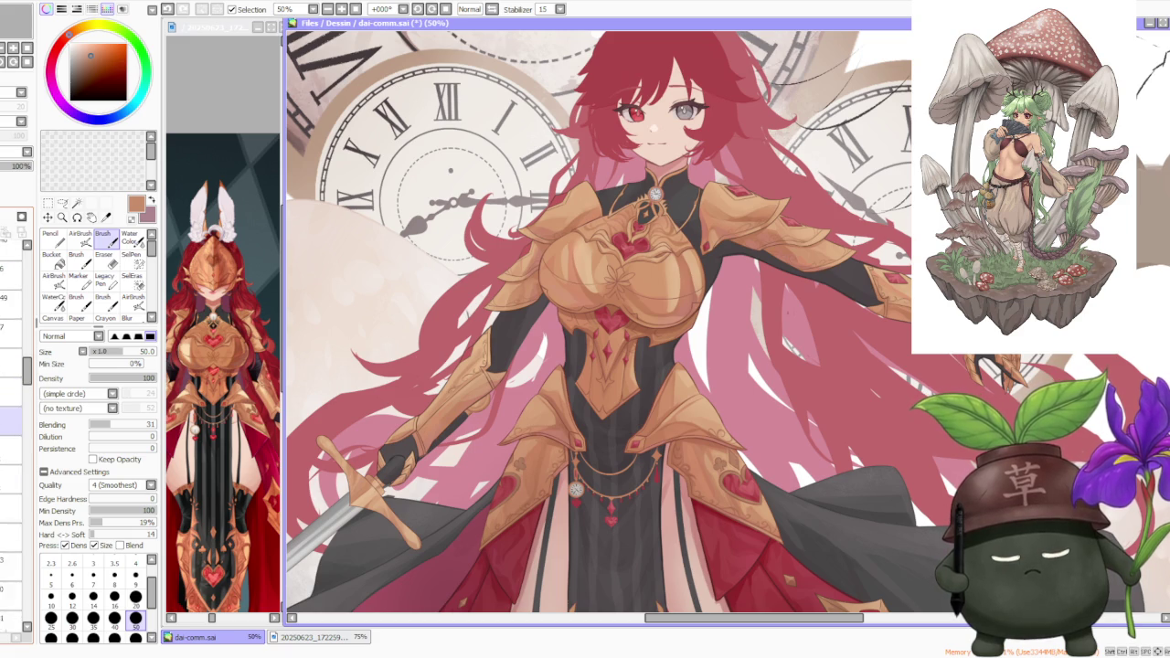
pyautogui.scroll(2, 11, 411)
pyautogui.scroll(2, 11, 411)
pyautogui.scroll(2, 11, 411)
pyautogui.scroll(2, 11, 411)
pyautogui.scroll(2, 11, 411)
pyautogui.scroll(2, 11, 411)
pyautogui.scroll(2, 11, 412)
pyautogui.scroll(2, 11, 411)
pyautogui.click(11, 376)
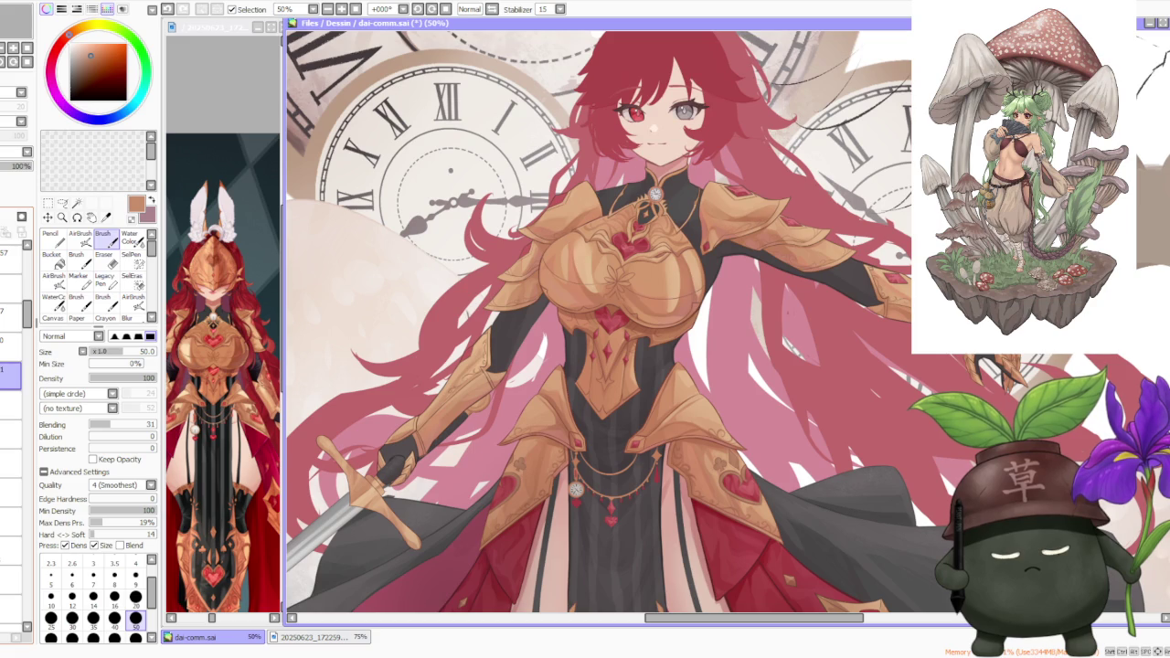
pyautogui.click(11, 376)
pyautogui.scroll(-1, 11, 412)
pyautogui.scroll(-2, 11, 411)
pyautogui.scroll(-1, 11, 411)
pyautogui.scroll(-1, 11, 412)
pyautogui.scroll(-1, 11, 412)
pyautogui.scroll(-1, 11, 411)
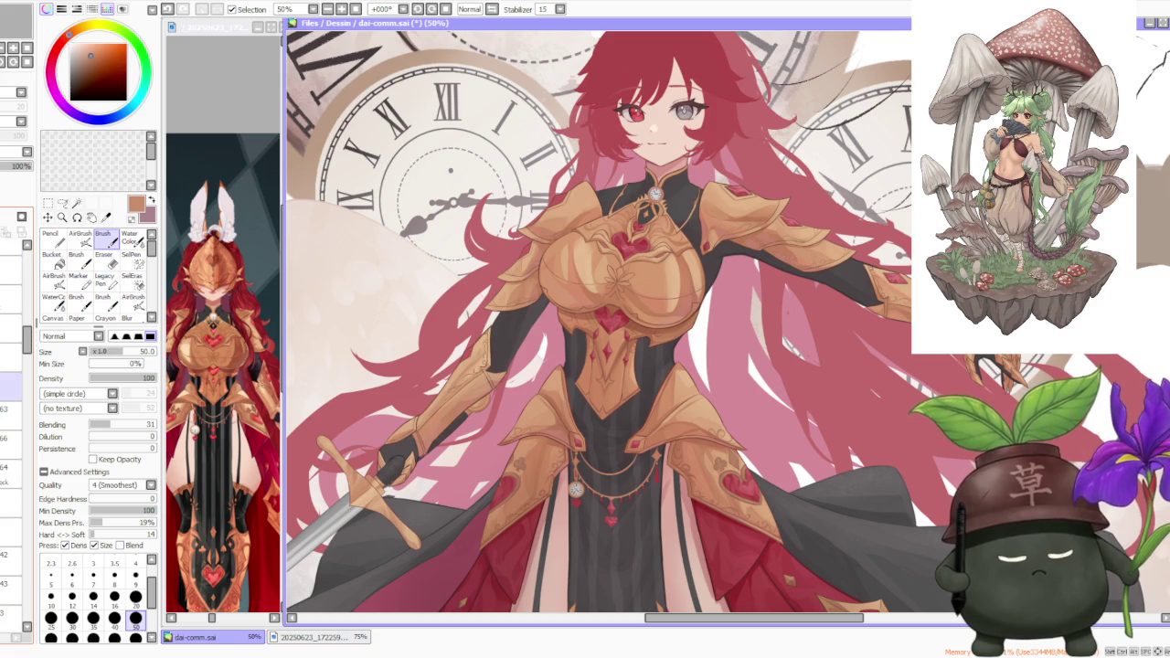
pyautogui.click(11, 473)
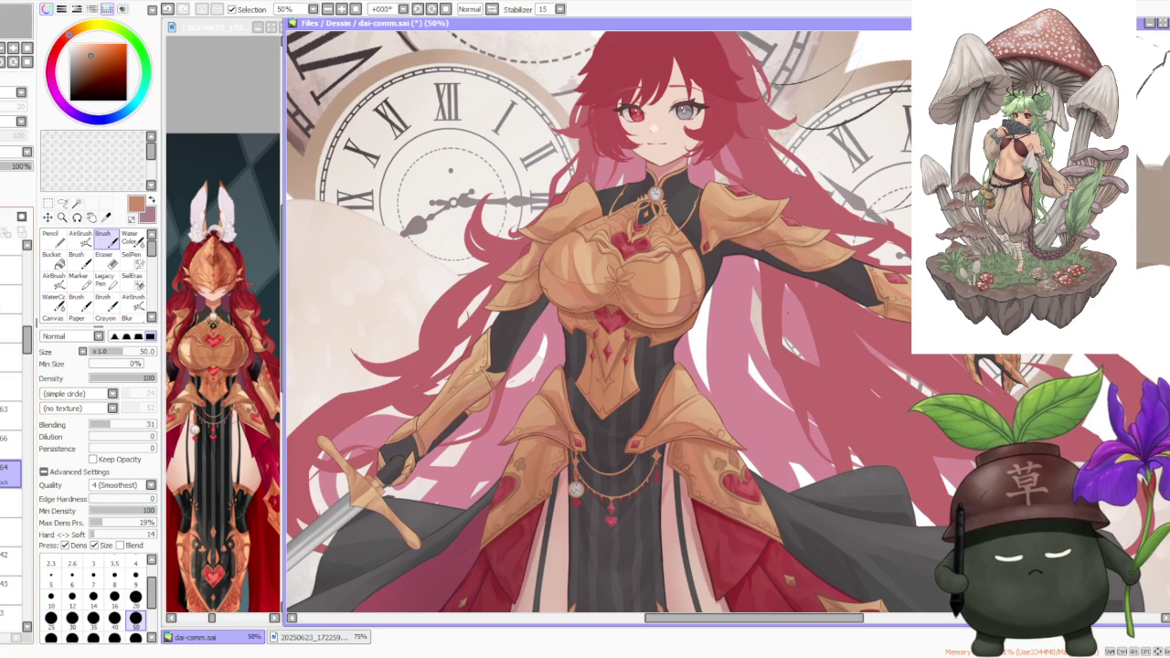
pyautogui.click(11, 445)
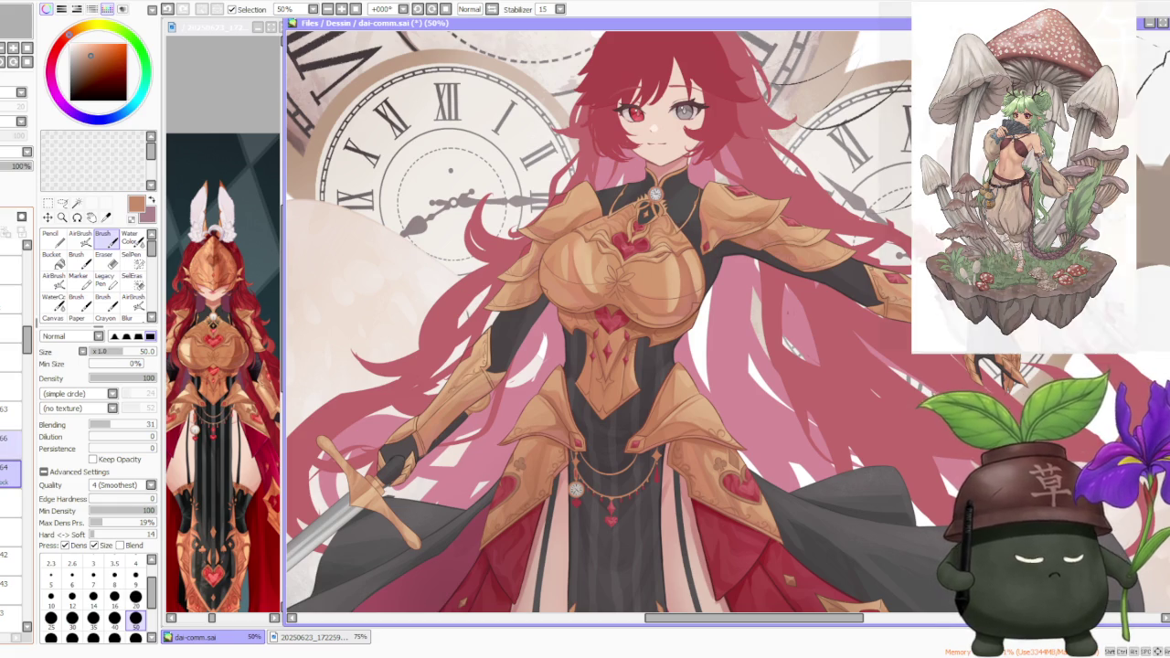
pyautogui.scroll(1, 647, 243)
pyautogui.scroll(1, 647, 243)
pyautogui.scroll(2, 705, 274)
pyautogui.scroll(-4, 705, 274)
pyautogui.scroll(-1, 704, 276)
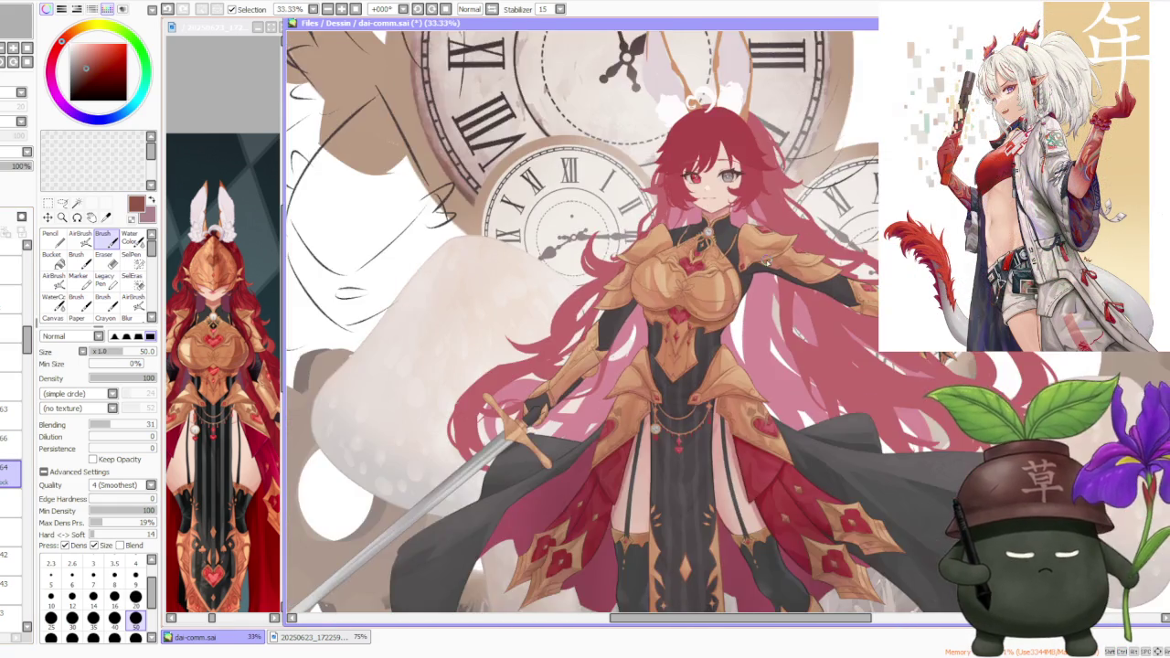
pyautogui.scroll(3, 704, 276)
pyautogui.scroll(-3, 696, 370)
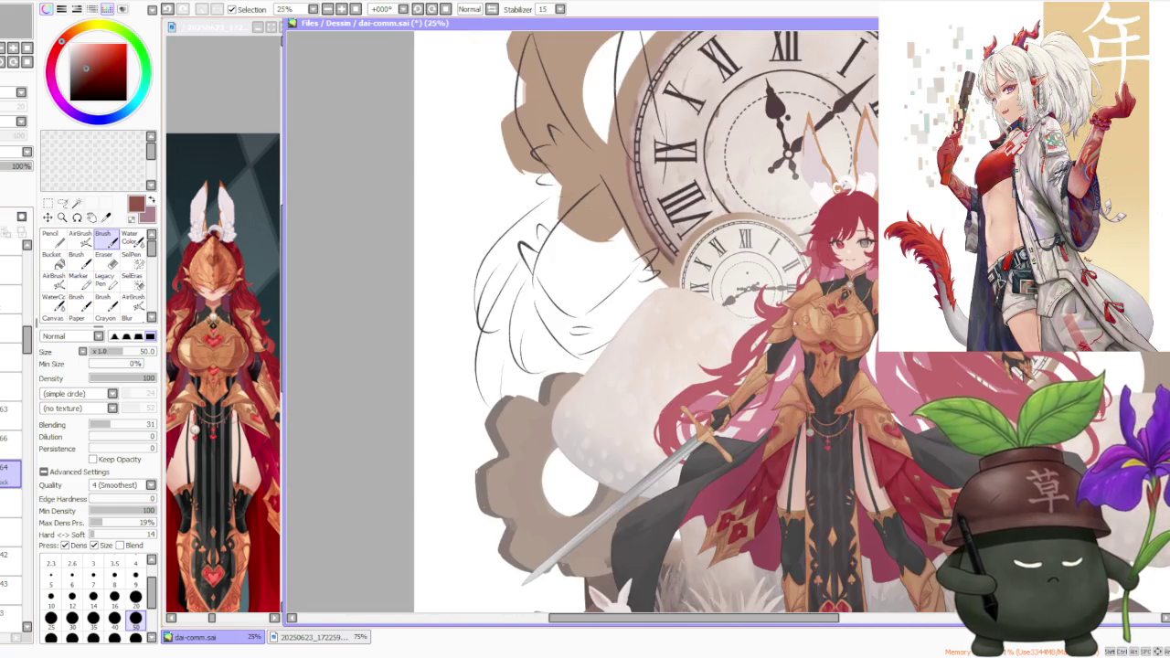
pyautogui.scroll(1, 651, 288)
pyautogui.scroll(2, 651, 289)
pyautogui.scroll(1, 650, 289)
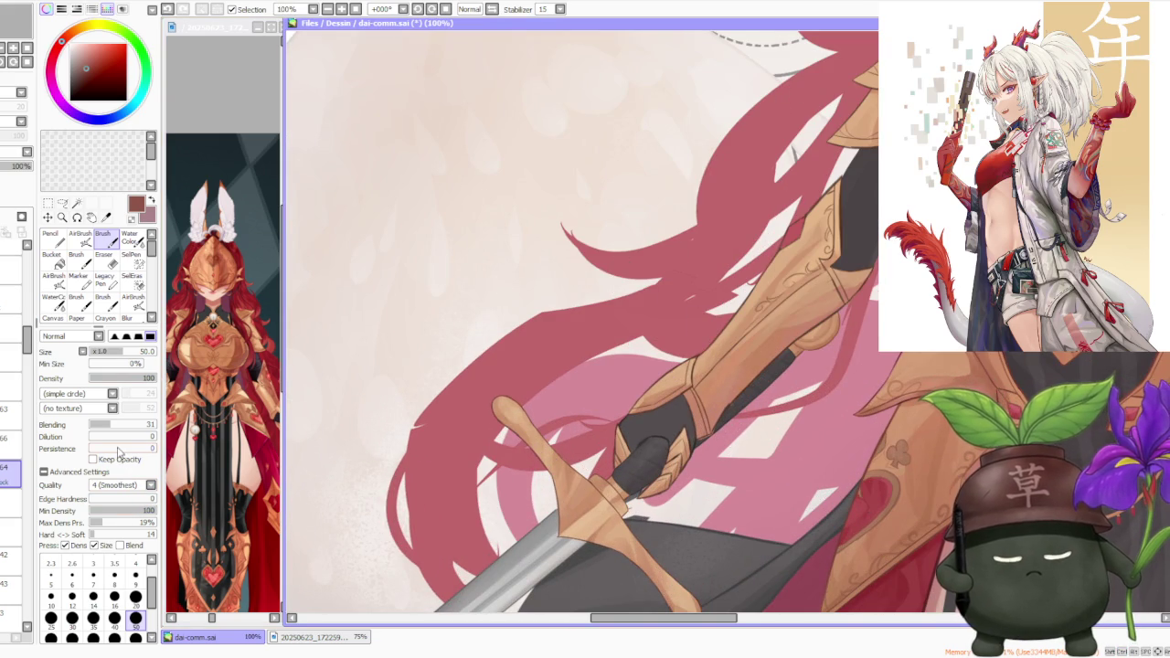
# - Choose the size-20 brush preset in the Brush settings
pyautogui.click(135, 596)
pyautogui.scroll(2, 654, 383)
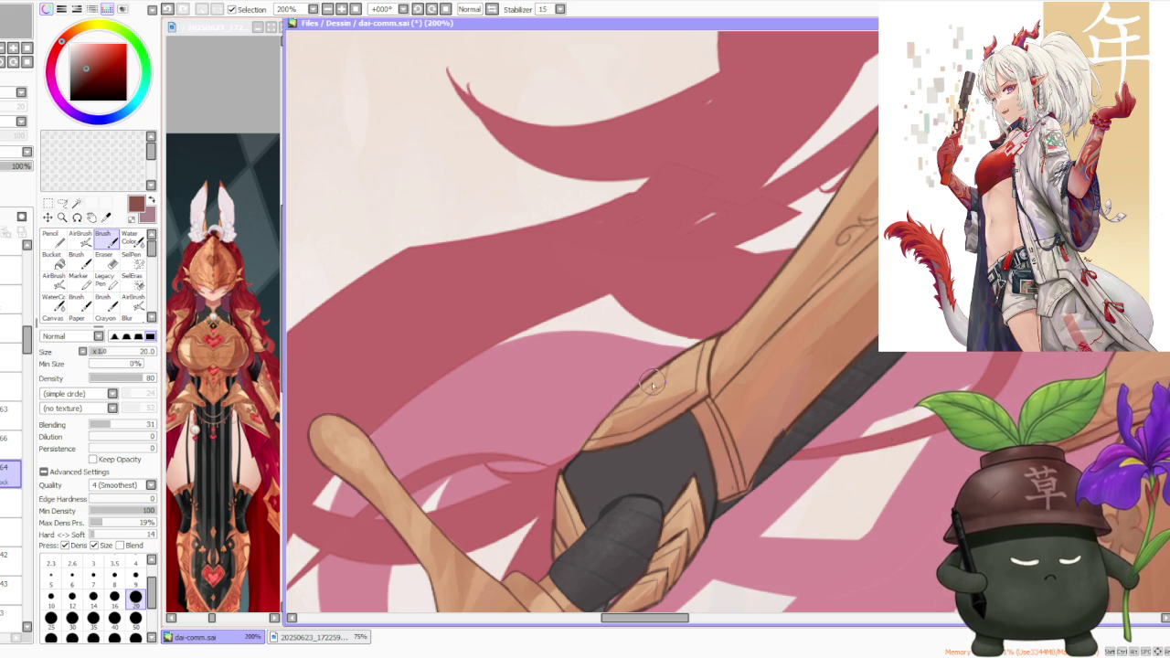
pyautogui.scroll(-3, 652, 382)
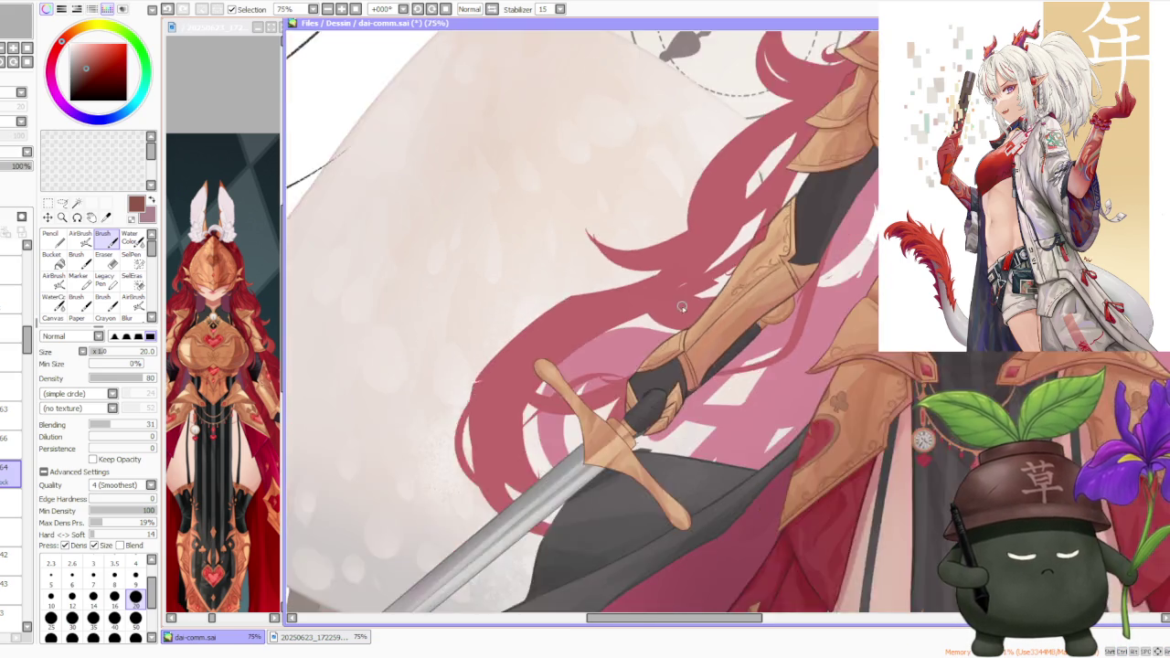
pyautogui.scroll(-3, 680, 306)
pyautogui.scroll(5, 442, 451)
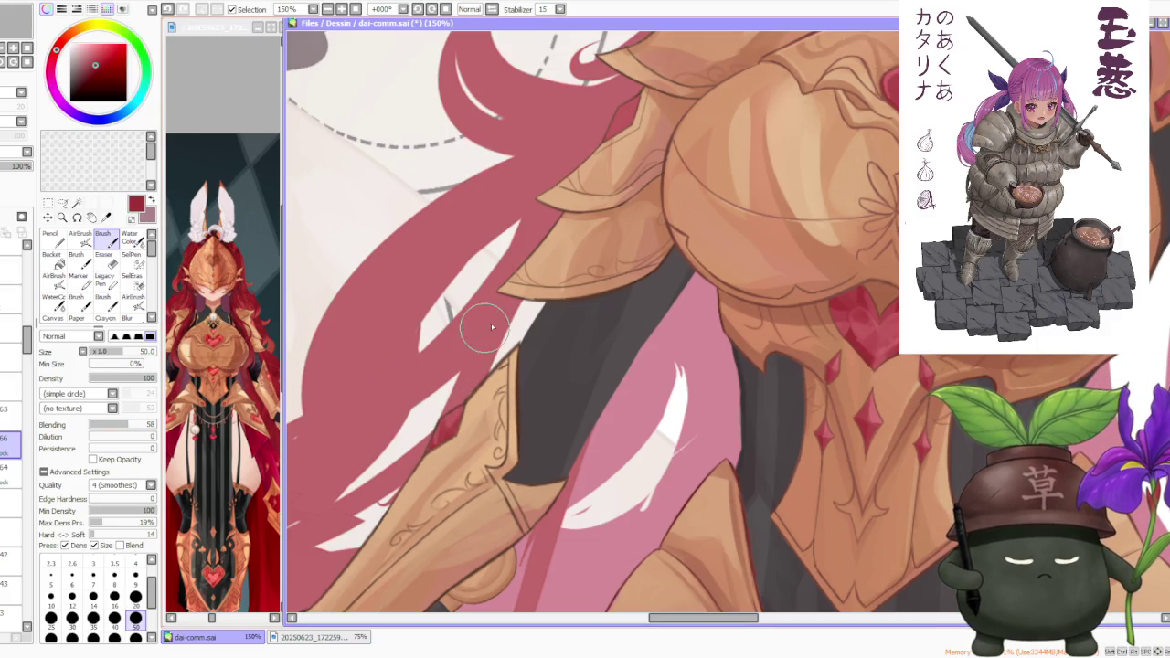
# - Sample red from the heart gem and dab a red accent on the arm-guard's top edge, undoing bad strokes
pyautogui.keyDown('alt'); pyautogui.click(884, 311); pyautogui.keyUp('alt')
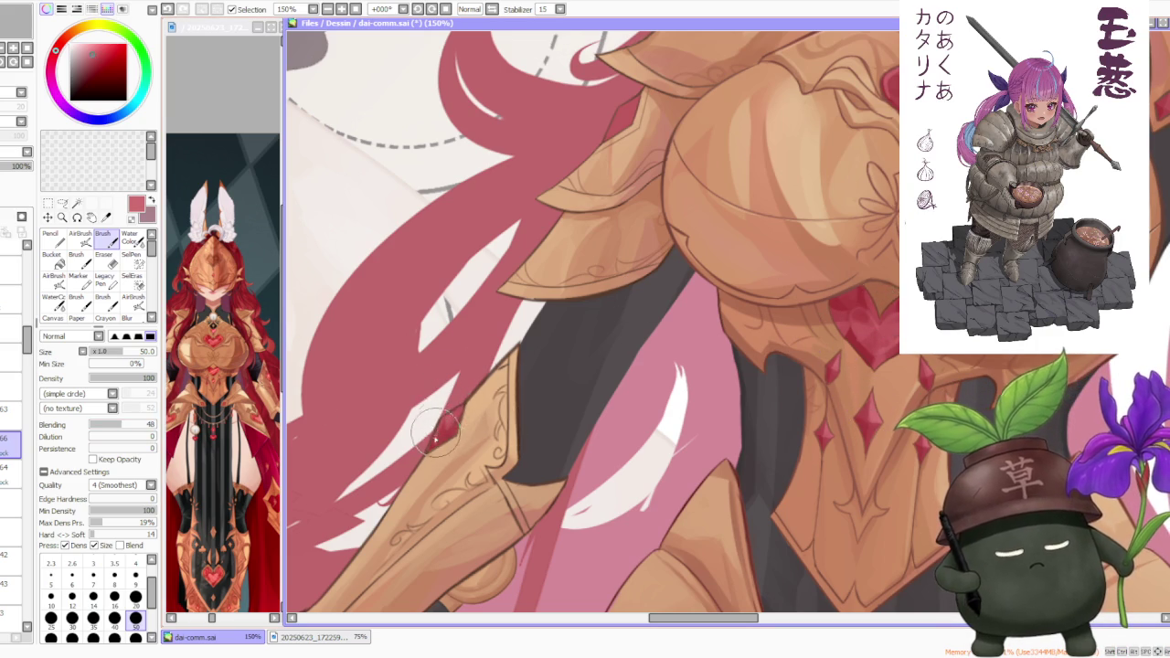
pyautogui.hotkey('ctrl', 'z')
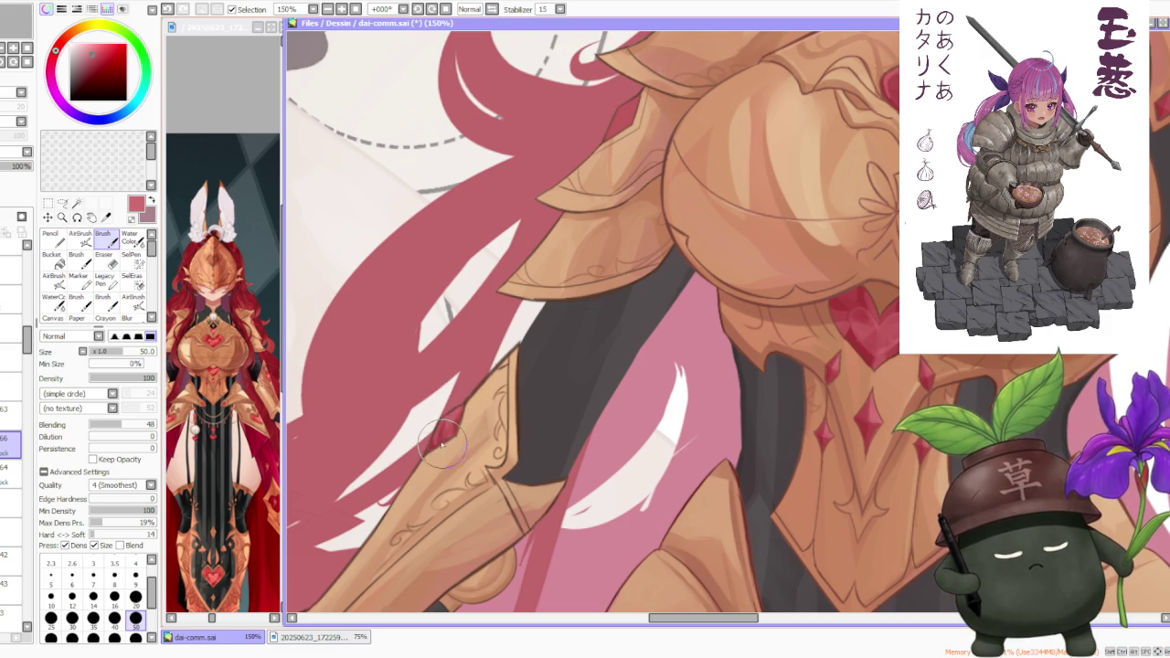
pyautogui.keyDown('alt'); pyautogui.click(440, 424); pyautogui.keyUp('alt')
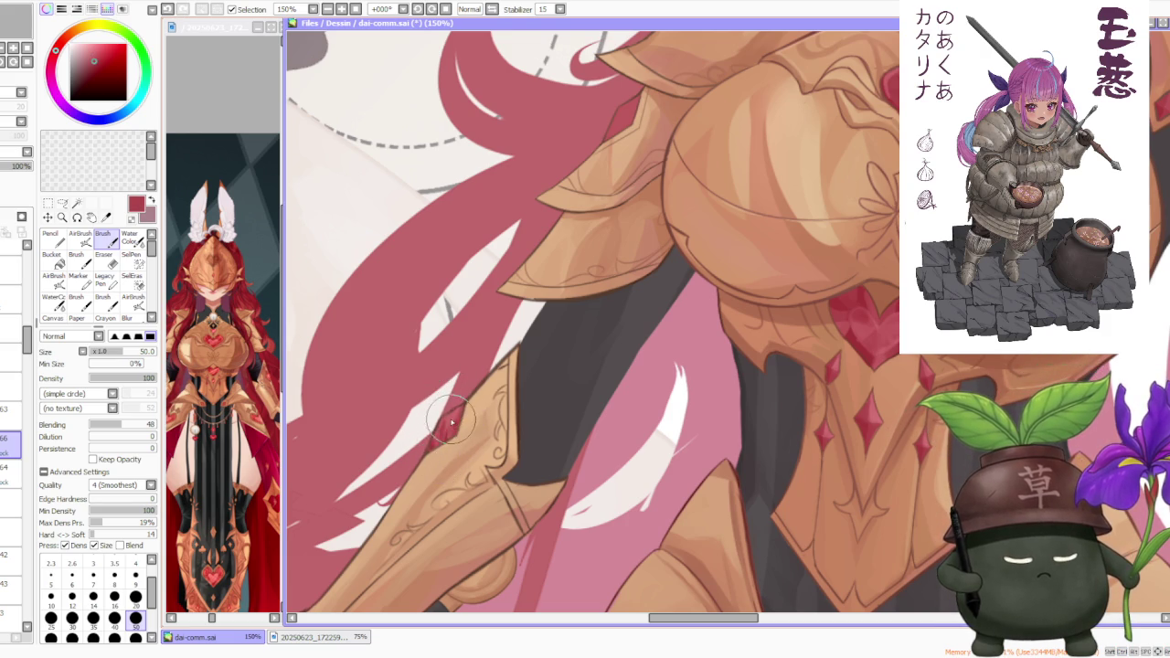
pyautogui.hotkey('ctrl', 'z')
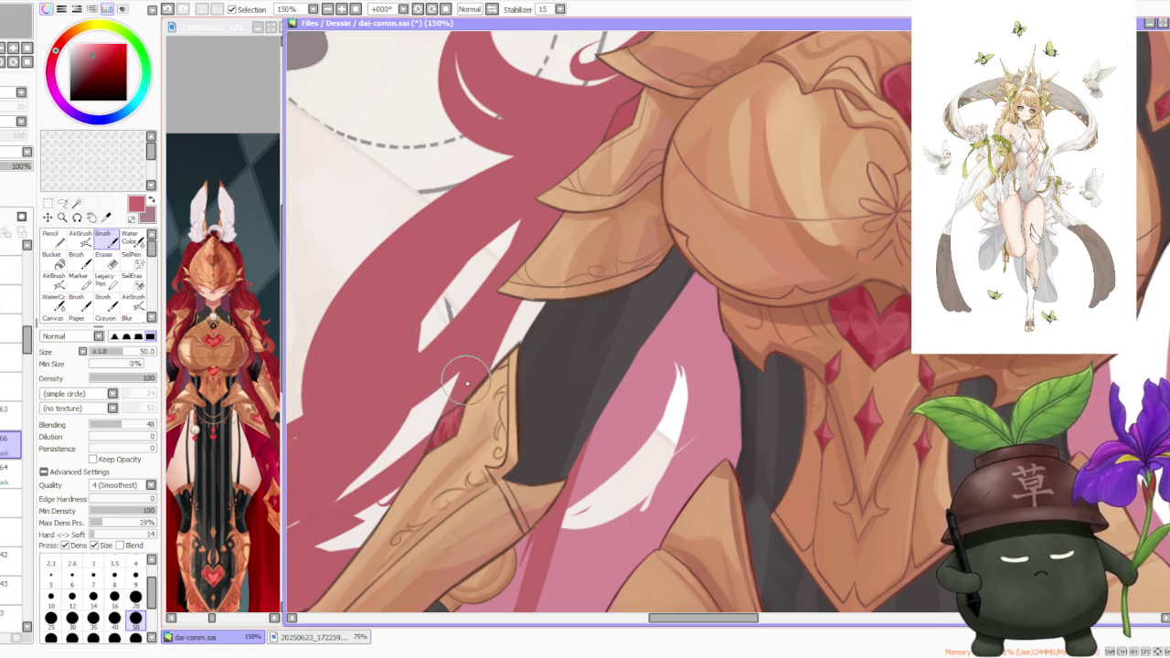
pyautogui.hotkey('ctrl', 'z')
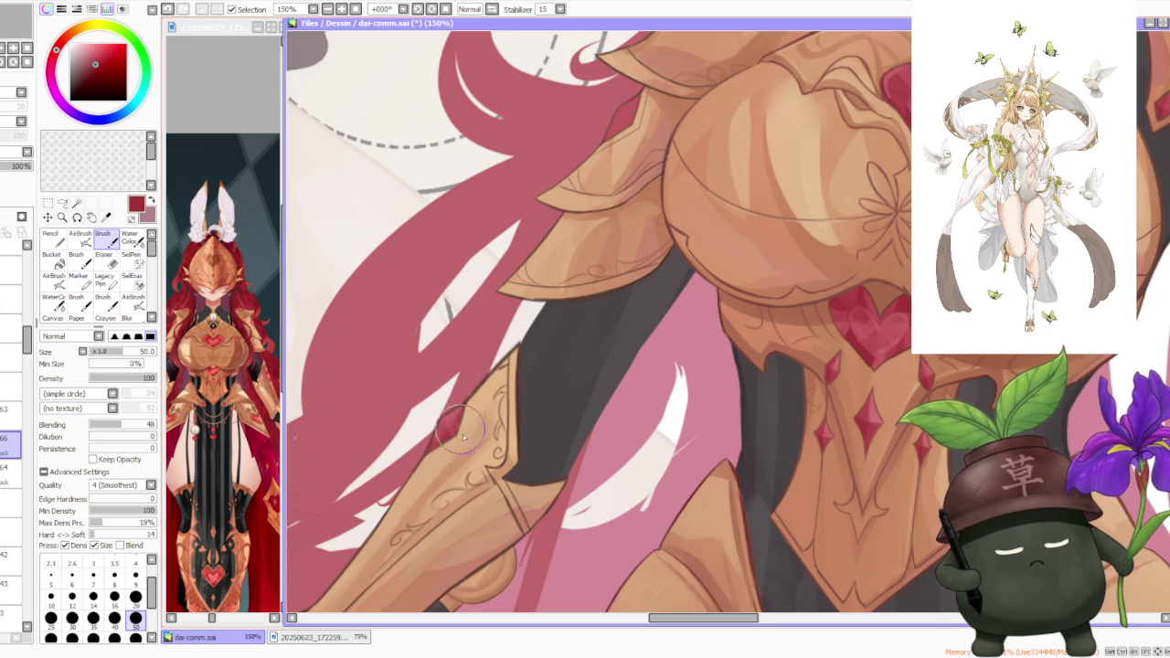
pyautogui.scroll(-2, 520, 386)
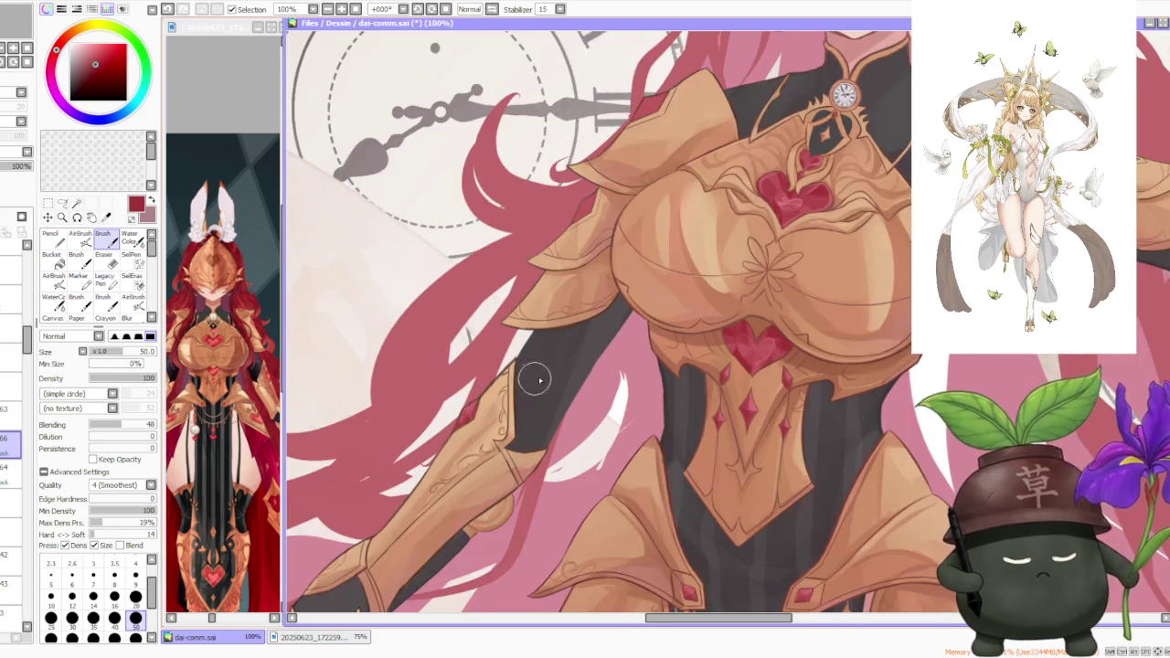
# - Select layer 46(2) to paint the gem on
pyautogui.scroll(-2, 533, 382)
pyautogui.scroll(2, 537, 347)
pyautogui.scroll(-1, 534, 370)
pyautogui.scroll(-1, 548, 365)
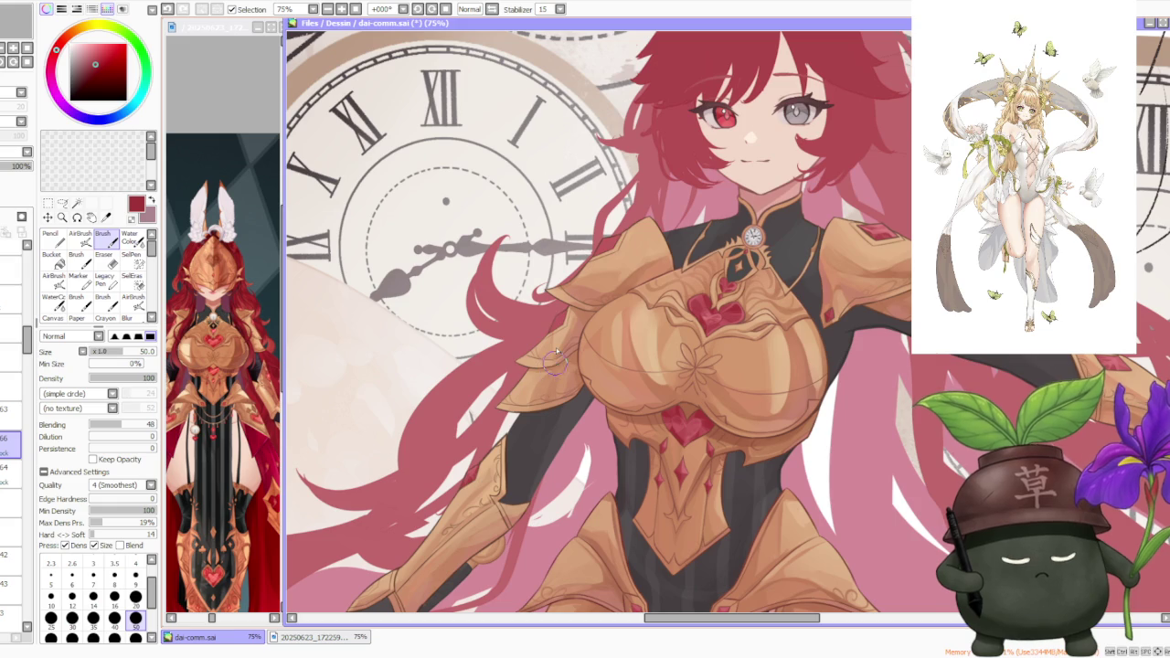
pyautogui.scroll(-3, 9, 356)
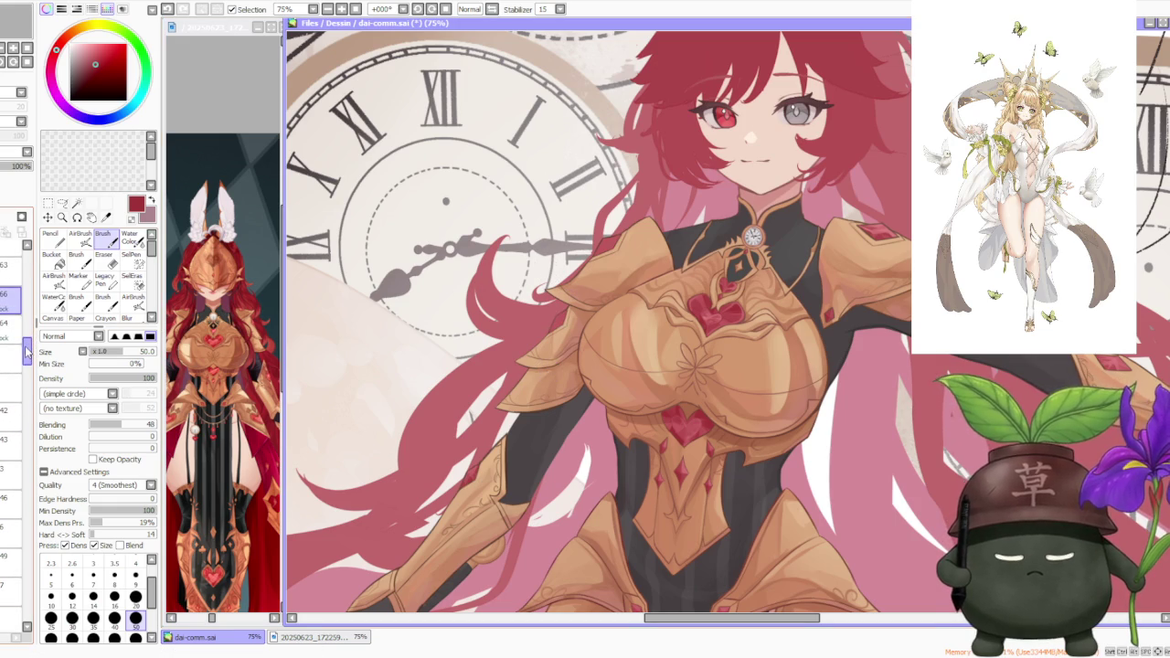
pyautogui.scroll(2, 9, 366)
pyautogui.scroll(1, 9, 365)
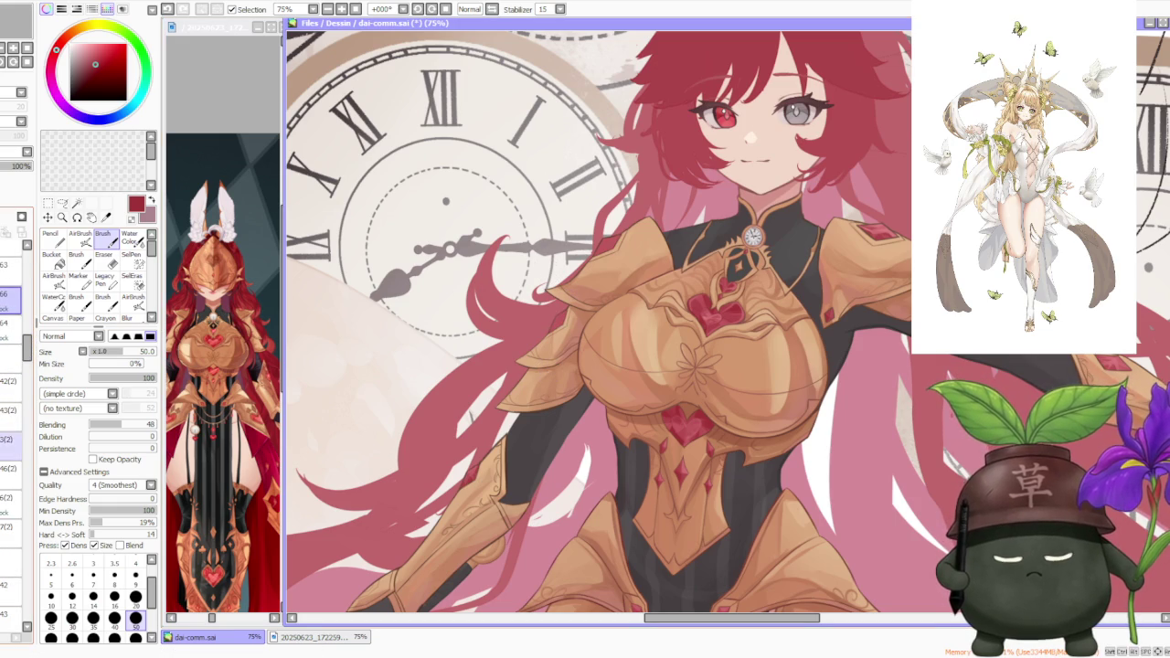
pyautogui.scroll(2, 9, 366)
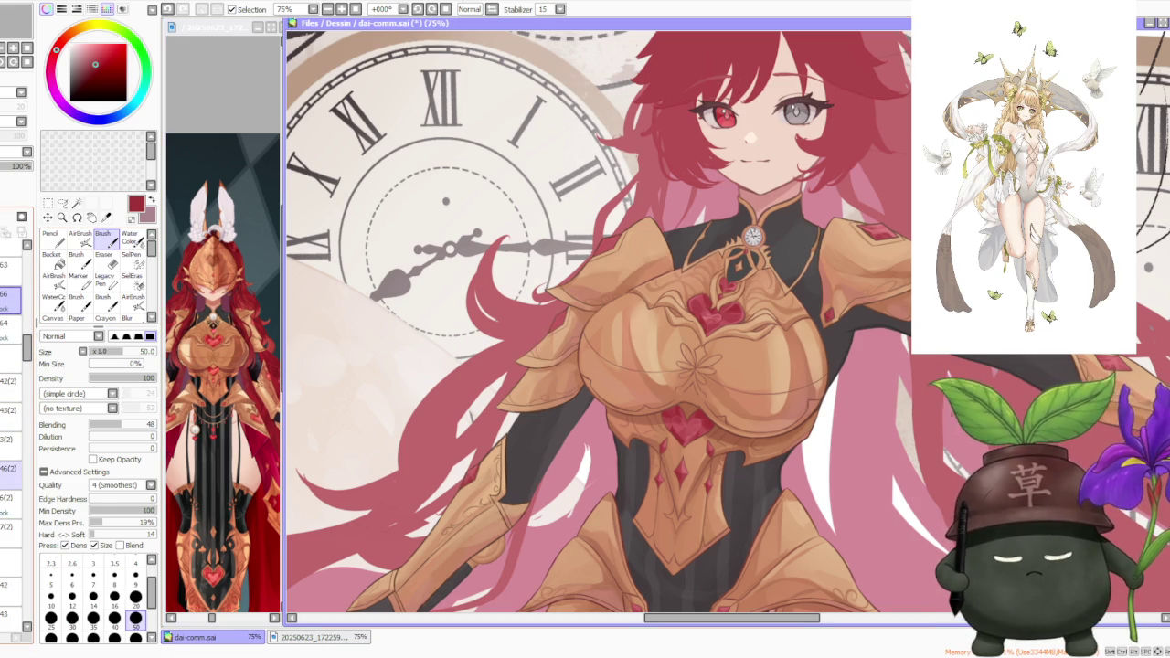
pyautogui.click(9, 468)
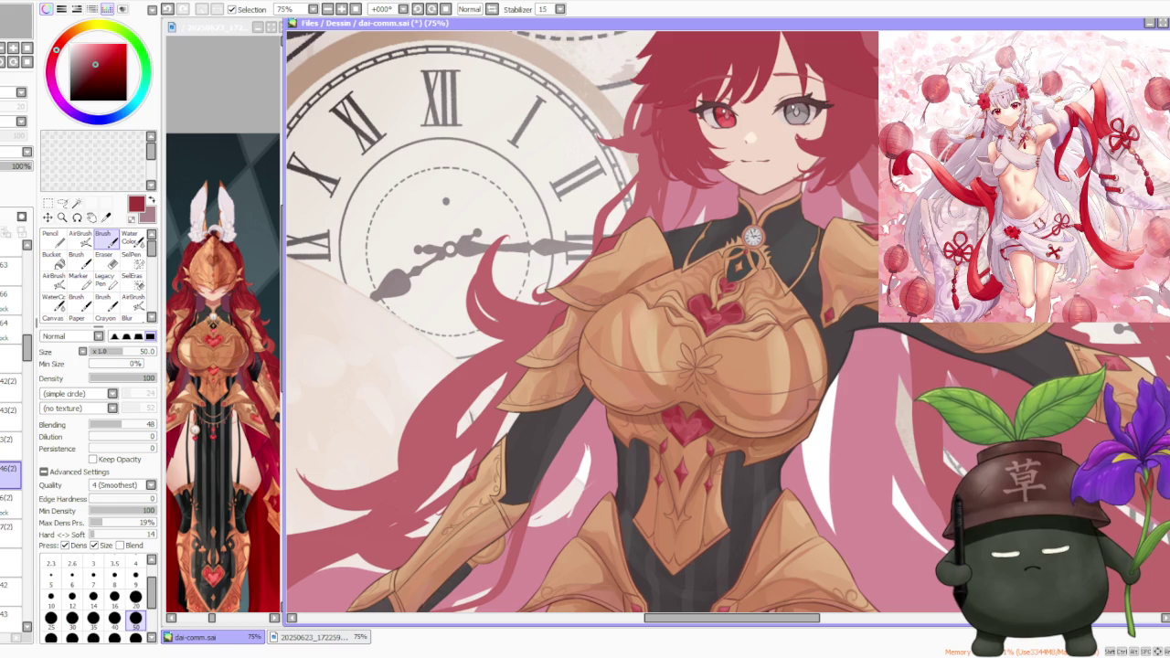
# - Paint a small red gem on the left pauldron's inner edge, sampling a darker red and retrying strokes
pyautogui.scroll(2, 610, 271)
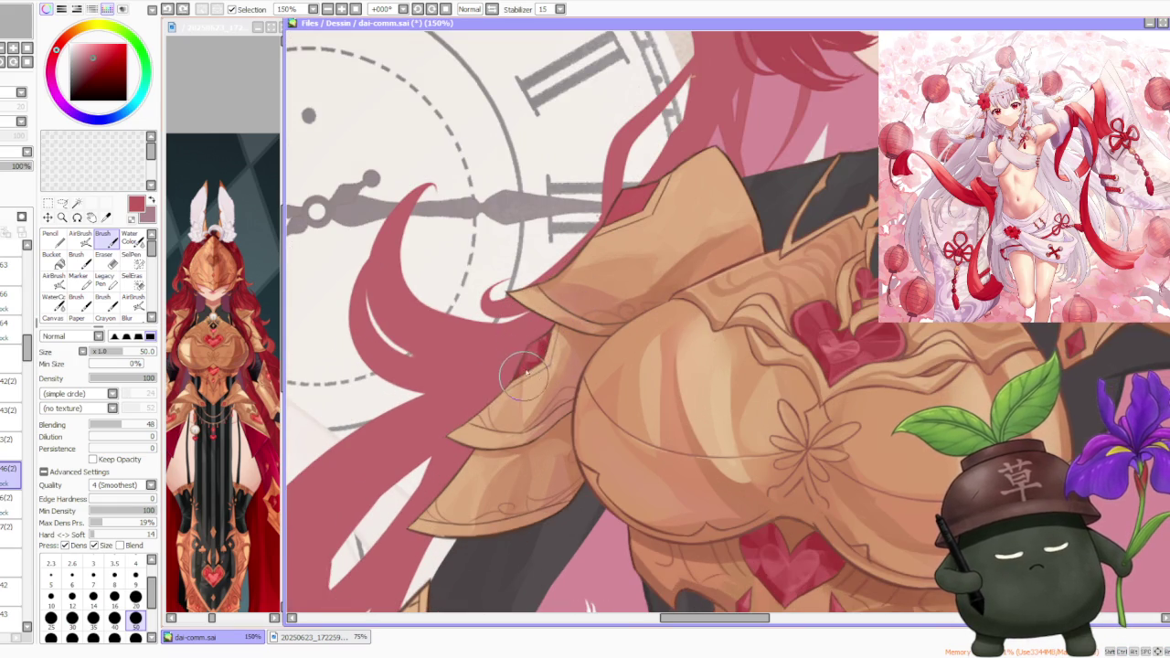
pyautogui.scroll(-1, 640, 265)
pyautogui.scroll(1, 566, 296)
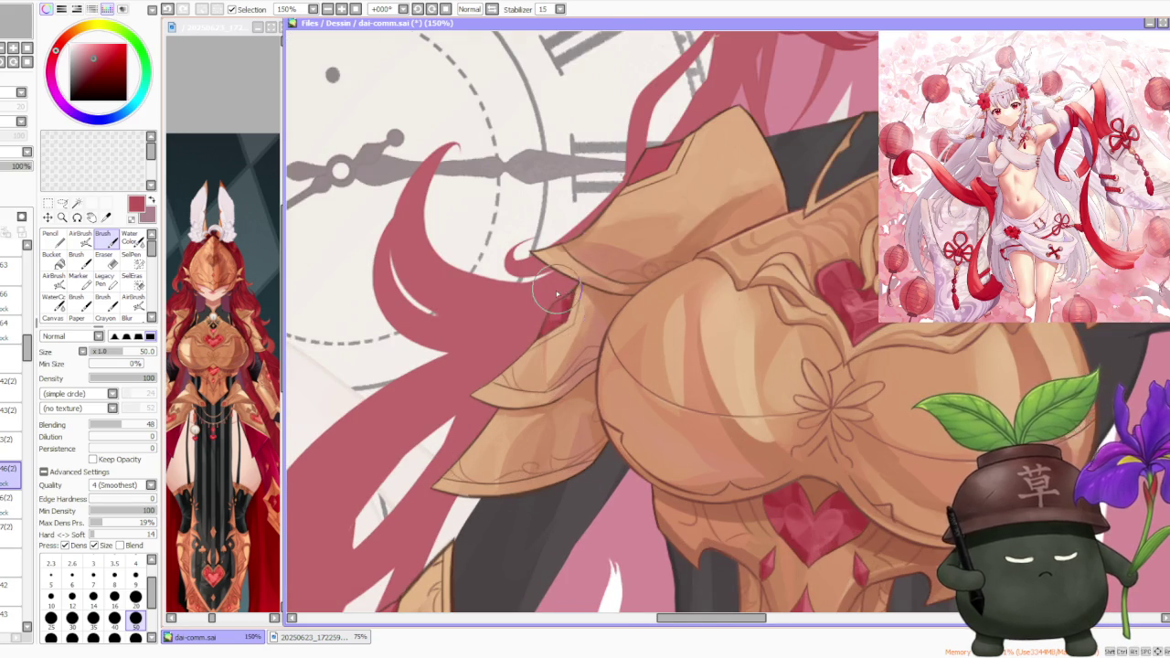
pyautogui.hotkey('ctrl', 'z')
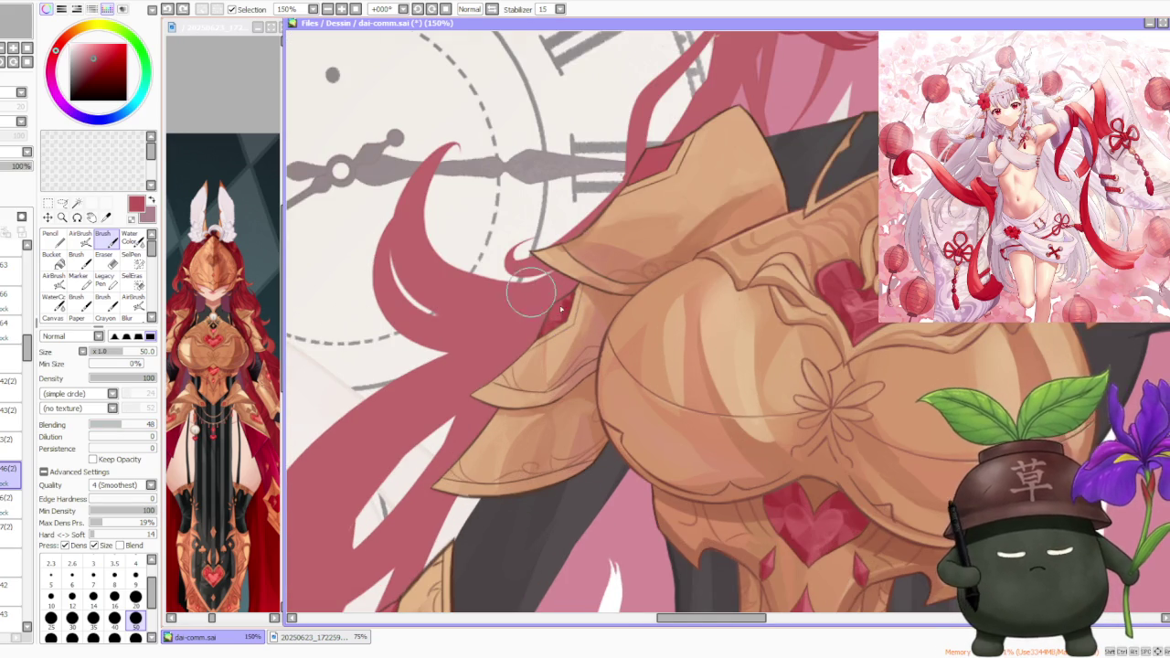
pyautogui.moveTo(846, 314); pyautogui.dragTo(836, 284)
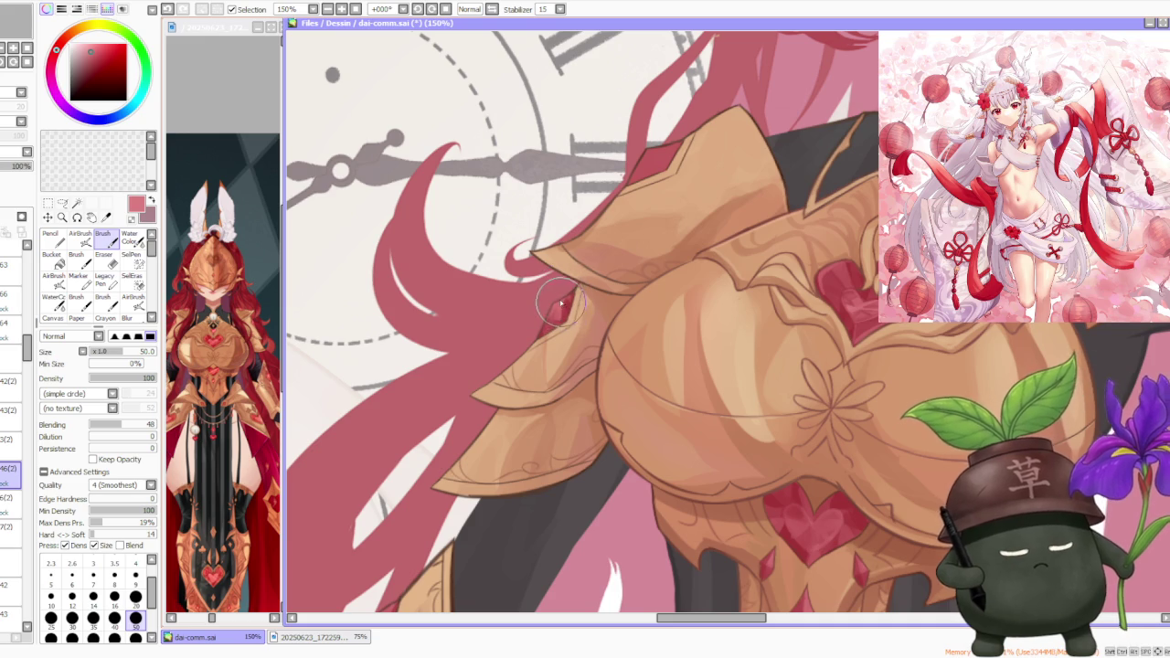
pyautogui.hotkey('ctrl', 'z')
pyautogui.hotkey('ctrl', 'y')
pyautogui.hotkey('ctrl', 'z')
pyautogui.keyDown('alt'); pyautogui.click(555, 318); pyautogui.keyUp('alt')
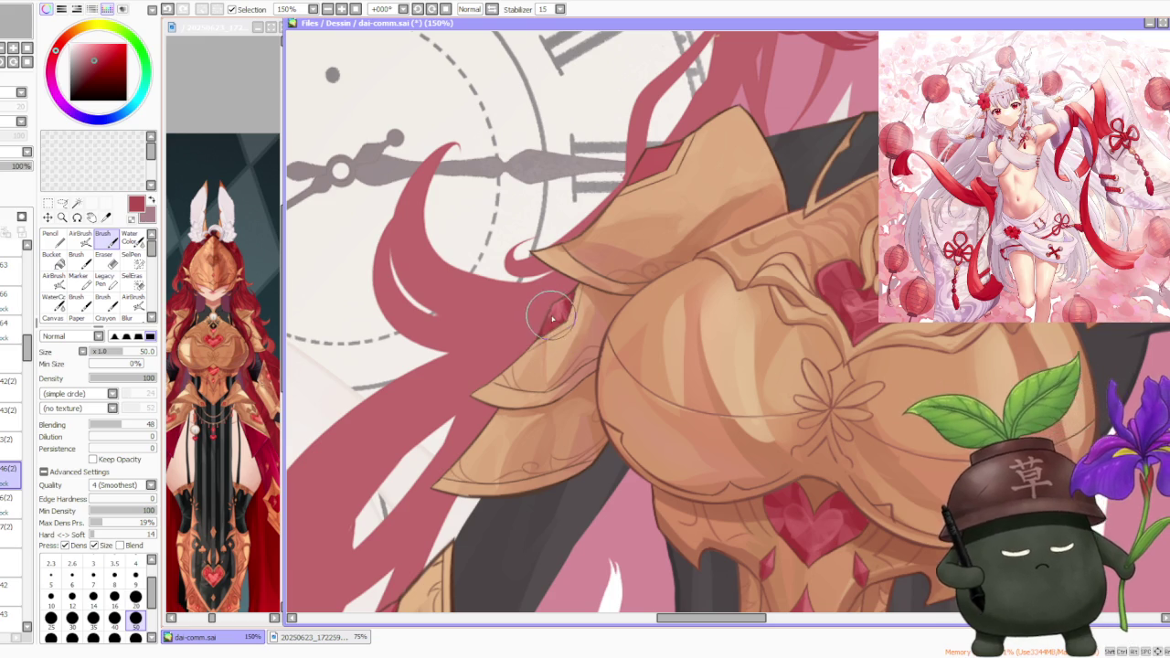
pyautogui.hotkey('ctrl', 'z')
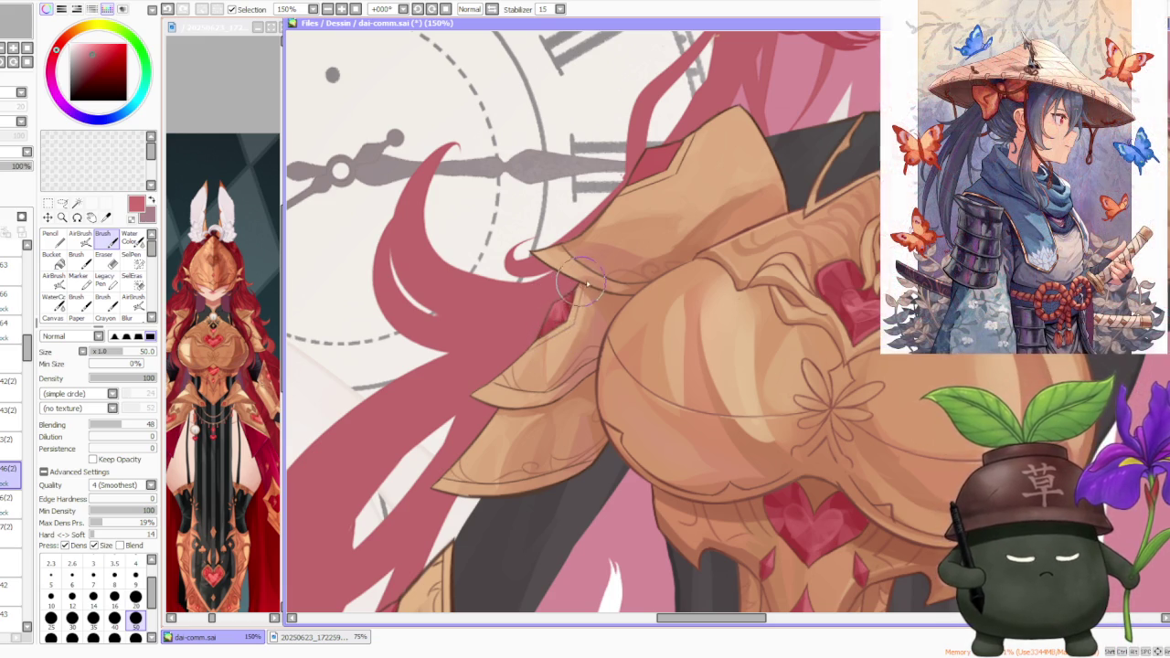
pyautogui.scroll(-2, 584, 279)
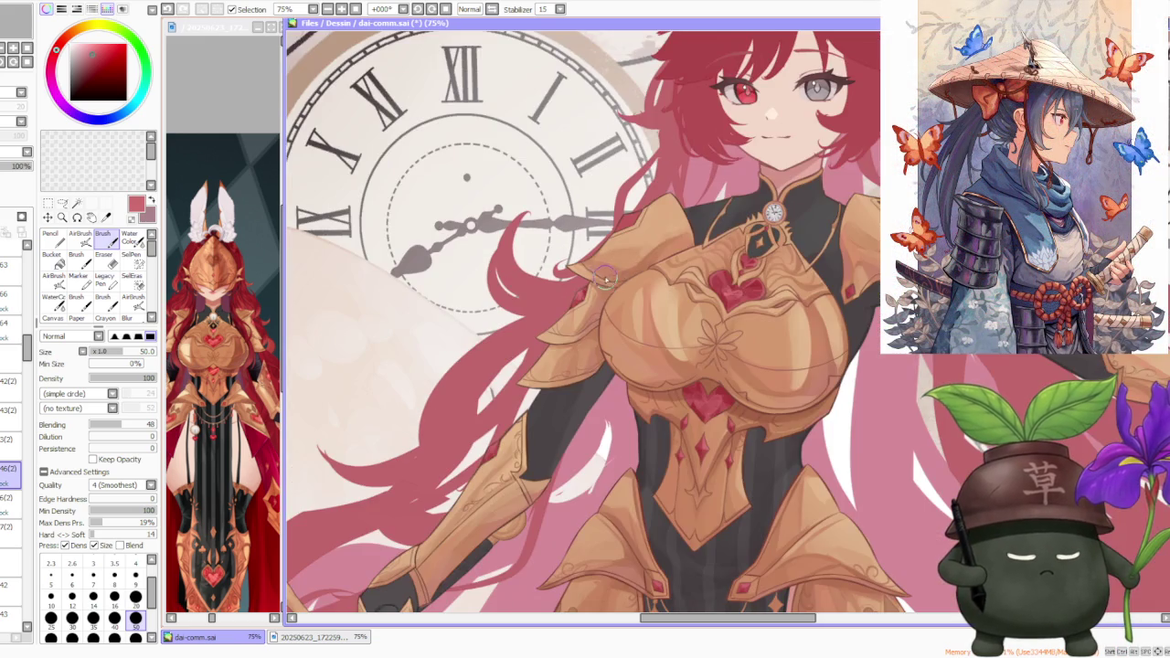
# - Paint the left shoulder-armour tip with pink, then repaint it a deeper saturated red
pyautogui.scroll(-1, 552, 298)
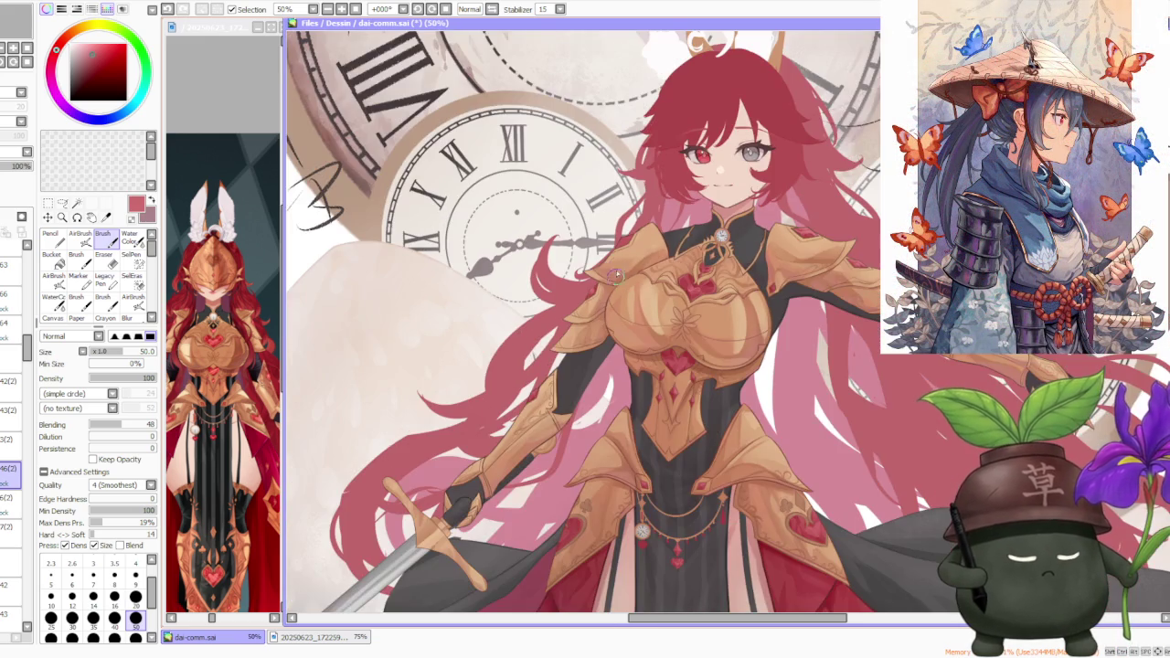
pyautogui.scroll(2, 664, 183)
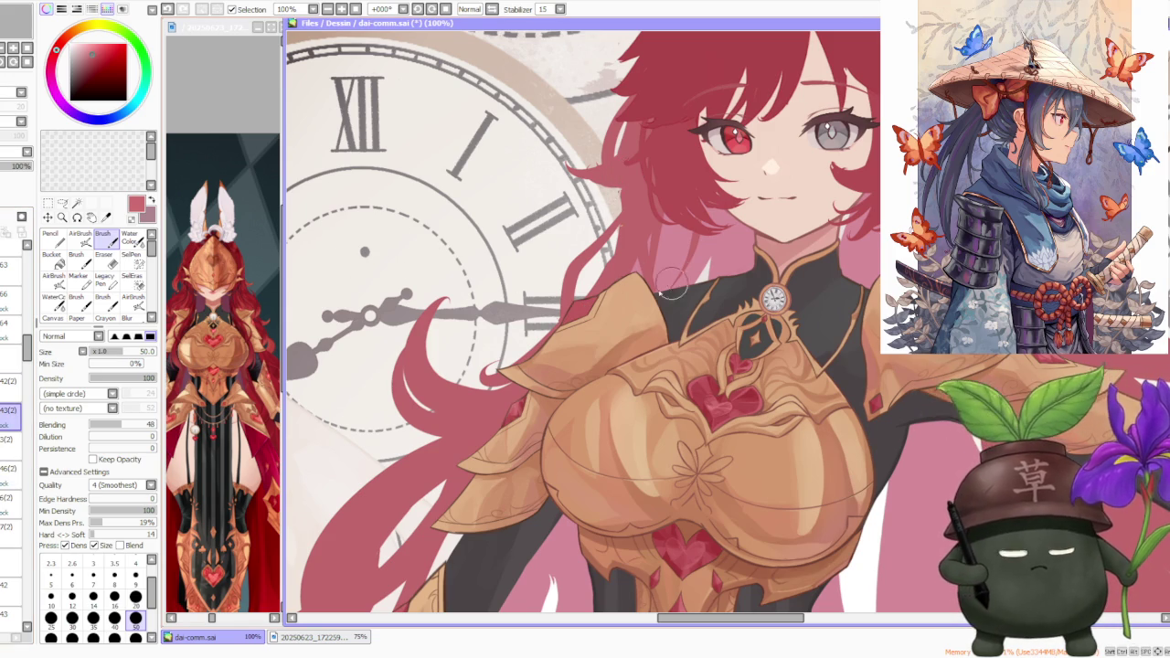
pyautogui.scroll(2, 640, 325)
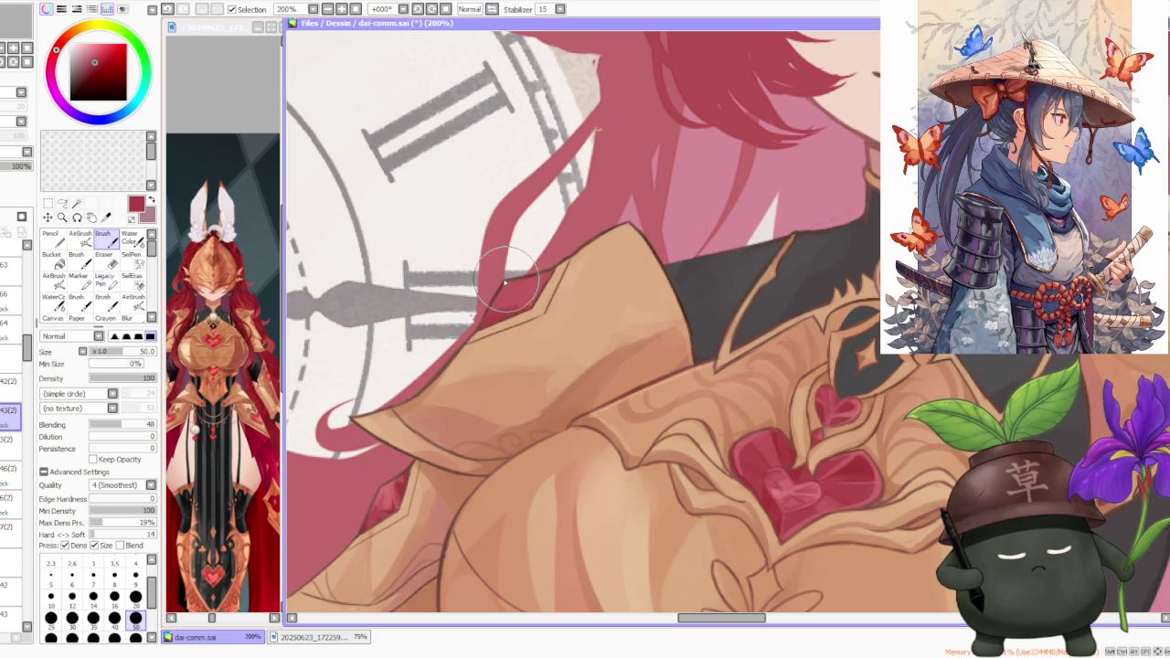
pyautogui.moveTo(509, 288); pyautogui.dragTo(517, 301)
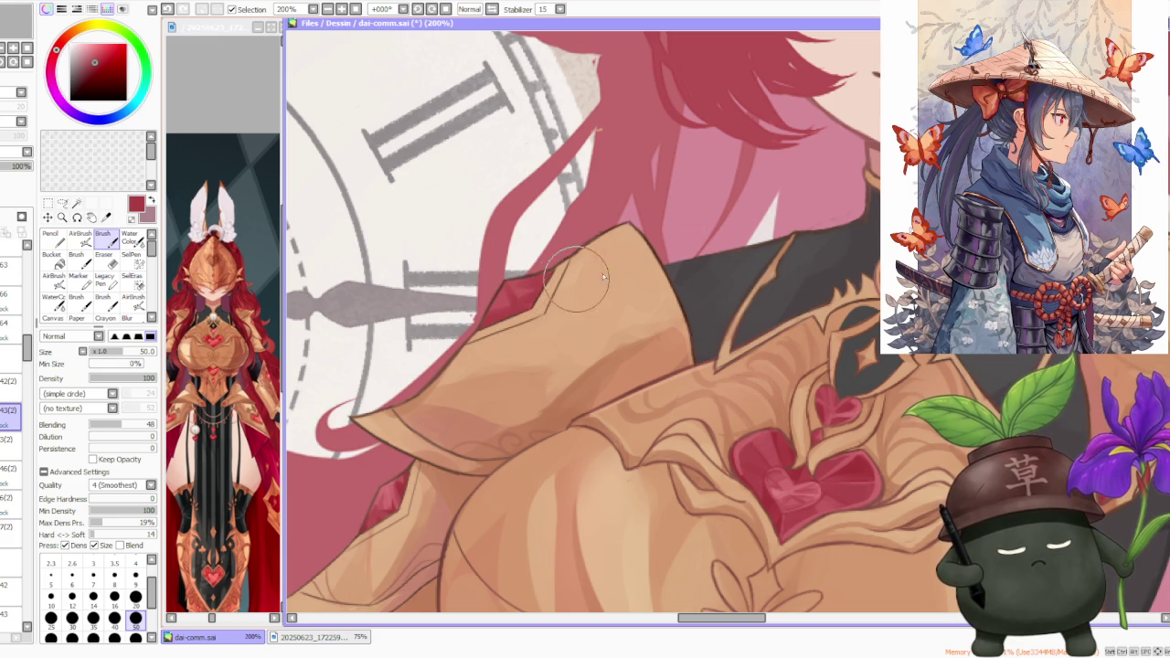
pyautogui.keyDown('alt'); pyautogui.click(777, 489); pyautogui.keyUp('alt')
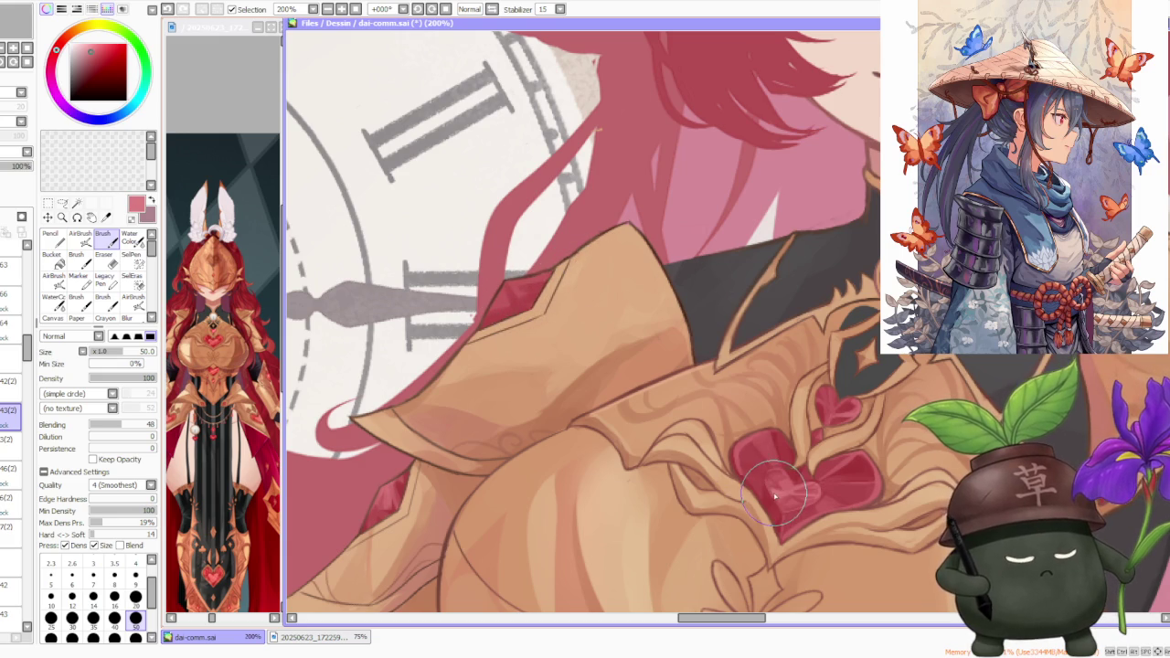
pyautogui.moveTo(512, 279)
pyautogui.mouseDown()
pyautogui.moveTo(526, 307)
pyautogui.moveTo(497, 294)
pyautogui.moveTo(525, 306)
pyautogui.moveTo(498, 317)
pyautogui.mouseUp()
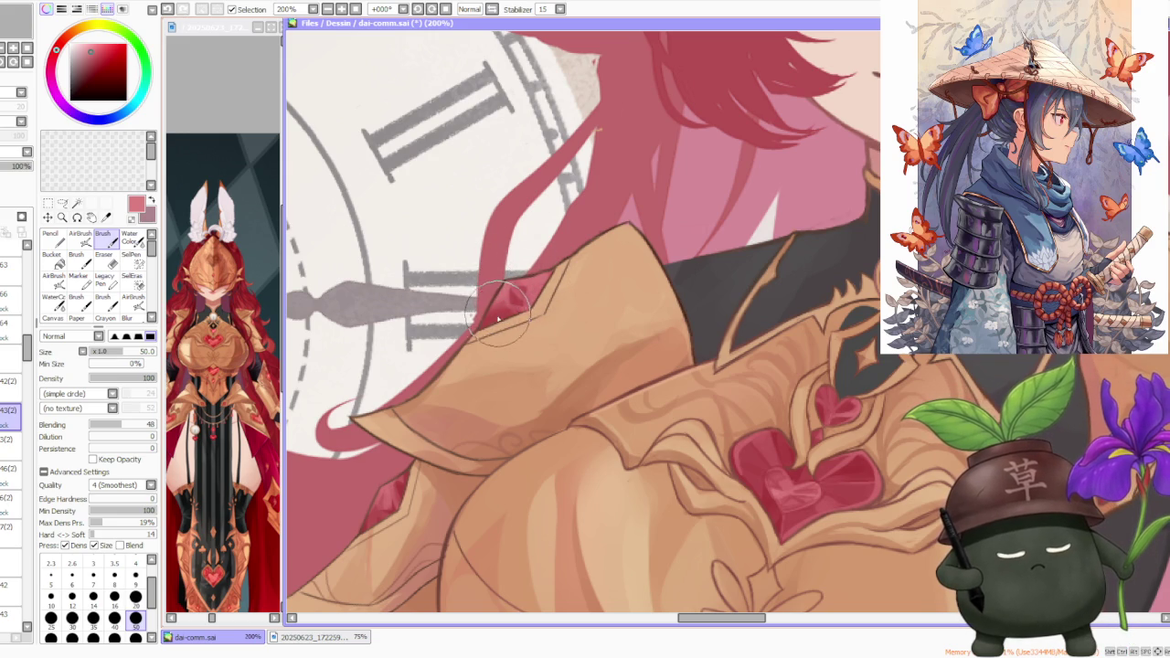
pyautogui.keyDown('alt'); pyautogui.click(393, 484); pyautogui.keyUp('alt')
pyautogui.moveTo(485, 302)
pyautogui.mouseDown()
pyautogui.moveTo(567, 284)
pyautogui.moveTo(493, 300)
pyautogui.moveTo(521, 270)
pyautogui.moveTo(527, 228)
pyautogui.moveTo(522, 297)
pyautogui.moveTo(504, 310)
pyautogui.mouseUp()
pyautogui.hotkey('ctrl', 'z')
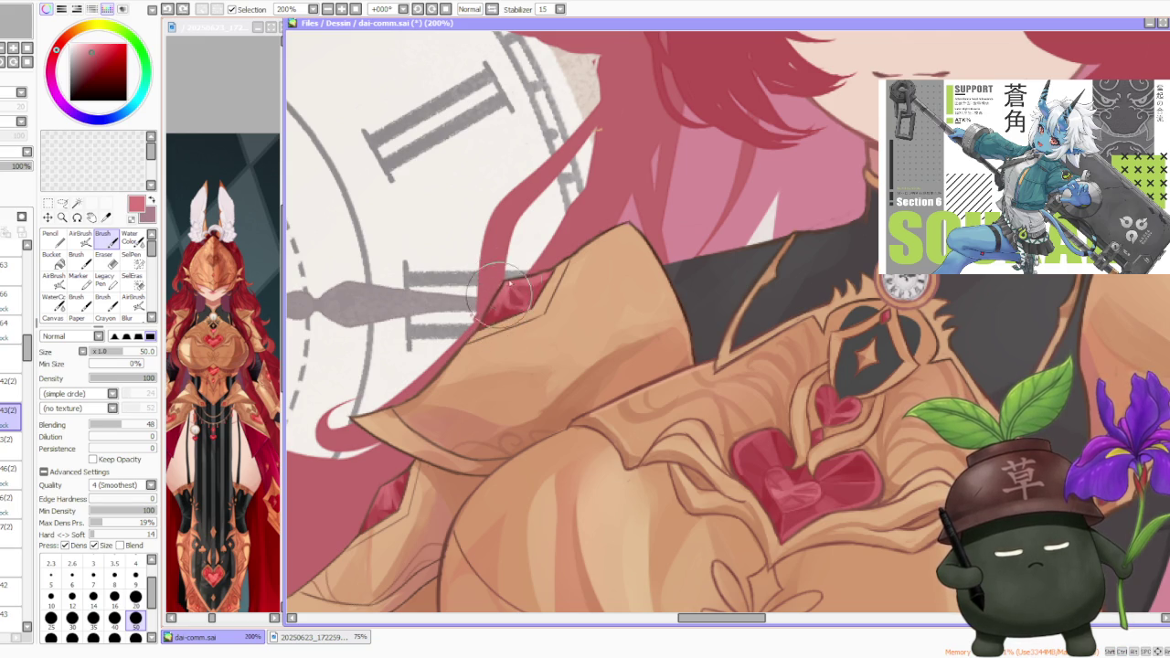
# - Sample lighter and pinkish reds and refine the small red mark on the shoulder tip
pyautogui.scroll(-1, 511, 283)
pyautogui.scroll(-1, 521, 268)
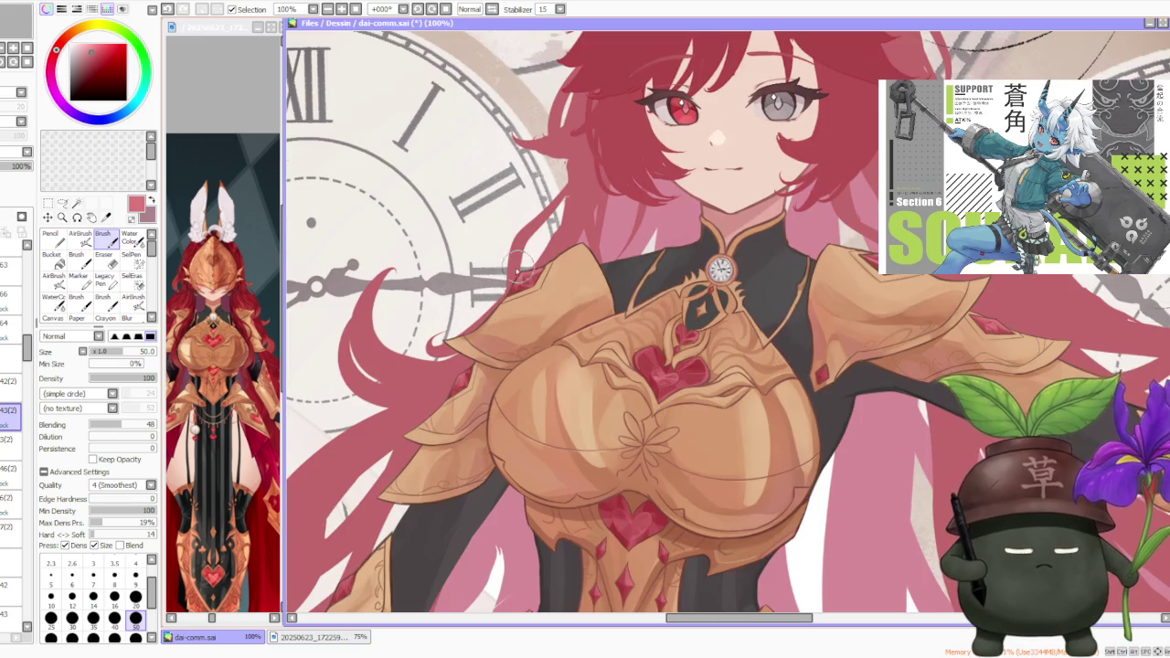
pyautogui.scroll(1, 543, 273)
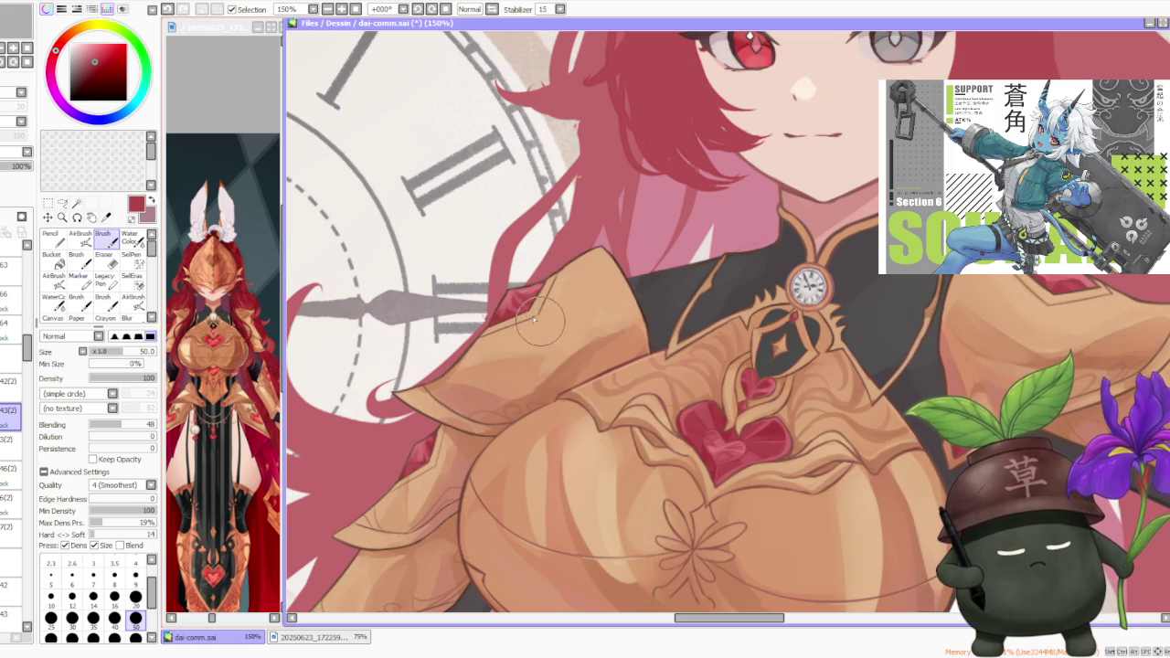
pyautogui.keyDown('alt'); pyautogui.click(523, 299); pyautogui.keyUp('alt')
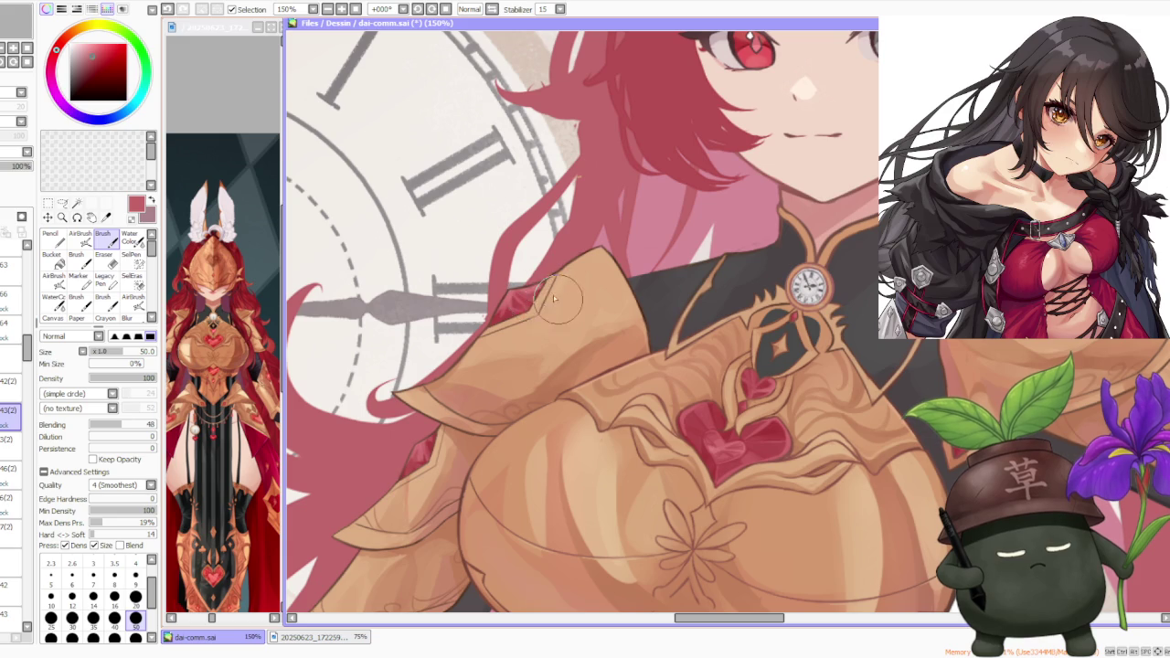
pyautogui.keyDown('alt'); pyautogui.click(529, 290); pyautogui.keyUp('alt')
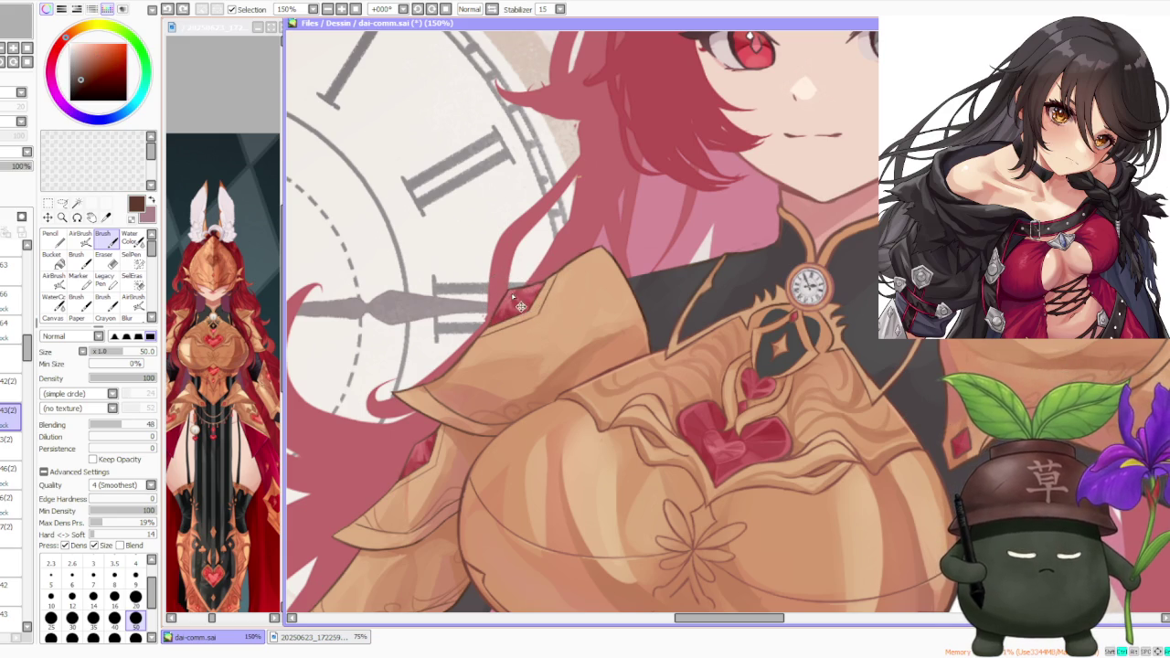
pyautogui.keyDown('alt'); pyautogui.click(510, 297); pyautogui.keyUp('alt')
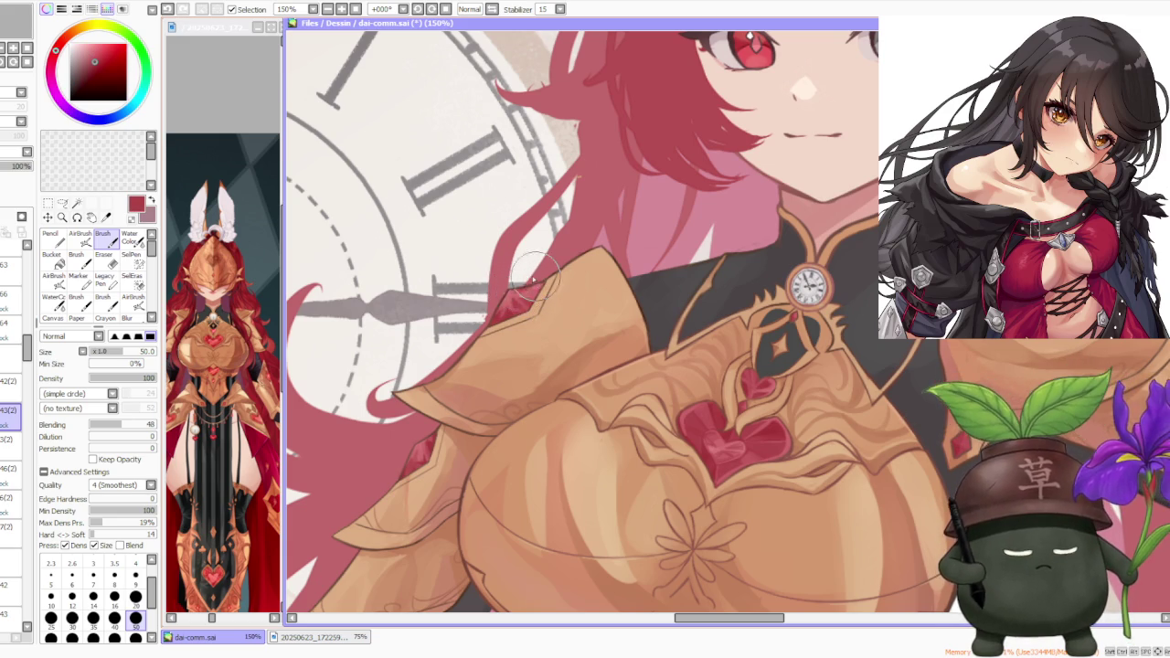
pyautogui.hotkey('ctrl', 'z')
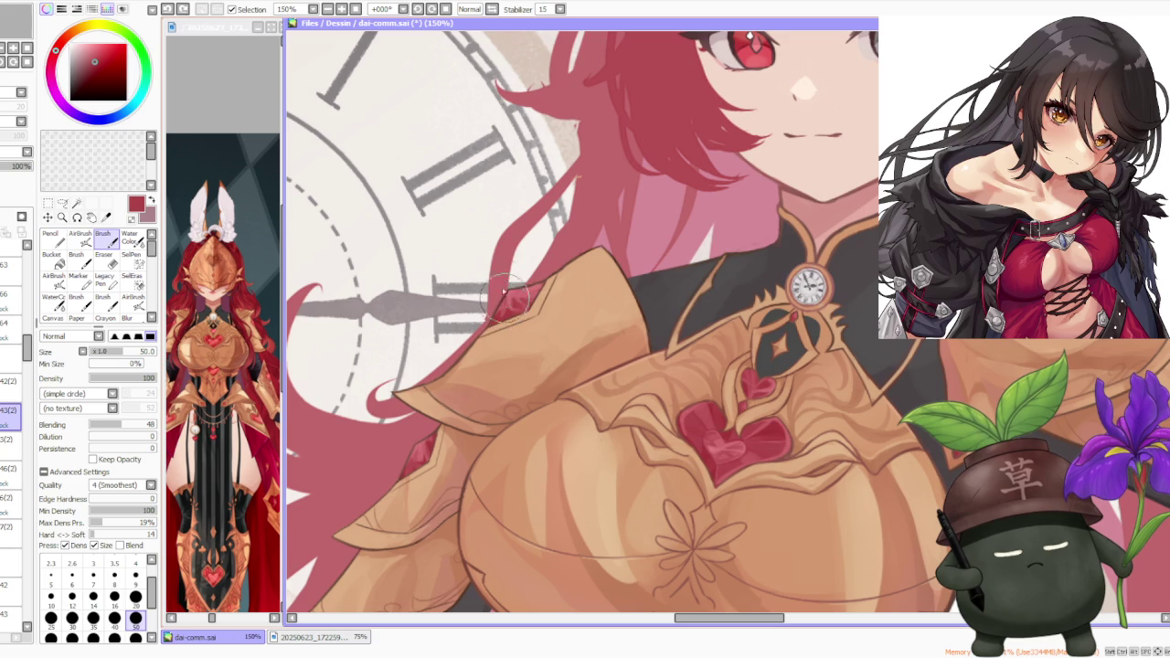
pyautogui.keyDown('alt'); pyautogui.click(501, 313); pyautogui.keyUp('alt')
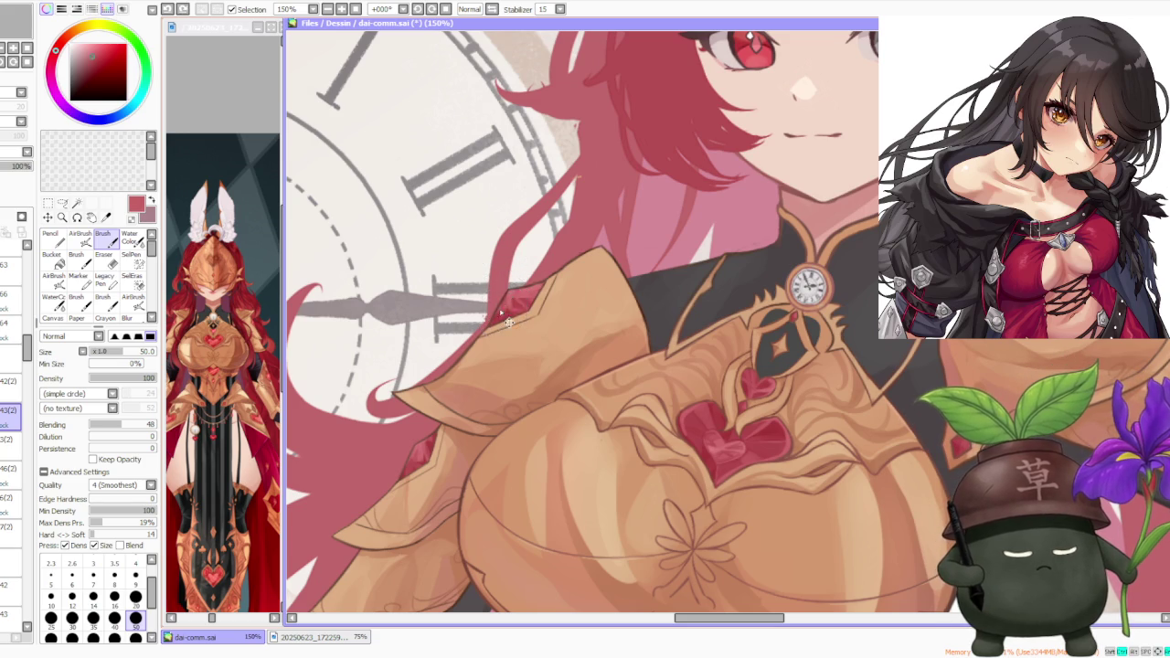
pyautogui.hotkey('ctrl', 'z')
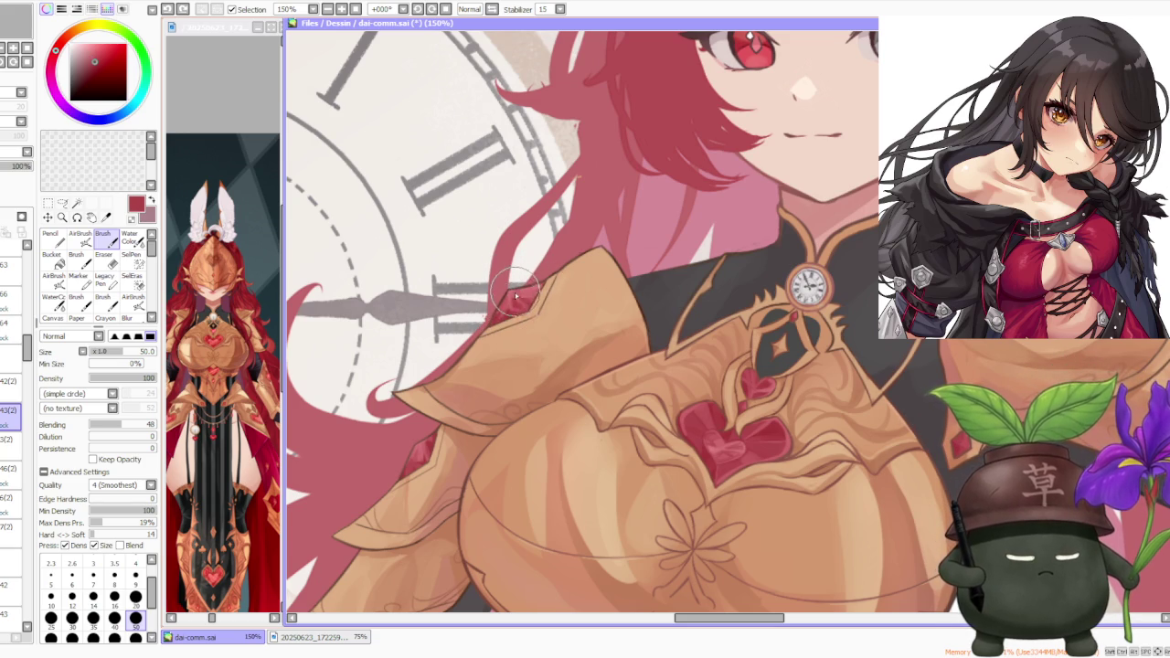
pyautogui.moveTo(541, 293); pyautogui.dragTo(533, 298)
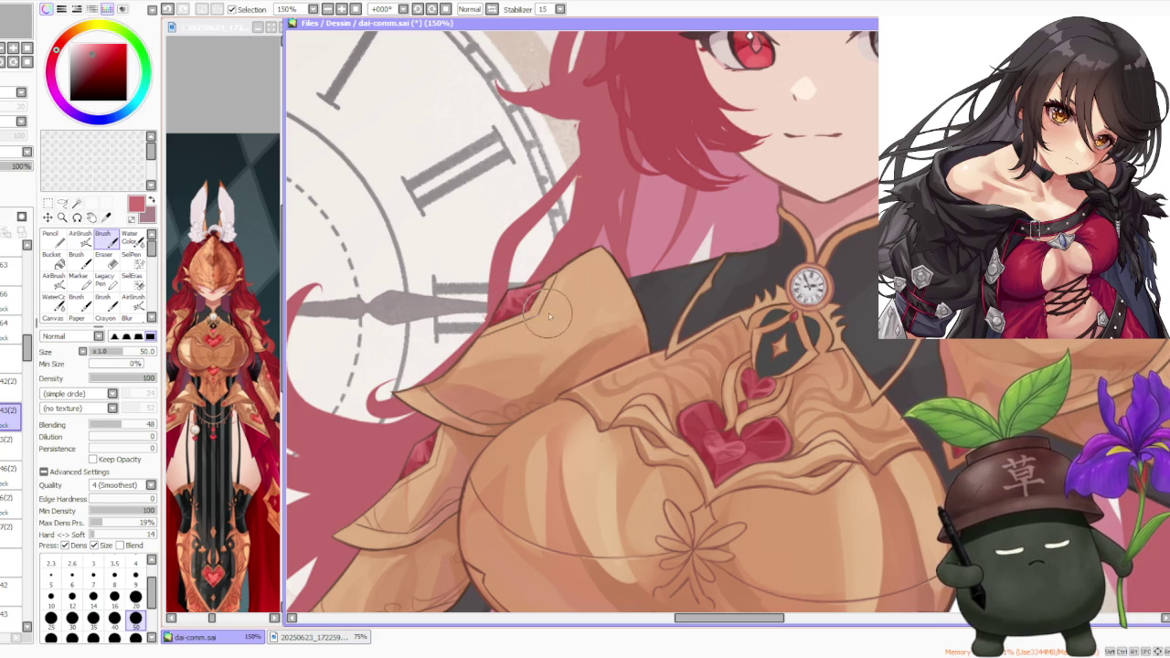
pyautogui.scroll(-3, 566, 190)
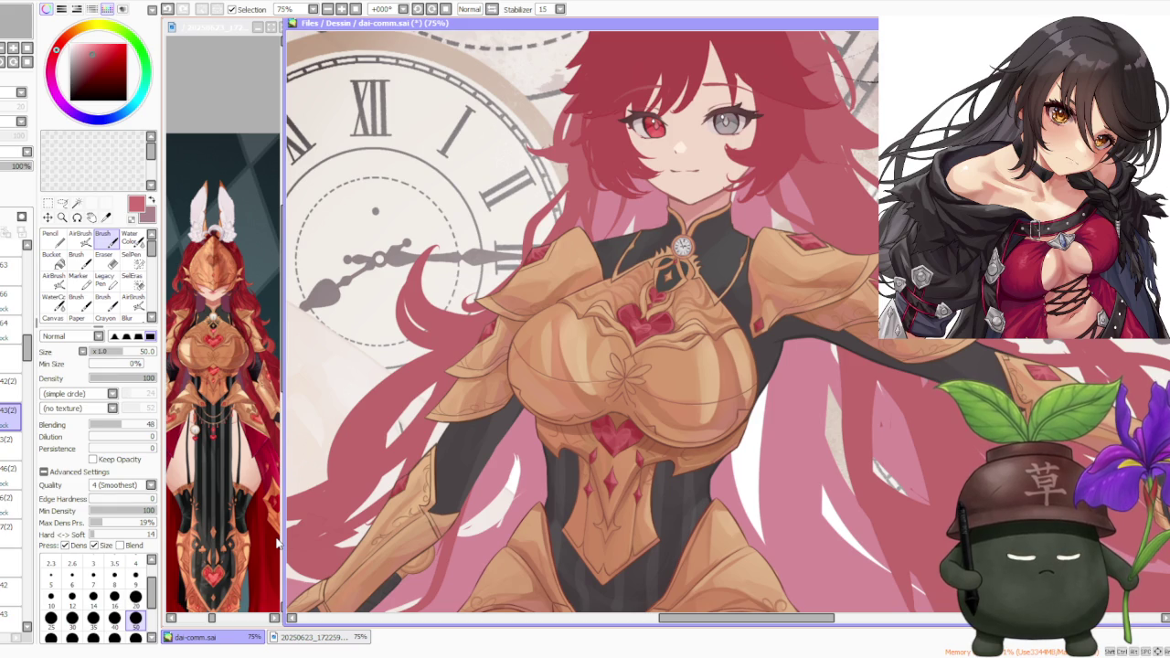
pyautogui.scroll(-1, 277, 543)
pyautogui.scroll(-1, 277, 534)
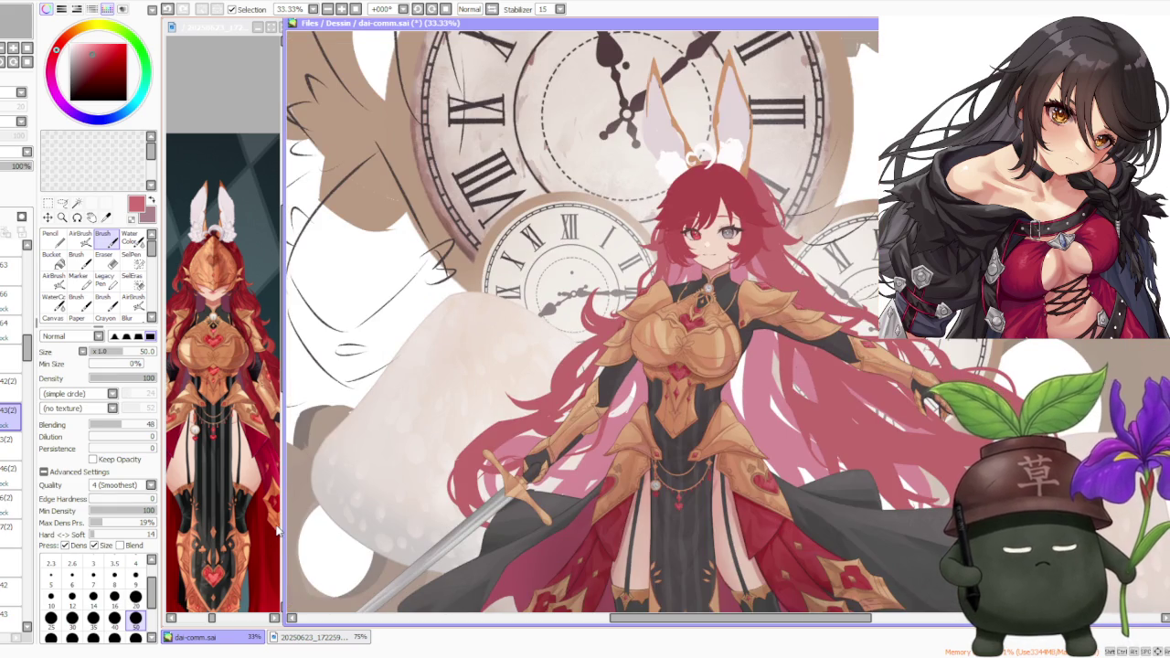
pyautogui.moveTo(791, 315); pyautogui.dragTo(681, 329)
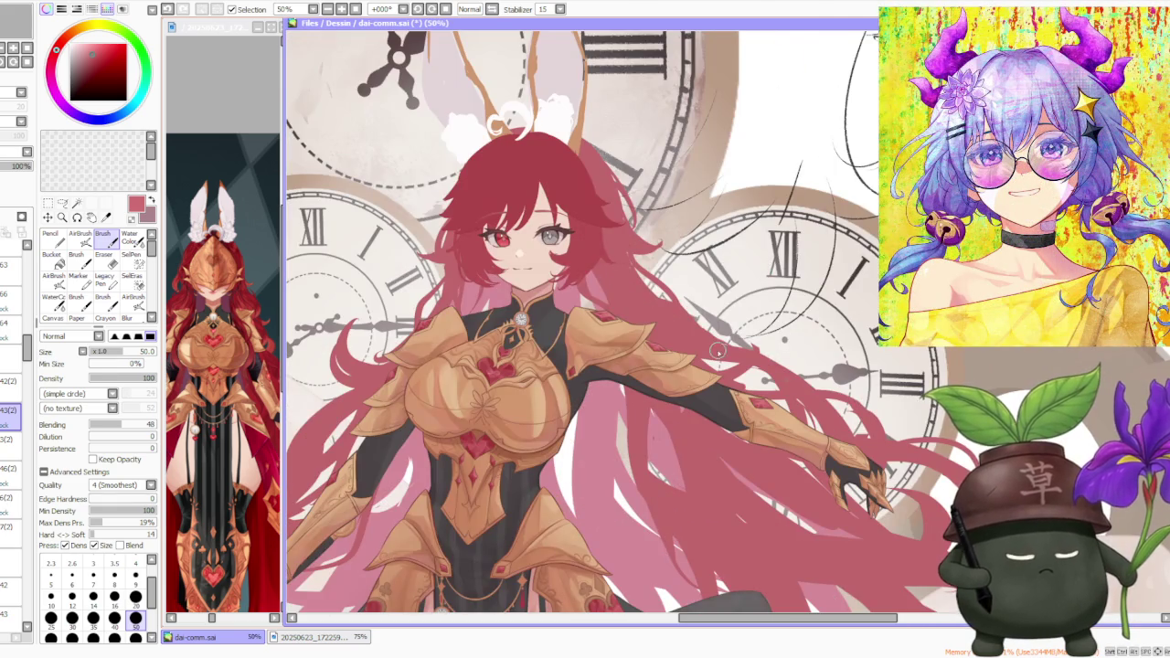
pyautogui.scroll(-1, 678, 290)
pyautogui.scroll(-1, 594, 347)
pyautogui.scroll(2, 551, 389)
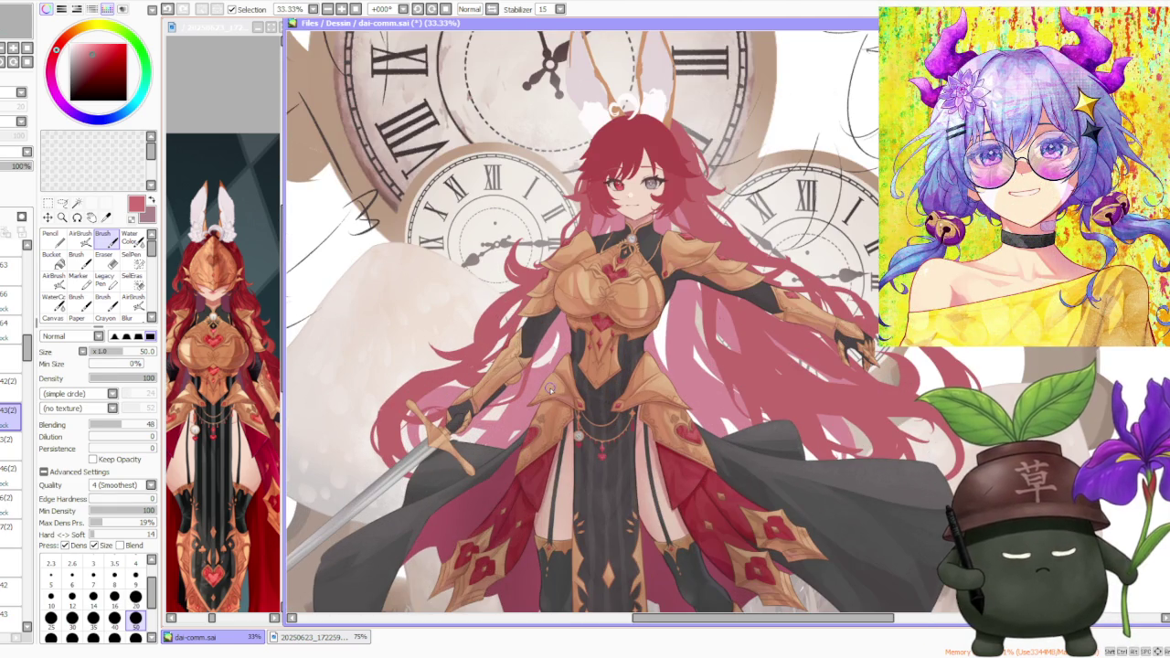
pyautogui.scroll(-1, 551, 371)
pyautogui.scroll(2, 549, 395)
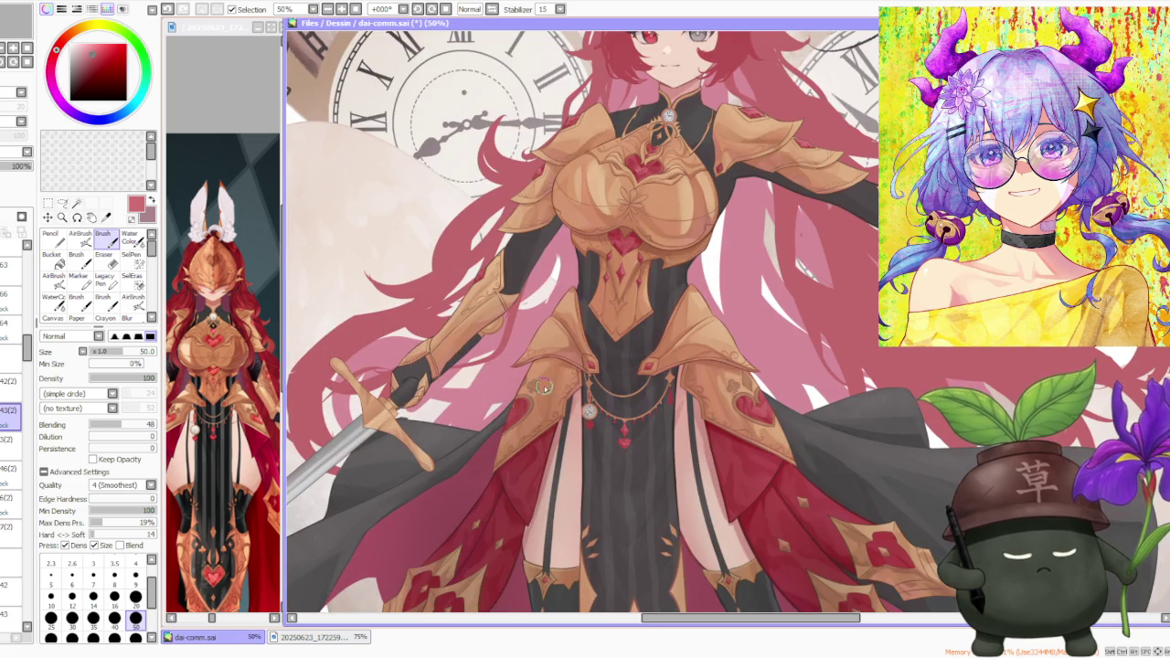
pyautogui.scroll(-3, 12, 365)
pyautogui.scroll(-2, 10, 420)
pyautogui.scroll(-2, 11, 420)
pyautogui.scroll(-2, 11, 439)
pyautogui.scroll(-2, 11, 438)
pyautogui.scroll(-2, 11, 439)
pyautogui.scroll(-2, 11, 439)
pyautogui.scroll(-3, 11, 448)
pyautogui.scroll(-2, 11, 475)
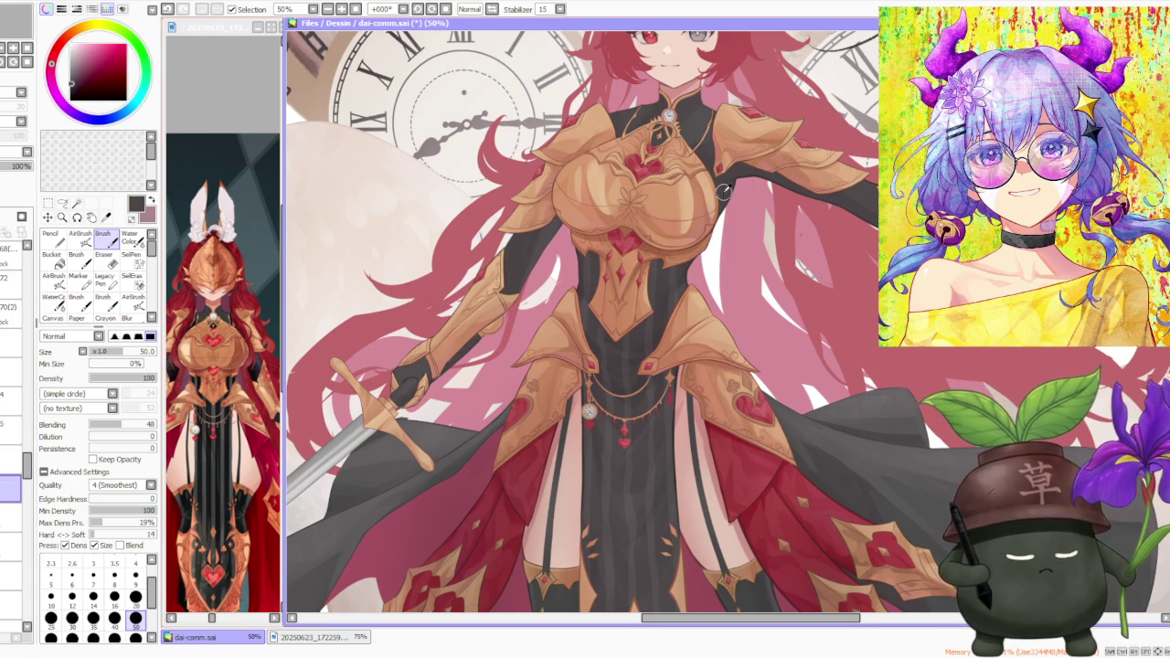
# - Set brush size 120, load a dark red from the colour wheel, and switch to Water Color
pyautogui.click(135, 639)
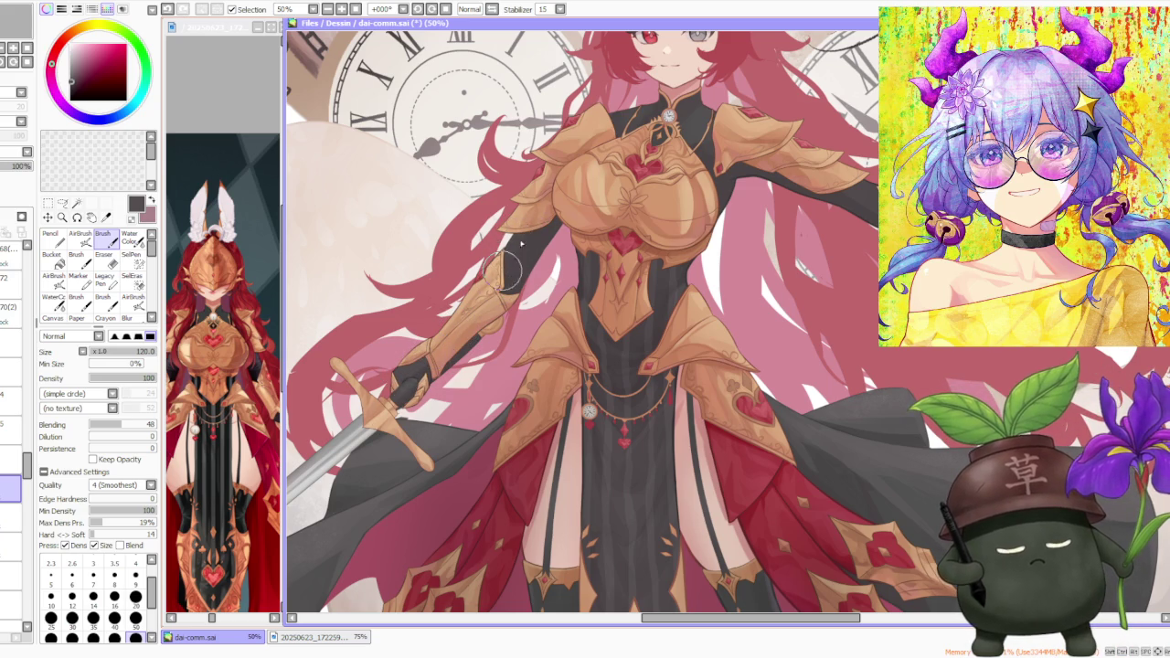
pyautogui.scroll(-1, 574, 413)
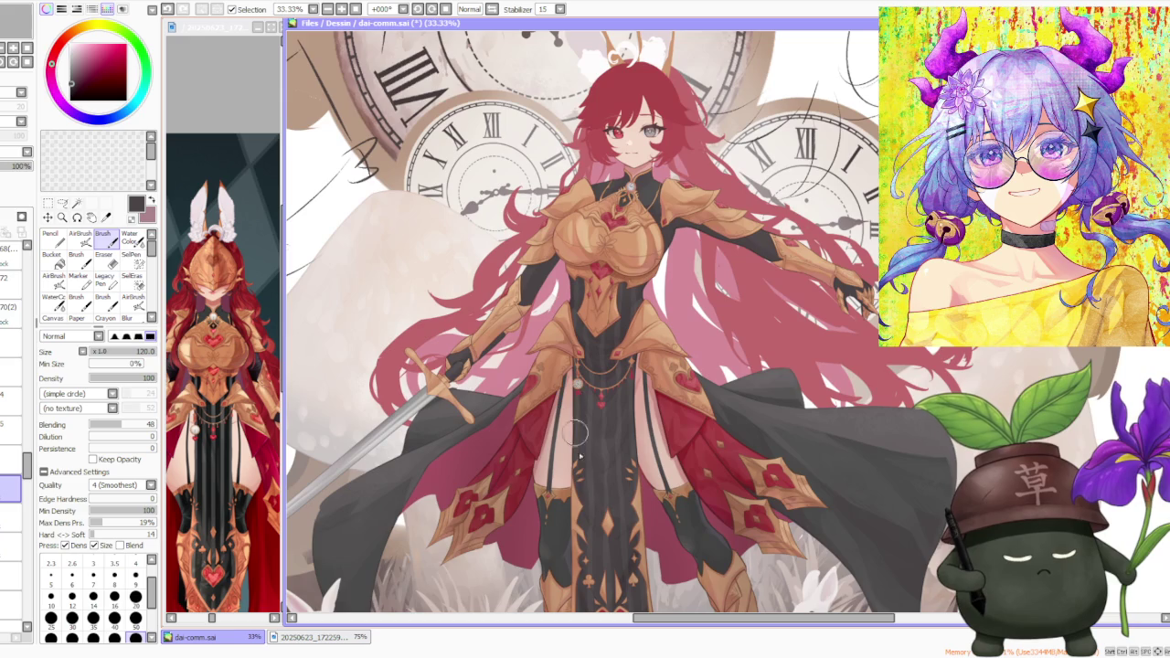
pyautogui.scroll(1, 668, 510)
pyautogui.scroll(-1, 640, 411)
pyautogui.scroll(1, 535, 311)
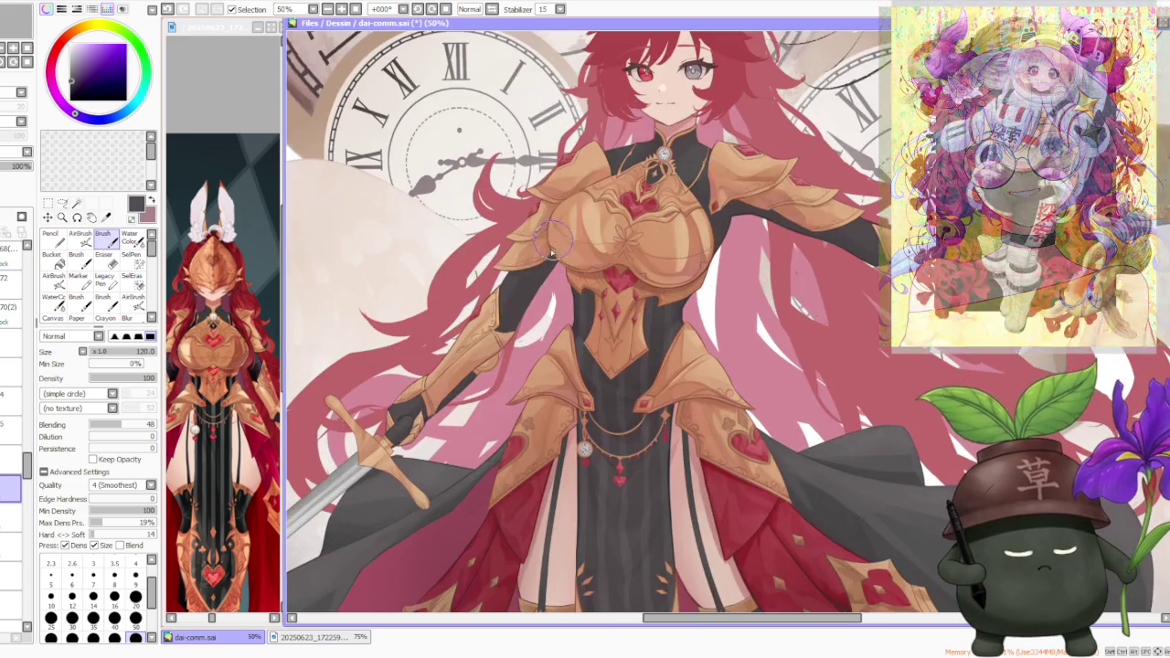
pyautogui.scroll(1, 535, 309)
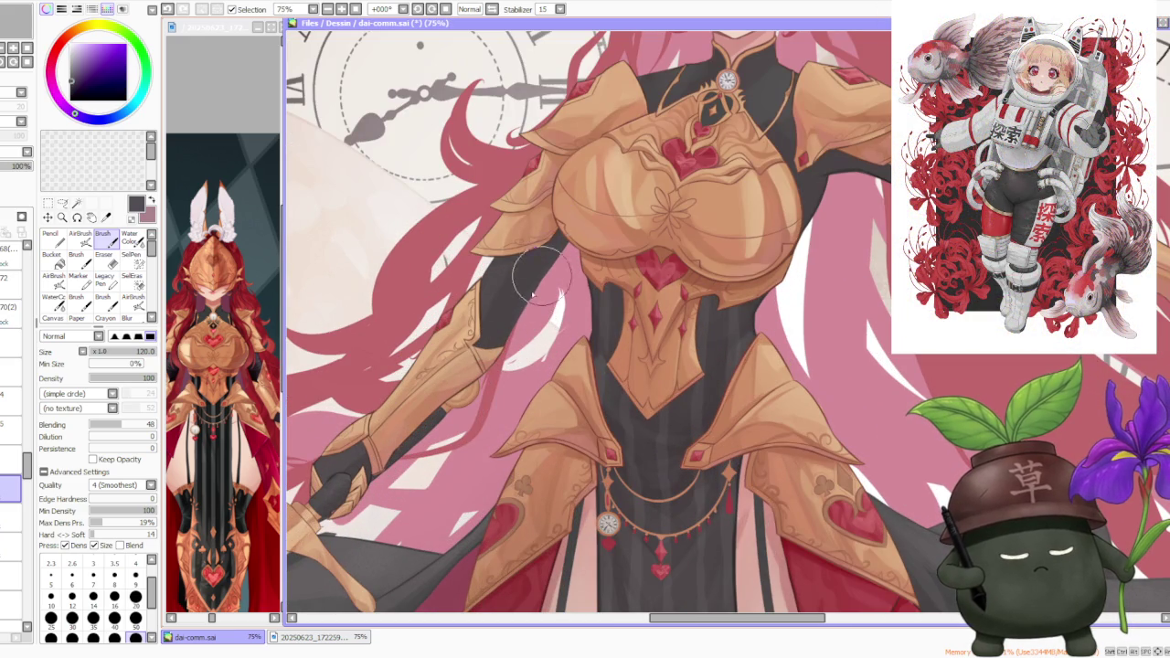
pyautogui.keyDown('alt'); pyautogui.click(352, 455); pyautogui.keyUp('alt')
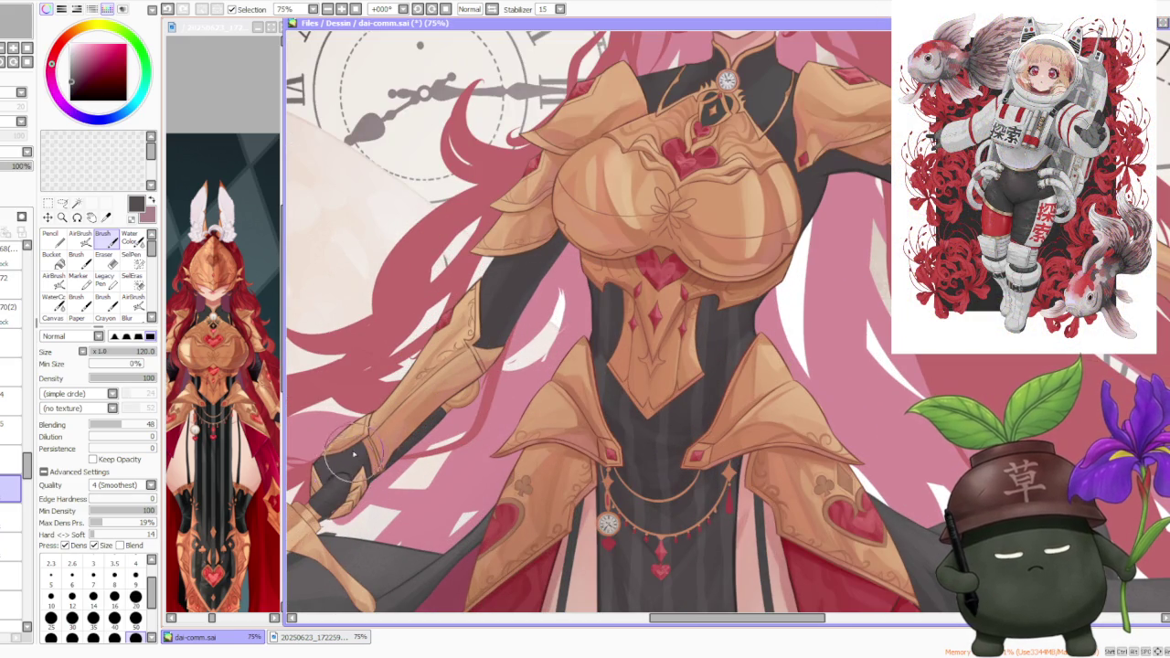
pyautogui.hotkey('ctrl', 'z')
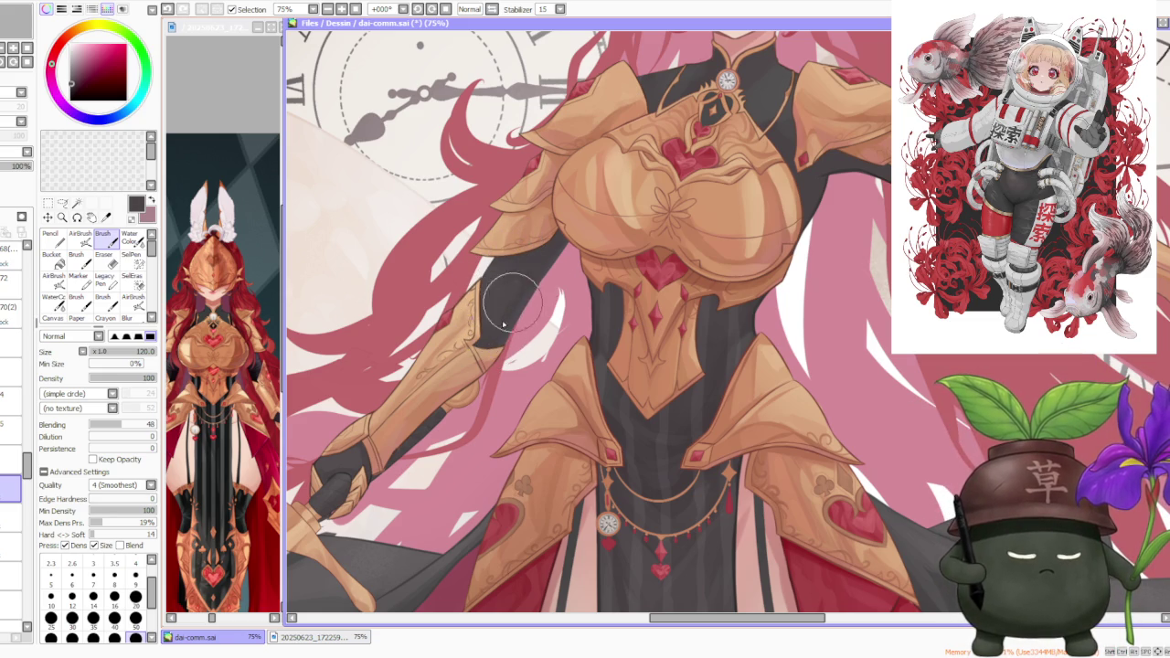
pyautogui.press('c')
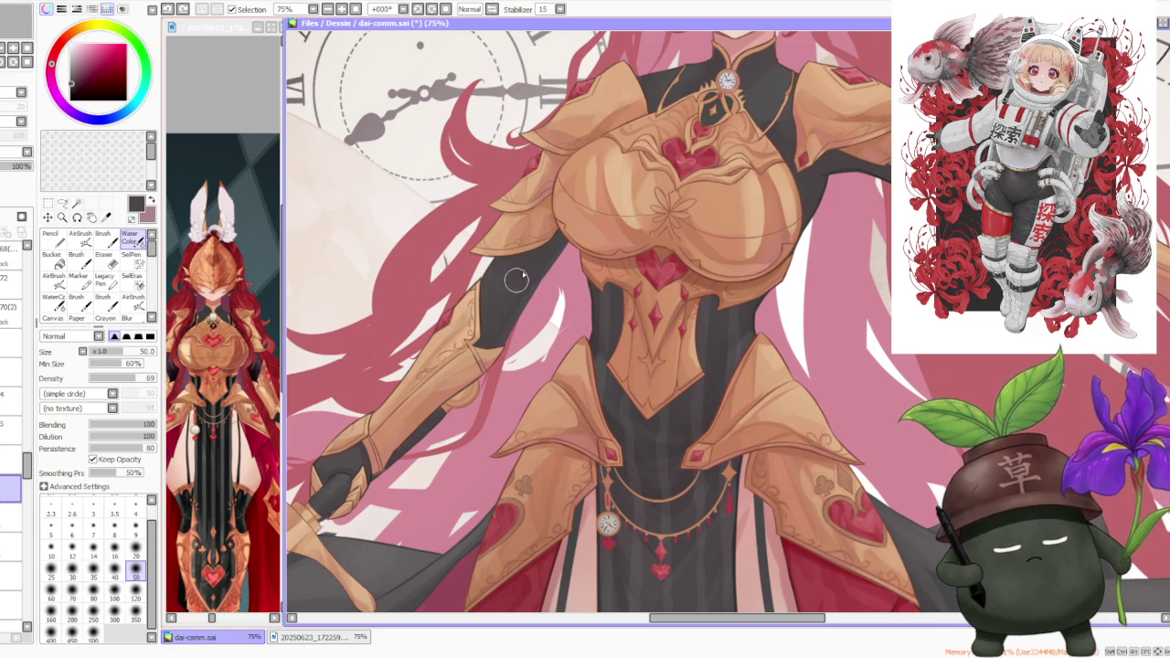
# - Switch between Brush and AirBrush, ending with the Dirt 01 textured AirBrush at size 100
pyautogui.scroll(-3, 581, 232)
pyautogui.scroll(3, 571, 211)
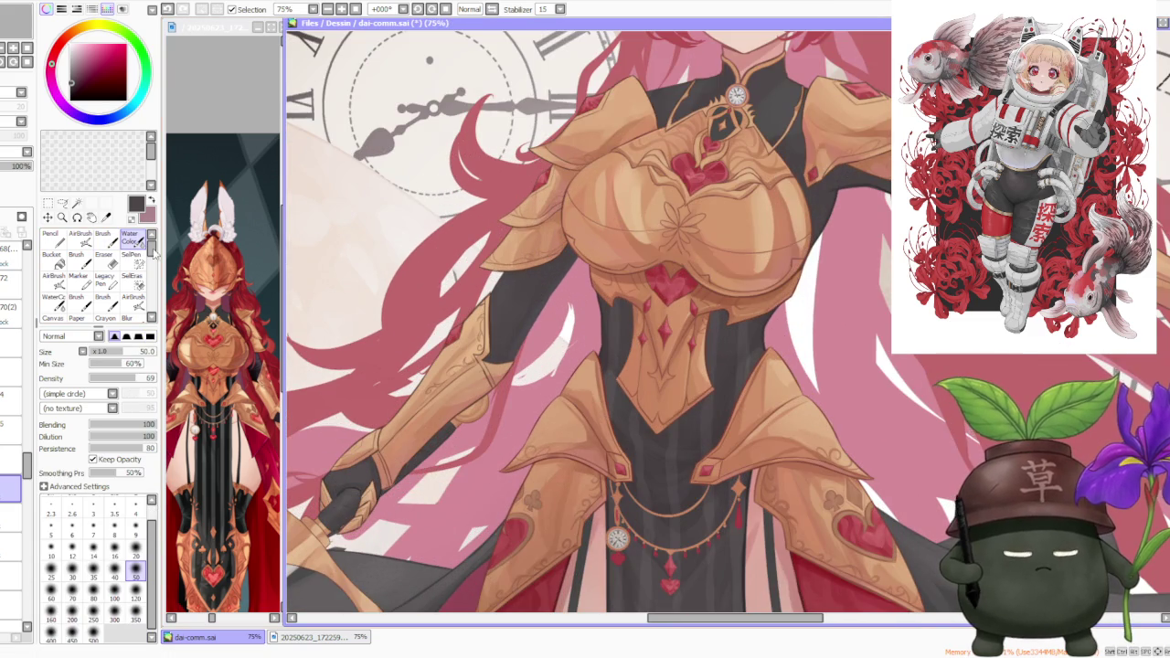
pyautogui.press('b')
pyautogui.press('v')
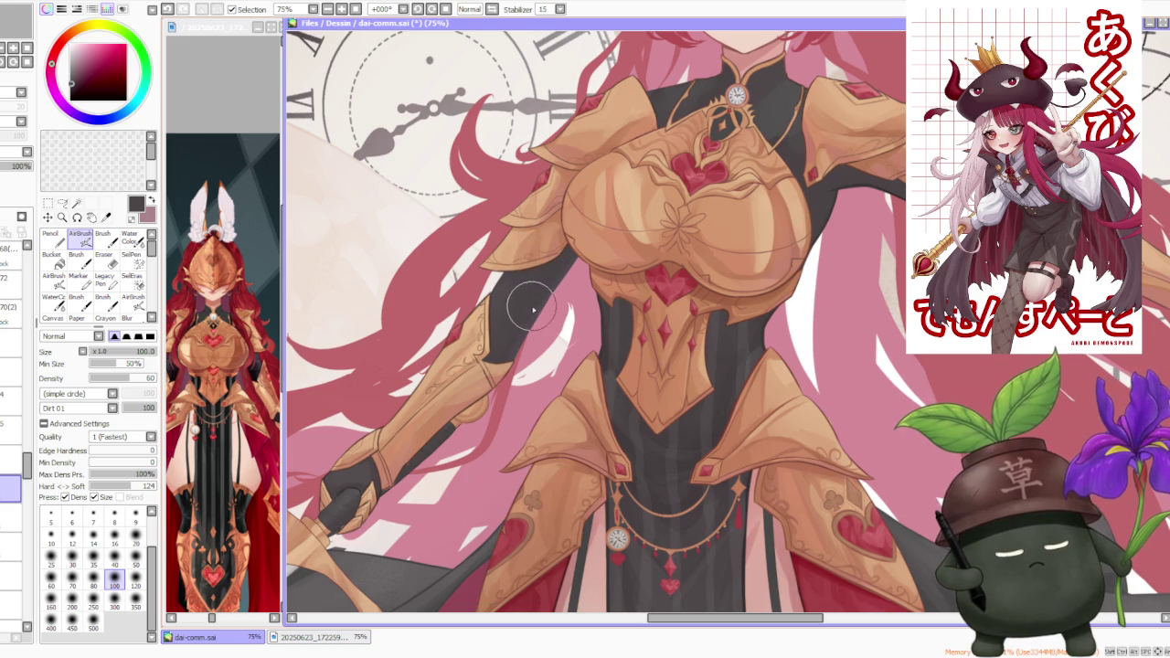
pyautogui.press('b')
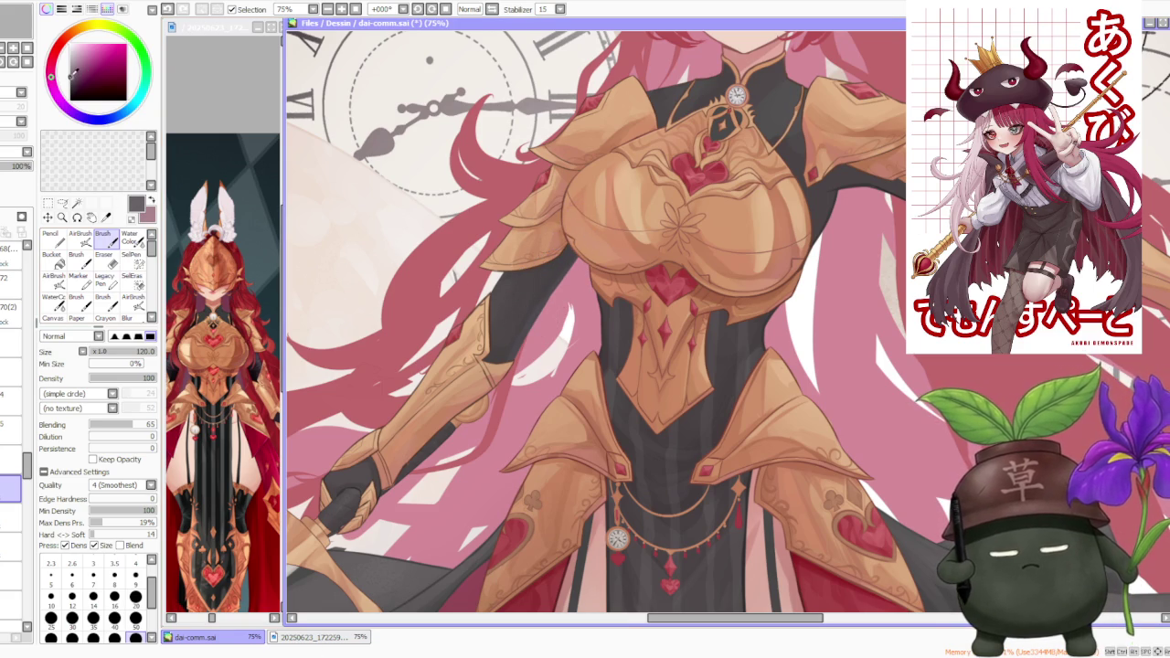
pyautogui.click(81, 236)
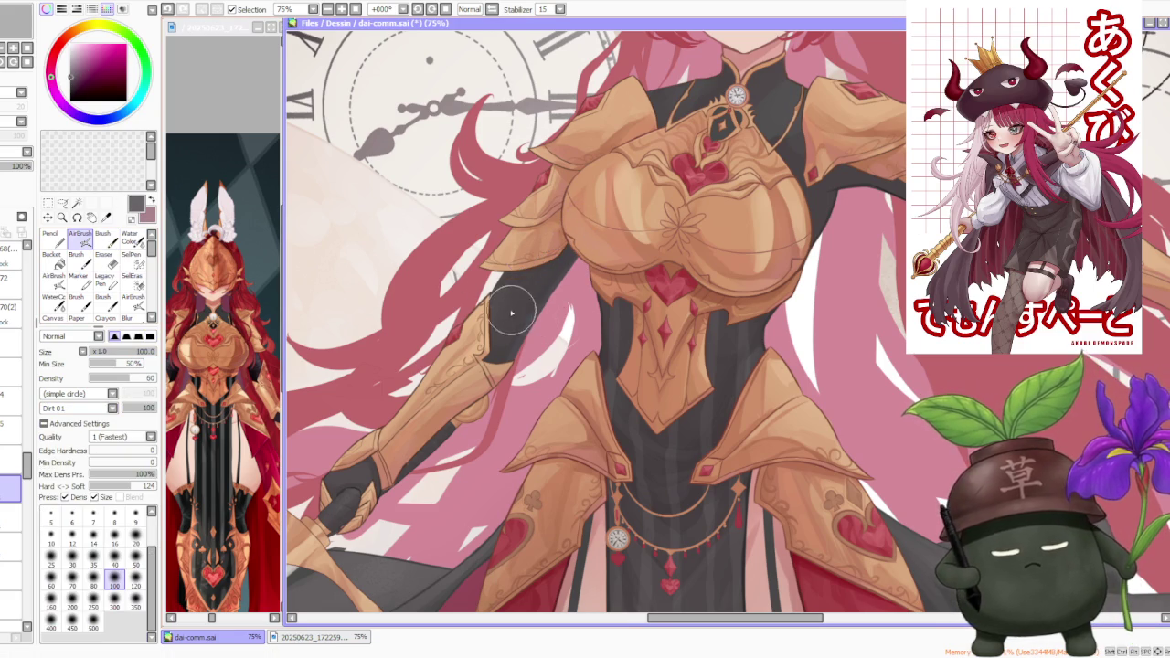
# - Airbrush darker shadow over the dark upper sleeve, changing the texture to Noise 01
pyautogui.scroll(2, 496, 327)
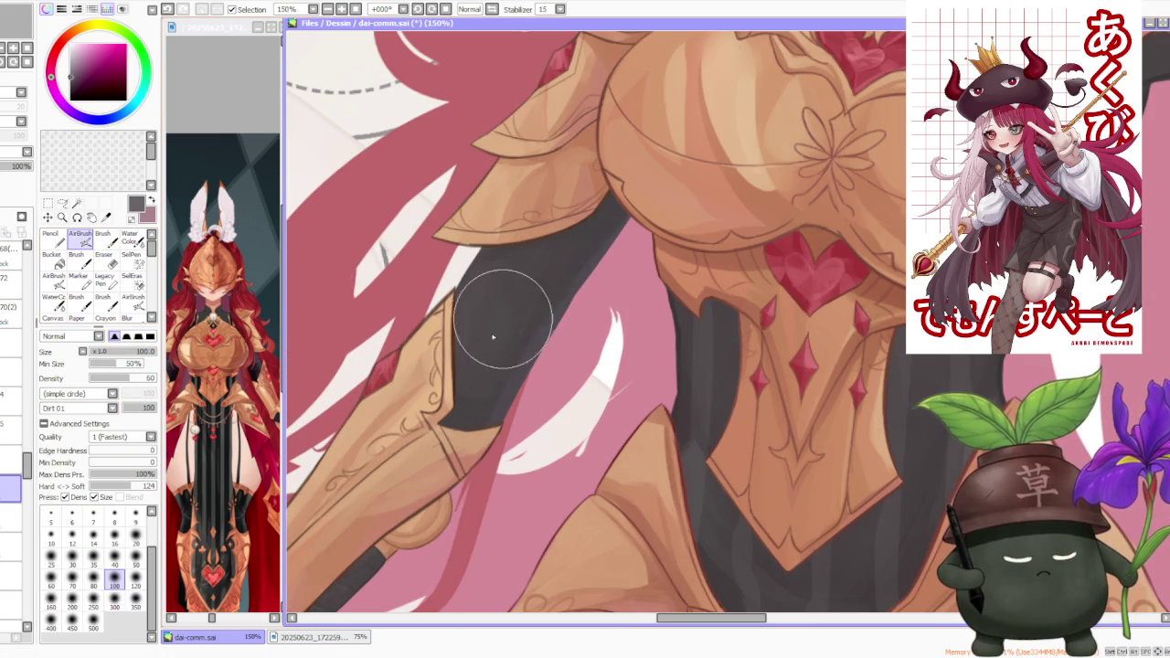
pyautogui.moveTo(491, 359); pyautogui.dragTo(512, 329)
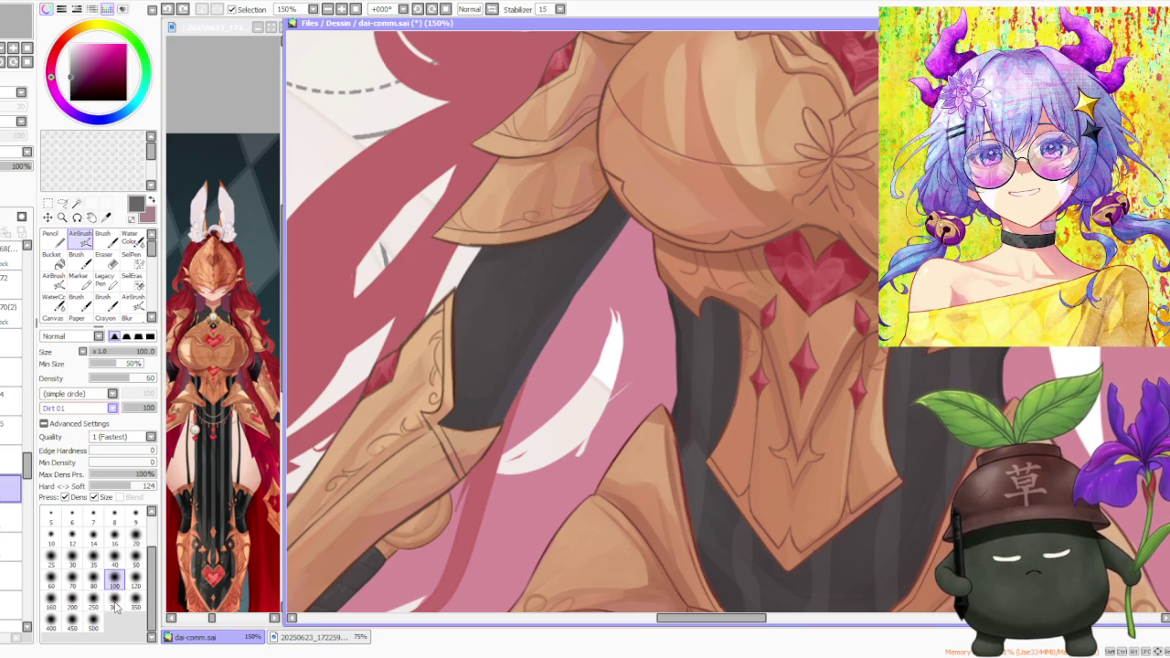
pyautogui.scroll(-2, 103, 599)
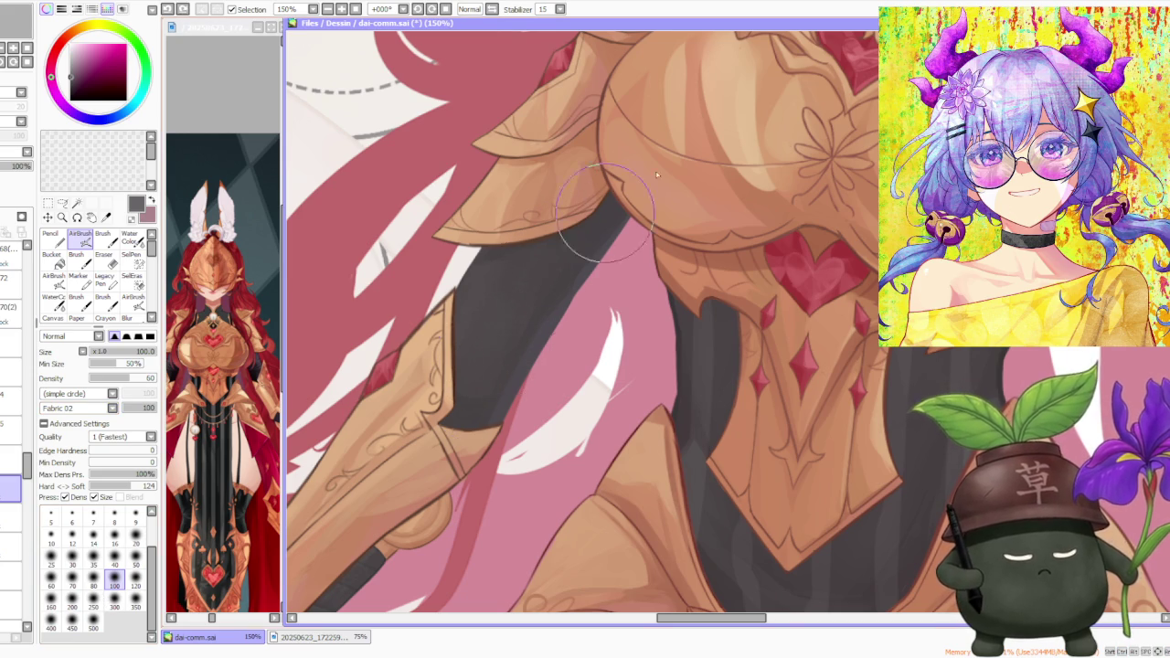
pyautogui.scroll(-2, 588, 216)
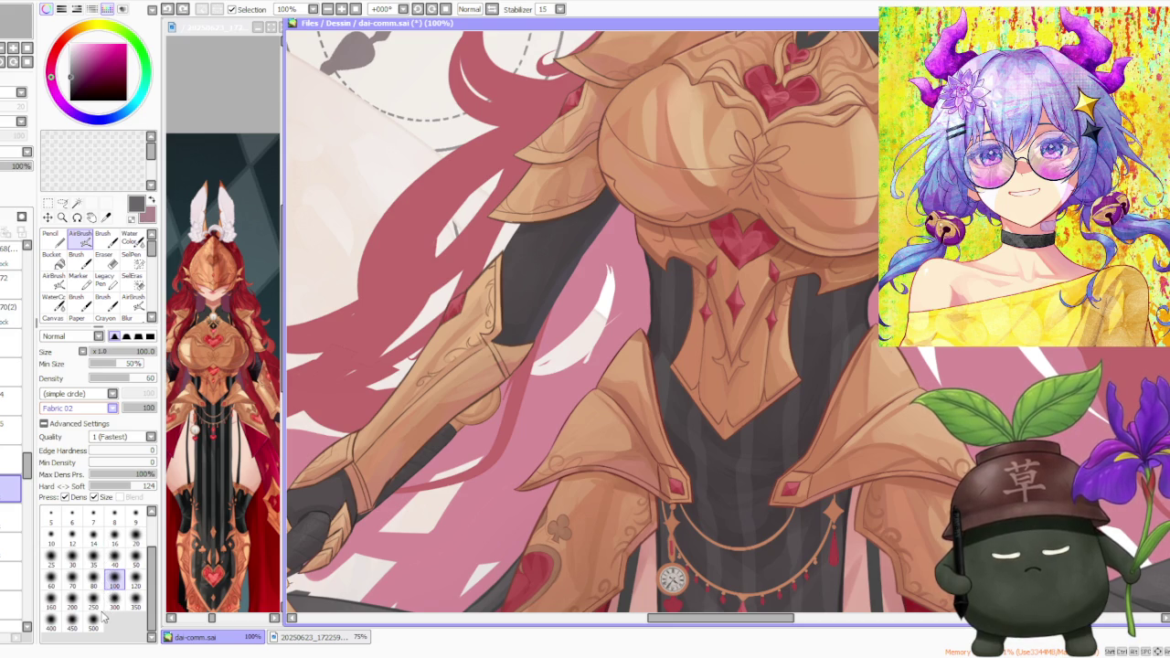
pyautogui.scroll(2, 596, 227)
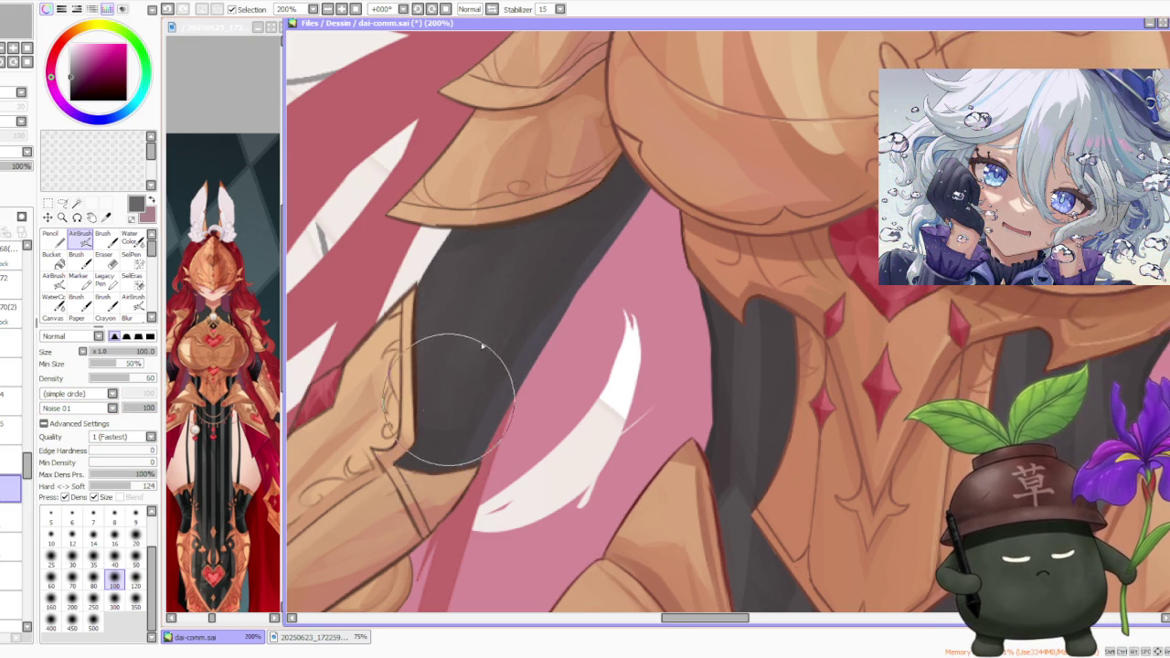
pyautogui.scroll(1, 439, 438)
pyautogui.scroll(-2, 430, 447)
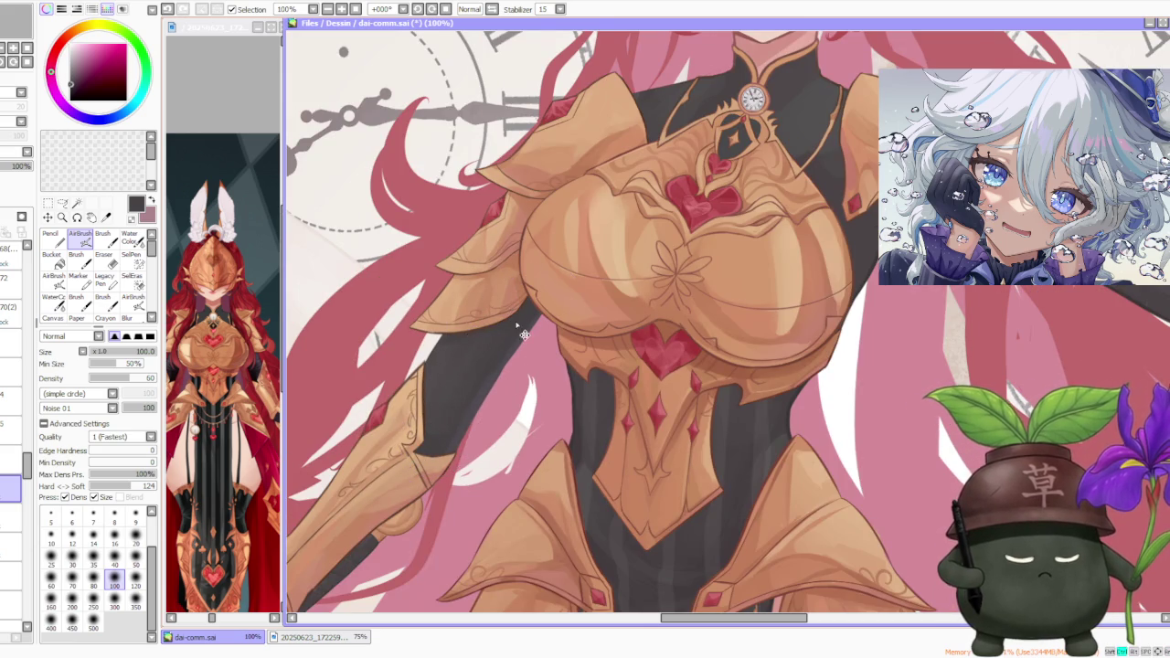
pyautogui.scroll(1, 452, 436)
pyautogui.scroll(2, 470, 410)
pyautogui.scroll(-1, 467, 408)
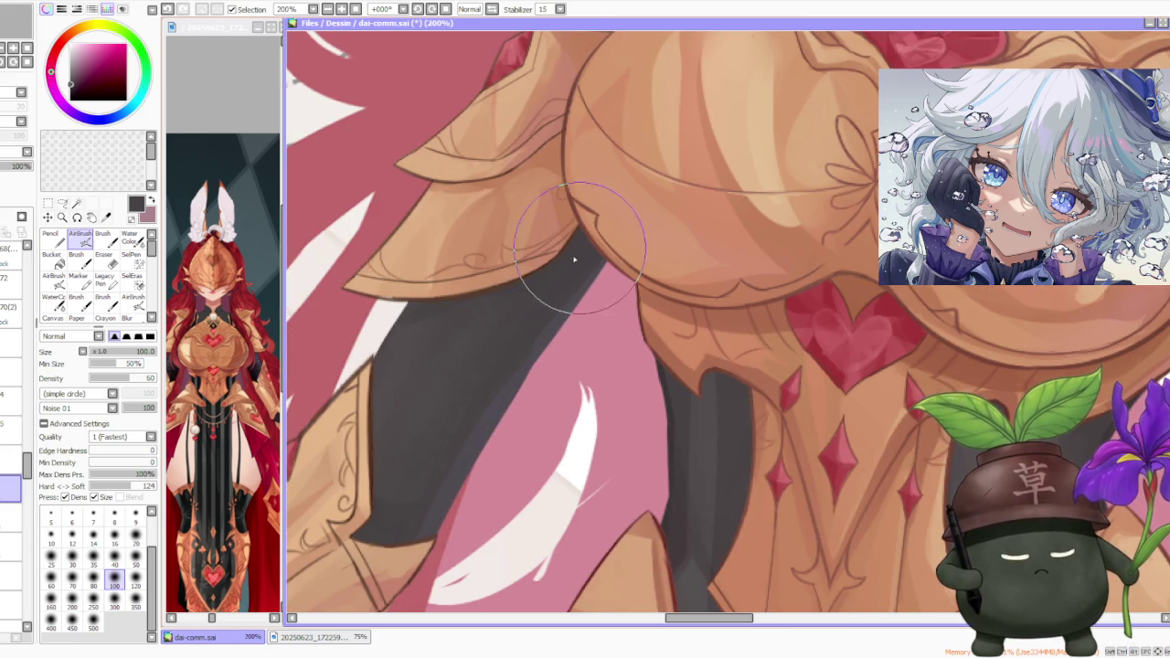
pyautogui.scroll(-2, 509, 339)
pyautogui.scroll(1, 515, 308)
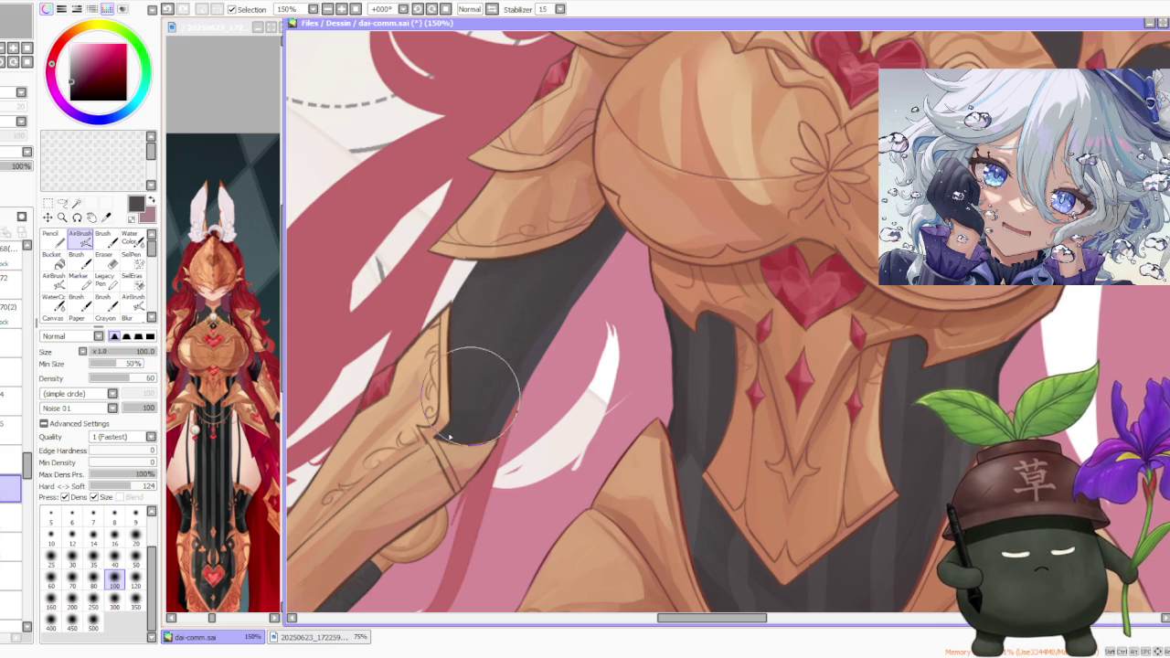
pyautogui.scroll(2, 511, 350)
pyautogui.scroll(-3, 521, 337)
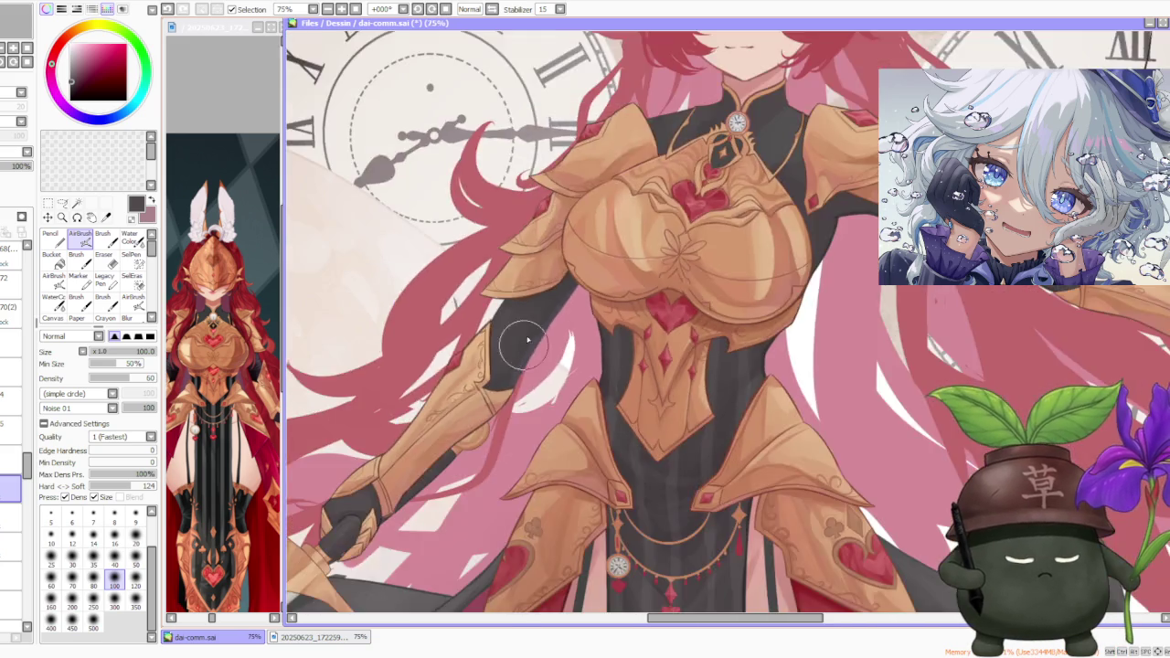
pyautogui.scroll(-3, 525, 347)
pyautogui.scroll(1, 715, 170)
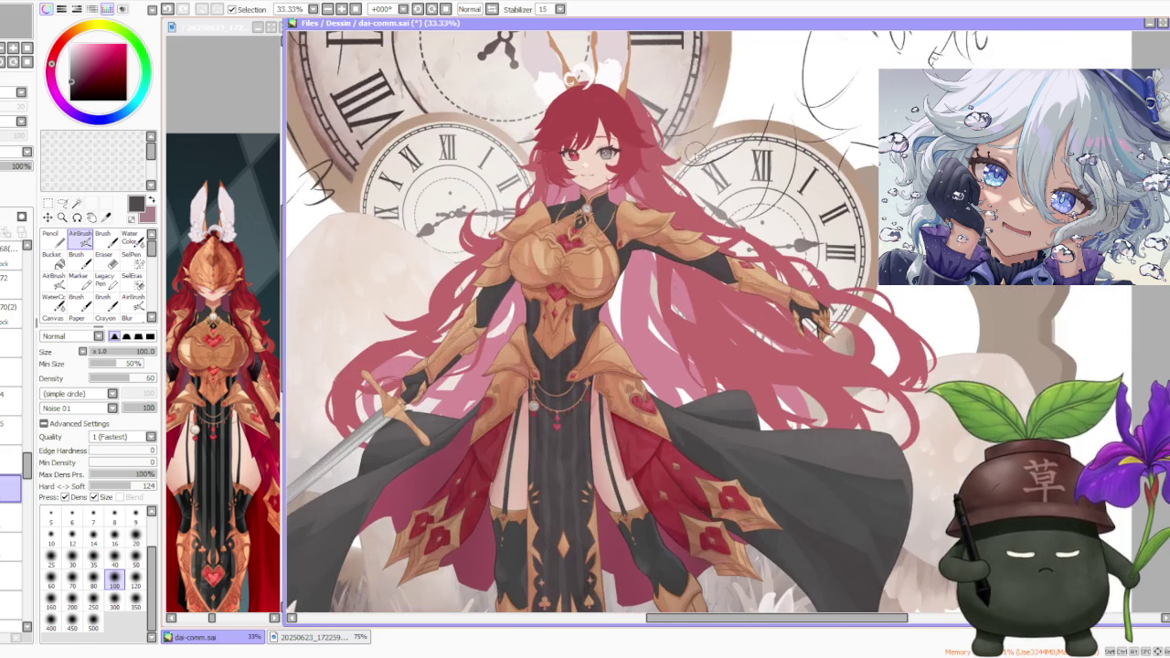
pyautogui.scroll(1, 685, 239)
pyautogui.scroll(-1, 573, 258)
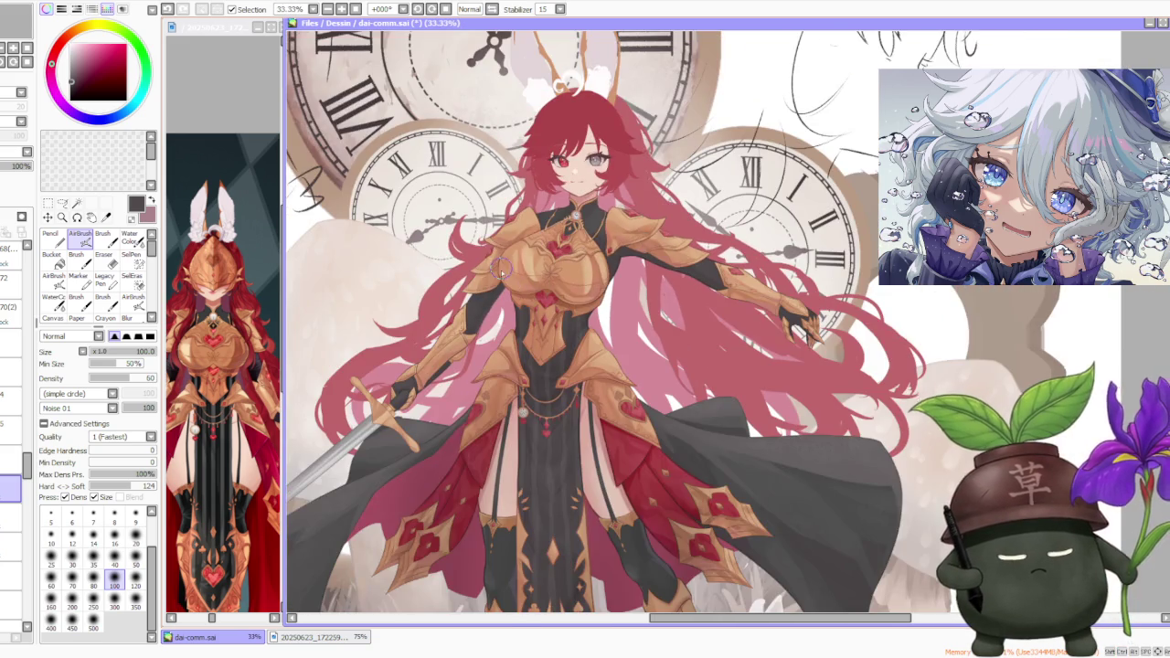
pyautogui.scroll(2, 501, 267)
pyautogui.scroll(1, 508, 292)
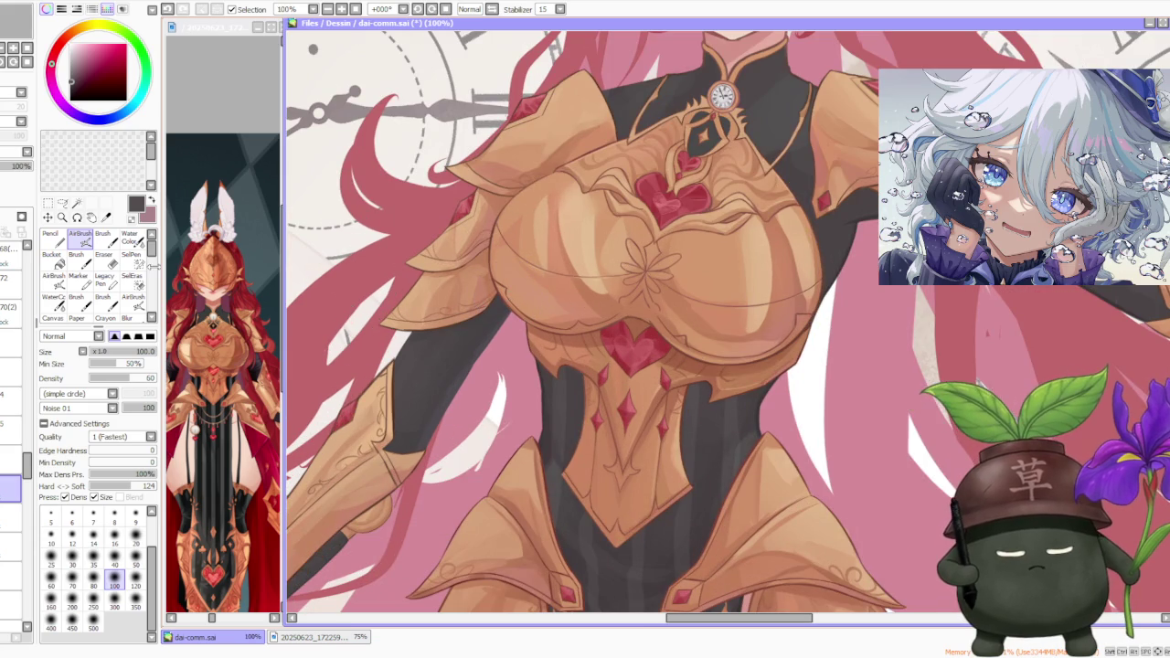
# - Switch to the Brush and blend purple-grey sampled from the sleeve into the dark sleeve
pyautogui.click(103, 236)
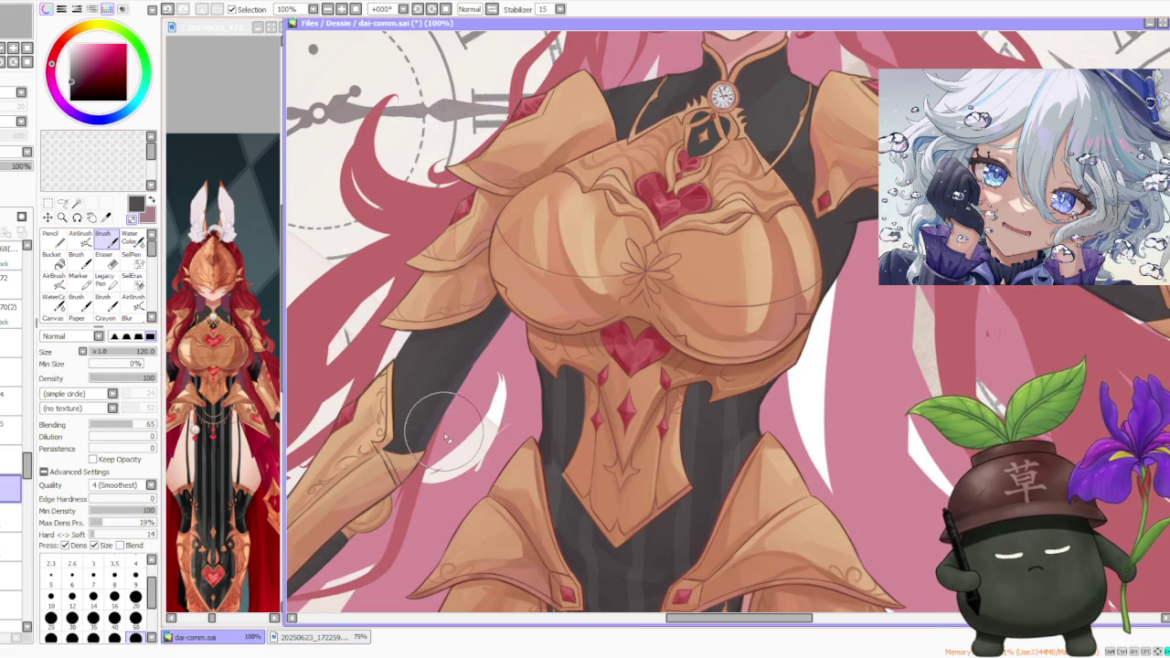
pyautogui.scroll(-2, 462, 382)
pyautogui.scroll(2, 461, 382)
pyautogui.scroll(1, 430, 411)
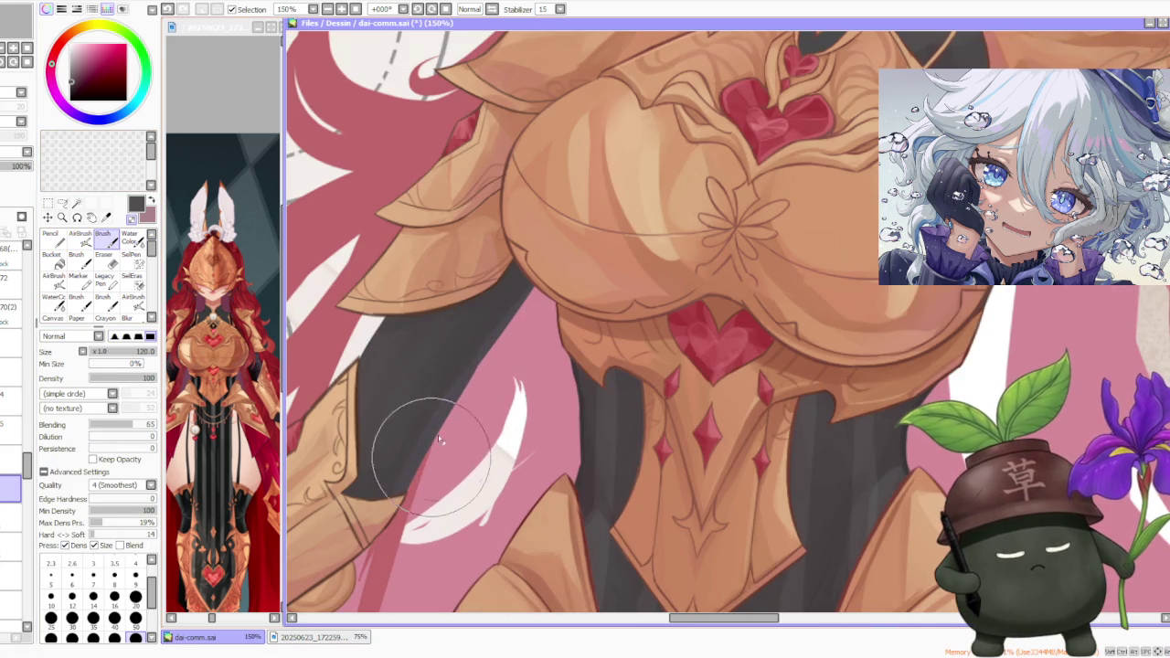
pyautogui.keyDown('alt'); pyautogui.click(428, 391); pyautogui.keyUp('alt')
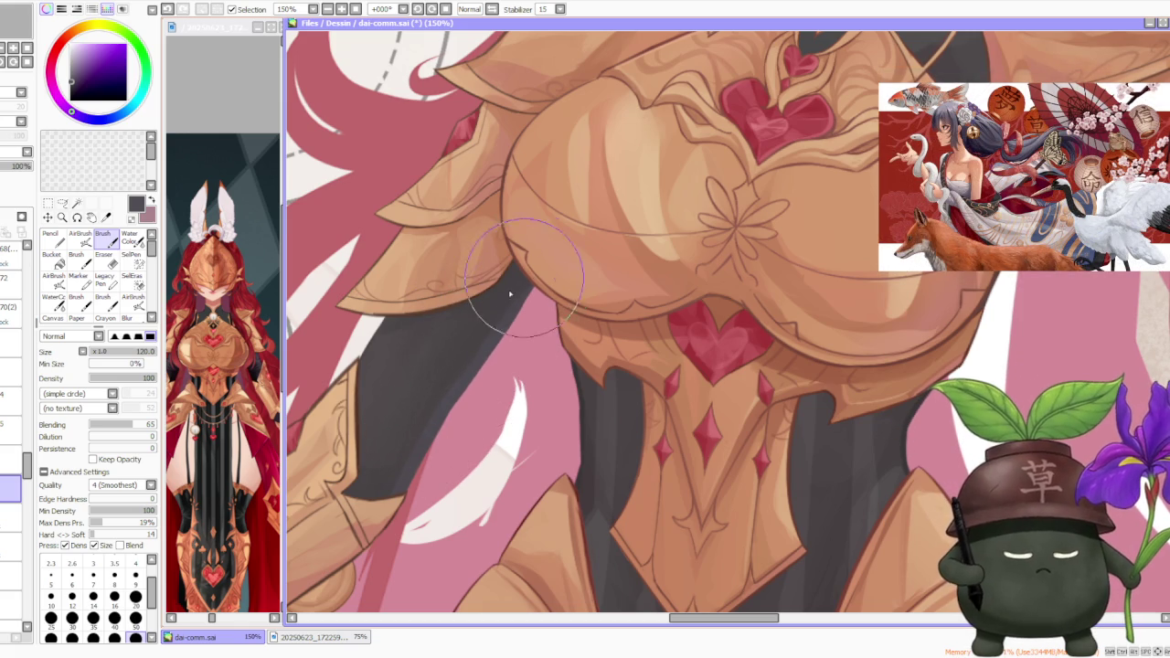
pyautogui.moveTo(365, 389); pyautogui.dragTo(378, 388)
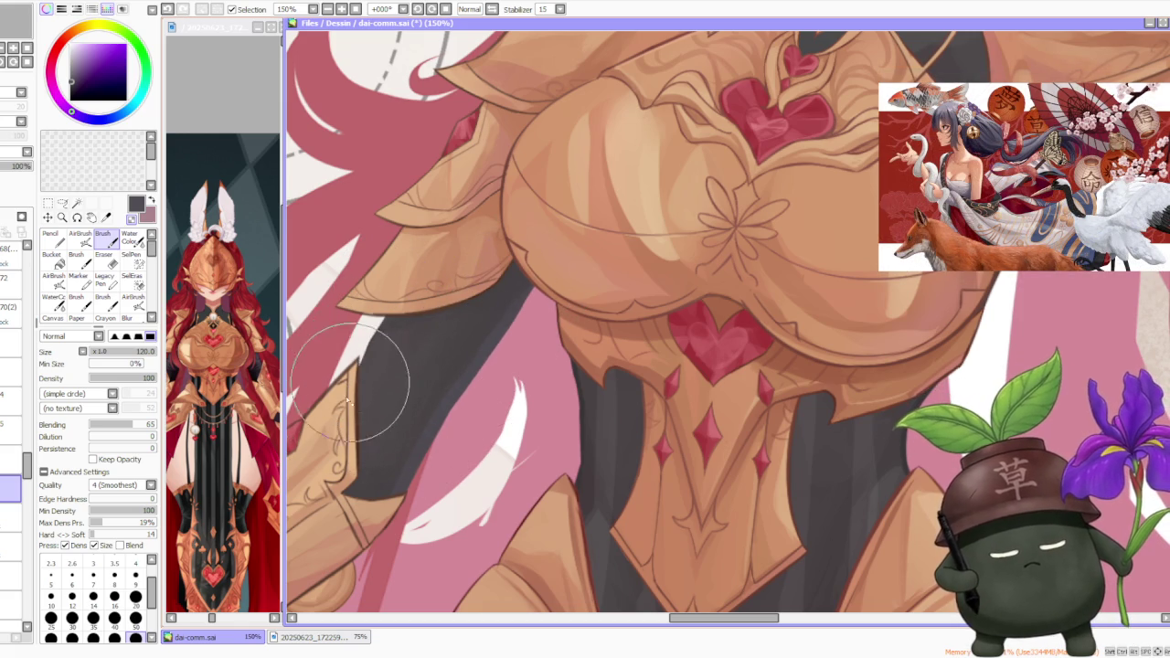
pyautogui.keyDown('alt'); pyautogui.click(370, 373); pyautogui.keyUp('alt')
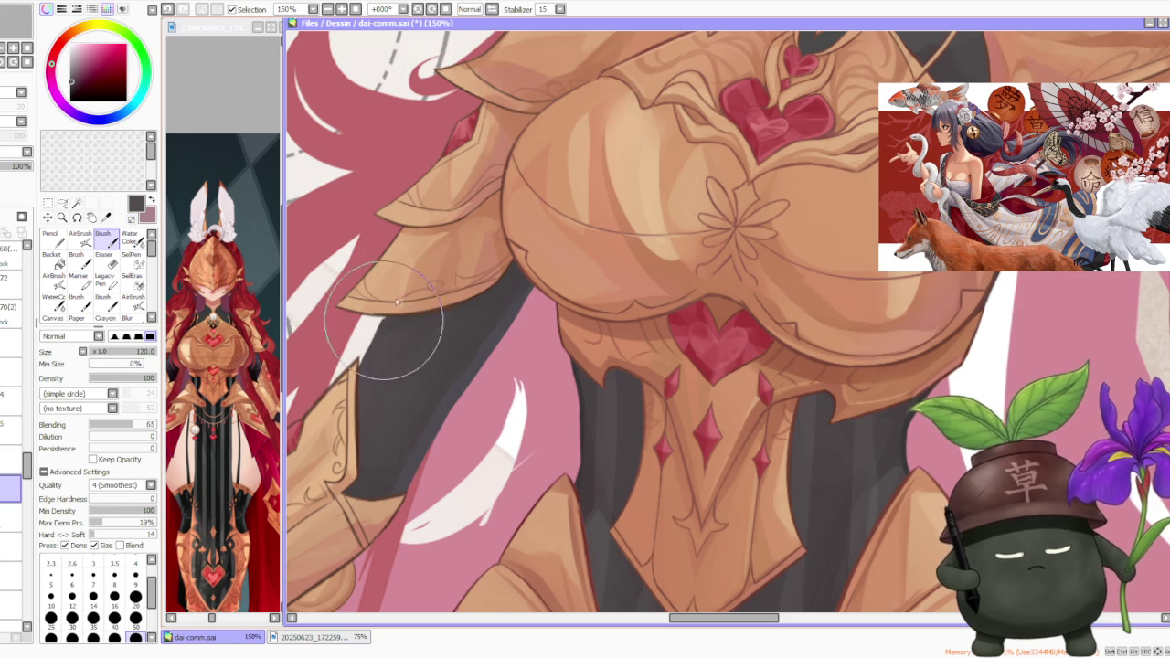
pyautogui.keyDown('alt'); pyautogui.click(429, 411); pyautogui.keyUp('alt')
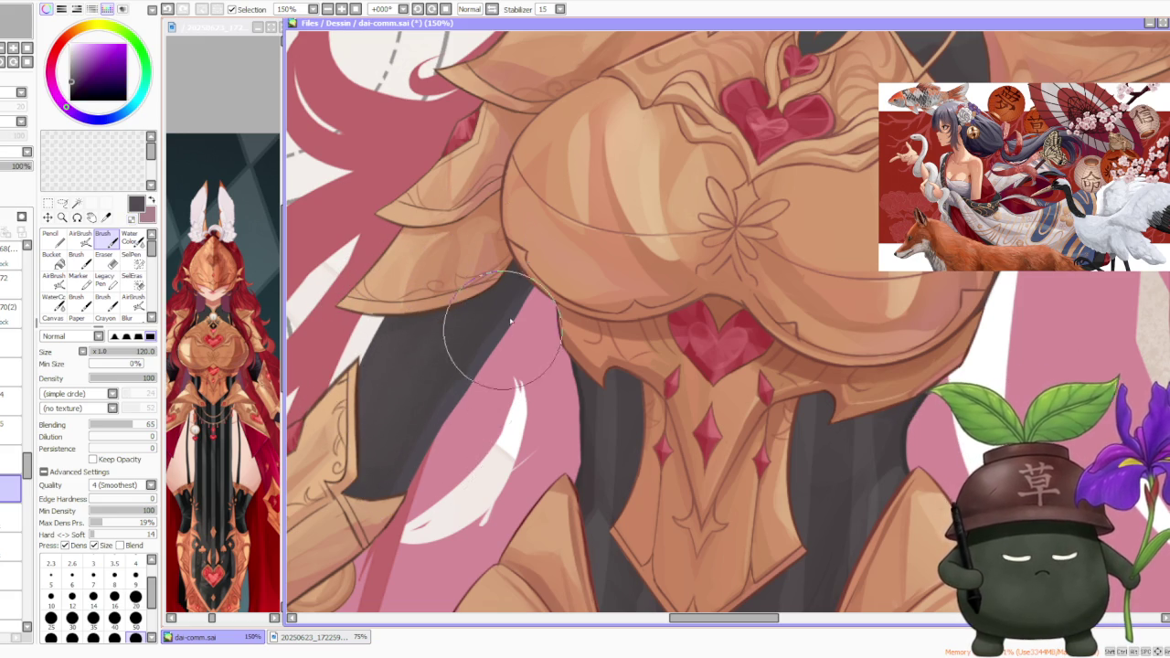
pyautogui.scroll(-3, 541, 290)
pyautogui.scroll(-1, 541, 291)
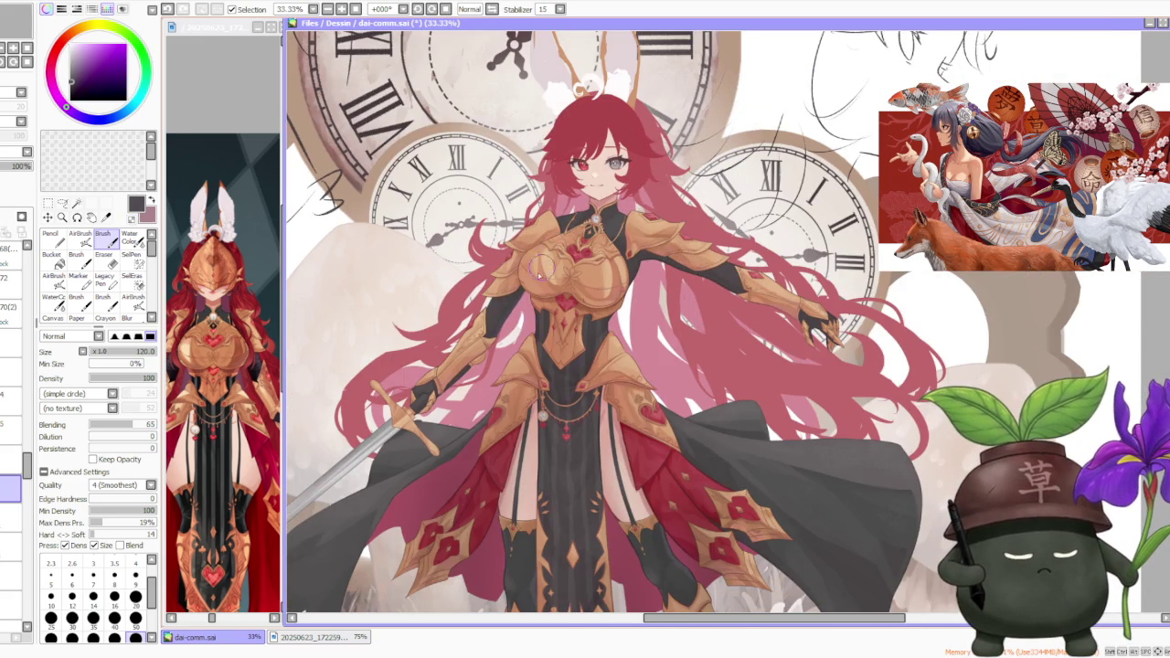
pyautogui.scroll(2, 453, 325)
pyautogui.scroll(1, 540, 335)
pyautogui.scroll(1, 566, 316)
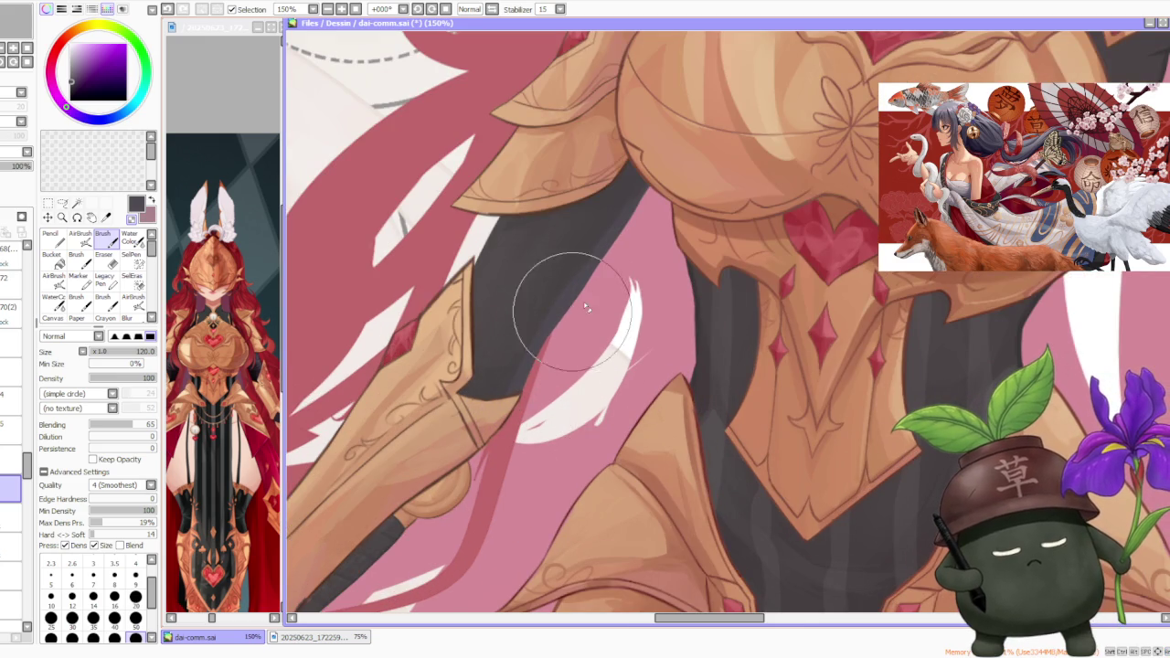
pyautogui.scroll(-2, 592, 299)
pyautogui.scroll(-1, 603, 288)
pyautogui.scroll(-2, 639, 265)
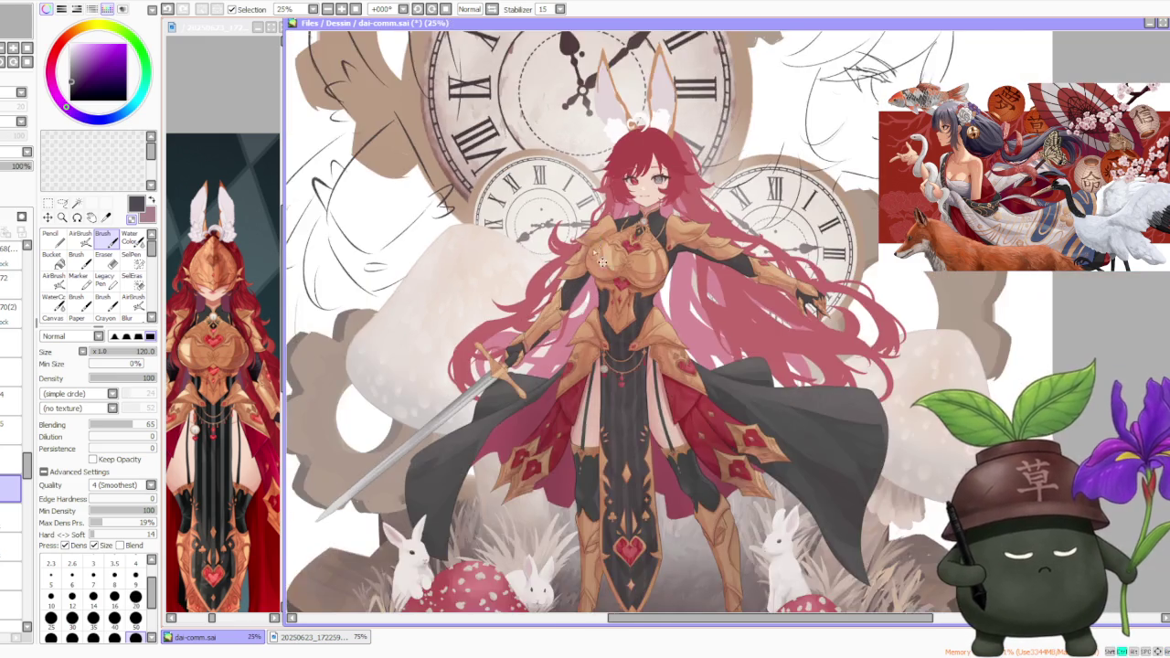
pyautogui.scroll(-1, 694, 247)
pyautogui.scroll(1, 706, 179)
pyautogui.scroll(1, 695, 179)
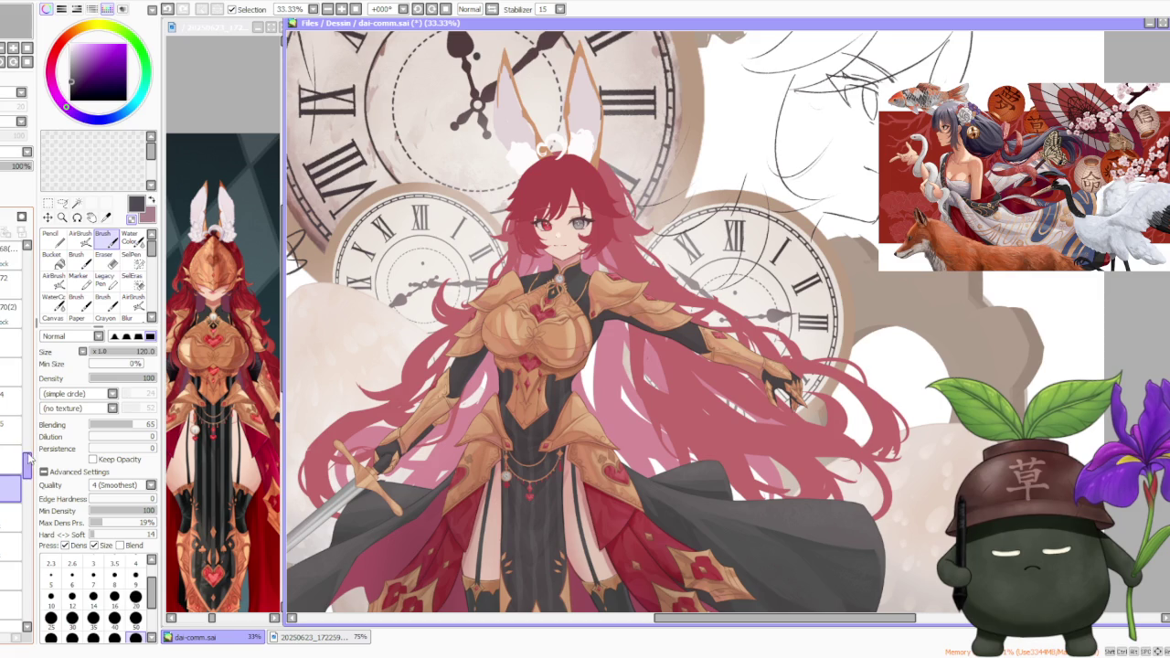
pyautogui.scroll(2, 30, 466)
pyautogui.scroll(1, 33, 455)
pyautogui.scroll(1, 31, 458)
pyautogui.scroll(1, 29, 463)
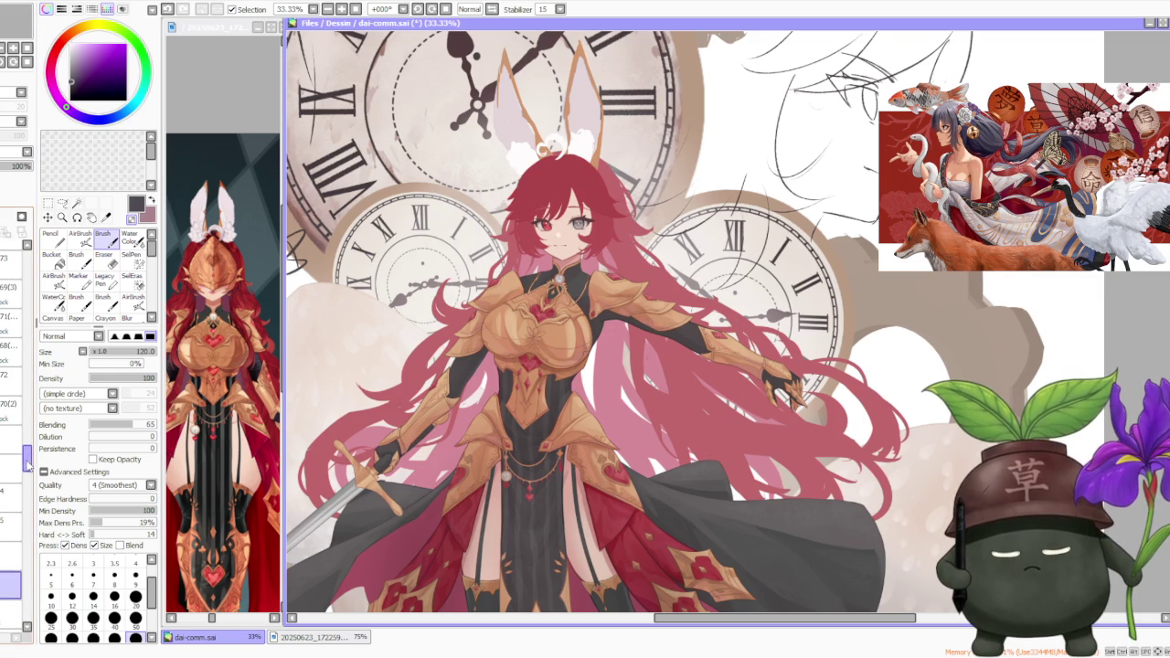
pyautogui.scroll(-3, 11, 457)
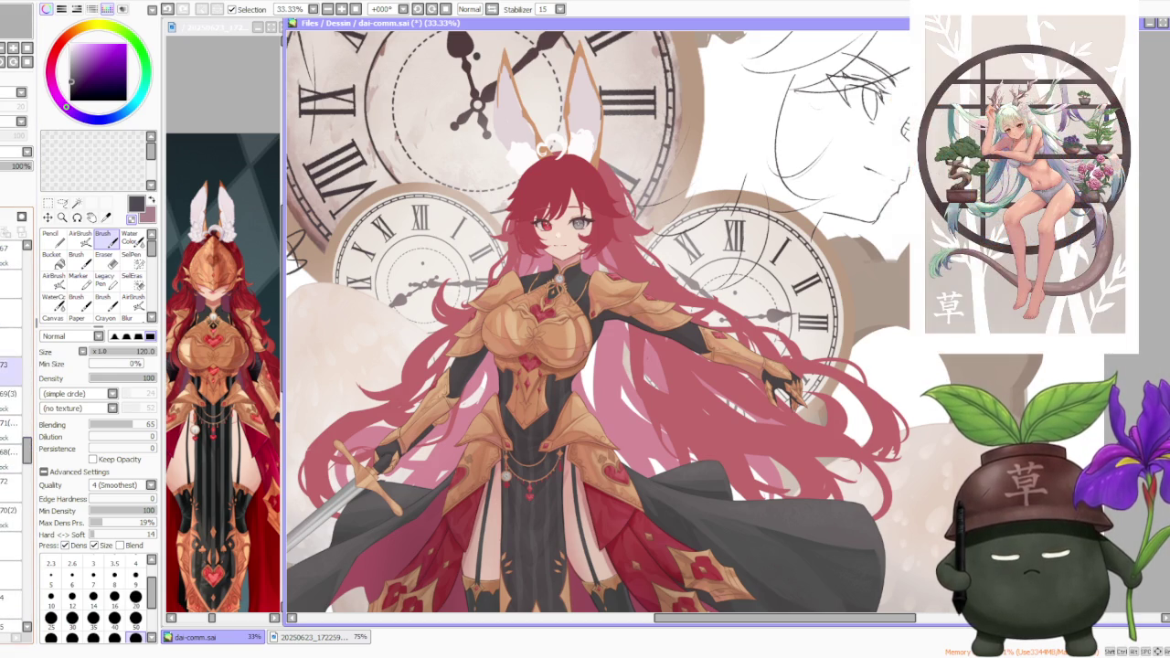
pyautogui.scroll(-8, 30, 454)
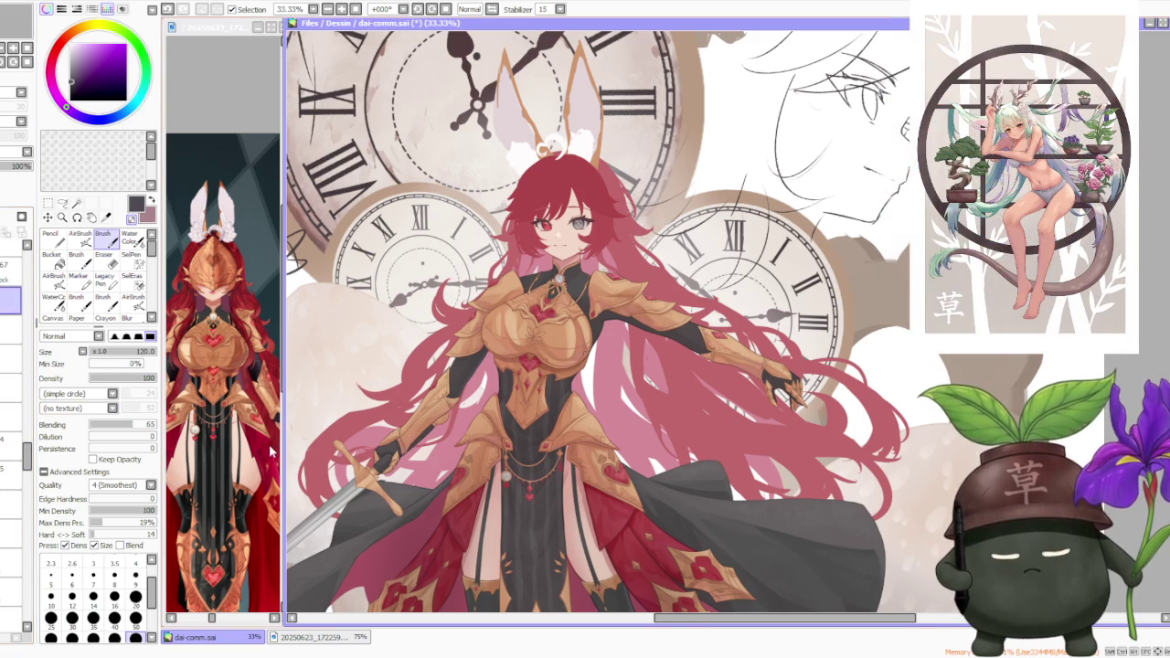
pyautogui.scroll(4, 584, 358)
pyautogui.scroll(1, 567, 384)
pyautogui.scroll(-3, 539, 402)
pyautogui.scroll(-1, 530, 356)
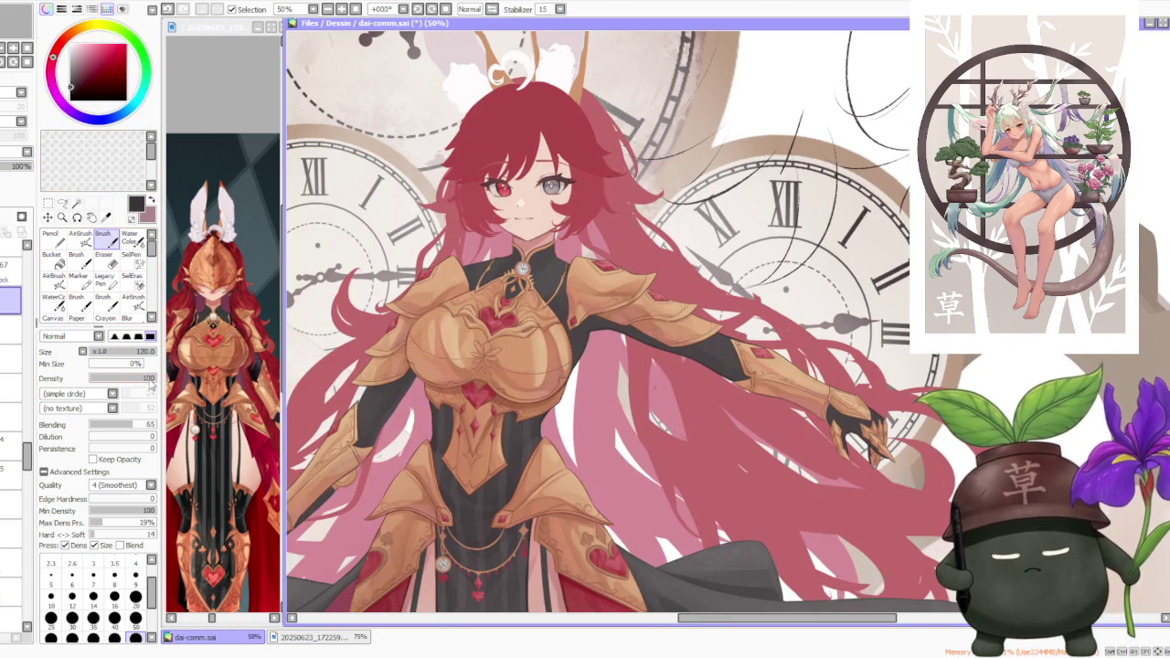
pyautogui.click(135, 619)
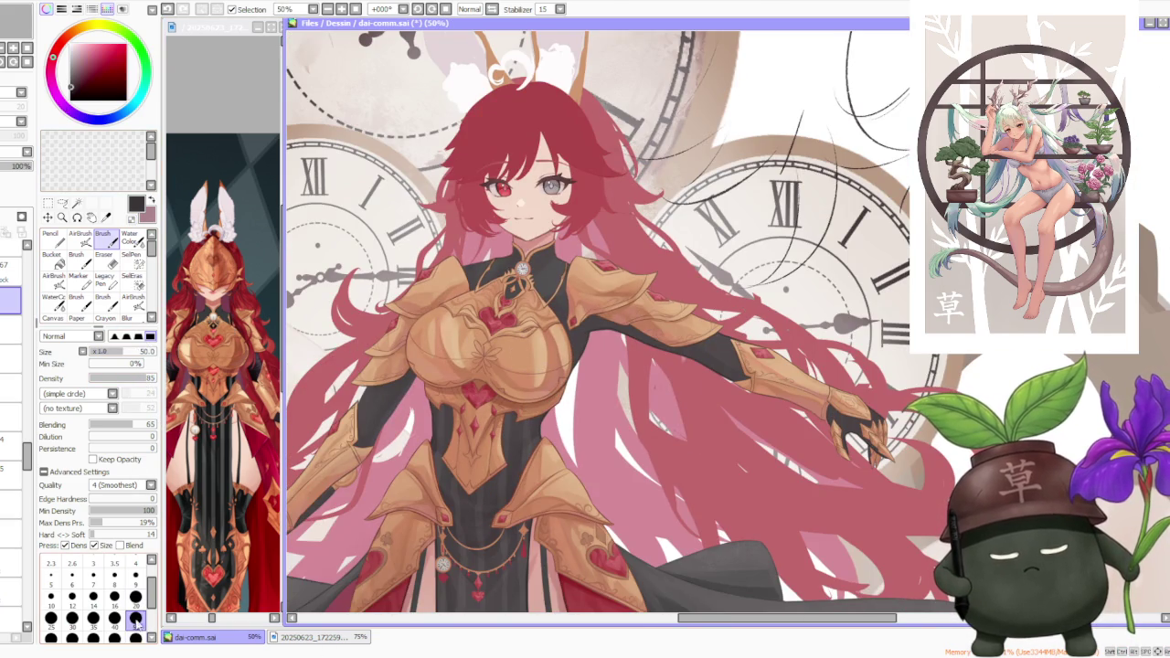
pyautogui.scroll(2, 389, 425)
pyautogui.scroll(1, 375, 439)
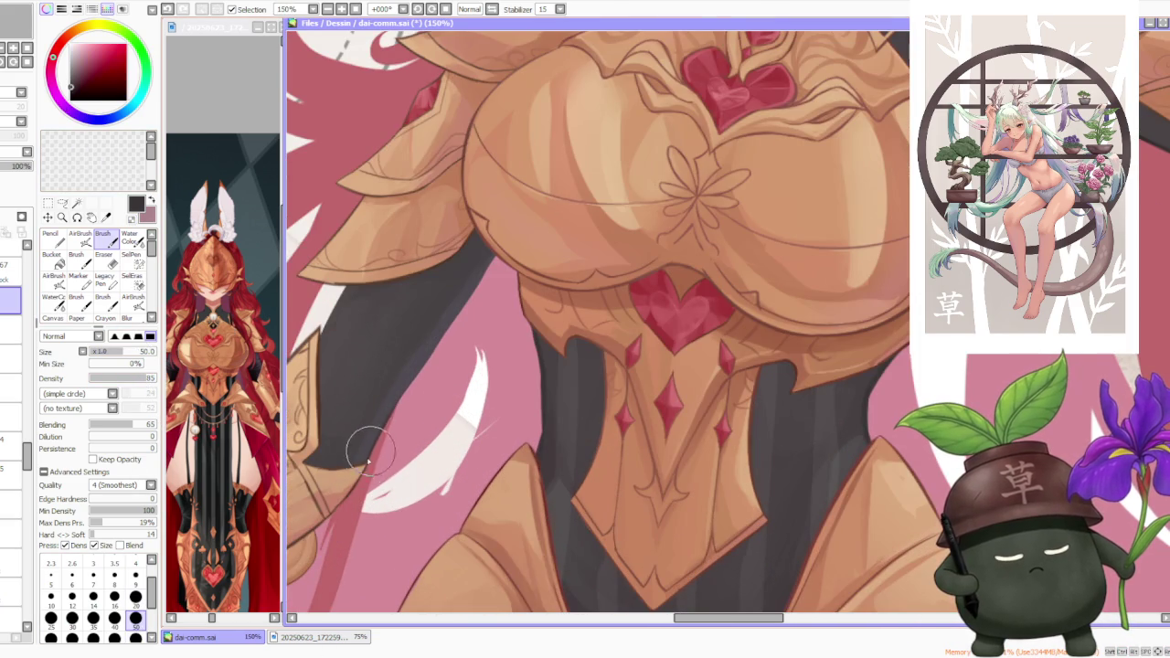
pyautogui.hotkey('ctrl', 'z')
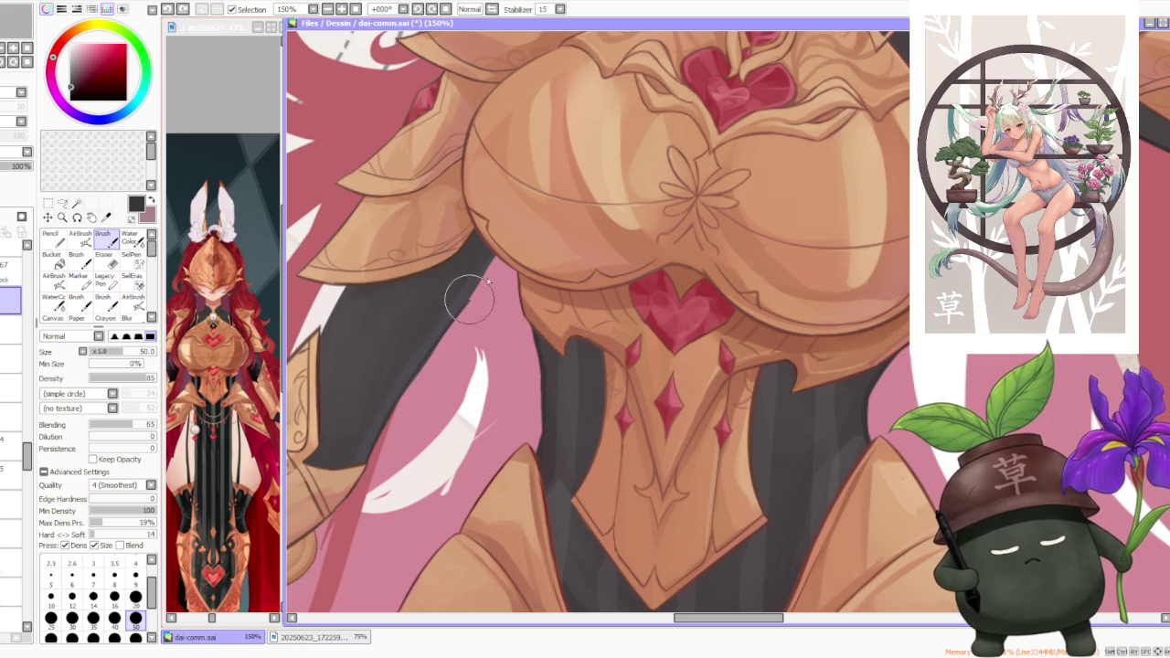
pyautogui.hotkey('ctrl', 'y')
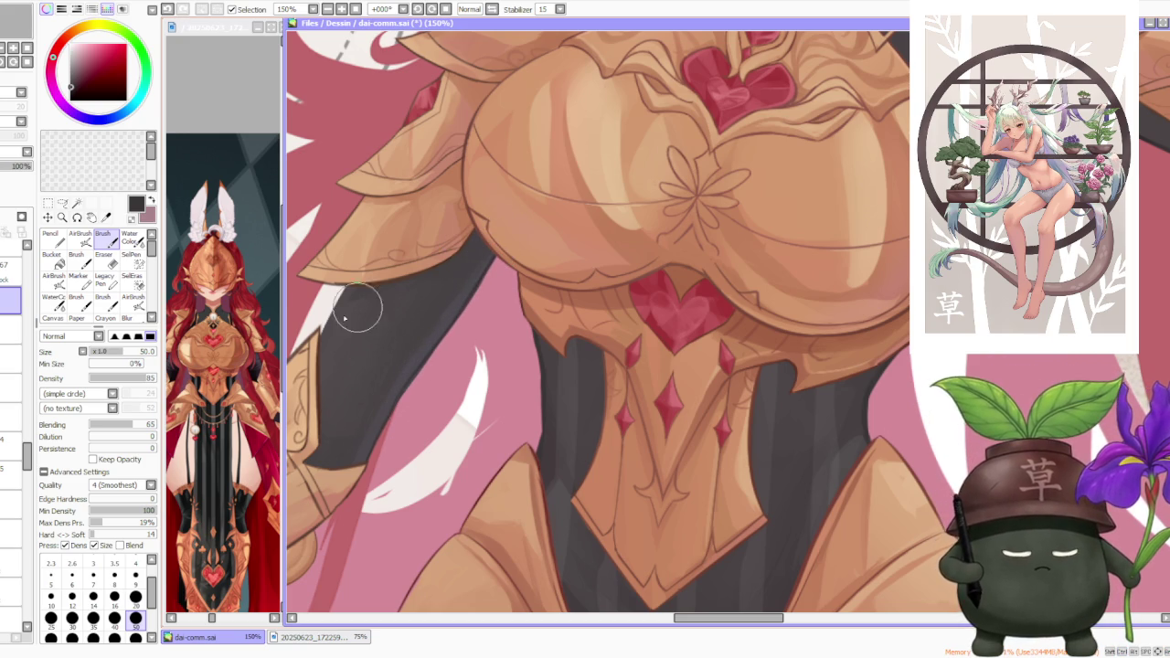
pyautogui.hotkey('ctrl', 'z')
pyautogui.hotkey('ctrl', 'y')
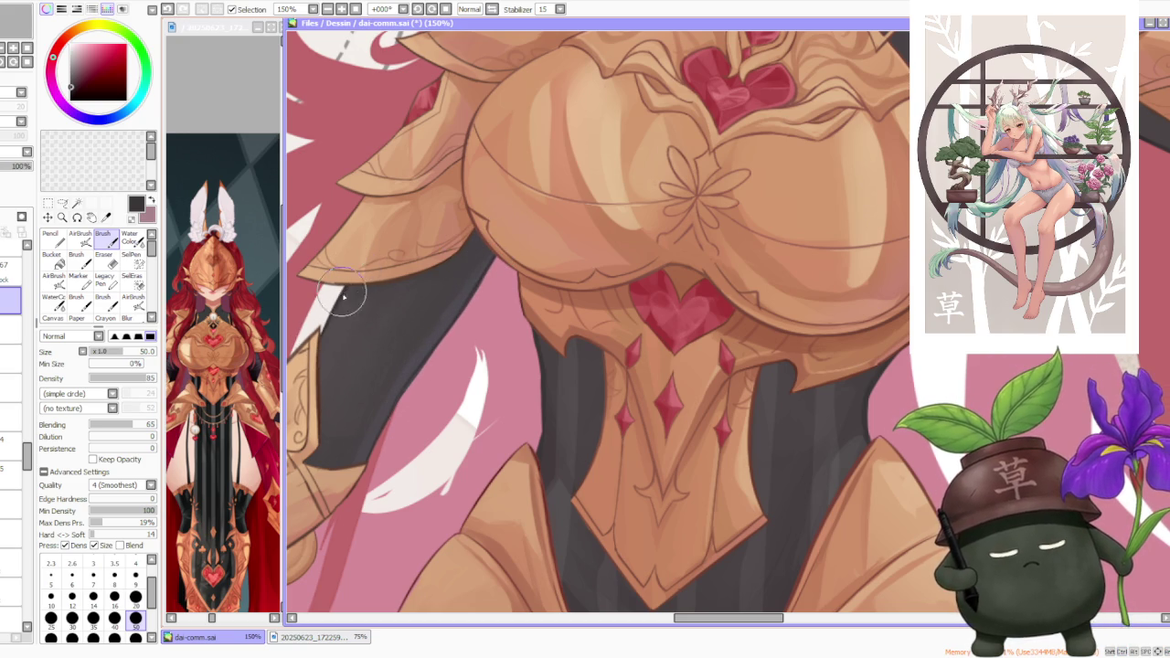
pyautogui.scroll(-3, 479, 279)
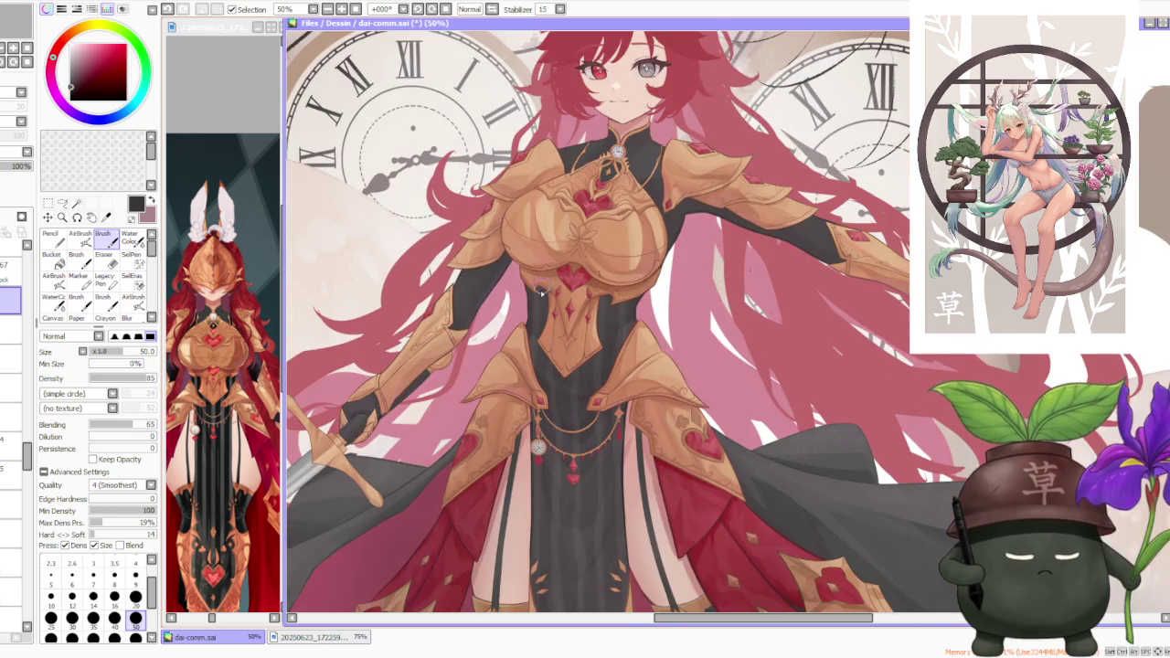
# - Zoom into the sword arm and switch to a different layer
pyautogui.scroll(4, 425, 355)
pyautogui.scroll(-2, 402, 384)
pyautogui.scroll(1, 393, 402)
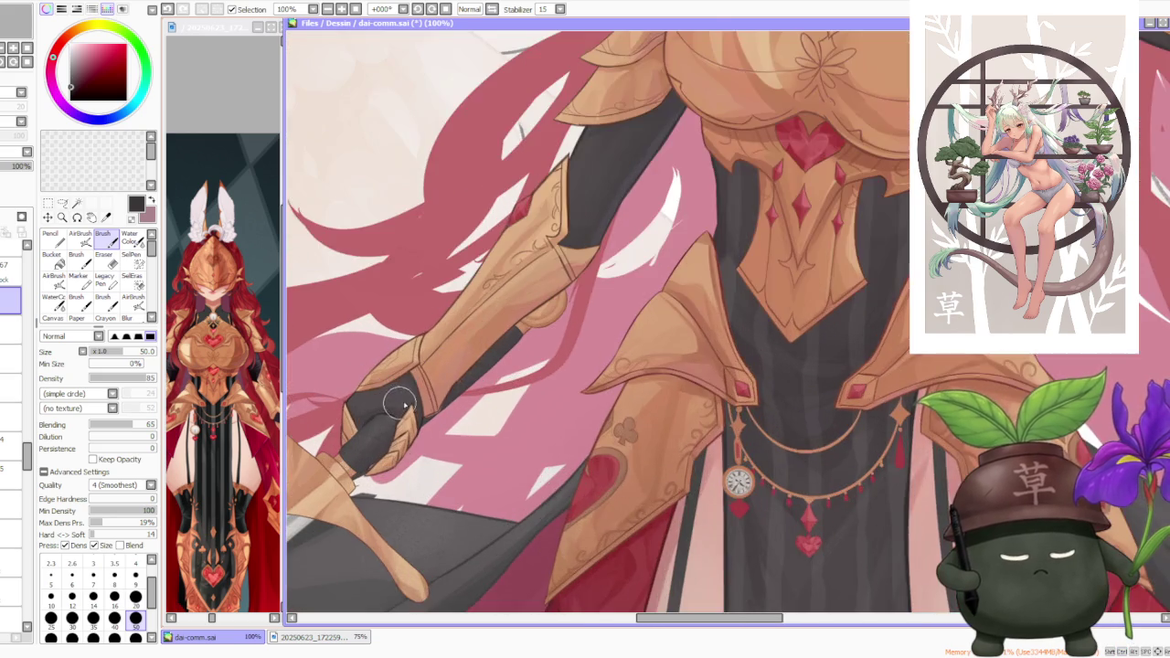
pyautogui.scroll(1, 348, 437)
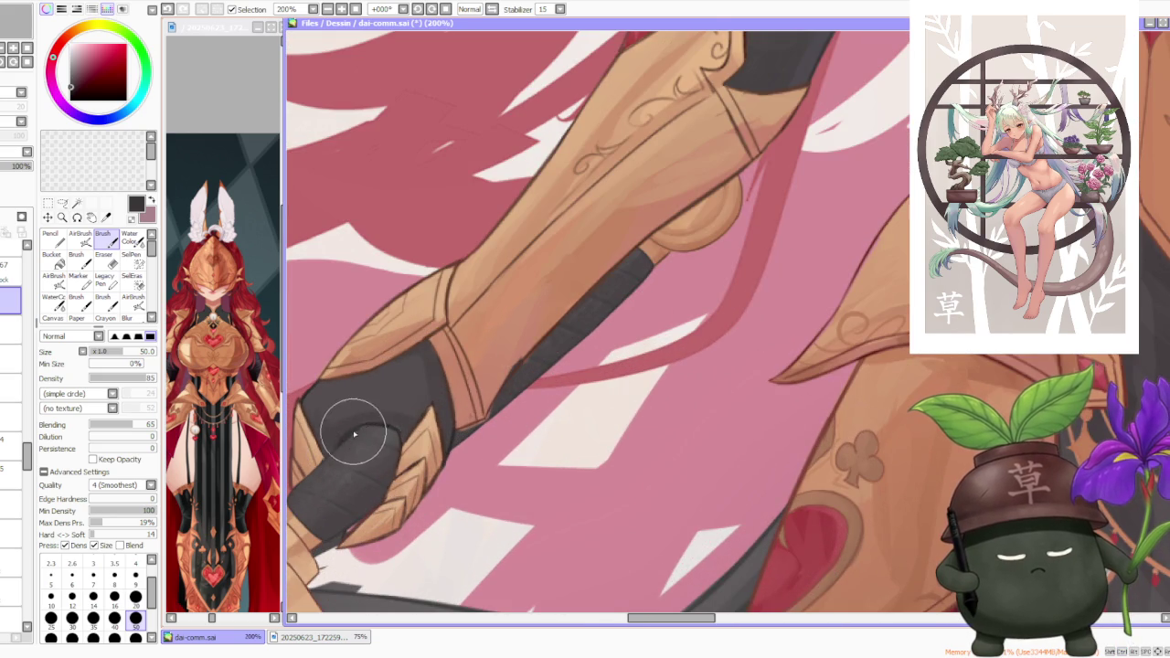
pyautogui.scroll(-1, 462, 439)
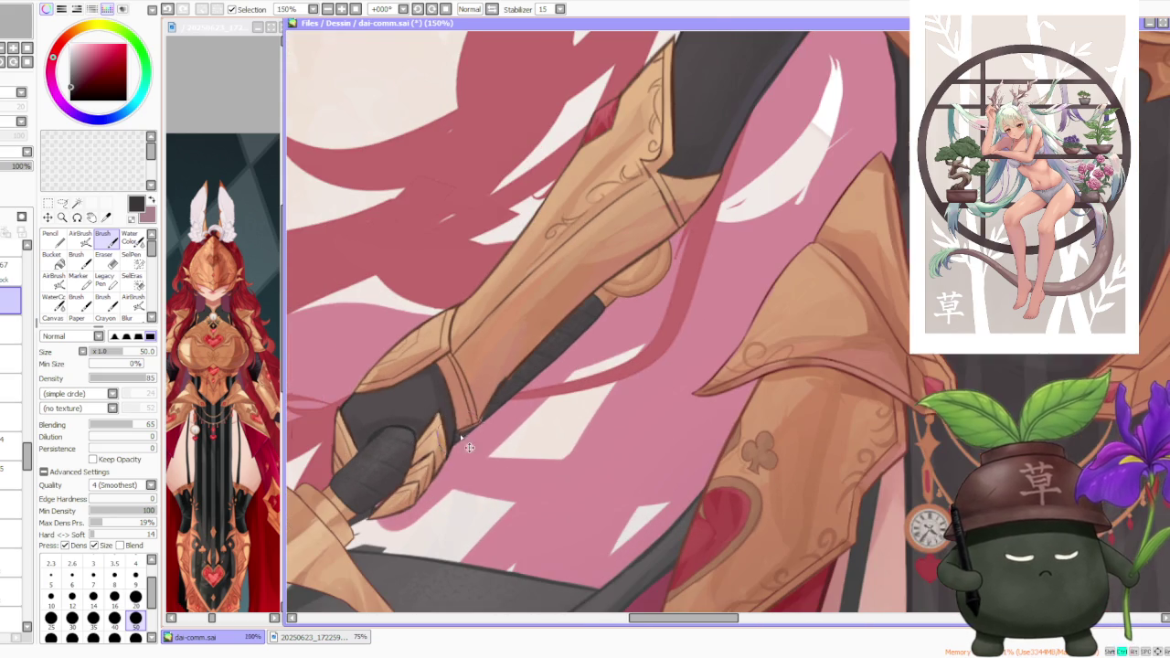
pyautogui.scroll(3, 30, 440)
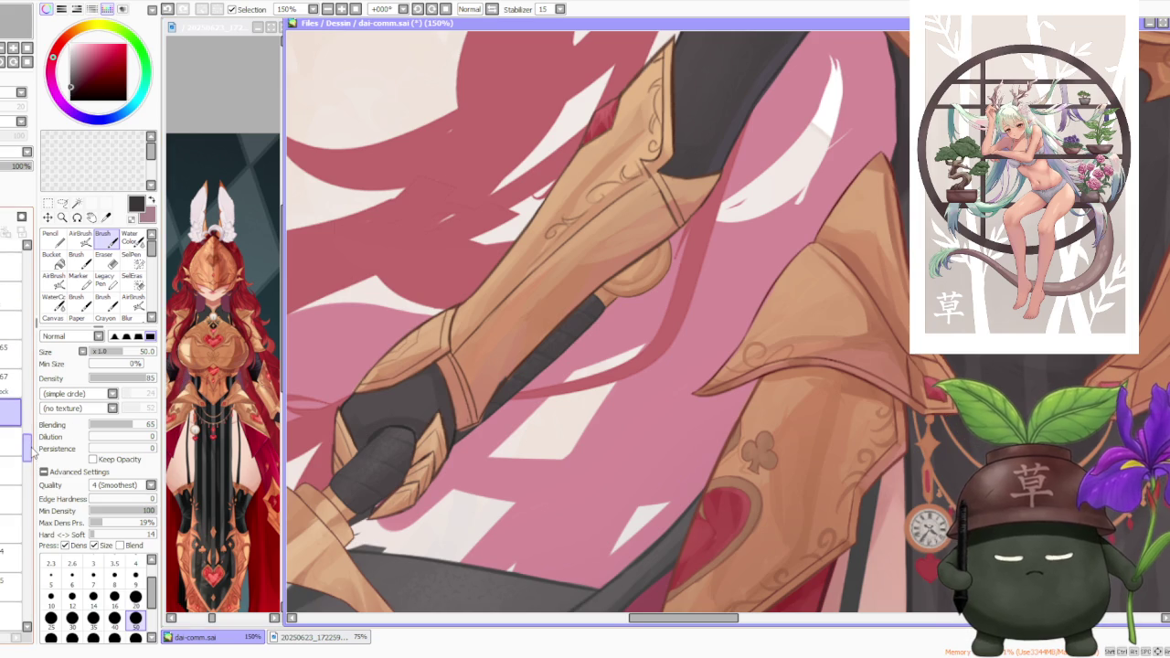
pyautogui.scroll(-1, 27, 420)
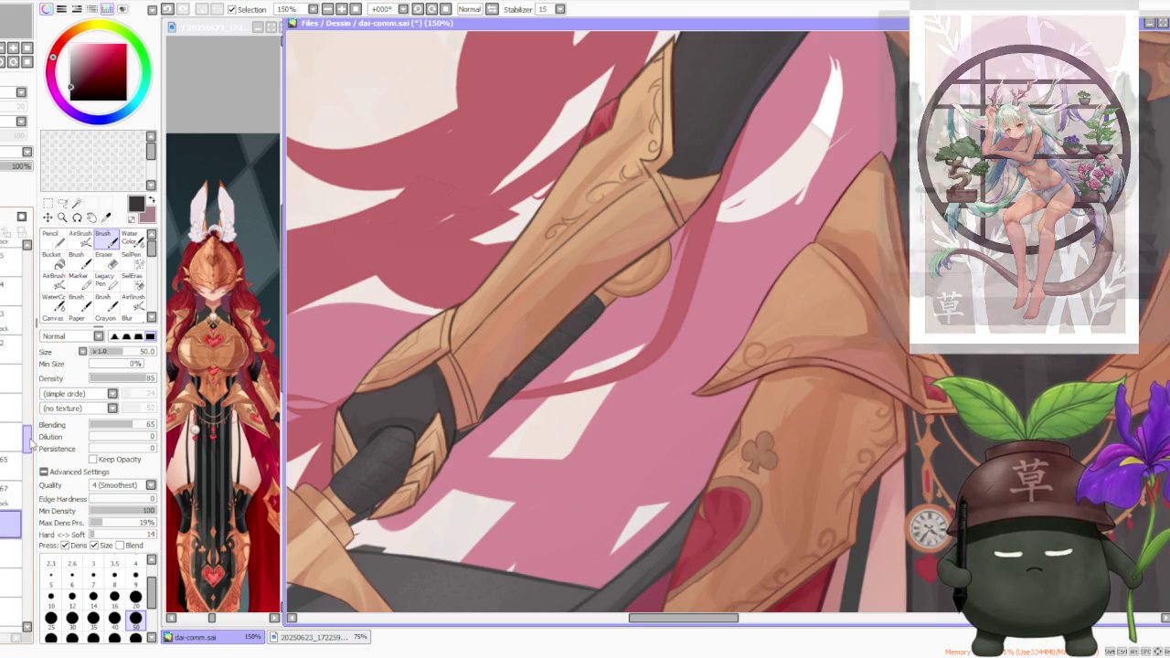
pyautogui.scroll(1, 26, 404)
pyautogui.scroll(-1, 28, 405)
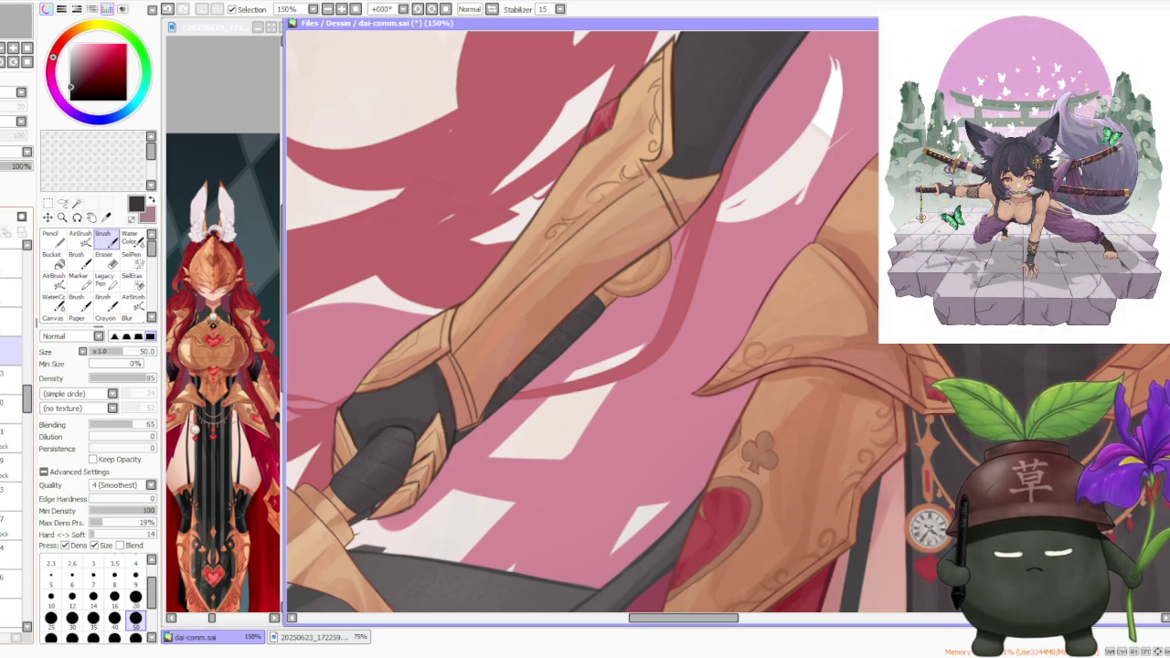
pyautogui.scroll(2, 26, 377)
pyautogui.scroll(2, 25, 378)
pyautogui.scroll(2, 25, 378)
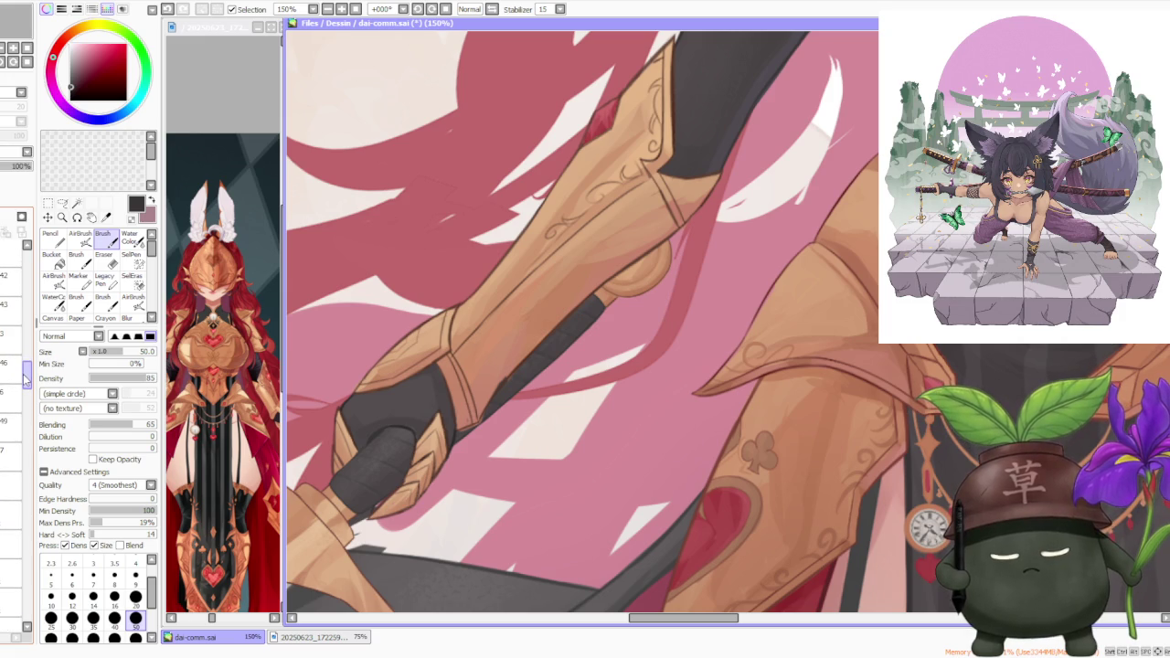
pyautogui.click(11, 457)
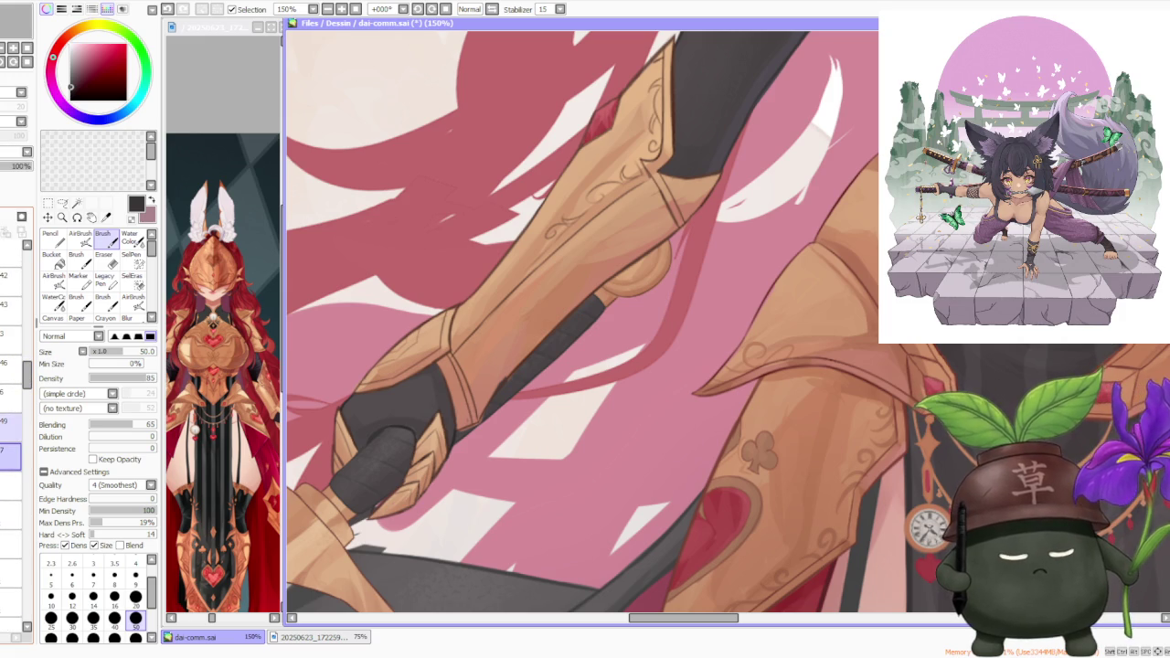
# - Select layer 63 and eyedrop a salmon tone from the arm
pyautogui.scroll(2, 28, 378)
pyautogui.scroll(2, 28, 375)
pyautogui.scroll(2, 28, 370)
pyautogui.scroll(1, 27, 360)
pyautogui.scroll(2, 26, 357)
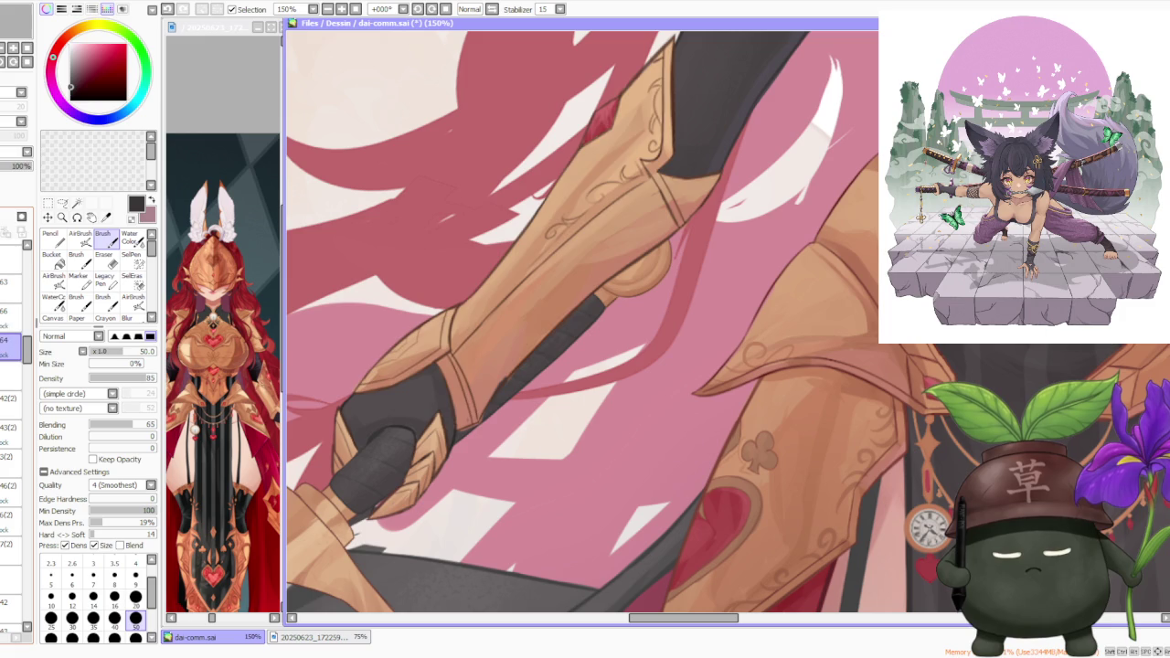
pyautogui.click(11, 282)
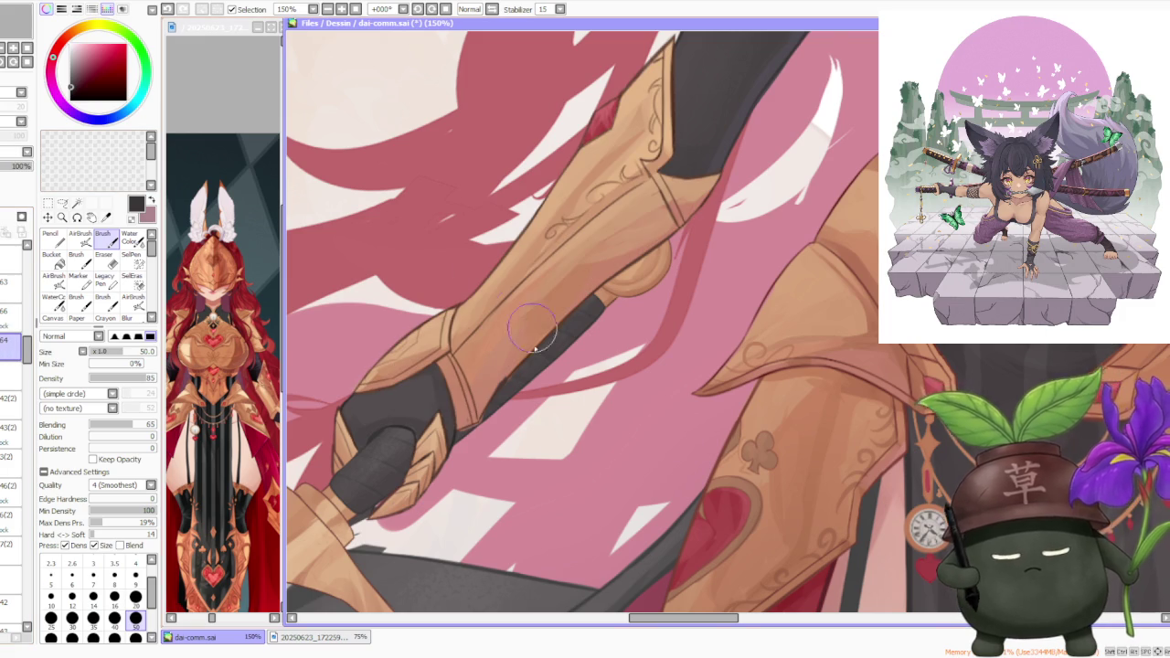
pyautogui.scroll(2, 536, 336)
pyautogui.keyDown('alt'); pyautogui.click(494, 383); pyautogui.keyUp('alt')
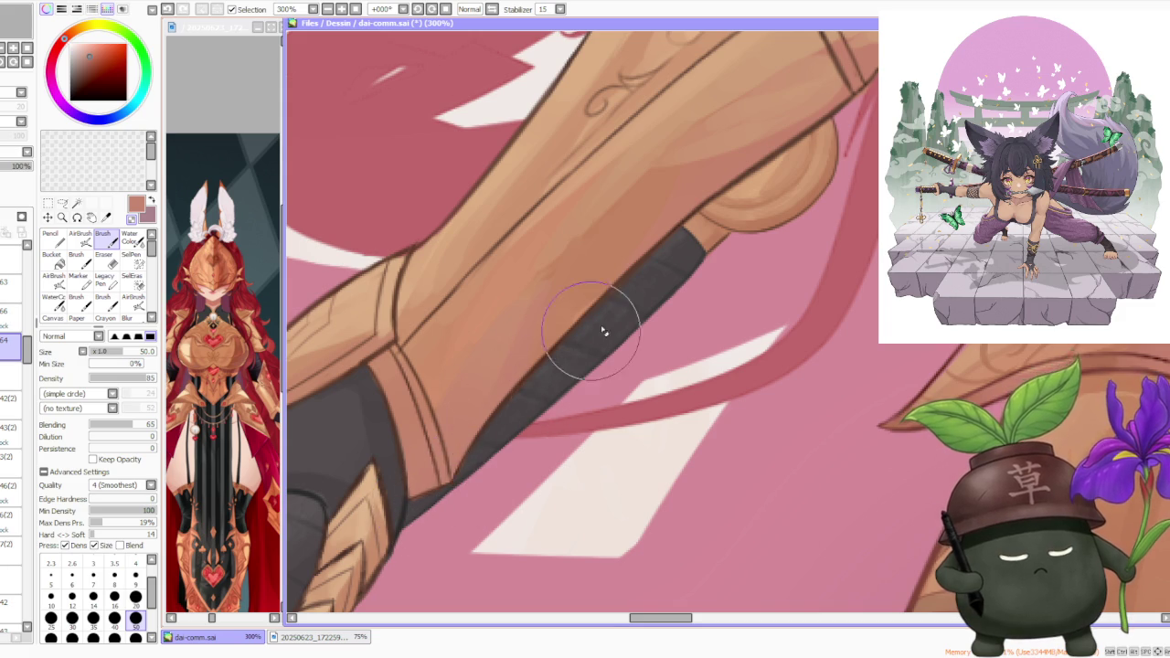
pyautogui.scroll(-1, 567, 365)
pyautogui.scroll(-1, 512, 411)
pyautogui.scroll(-1, 516, 416)
pyautogui.scroll(-1, 525, 421)
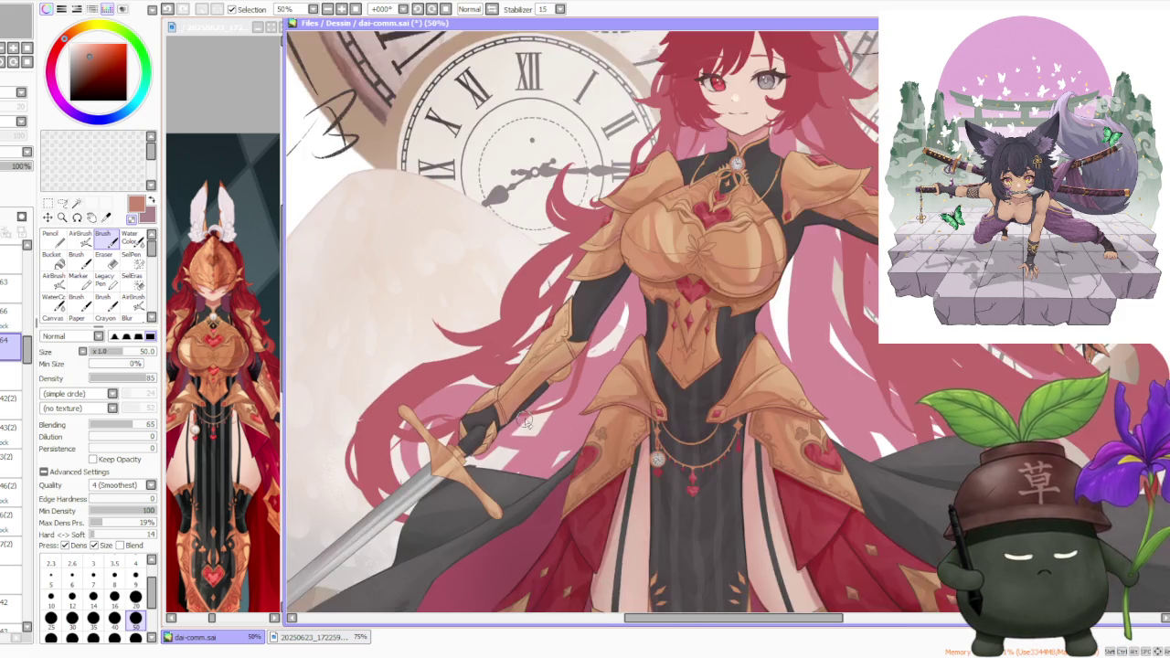
pyautogui.scroll(-1, 526, 421)
pyautogui.scroll(3, 562, 380)
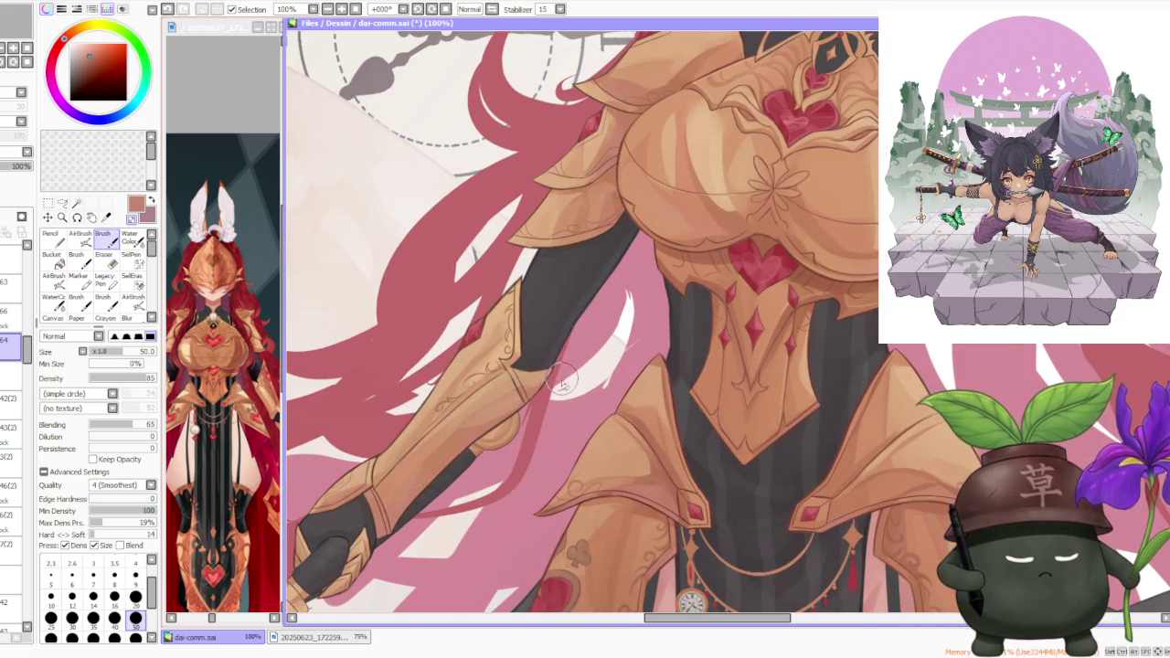
pyautogui.scroll(-2, 558, 391)
pyautogui.scroll(-2, 561, 374)
pyautogui.scroll(-1, 562, 358)
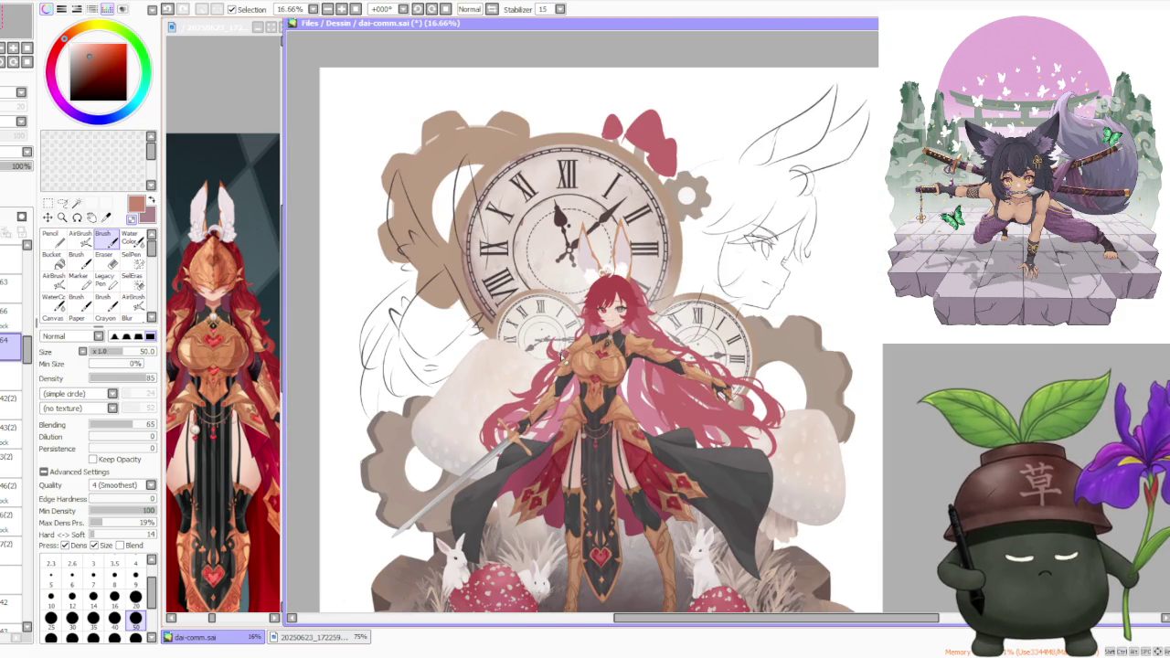
pyautogui.scroll(-1, 562, 359)
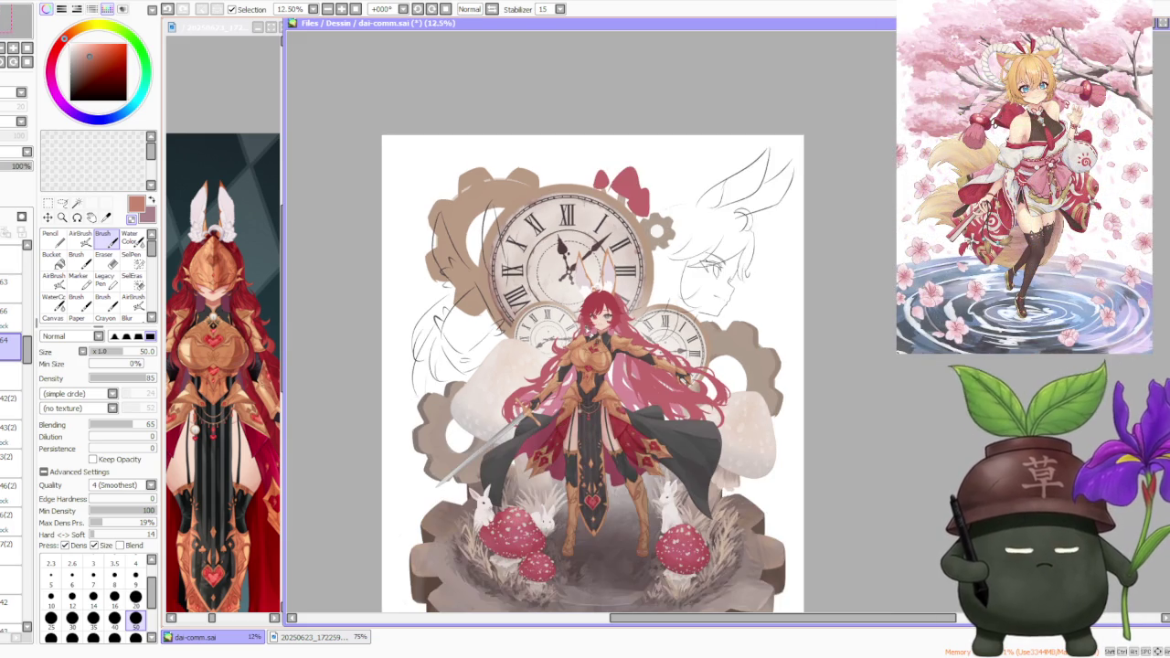
pyautogui.scroll(1, 645, 436)
pyautogui.scroll(-1, 645, 436)
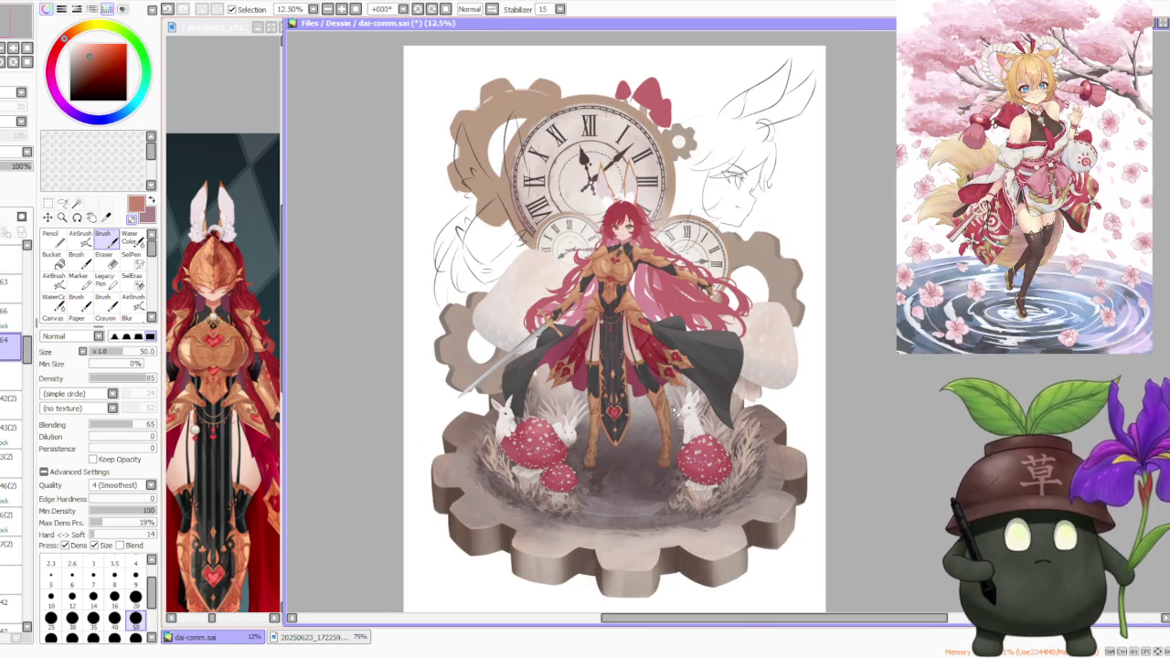
pyautogui.scroll(3, 669, 251)
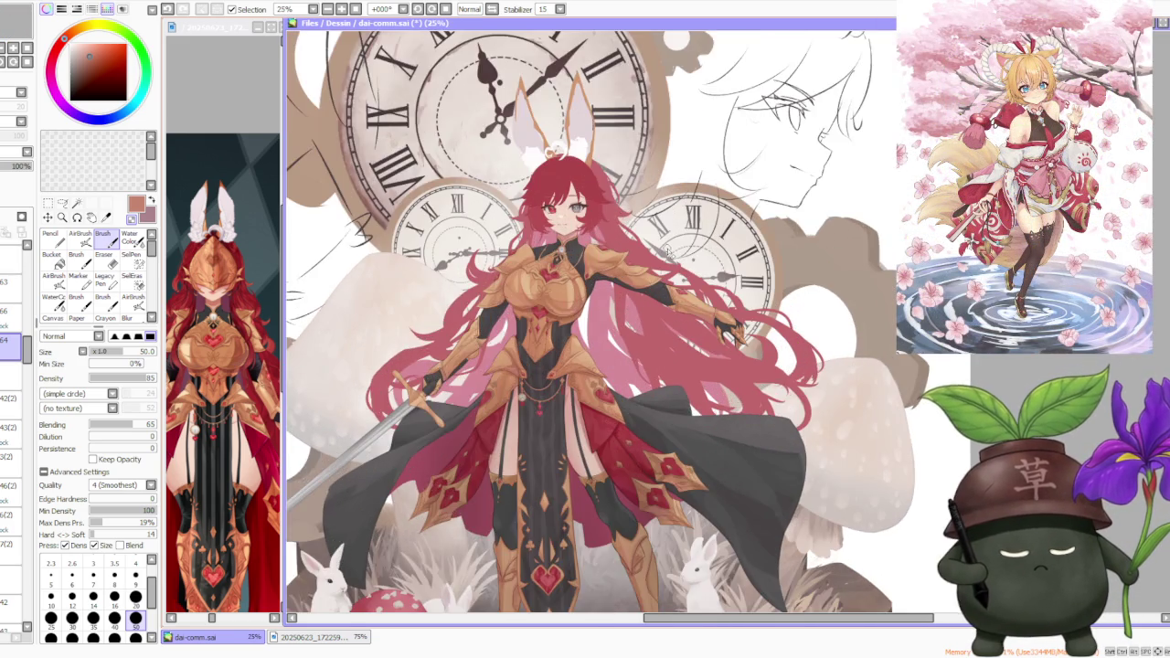
pyautogui.scroll(-2, 666, 254)
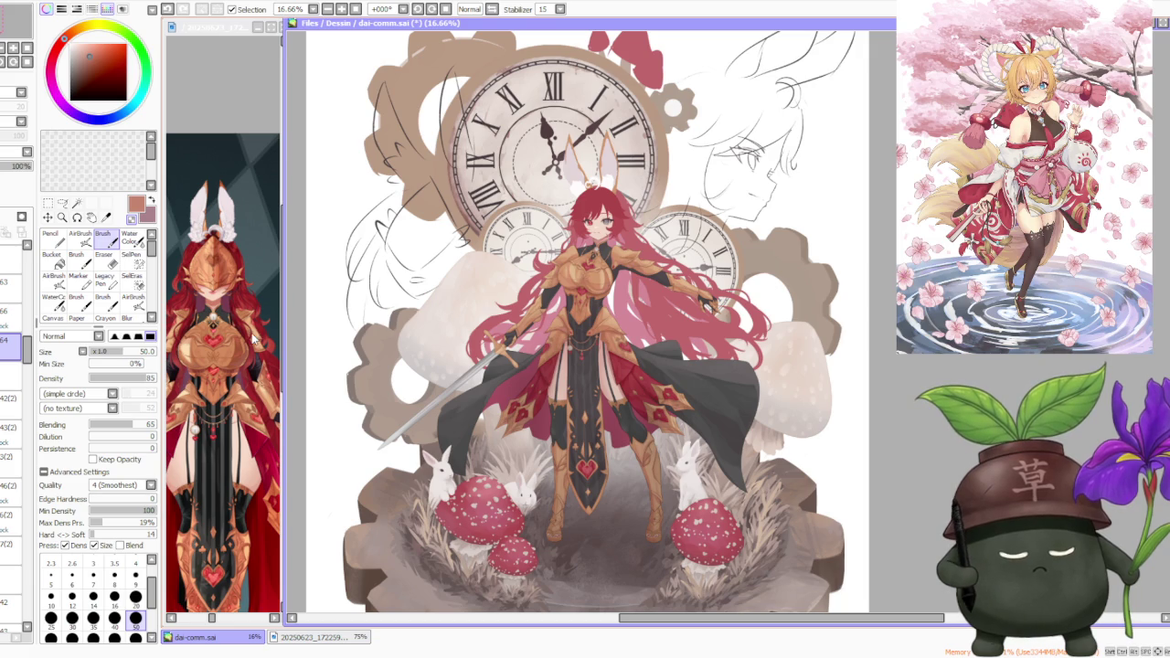
pyautogui.moveTo(25, 350); pyautogui.dragTo(26, 374)
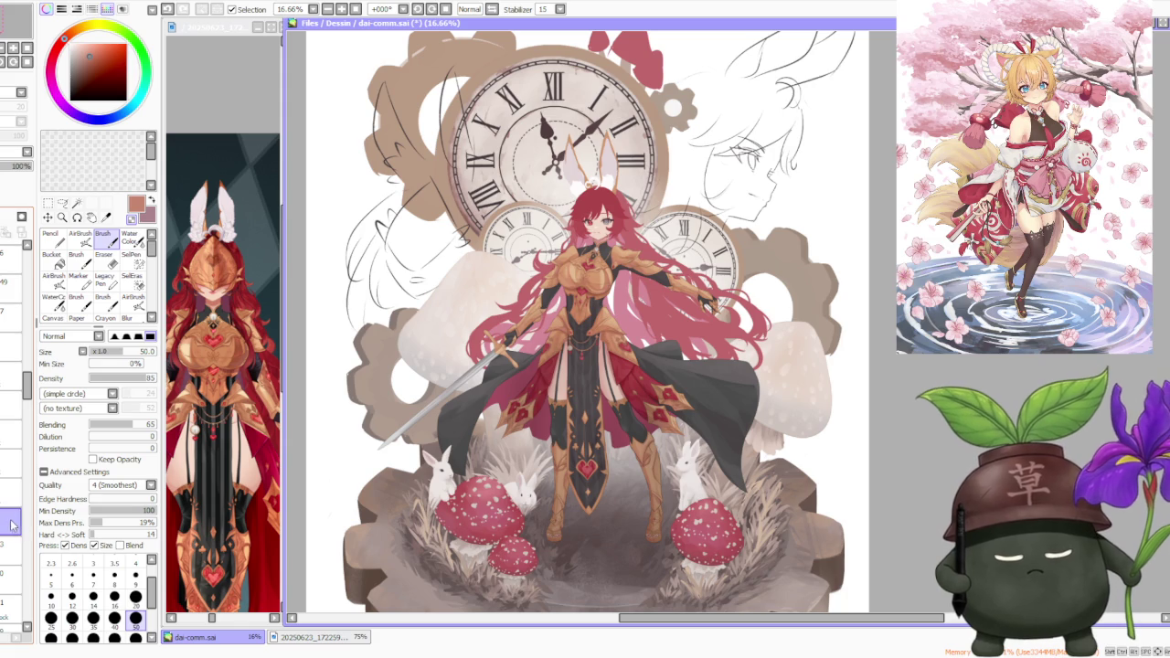
pyautogui.moveTo(12, 525); pyautogui.dragTo(11, 564)
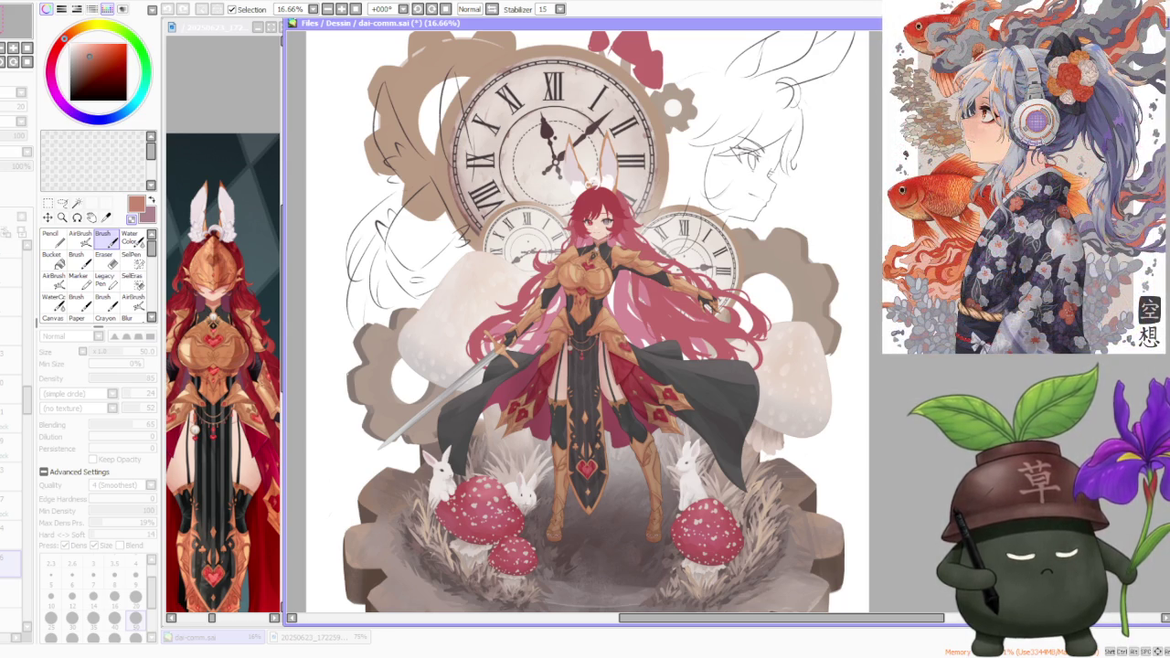
pyautogui.scroll(3, 633, 367)
pyautogui.scroll(-2, 632, 354)
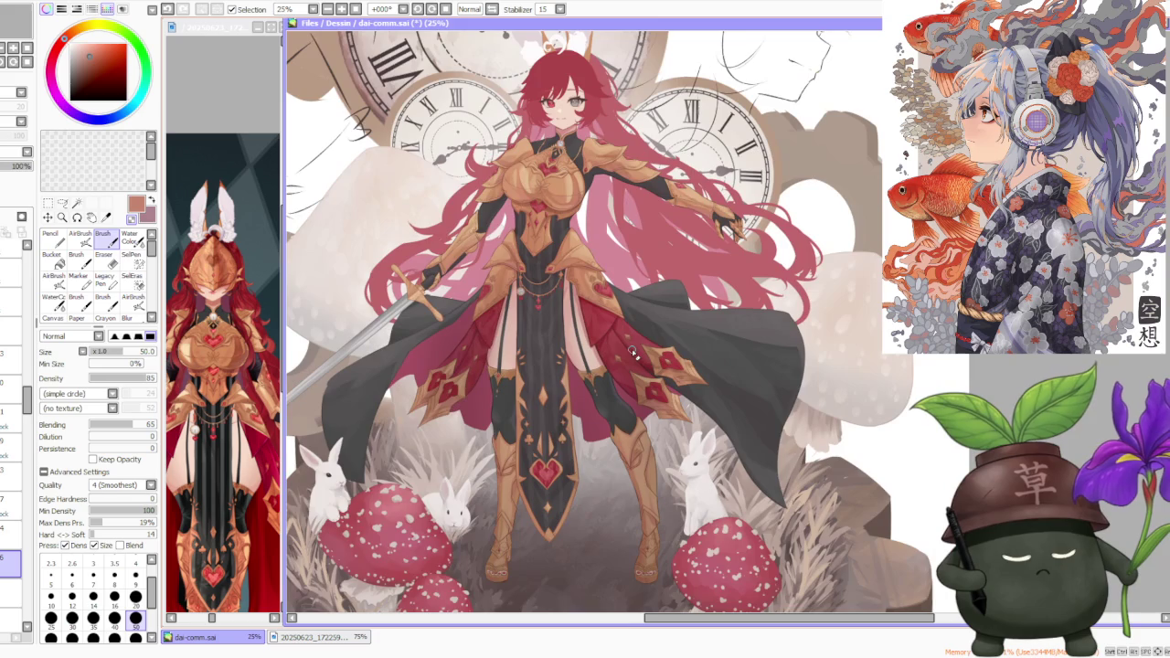
pyautogui.scroll(-1, 633, 355)
pyautogui.scroll(2, 557, 355)
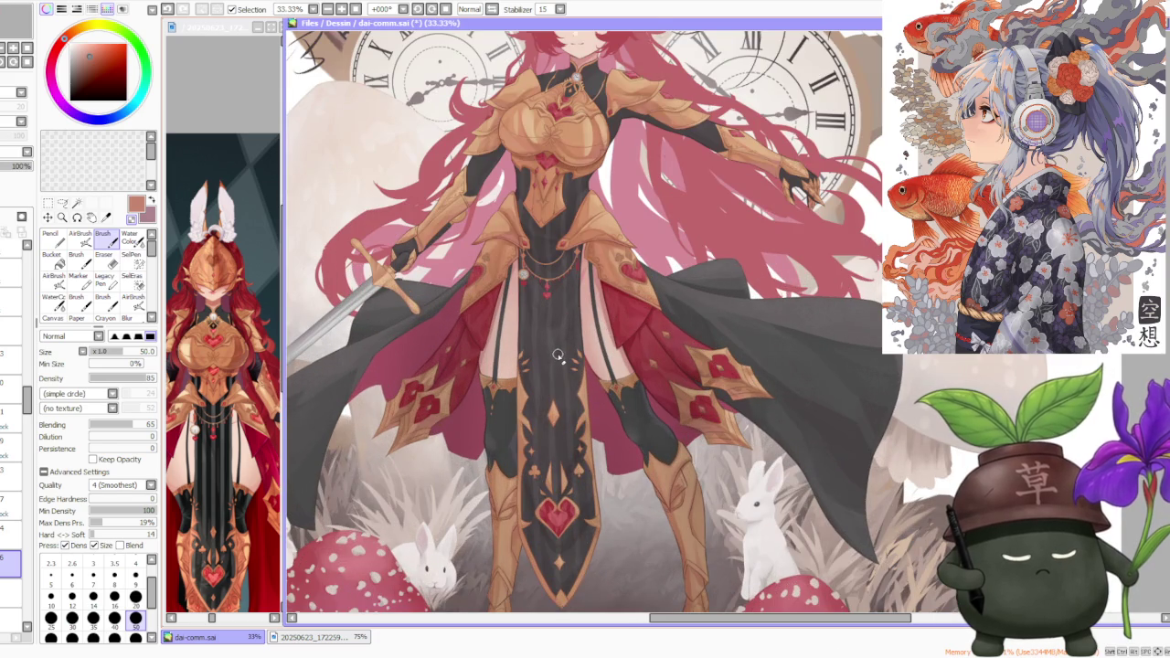
pyautogui.scroll(-2, 558, 355)
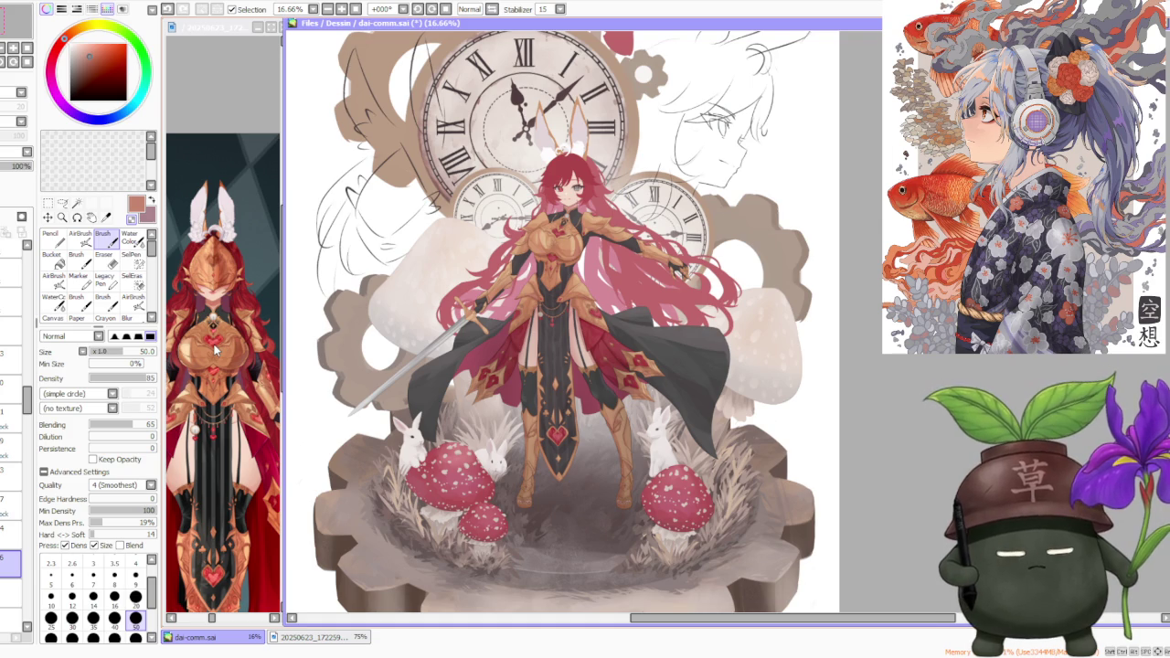
# - Scroll the Layer panel and eyedrop the coat's dark grey as the paint colour
pyautogui.moveTo(25, 400); pyautogui.dragTo(37, 568)
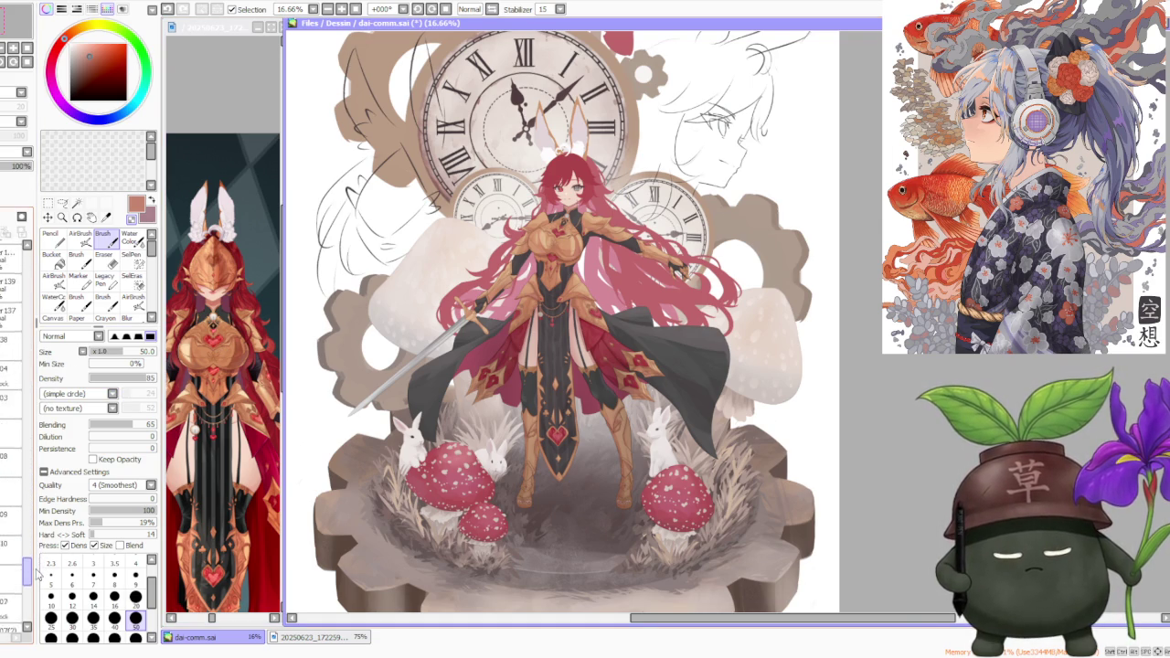
pyautogui.moveTo(38, 569); pyautogui.dragTo(41, 514)
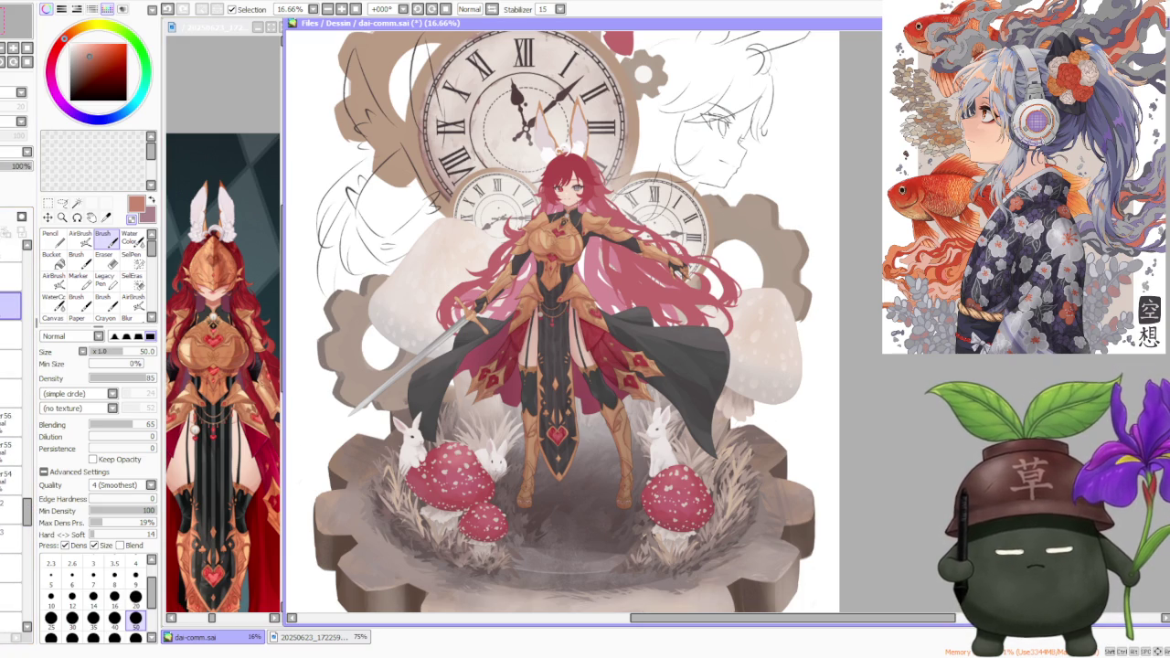
pyautogui.keyDown('alt'); pyautogui.click(402, 371); pyautogui.keyUp('alt')
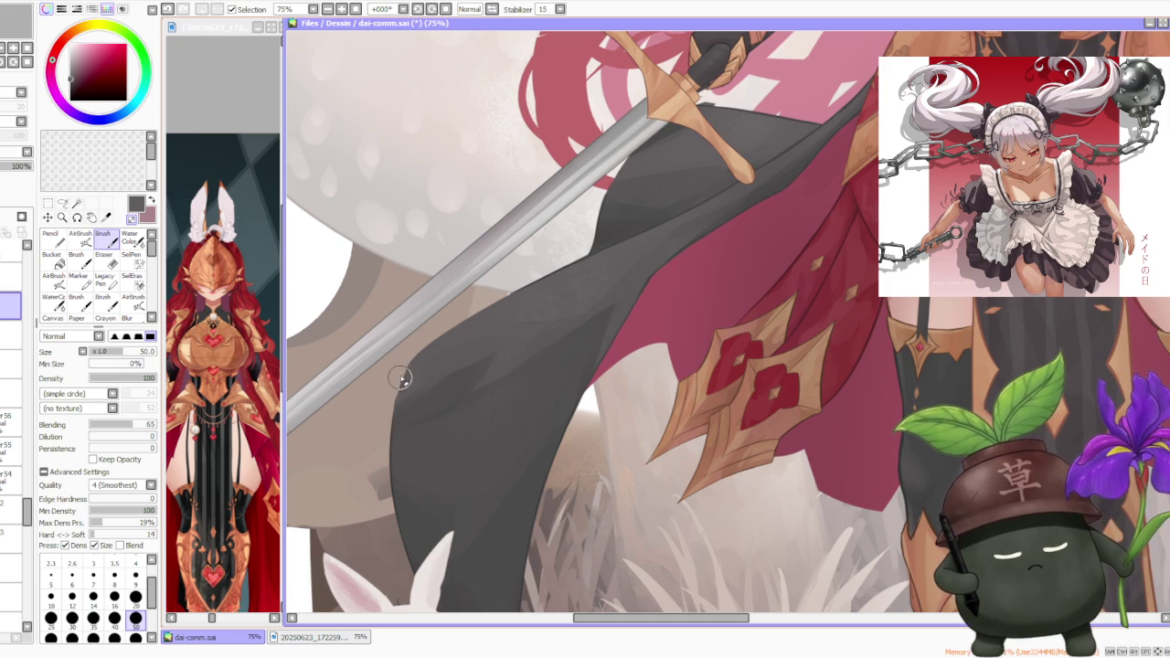
# - On another layer, paint a purple shading stroke along the black cloak's edge beside the sword
pyautogui.scroll(2, 393, 406)
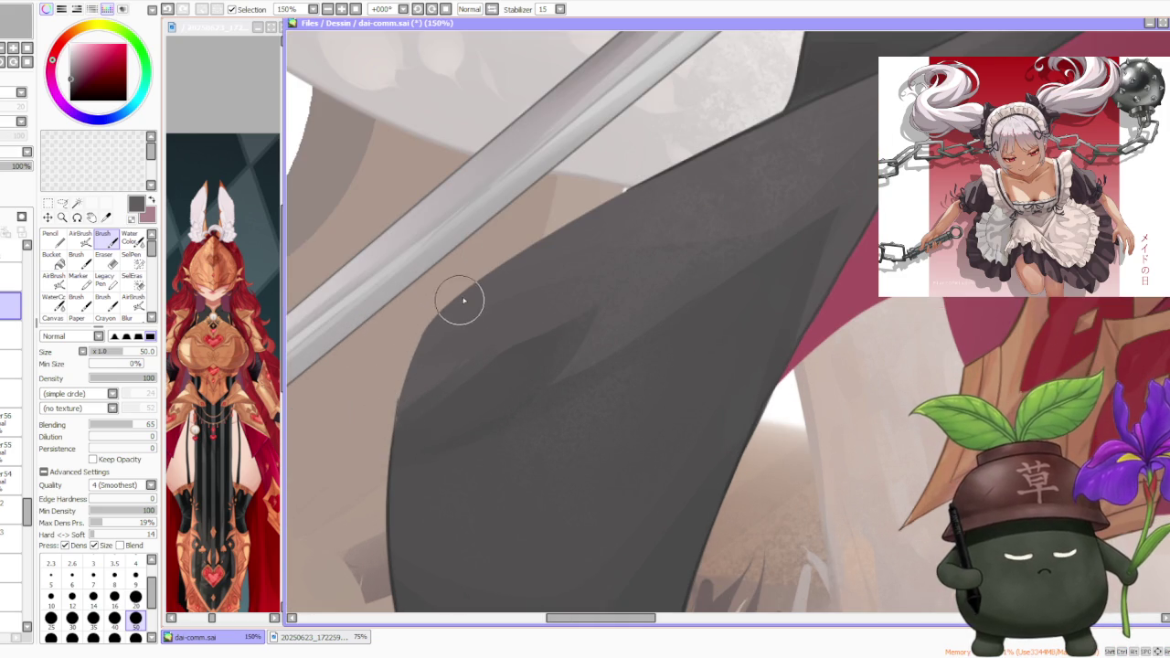
pyautogui.click(10, 277)
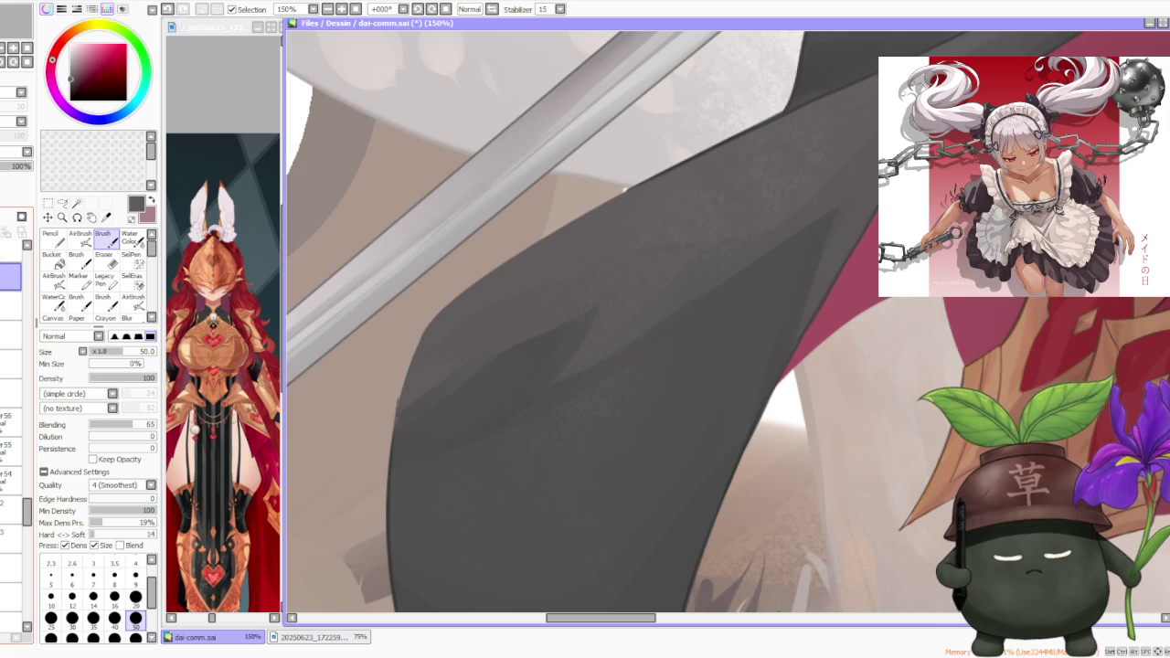
pyautogui.keyDown('alt'); pyautogui.click(755, 134); pyautogui.keyUp('alt')
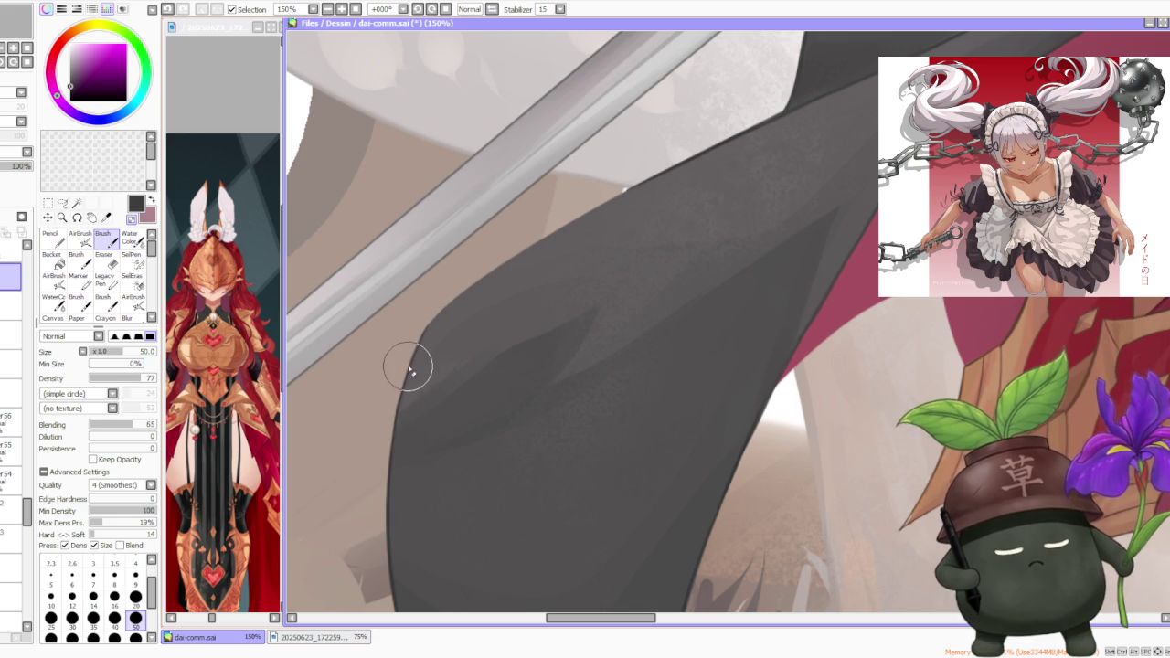
pyautogui.moveTo(448, 311); pyautogui.dragTo(574, 224)
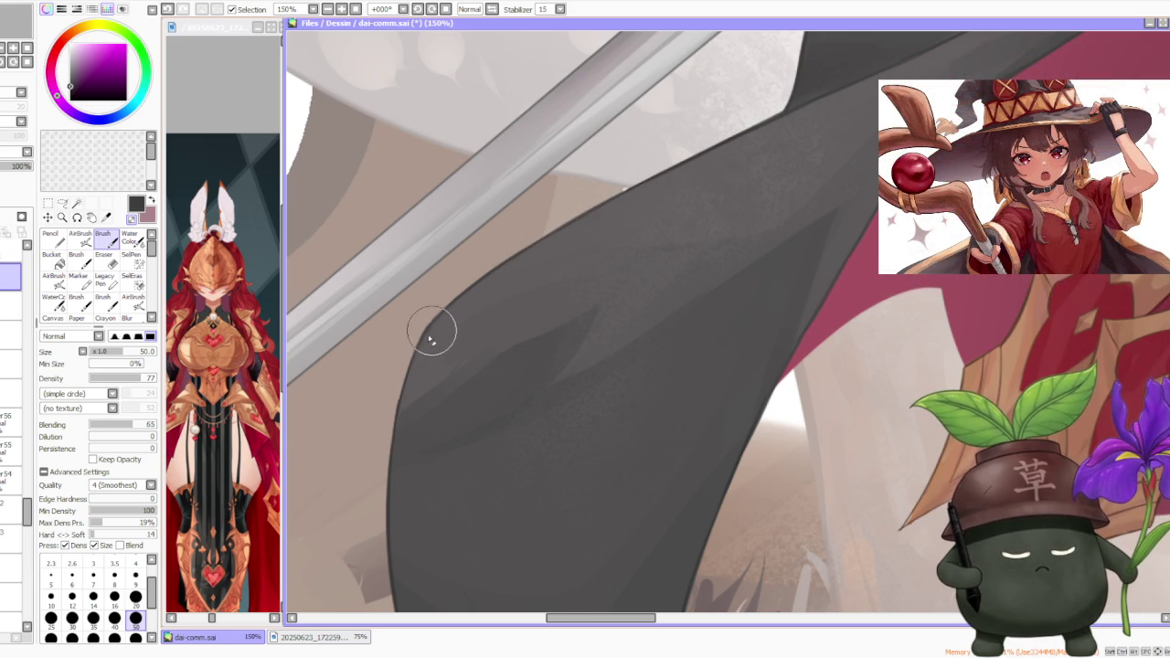
pyautogui.scroll(-3, 432, 340)
pyautogui.scroll(-3, 456, 361)
pyautogui.scroll(2, 457, 360)
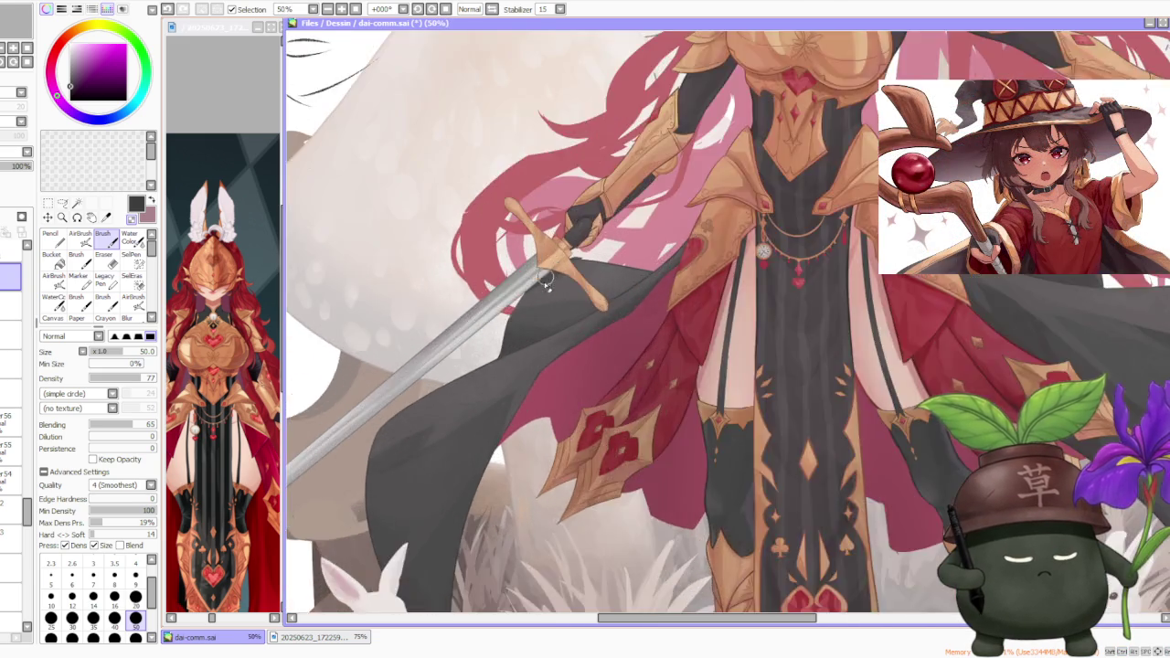
# - On another layer, eyedrop the dark reddish brown and switch to the size-500 AirBrush
pyautogui.scroll(-2, 457, 360)
pyautogui.scroll(-1, 687, 277)
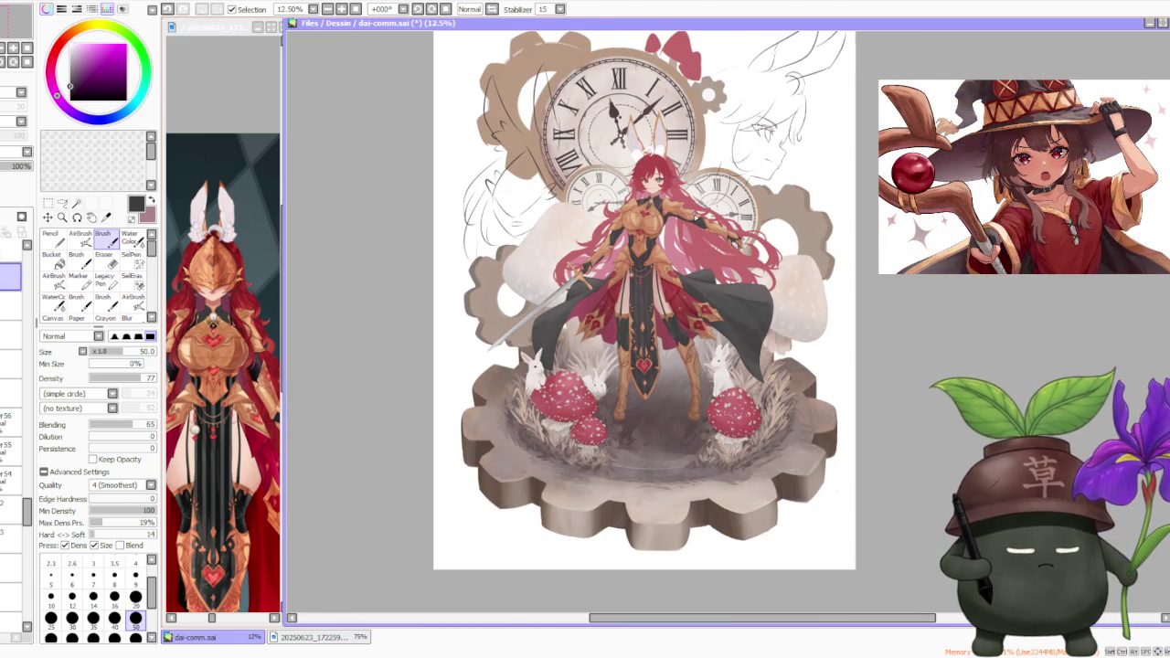
pyautogui.scroll(2, 696, 275)
pyautogui.click(11, 307)
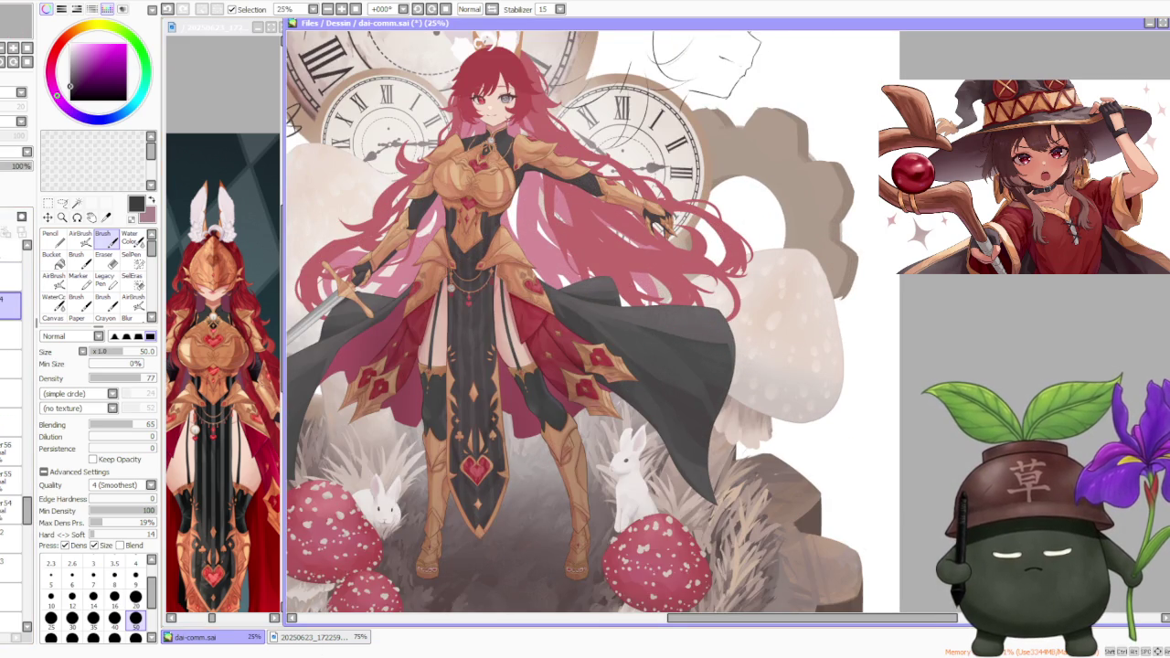
pyautogui.keyDown('alt'); pyautogui.click(591, 276); pyautogui.keyUp('alt')
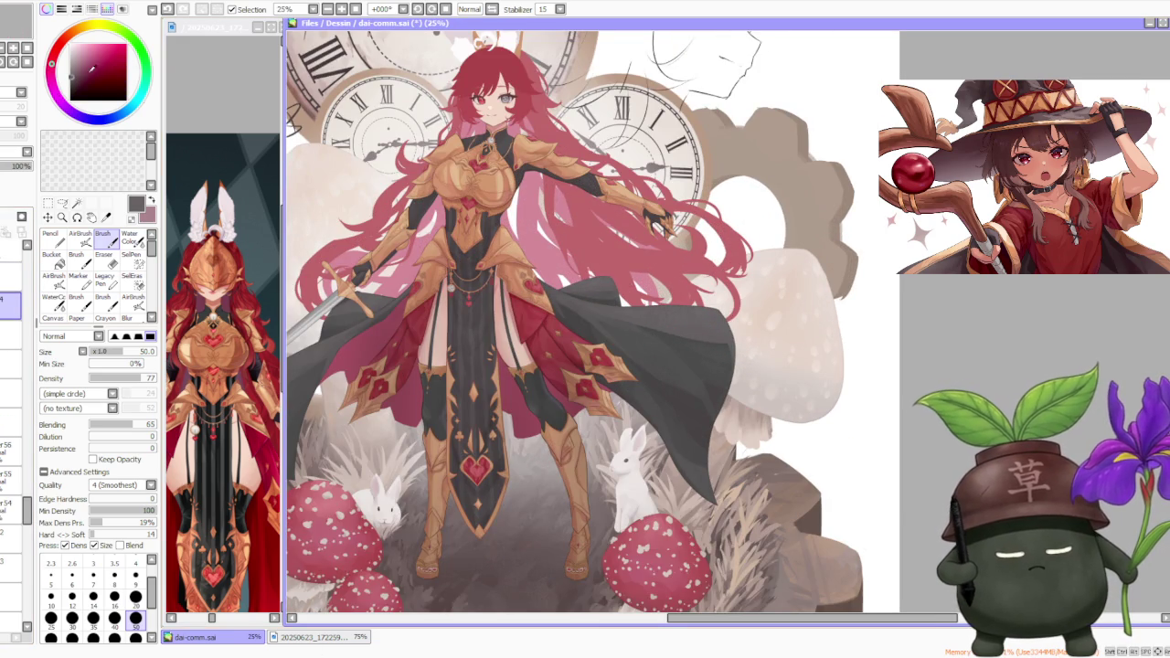
pyautogui.click(80, 234)
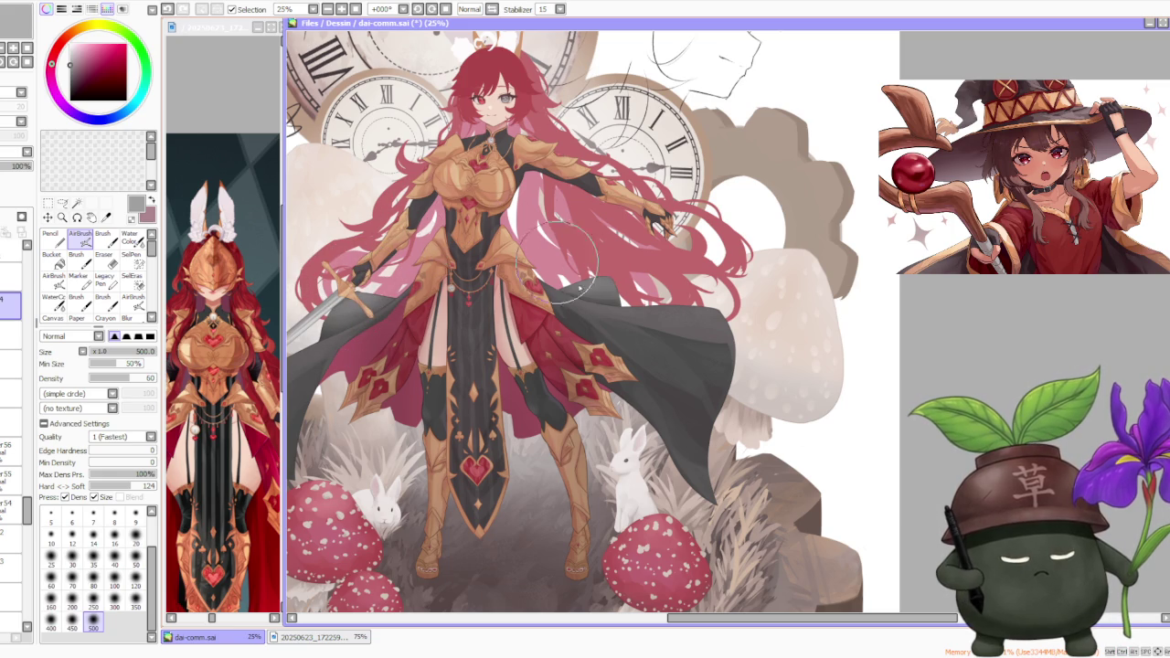
# - Select a lower layer in the Layer panel to work on
pyautogui.scroll(-2, 676, 201)
pyautogui.scroll(-1, 677, 201)
pyautogui.scroll(2, 677, 164)
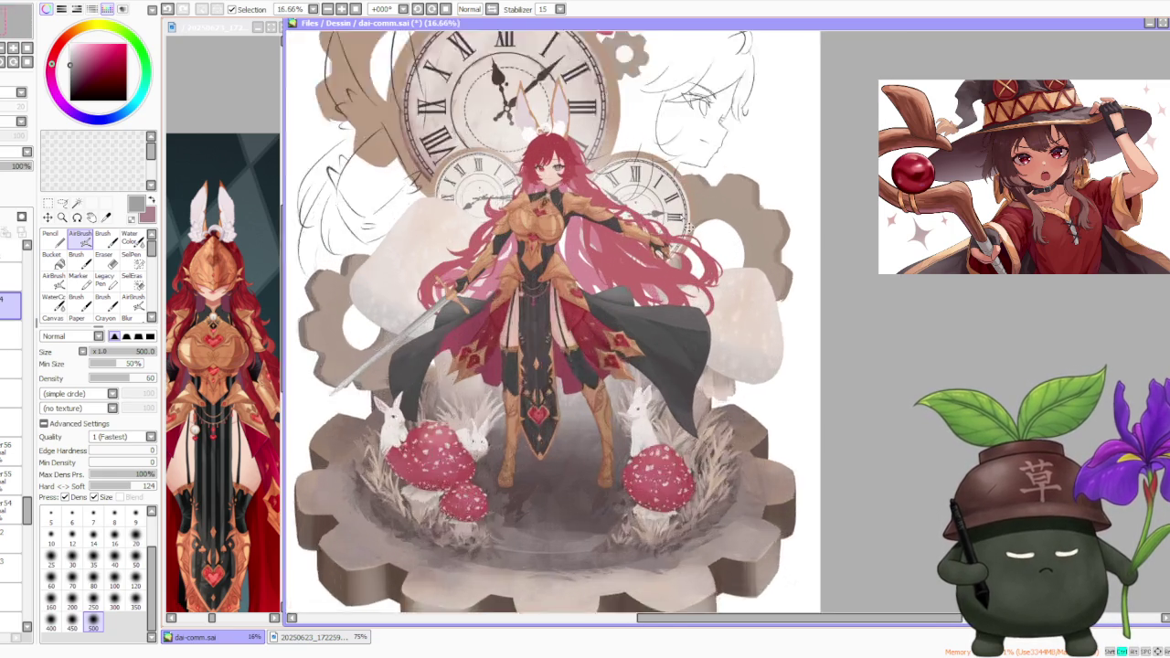
pyautogui.scroll(1, 676, 165)
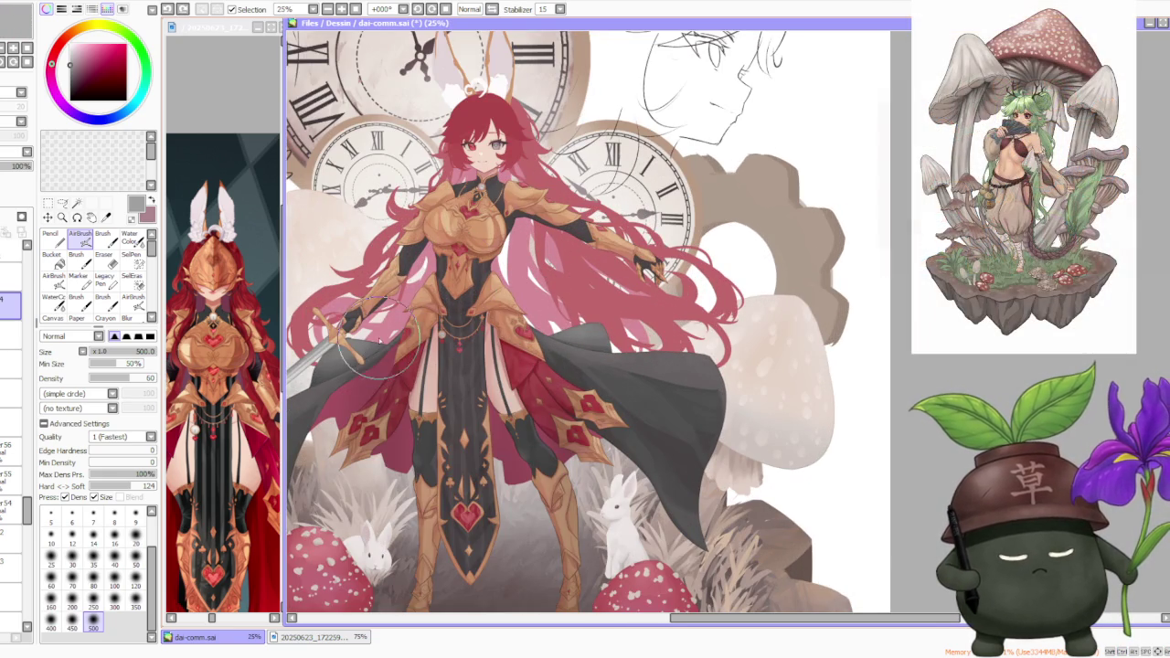
pyautogui.scroll(-1, 589, 205)
pyautogui.scroll(-1, 603, 197)
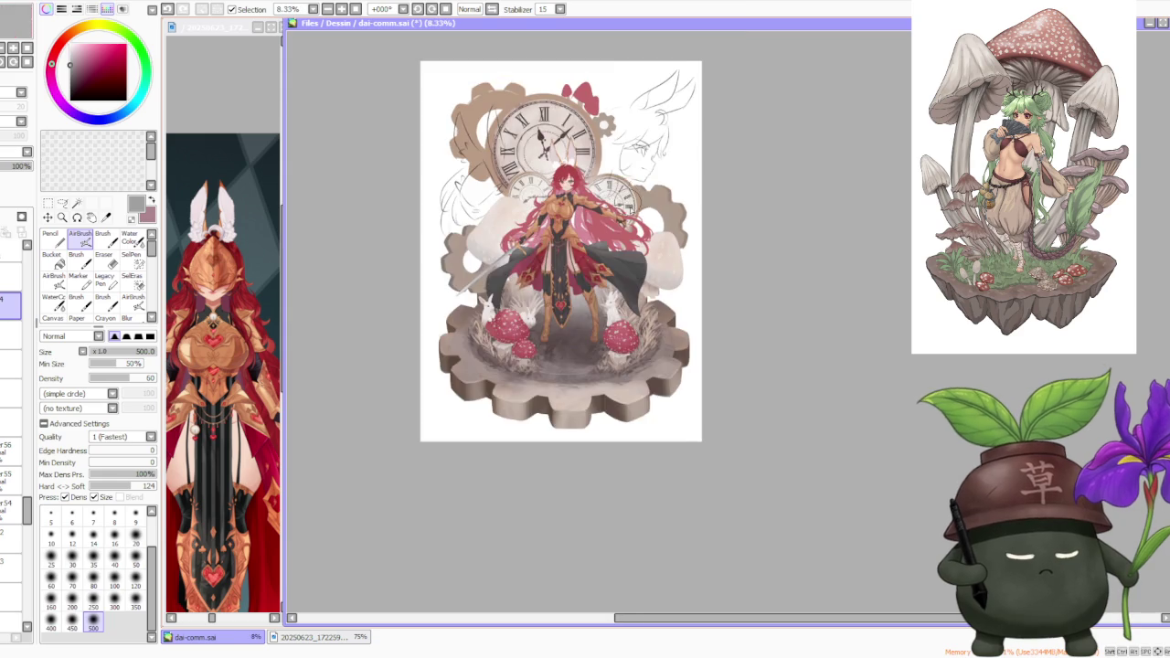
pyautogui.scroll(1, 630, 199)
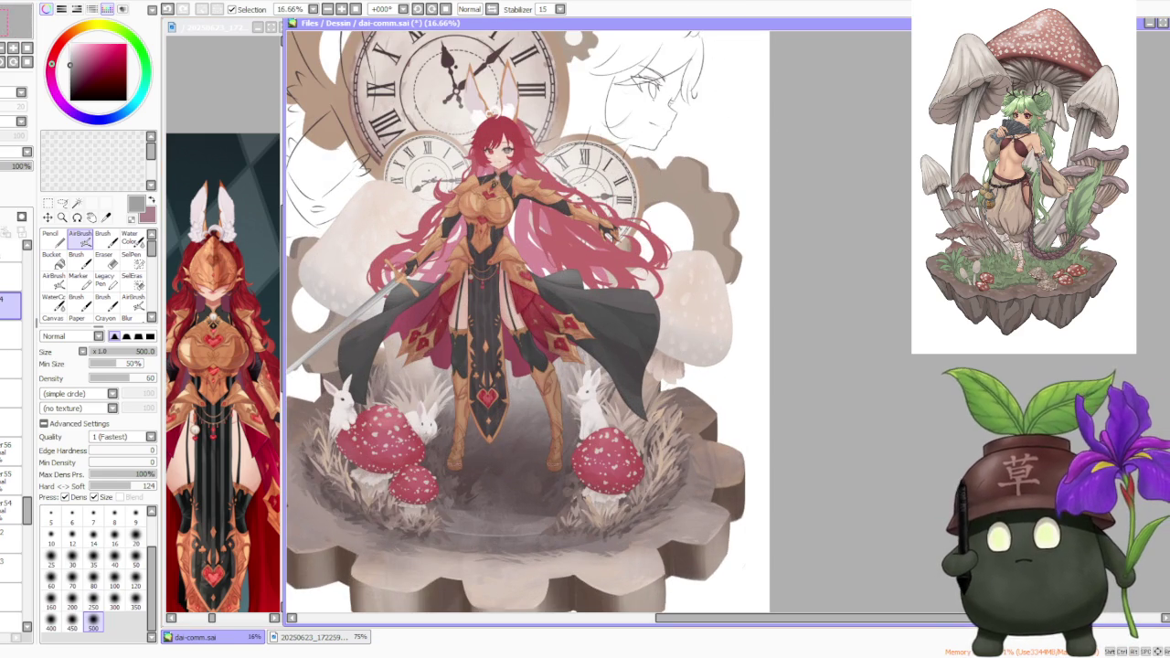
pyautogui.hotkey('alt', 'Tab')
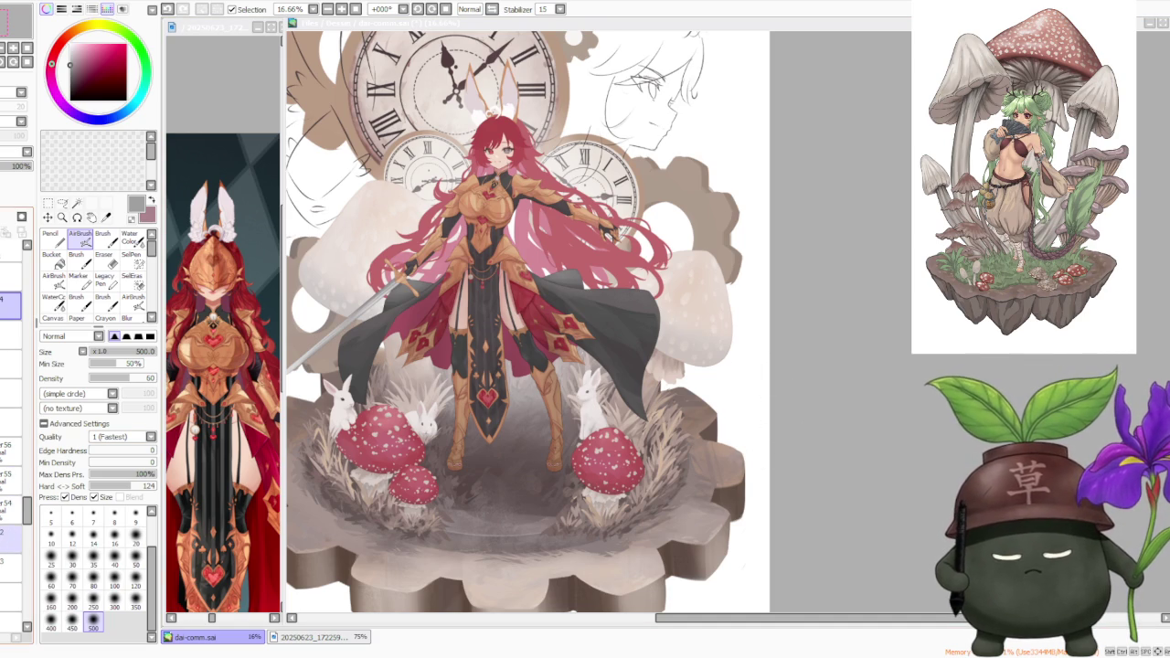
pyautogui.click(9, 541)
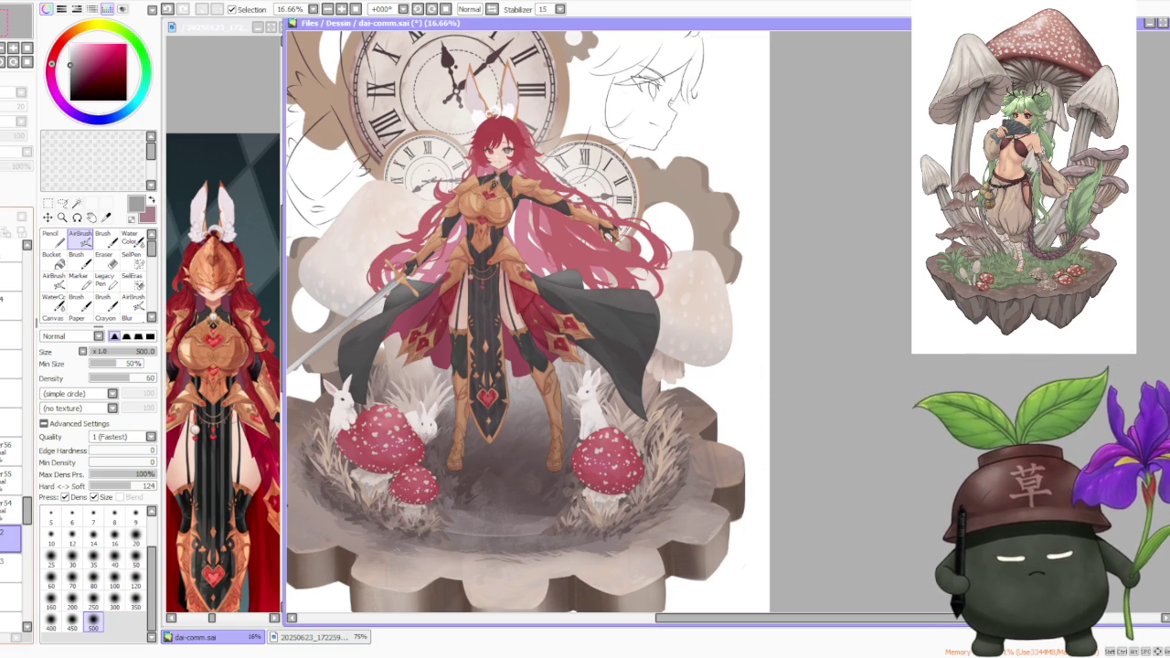
pyautogui.click(9, 566)
# - Eyedrop the dark red from the knight's dress
pyautogui.scroll(-5, 11, 412)
pyautogui.scroll(3, 11, 411)
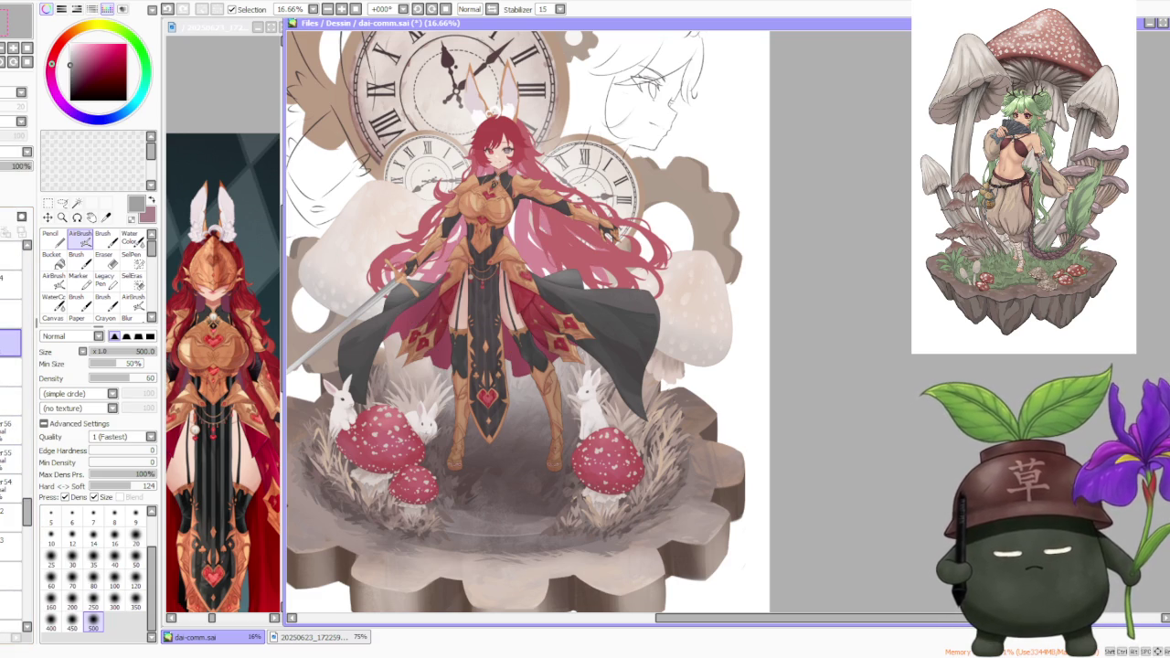
pyautogui.keyDown('alt'); pyautogui.click(419, 315); pyautogui.keyUp('alt')
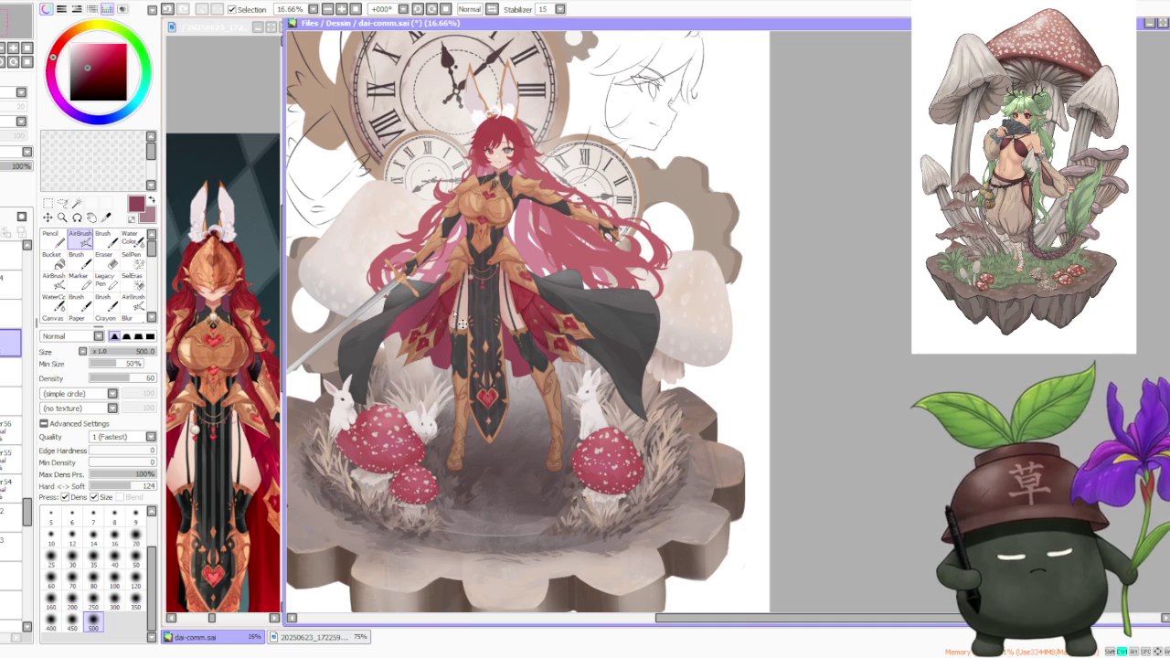
pyautogui.scroll(1, 425, 310)
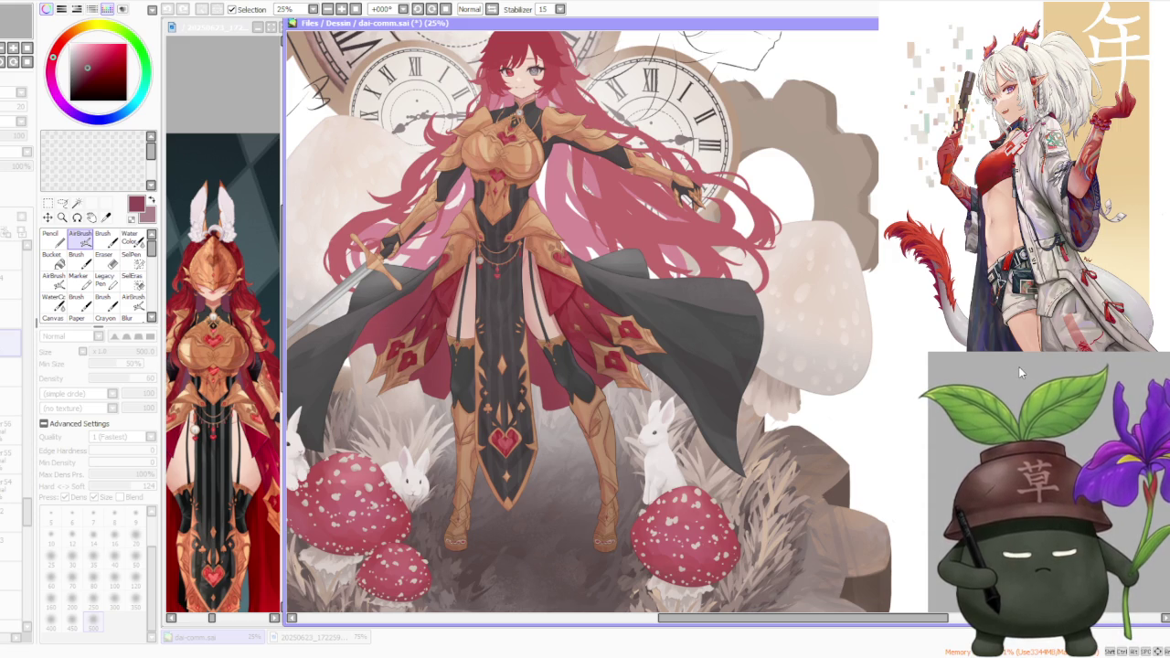
# - Switch back to the regular Brush at size 100
pyautogui.scroll(-3, 483, 281)
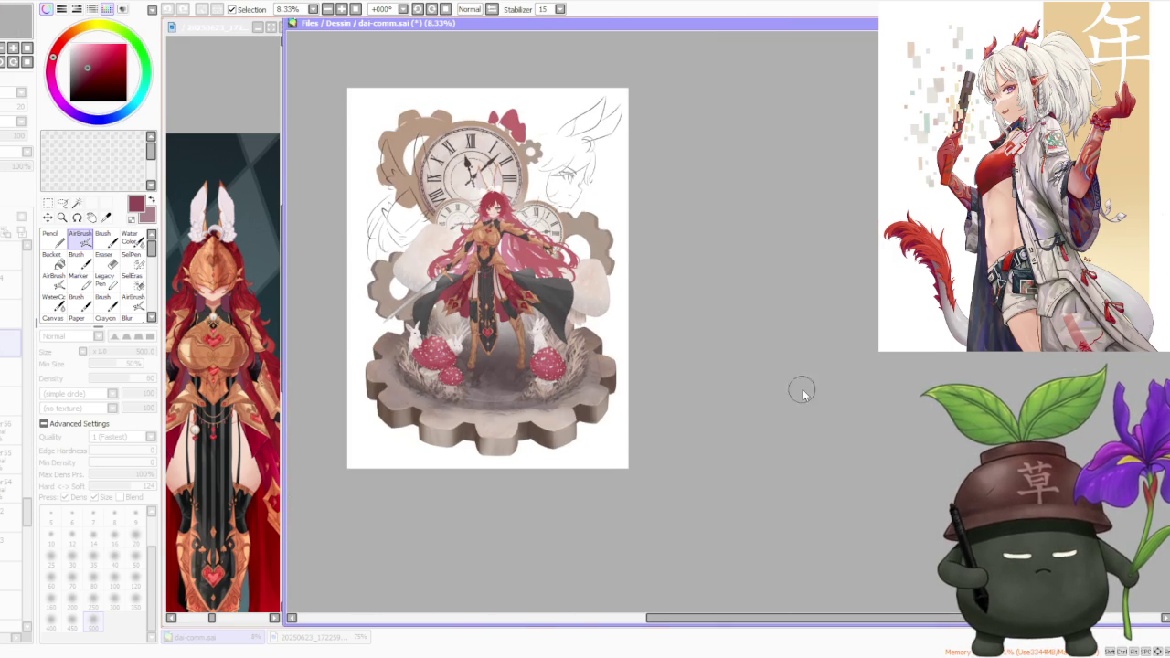
pyautogui.scroll(3, 490, 270)
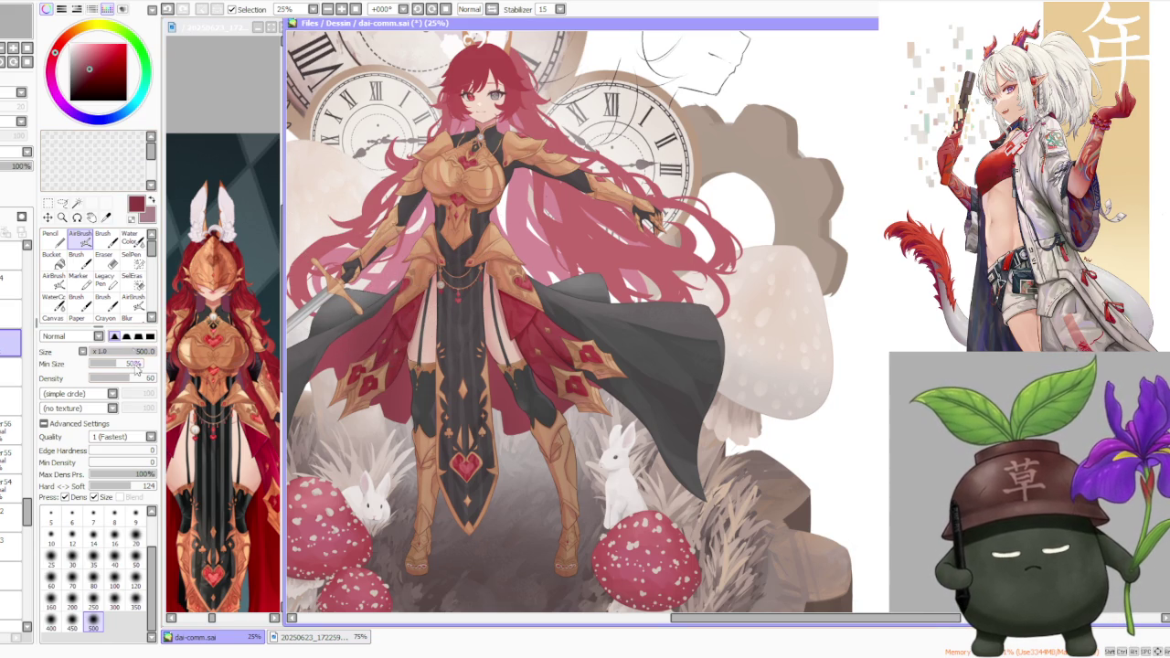
pyautogui.click(103, 240)
pyautogui.click(114, 637)
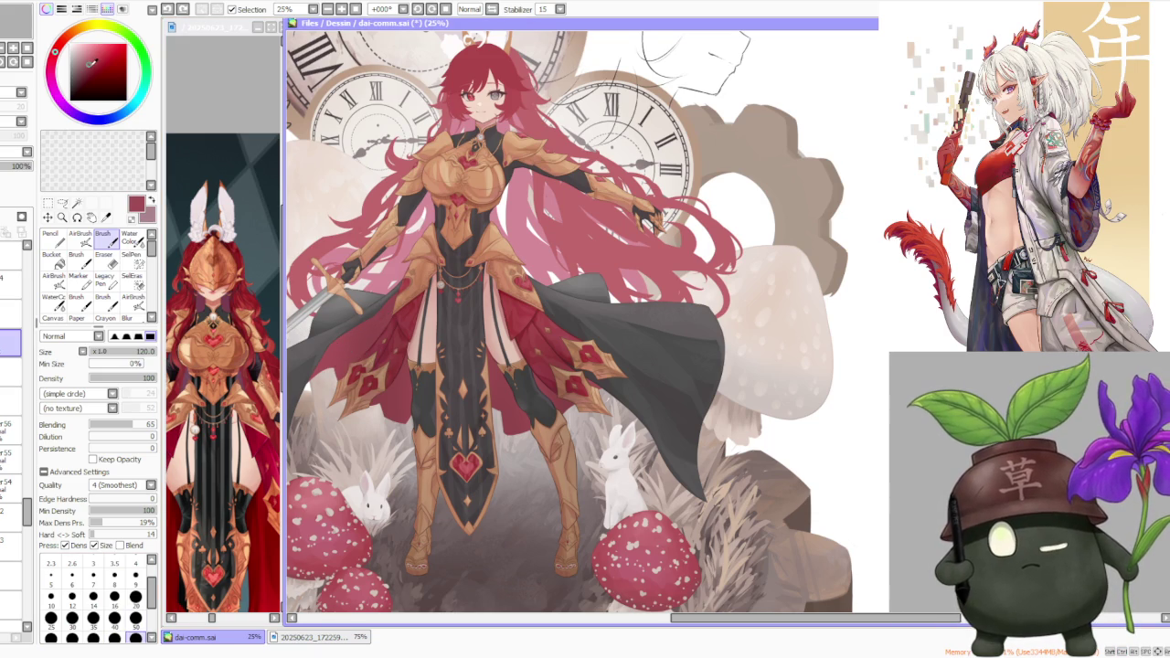
# - With the 500 brush preset, wash faintly over the black cloak, undoing and repainting it subtler
pyautogui.scroll(-2, 150, 620)
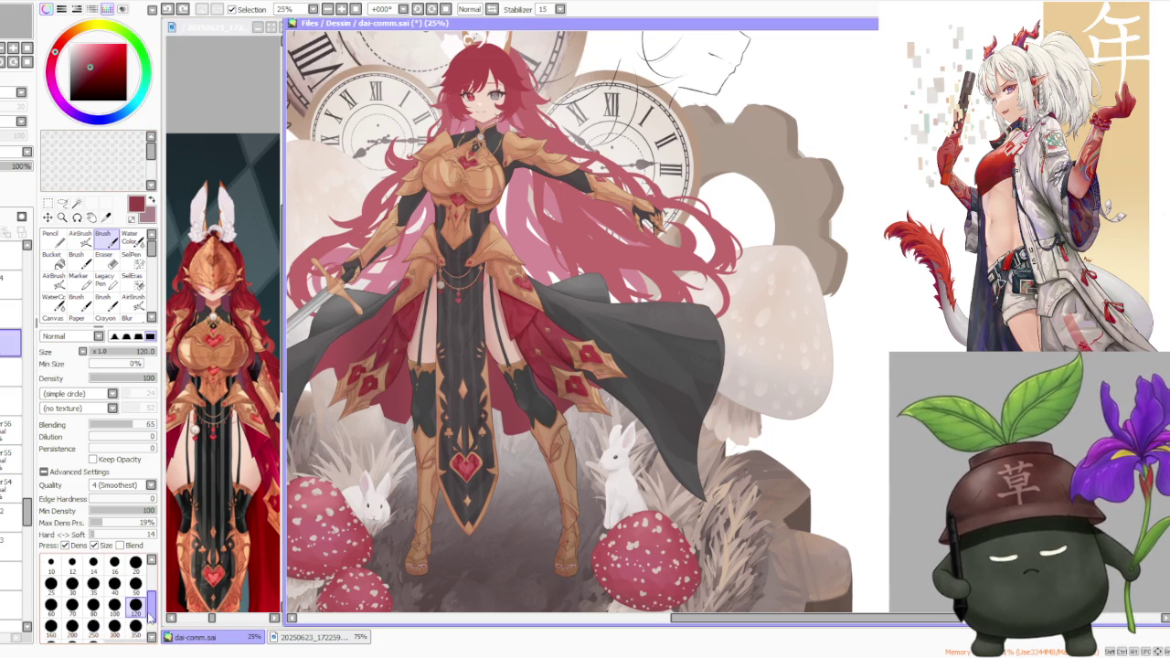
pyautogui.scroll(-1, 107, 630)
pyautogui.click(92, 626)
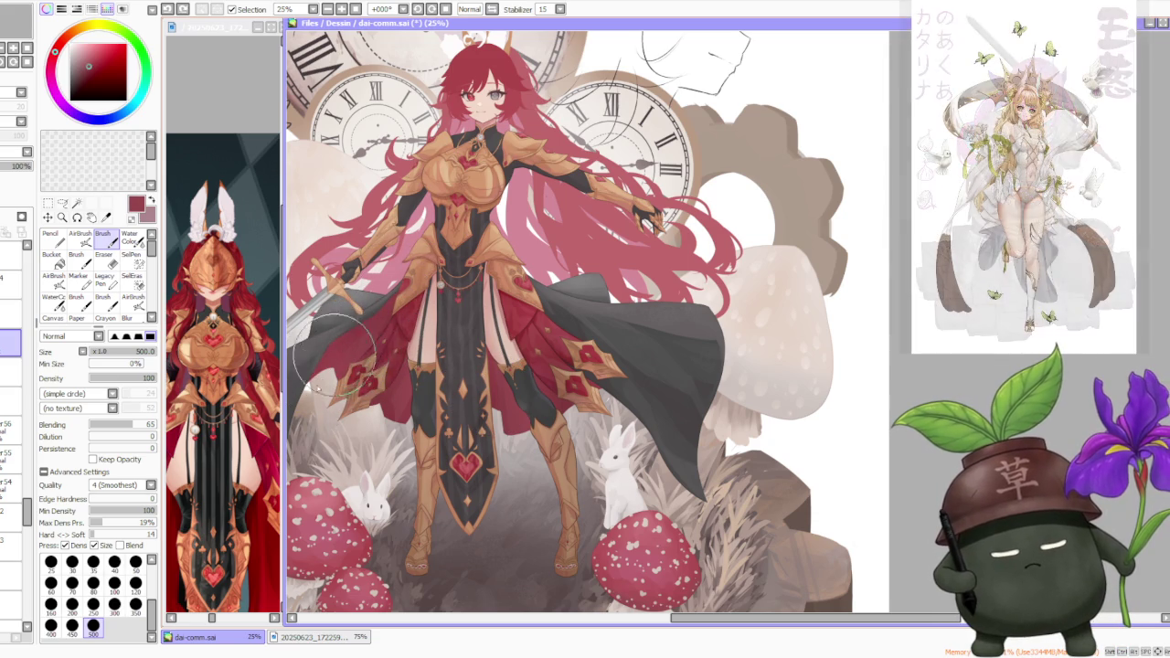
pyautogui.moveTo(358, 341)
pyautogui.mouseDown()
pyautogui.moveTo(319, 367)
pyautogui.moveTo(353, 353)
pyautogui.mouseUp()
pyautogui.hotkey('ctrl', 'z')
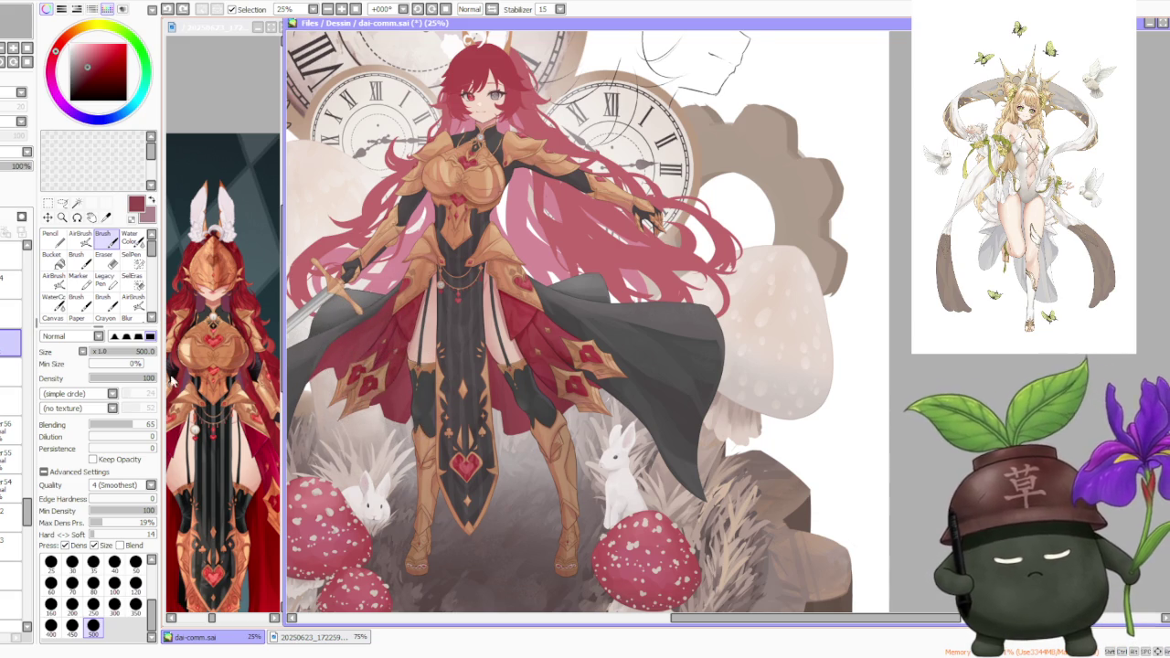
pyautogui.moveTo(391, 435); pyautogui.dragTo(374, 448)
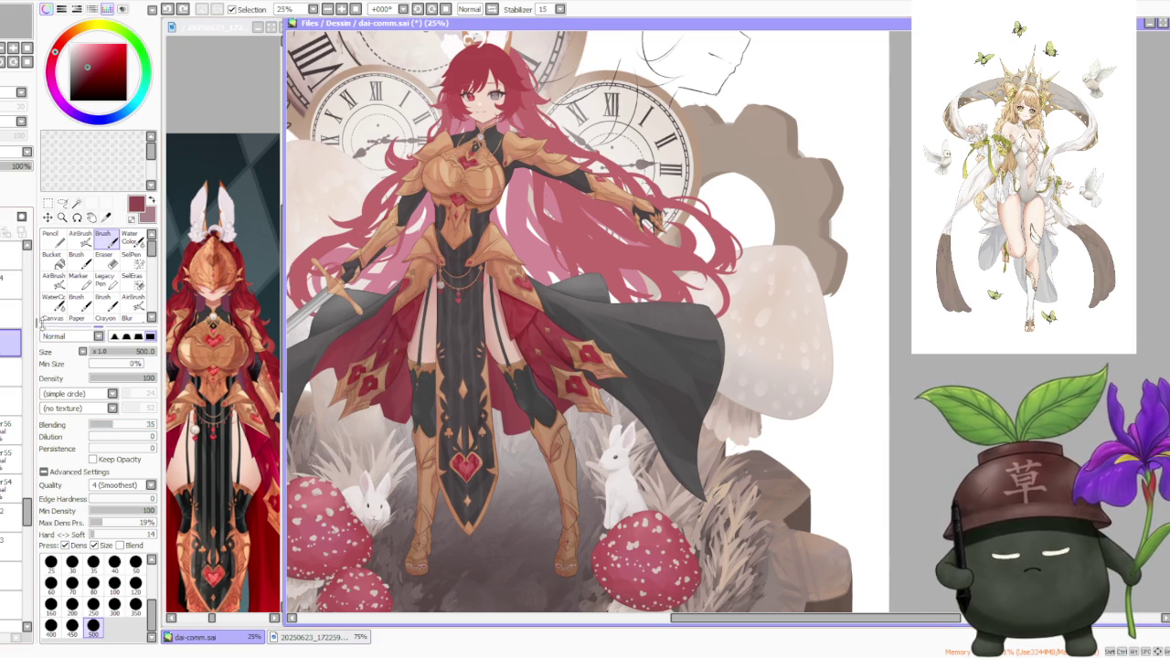
# - Hide and reshow the black cloak layer to compare the wash
pyautogui.scroll(-3, 11, 439)
pyautogui.click(7, 437)
pyautogui.click(7, 436)
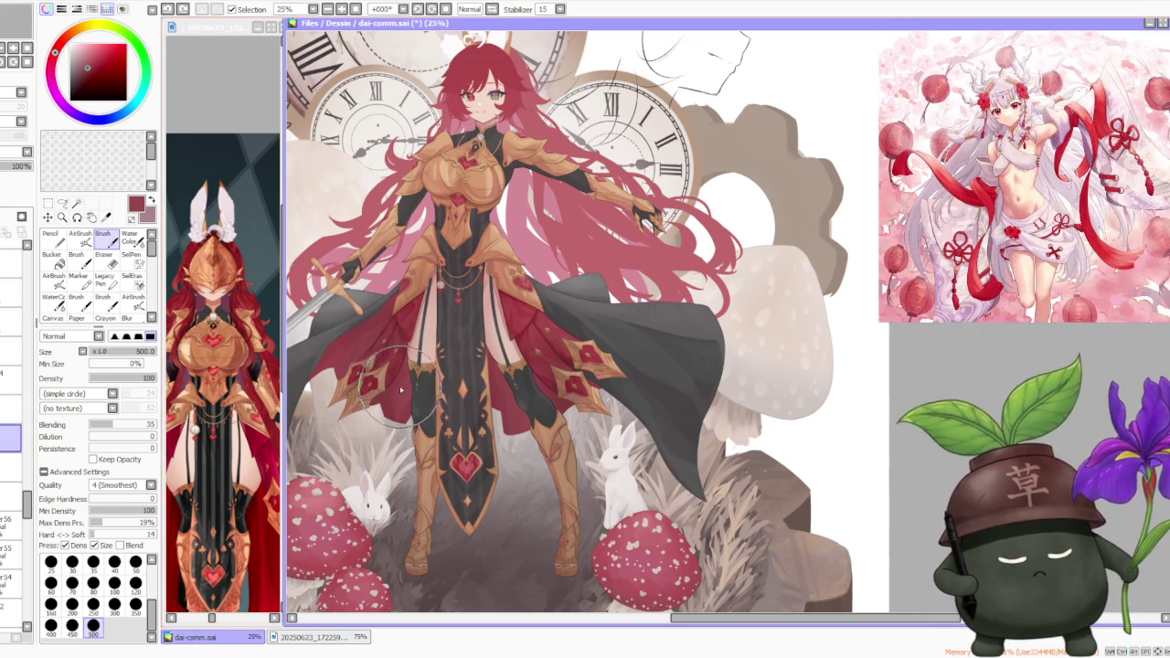
pyautogui.scroll(3, 400, 390)
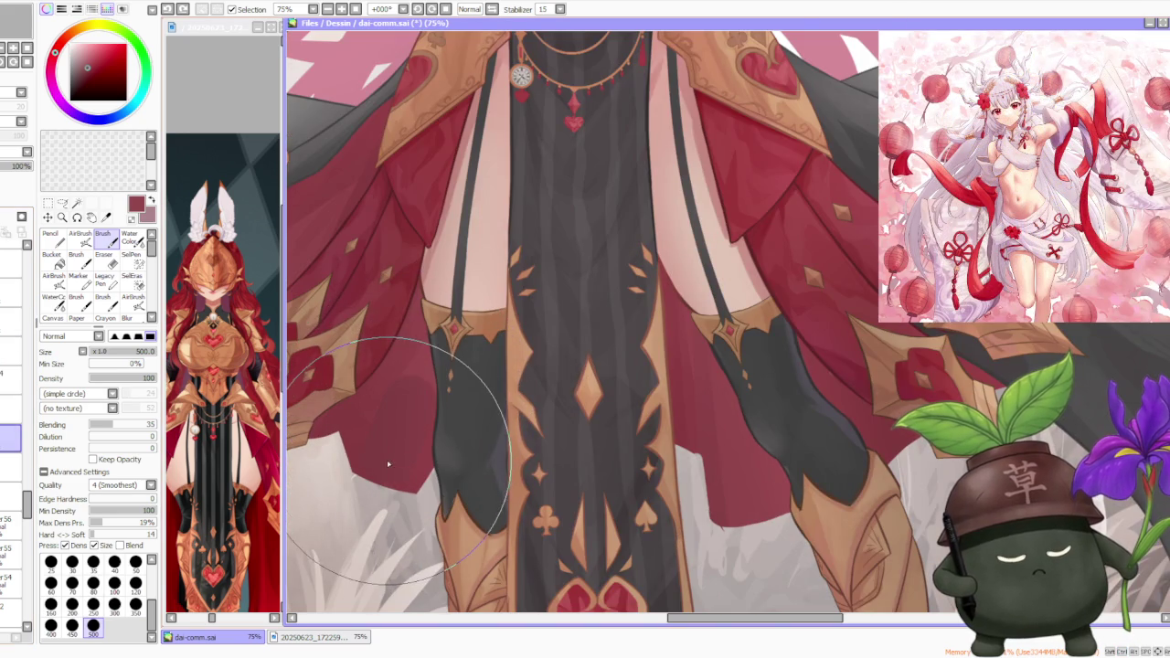
pyautogui.moveTo(409, 418); pyautogui.dragTo(400, 391)
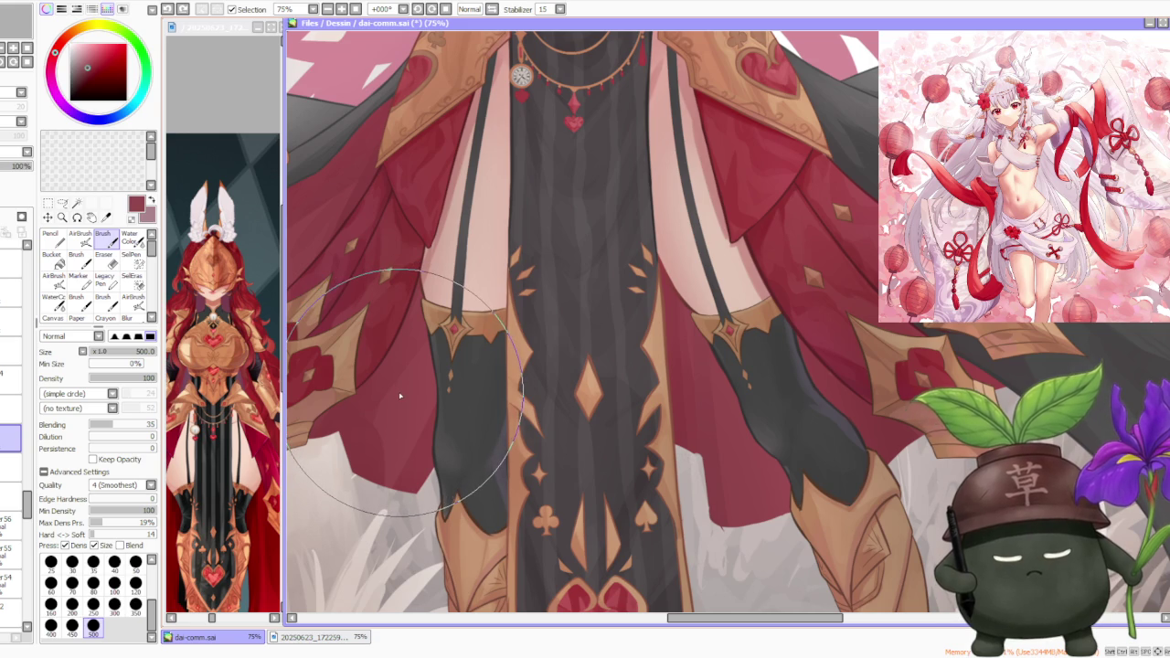
pyautogui.scroll(-1, 399, 399)
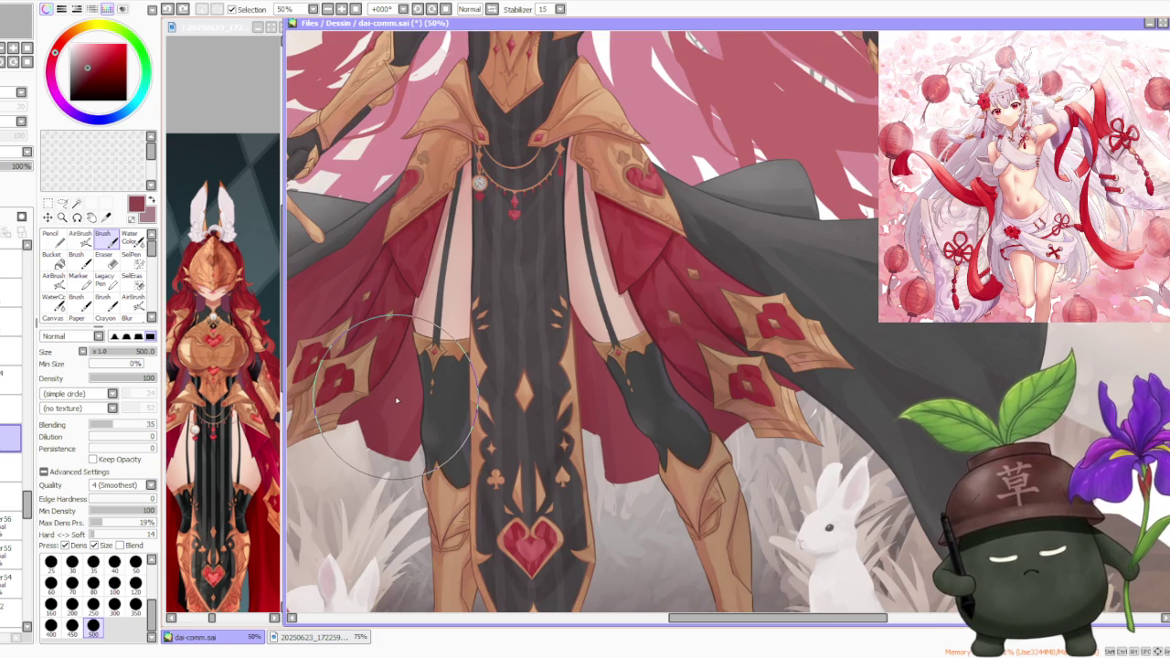
pyautogui.scroll(-1, 396, 401)
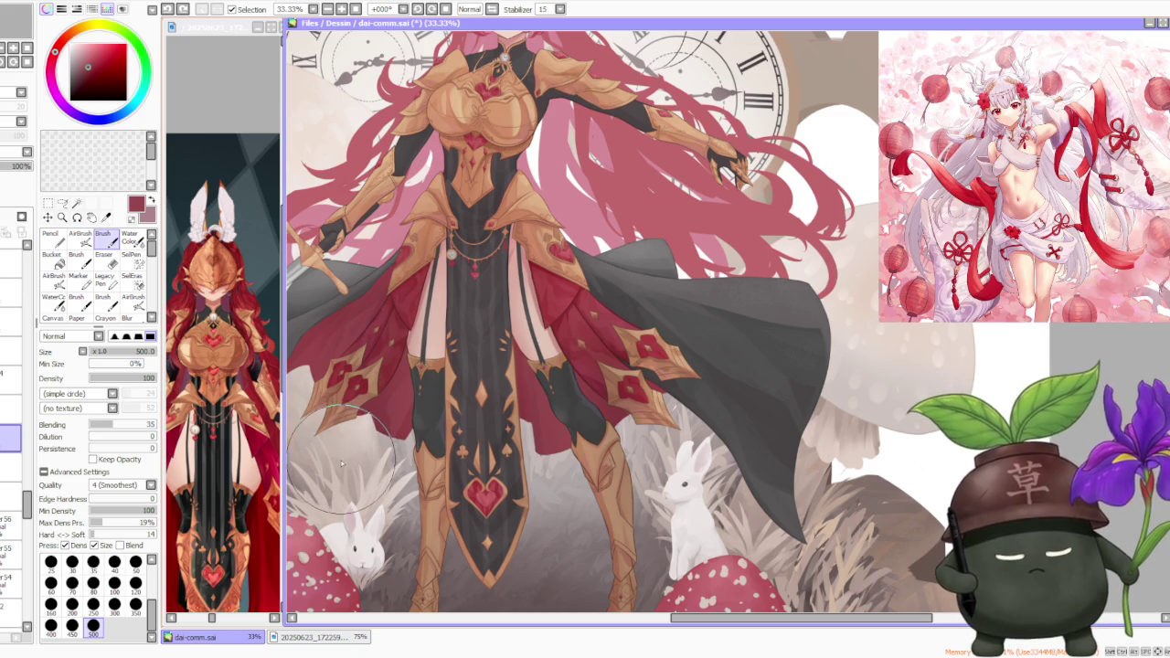
pyautogui.scroll(-1, 341, 458)
pyautogui.scroll(-2, 340, 462)
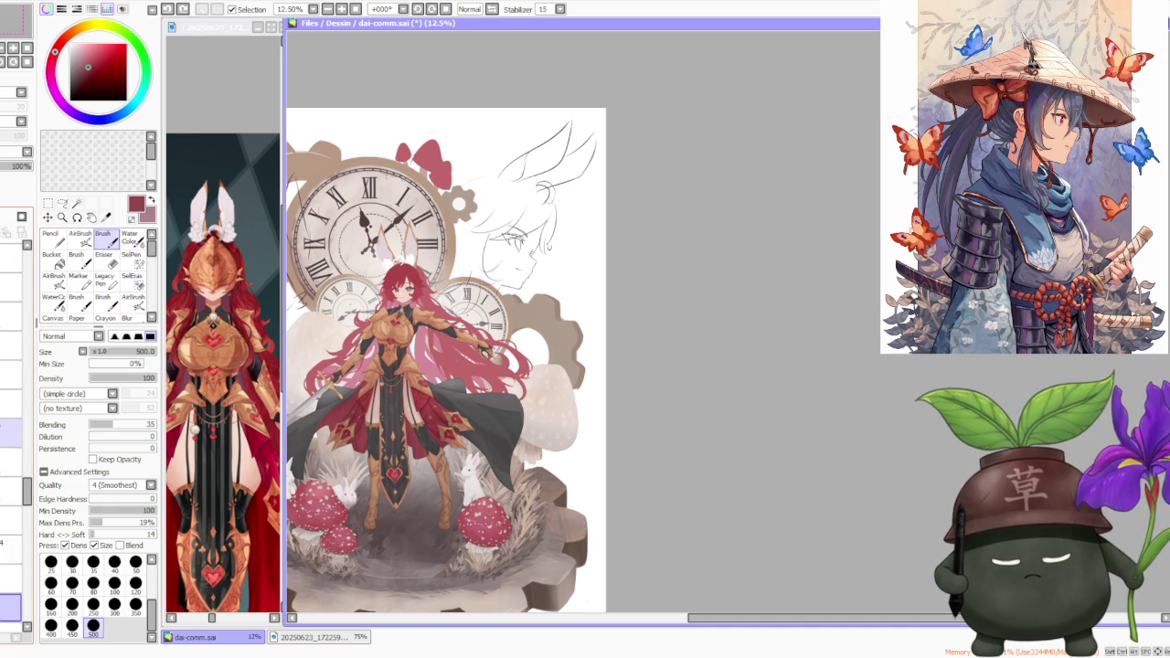
pyautogui.click(11, 499)
pyautogui.click(11, 499)
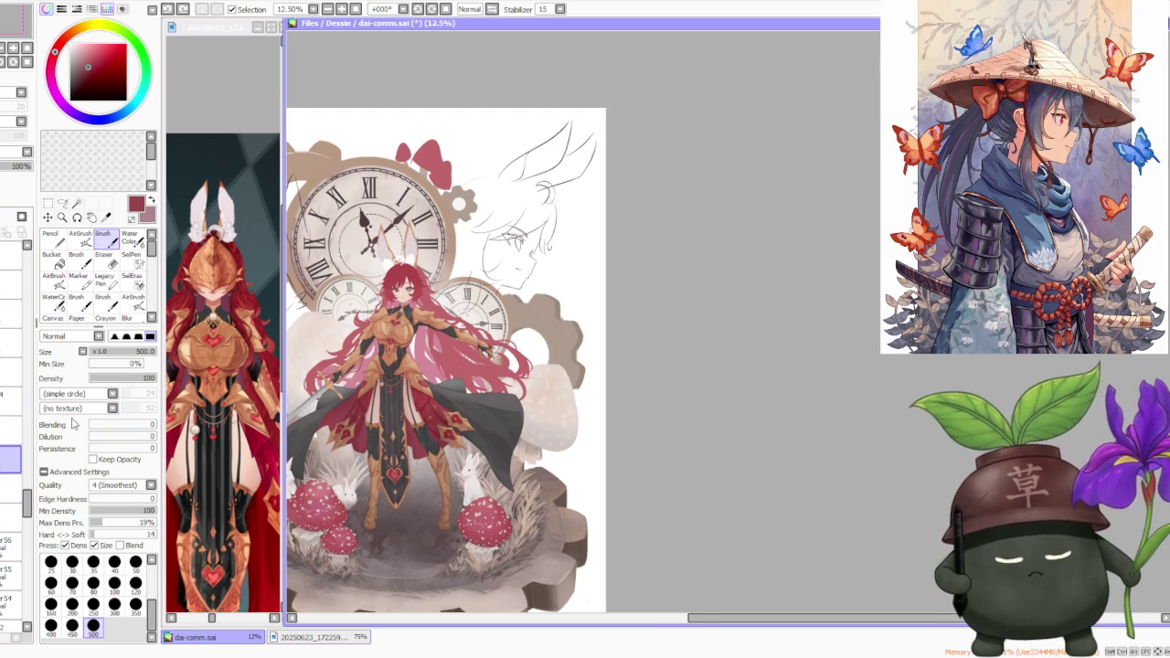
pyautogui.scroll(4, 389, 454)
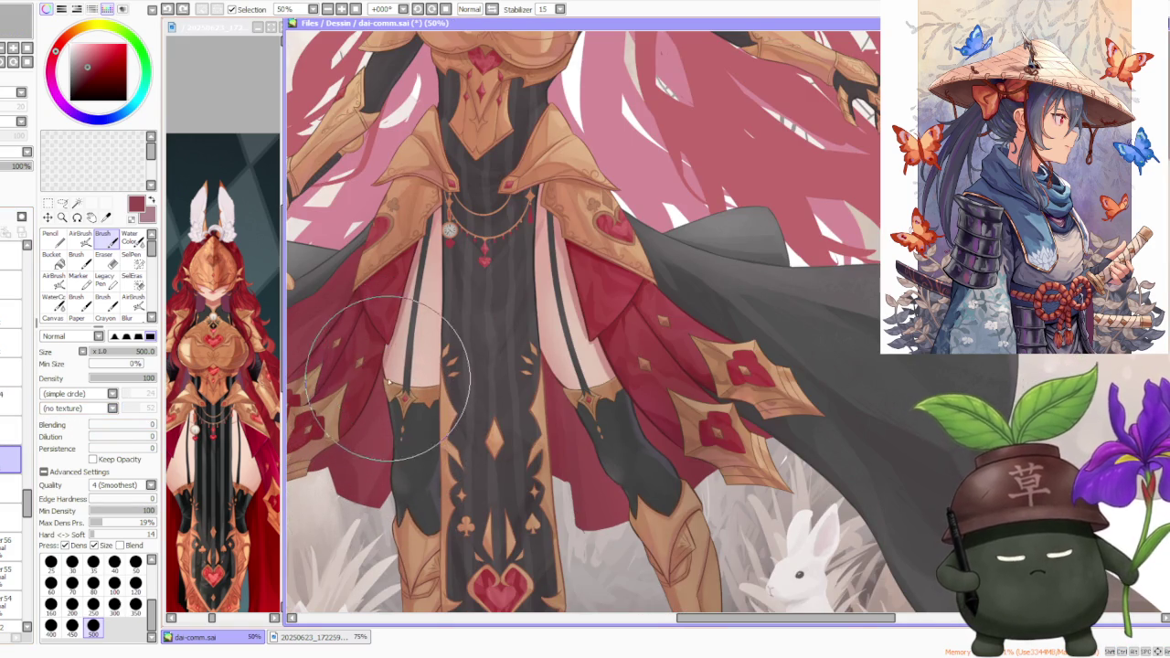
pyautogui.scroll(-1, 405, 361)
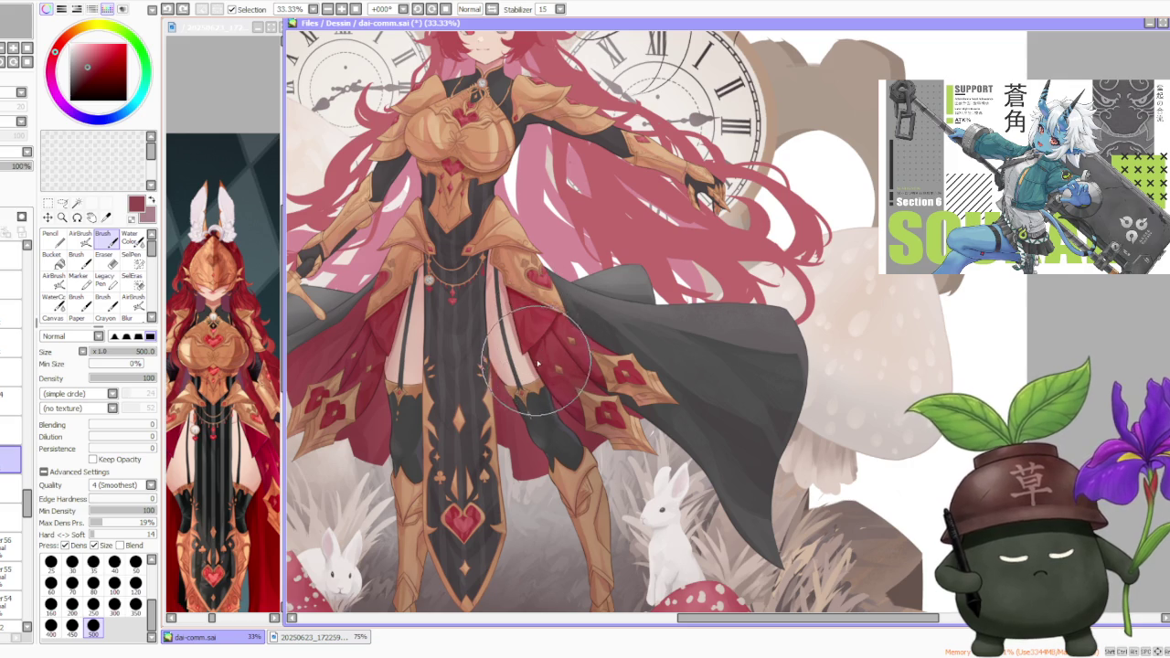
pyautogui.scroll(-2, 540, 351)
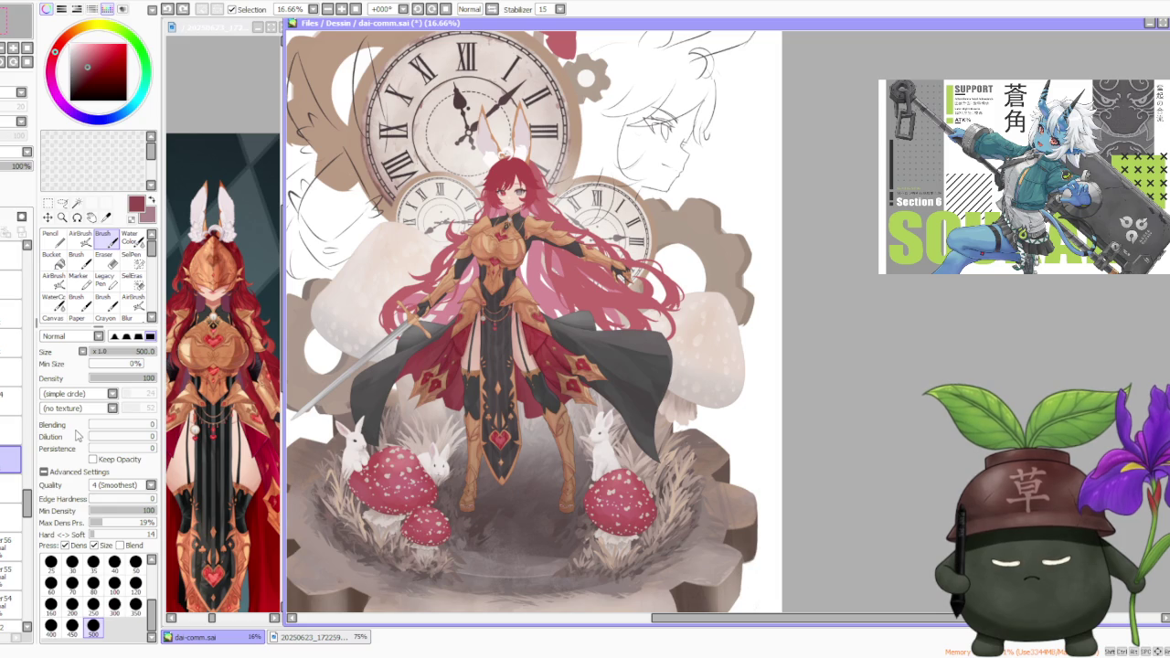
pyautogui.click(6, 461)
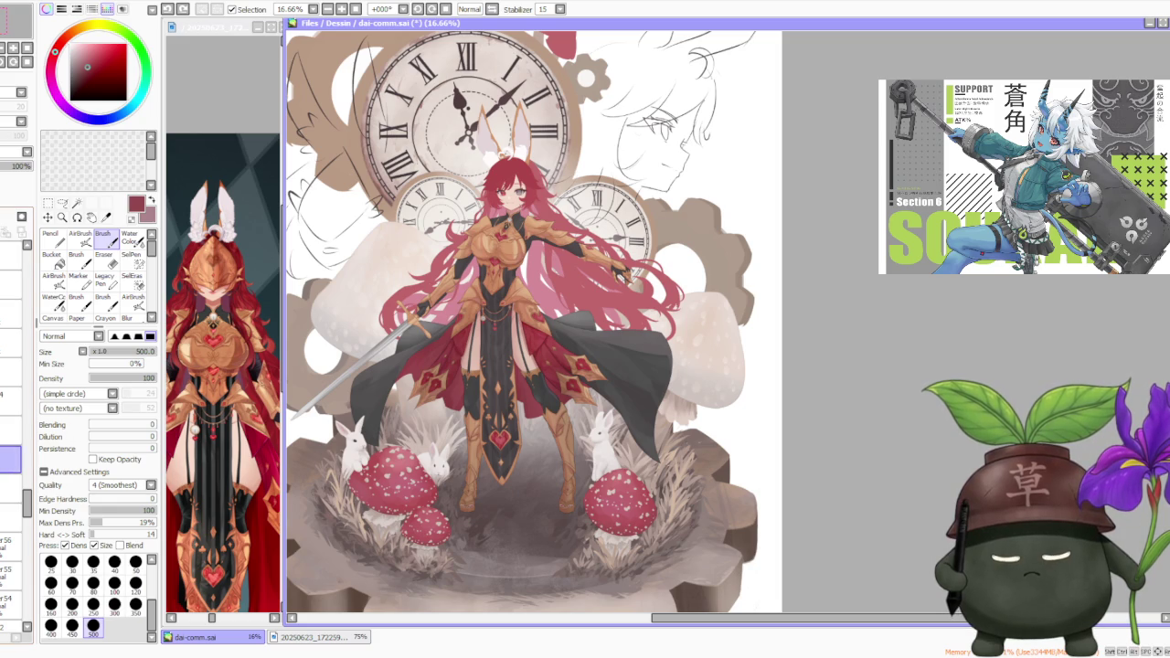
pyautogui.scroll(2, 11, 457)
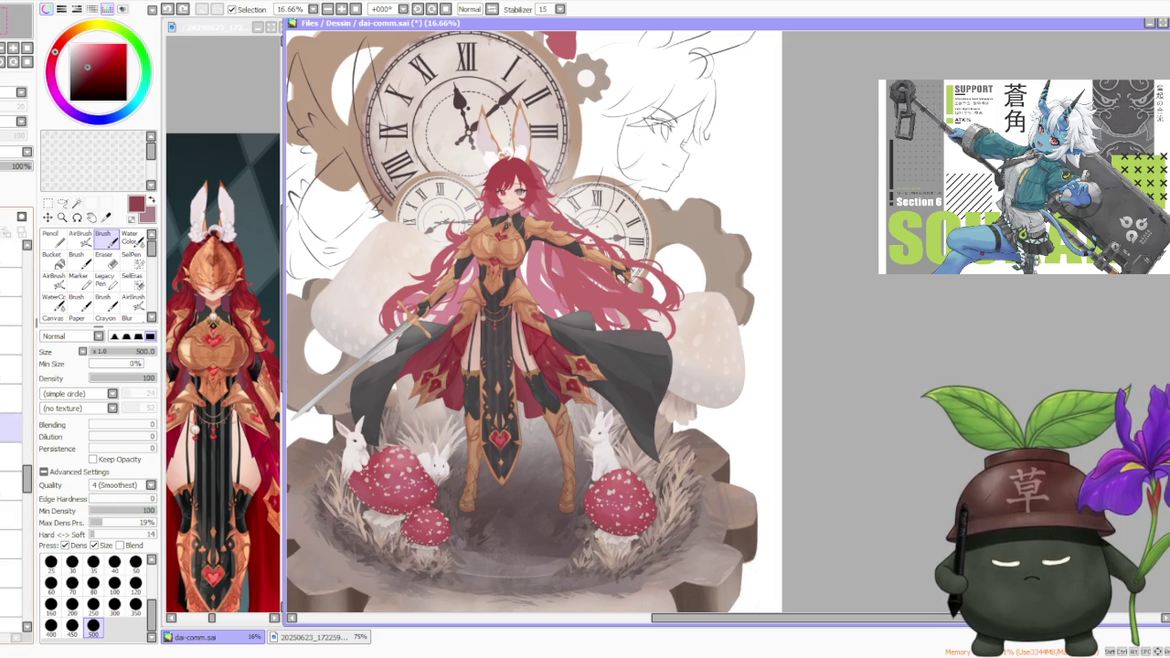
pyautogui.moveTo(27, 475)
pyautogui.mouseDown()
pyautogui.moveTo(14, 275)
pyautogui.moveTo(11, 300)
pyautogui.mouseUp()
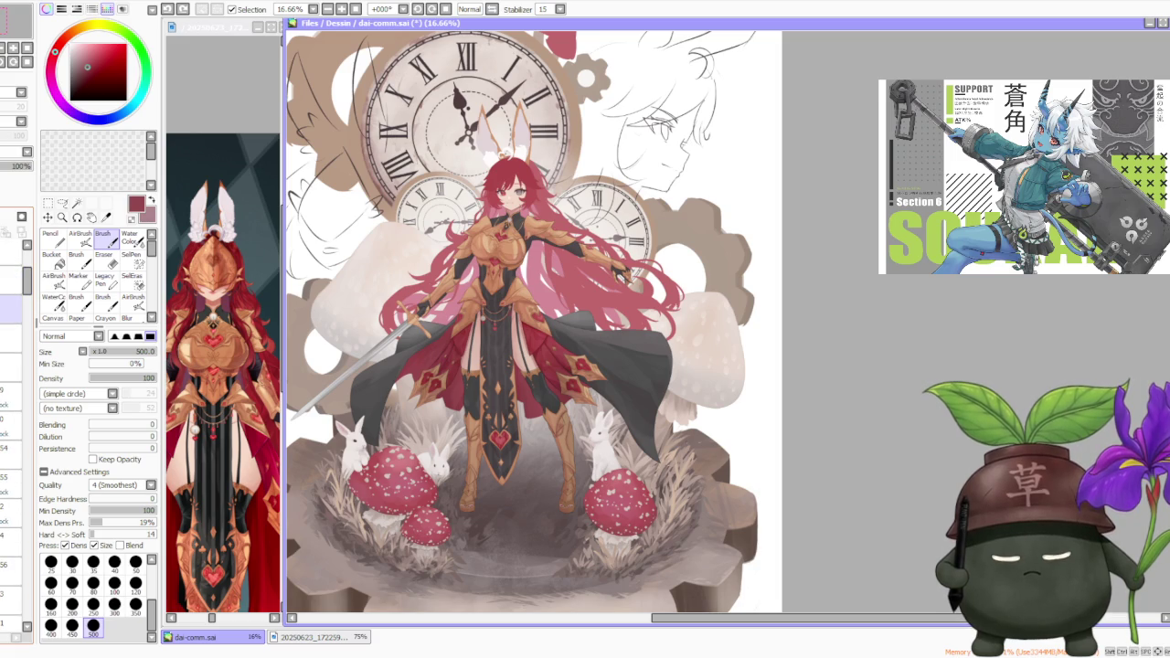
pyautogui.moveTo(27, 283); pyautogui.dragTo(20, 502)
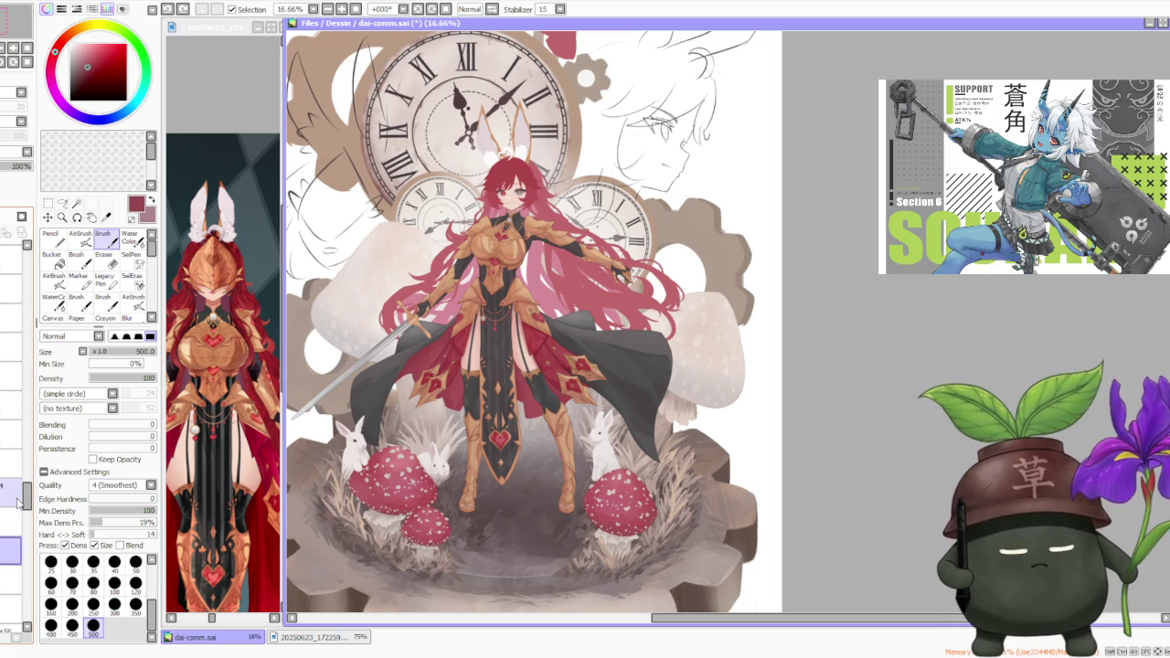
pyautogui.scroll(1, 449, 402)
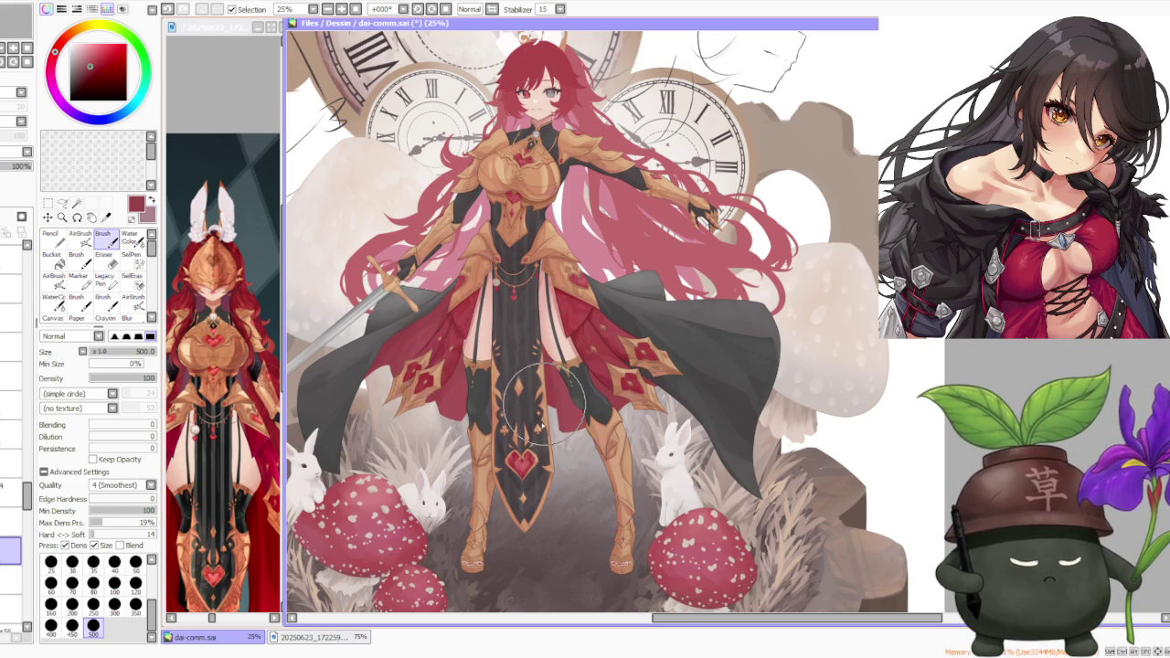
# - Step back through the recent outfit strokes with Ctrl+Z and Ctrl+Y, zooming the canvas to 33.33%
pyautogui.hotkey('ctrl', 'z')
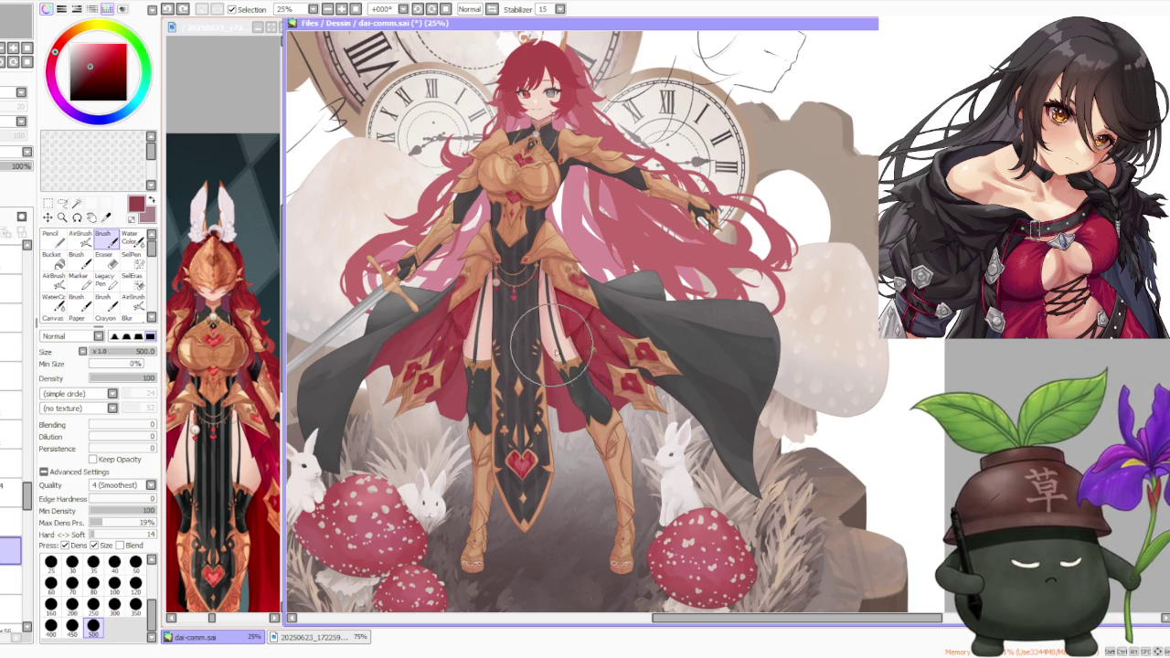
pyautogui.hotkey('ctrl', 'y')
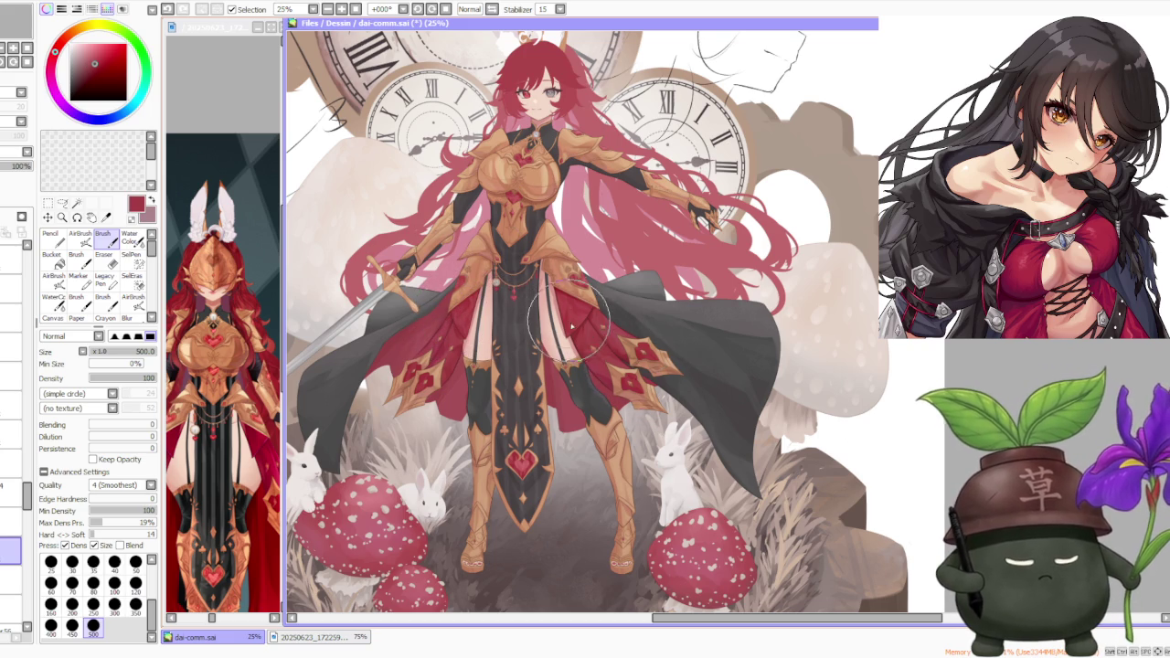
pyautogui.hotkey('ctrl', 'z')
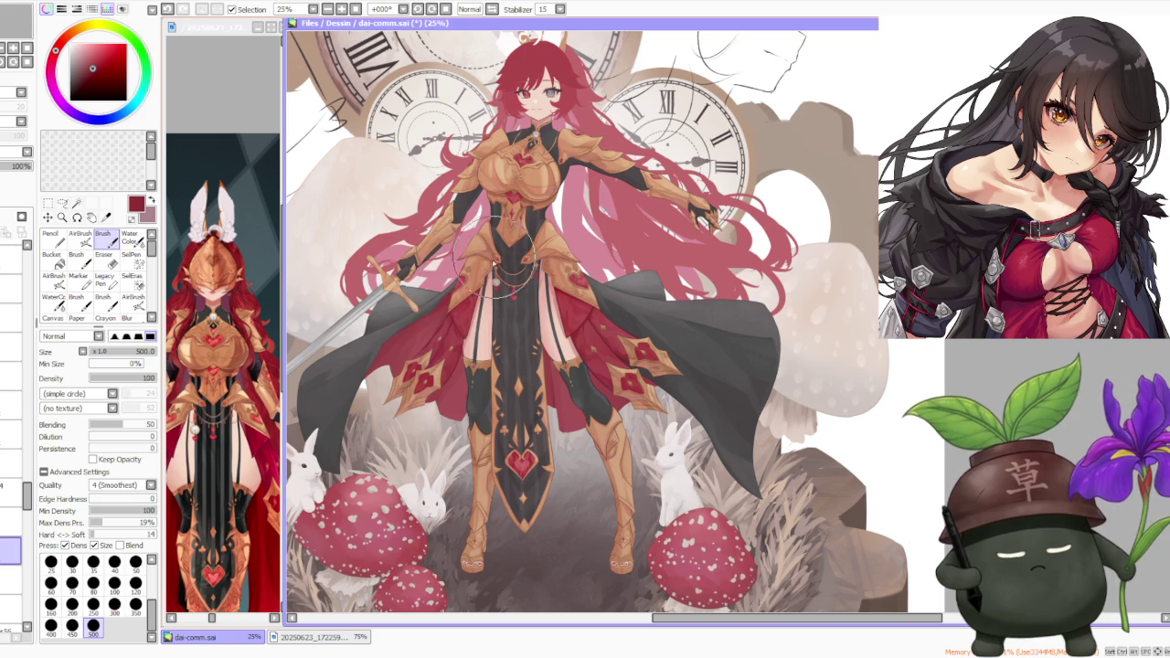
pyautogui.scroll(-1, 598, 230)
pyautogui.scroll(1, 599, 228)
pyautogui.scroll(1, 599, 224)
pyautogui.scroll(1, 549, 247)
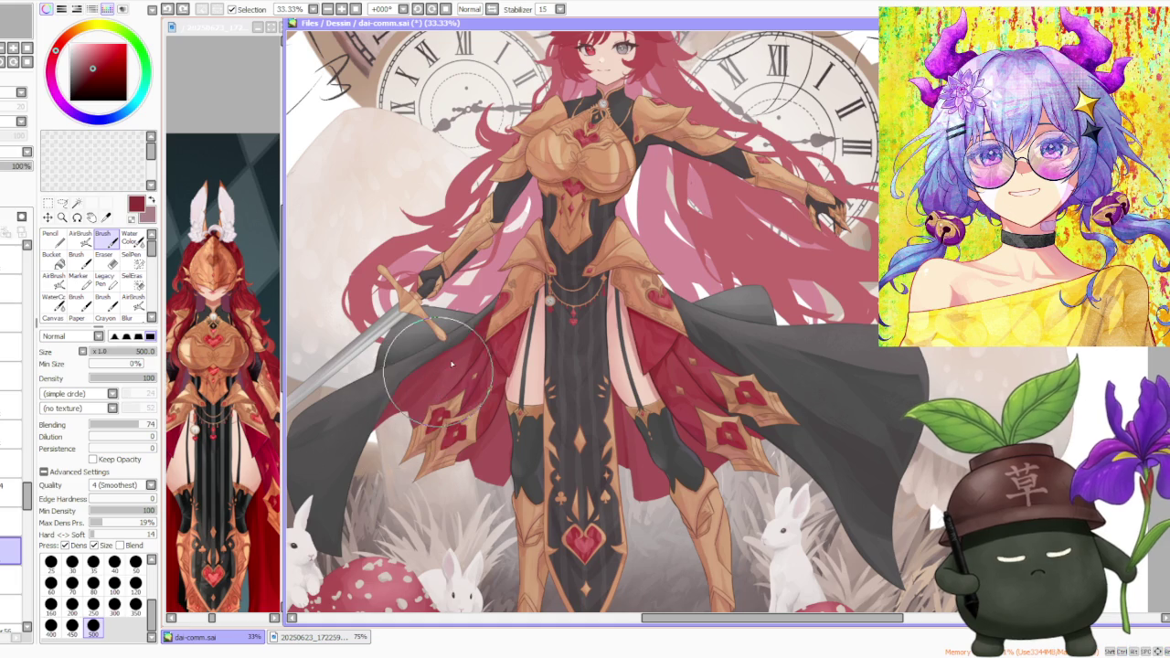
# - Sample the skirt red, paint darker shading across the skirt panels, then pick another skirt shade
pyautogui.keyDown('alt'); pyautogui.click(426, 396); pyautogui.keyUp('alt')
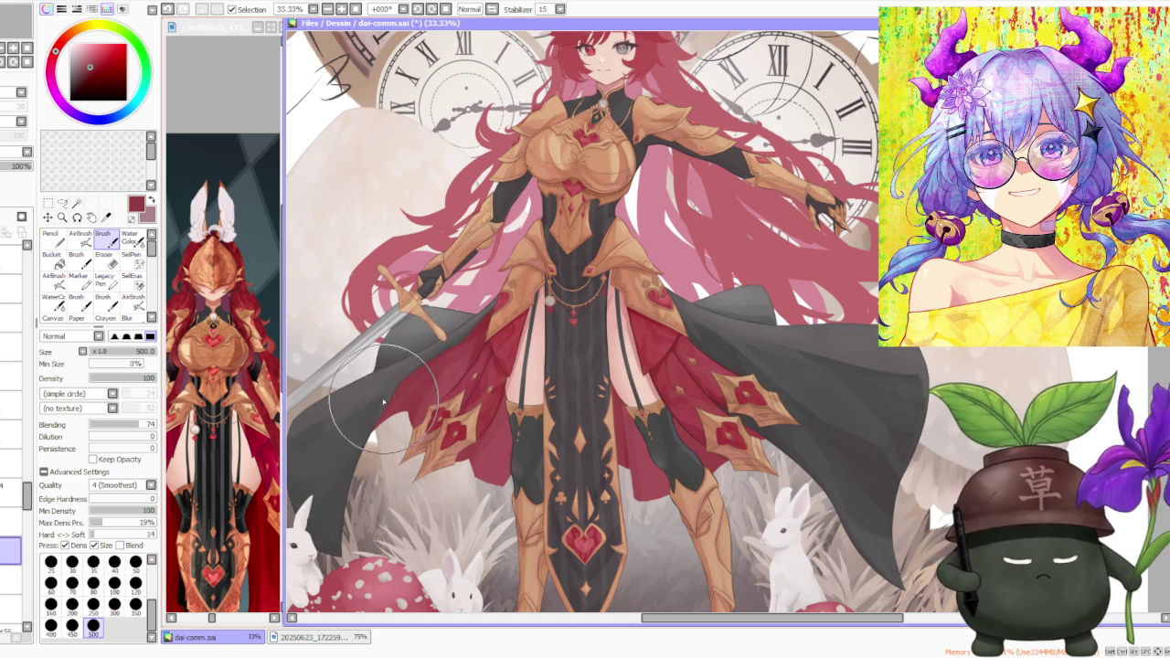
pyautogui.moveTo(439, 398); pyautogui.dragTo(487, 326)
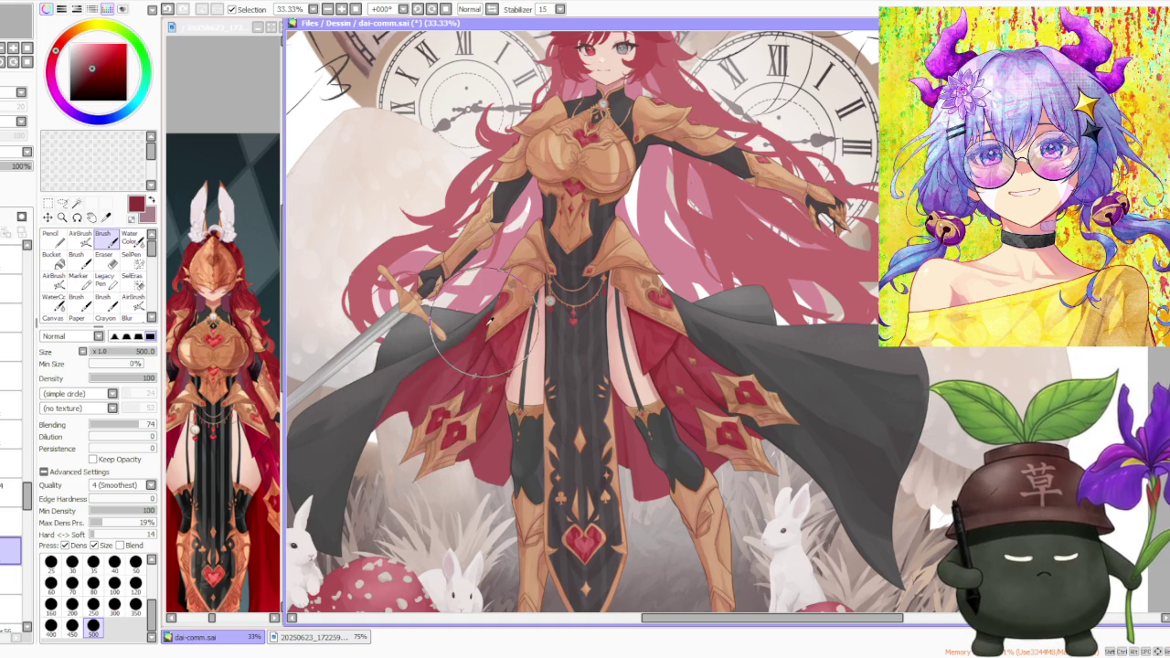
pyautogui.keyDown('alt'); pyautogui.click(448, 385); pyautogui.keyUp('alt')
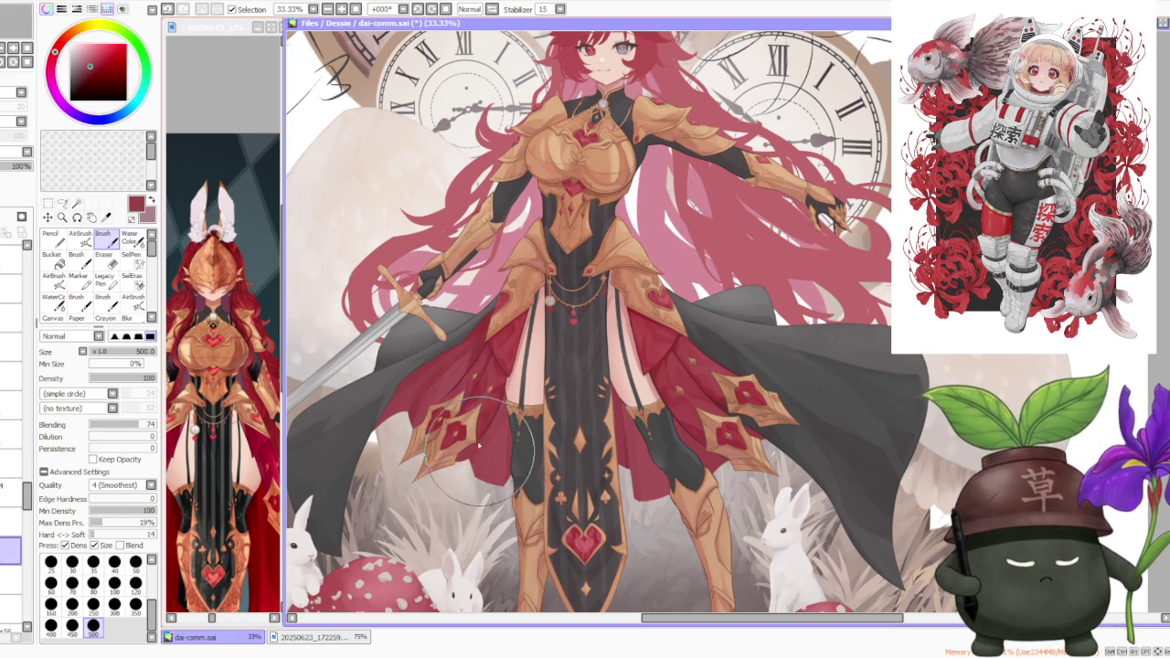
pyautogui.scroll(-1, 480, 452)
pyautogui.scroll(-1, 480, 452)
pyautogui.scroll(1, 411, 434)
pyautogui.scroll(1, 412, 434)
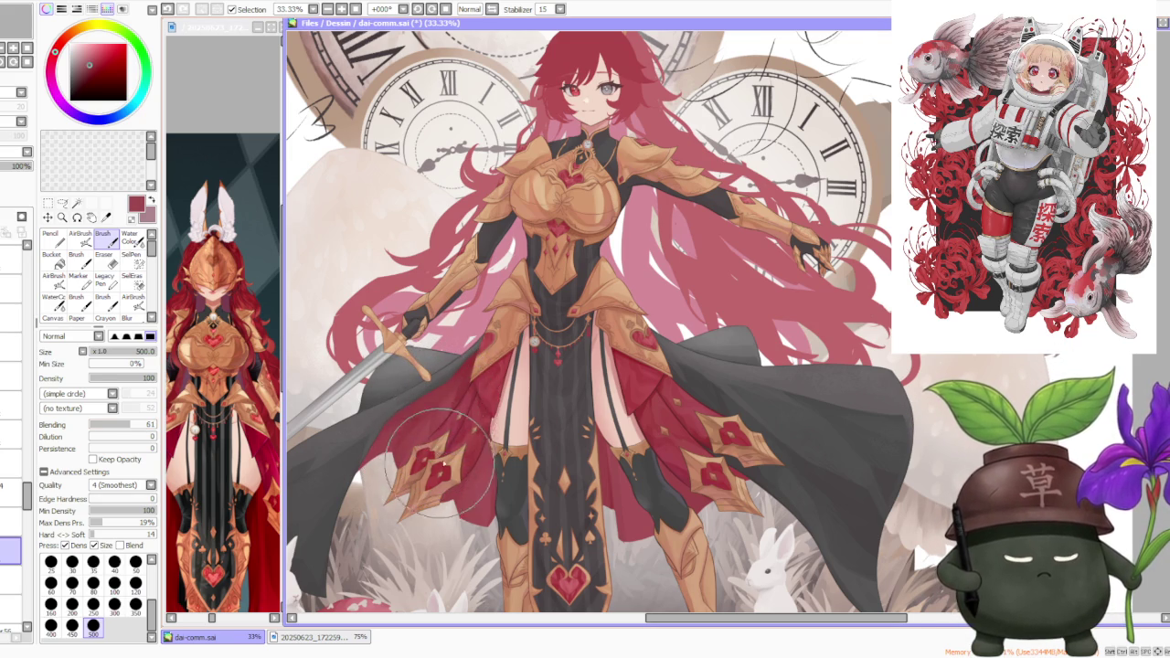
pyautogui.scroll(-1, 438, 467)
pyautogui.scroll(-1, 438, 468)
pyautogui.scroll(1, 452, 452)
pyautogui.scroll(1, 466, 437)
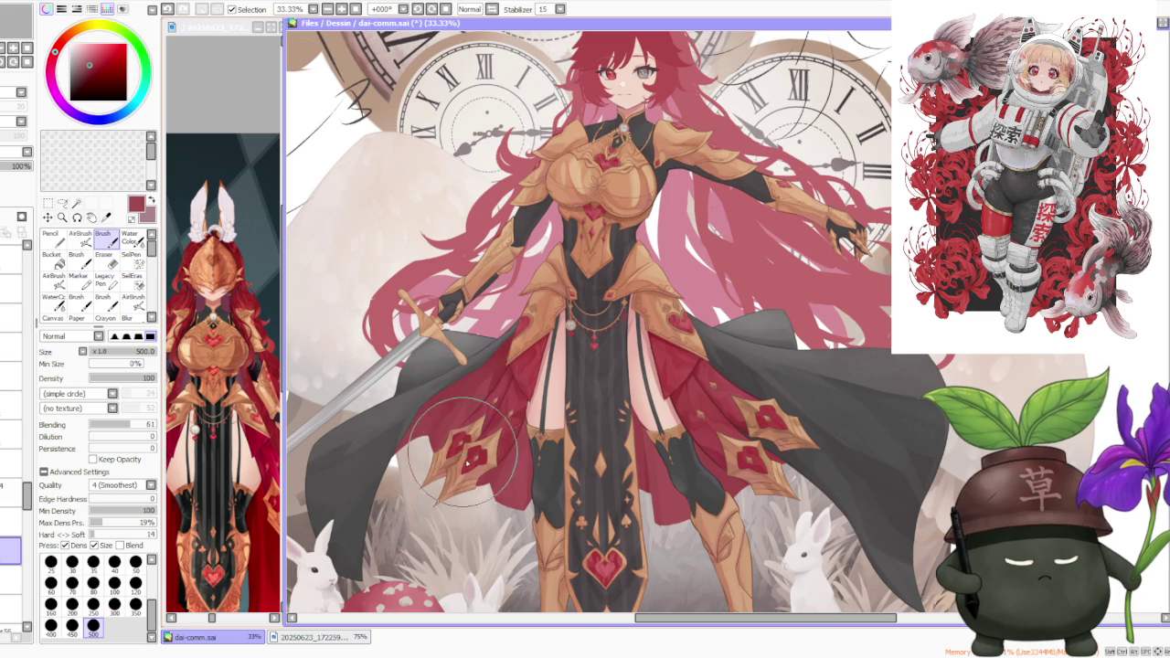
pyautogui.scroll(-1, 559, 339)
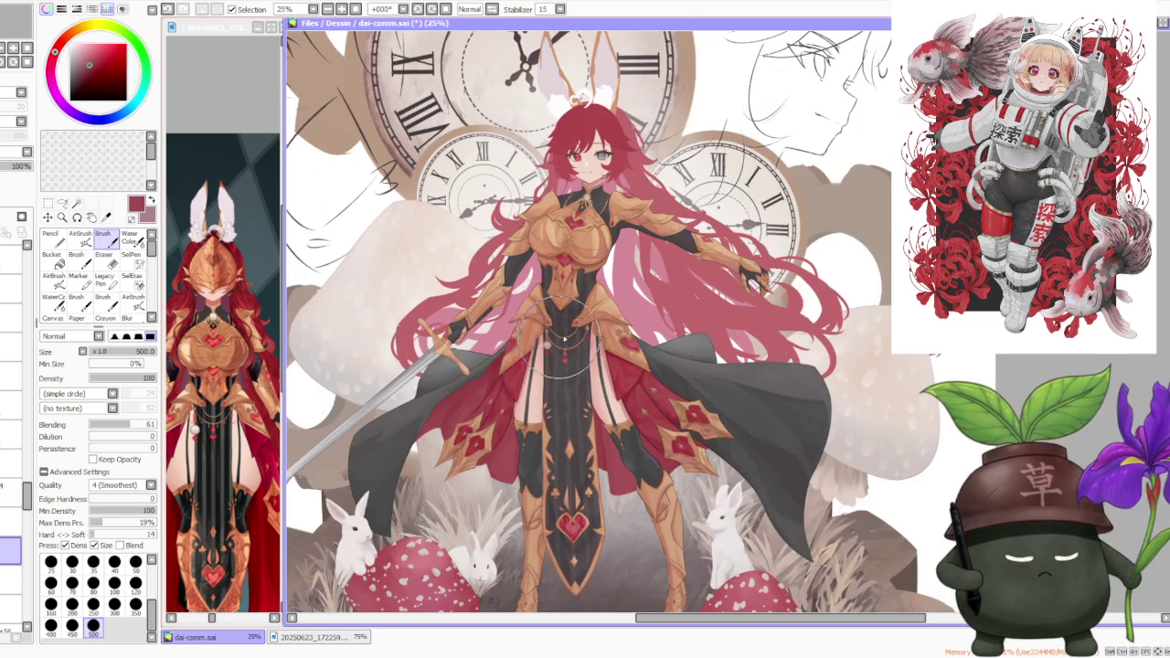
pyautogui.scroll(1, 489, 373)
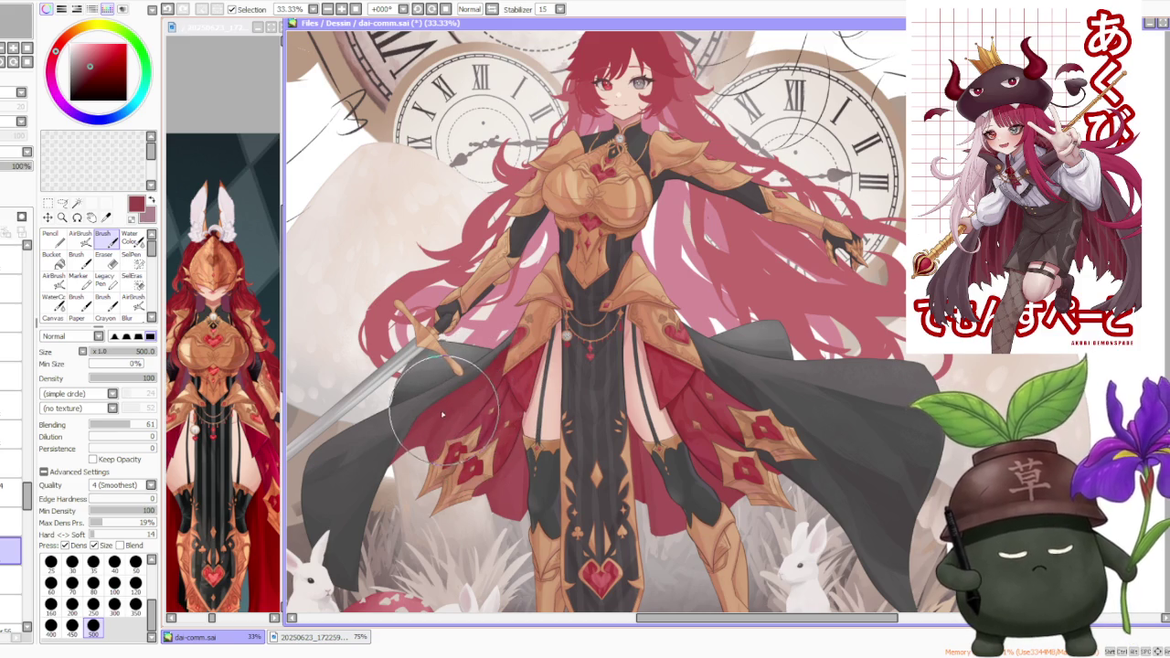
pyautogui.scroll(-2, 457, 393)
pyautogui.scroll(1, 580, 379)
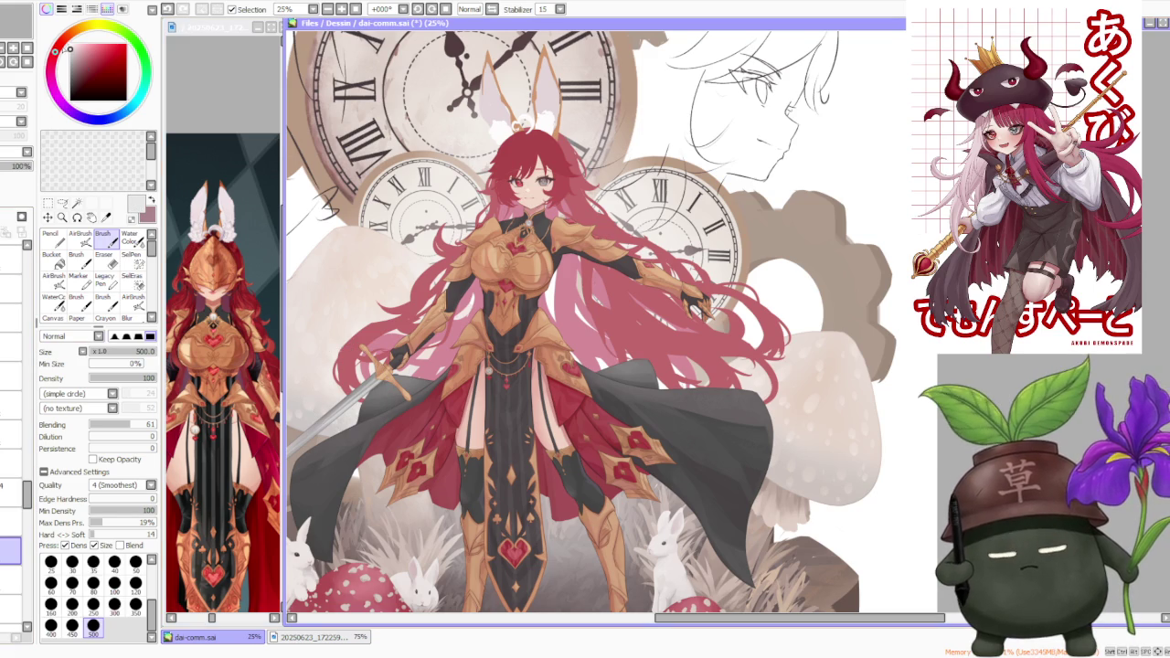
# - Go from AirBrush to the Water Color brush, zooming the canvas out to 12.5%
pyautogui.click(83, 236)
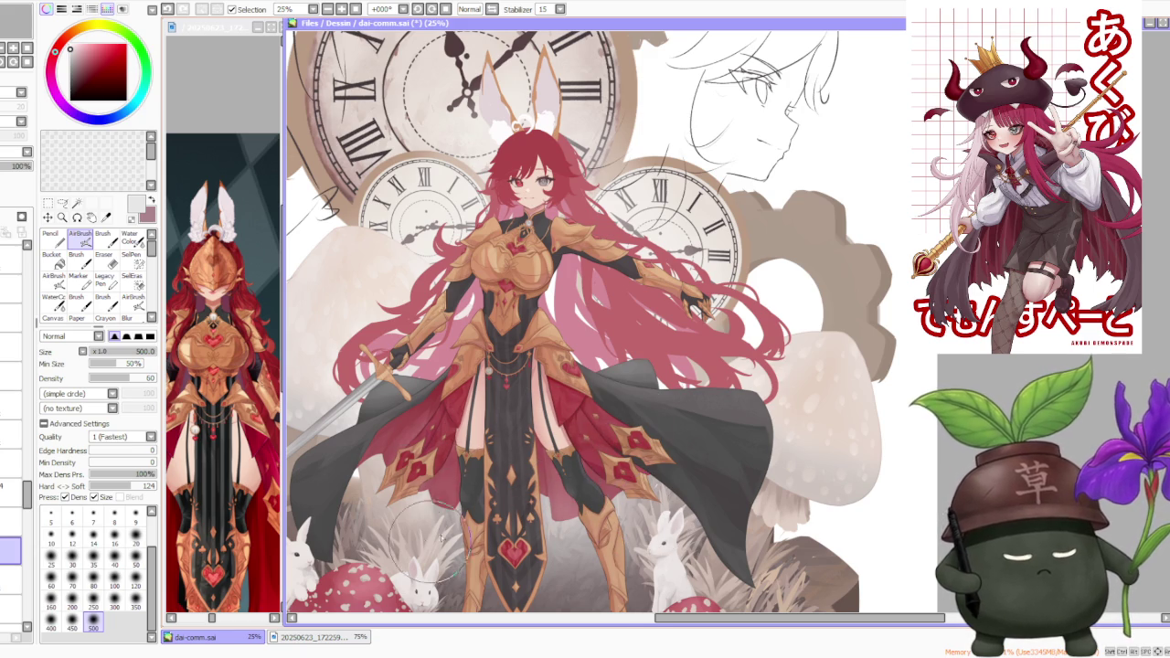
pyautogui.scroll(-1, 430, 530)
pyautogui.click(130, 237)
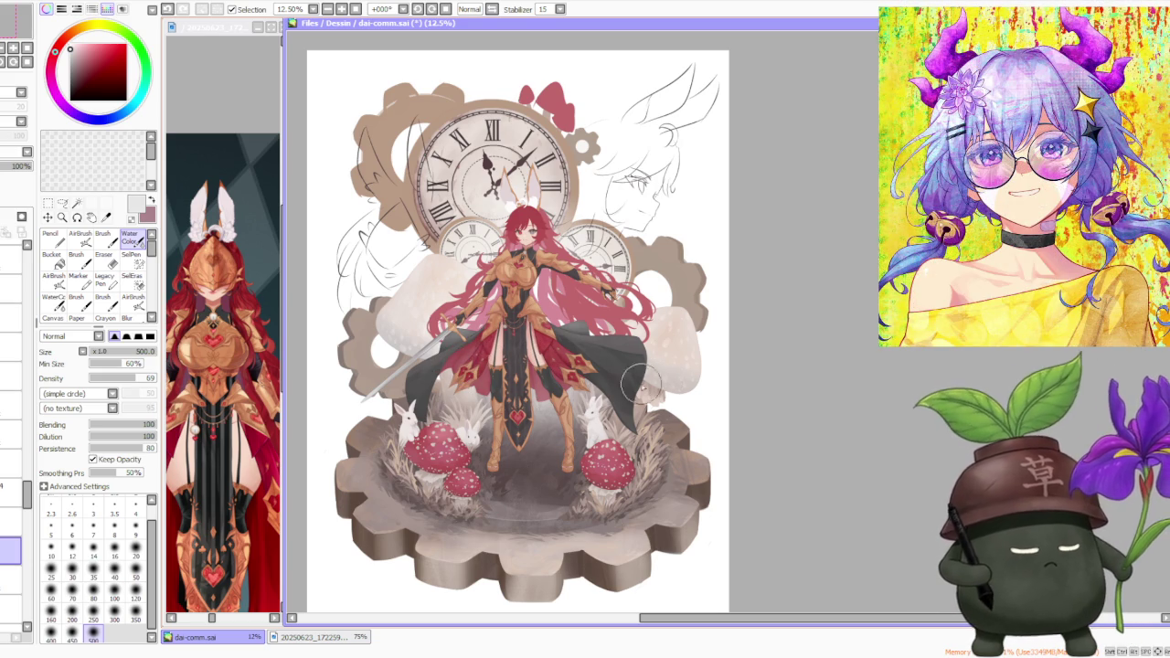
pyautogui.scroll(2, 28, 338)
pyautogui.scroll(2, 27, 338)
pyautogui.scroll(2, 27, 338)
pyautogui.scroll(2, 27, 392)
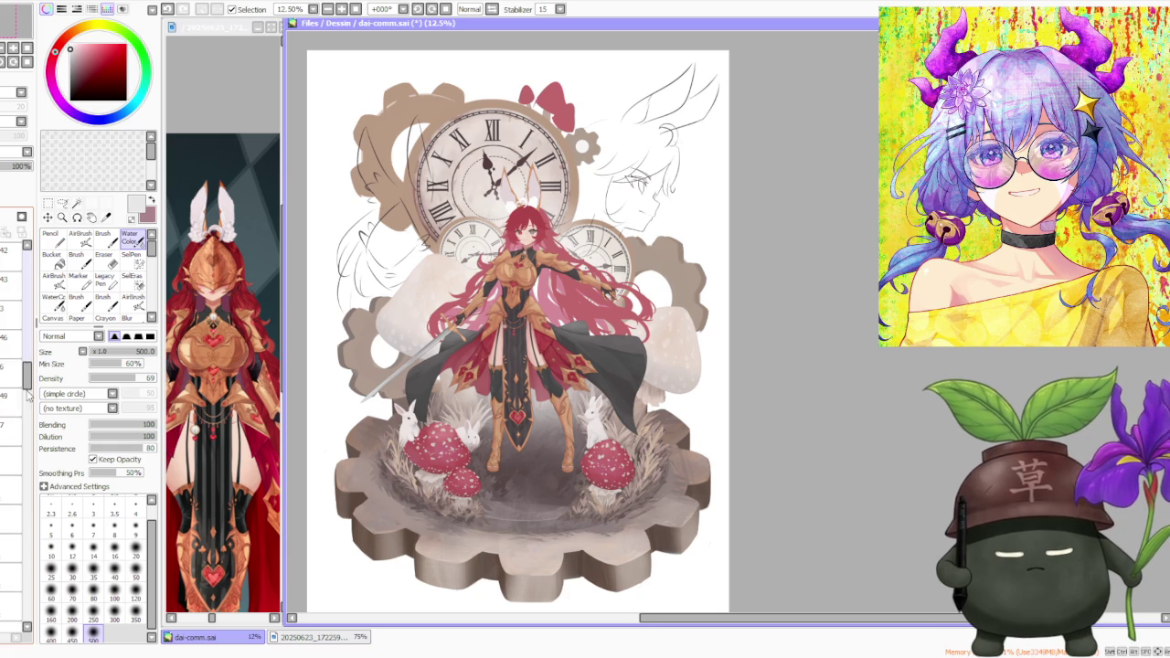
pyautogui.moveTo(28, 368); pyautogui.dragTo(24, 275)
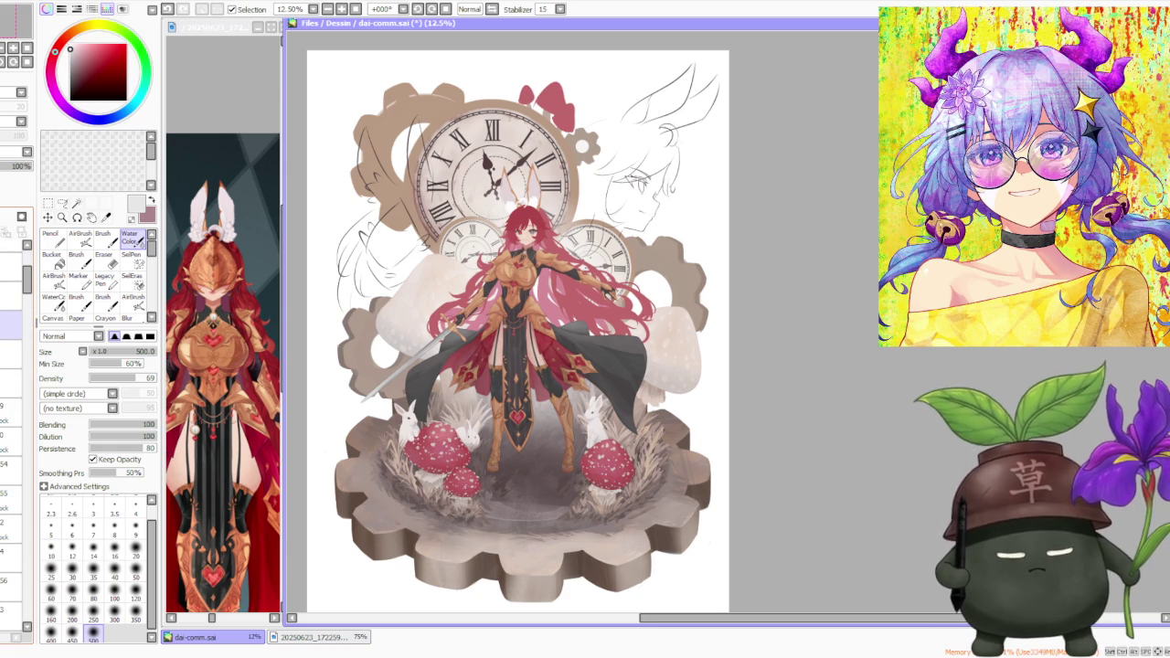
pyautogui.scroll(2, 575, 291)
pyautogui.scroll(-1, 567, 338)
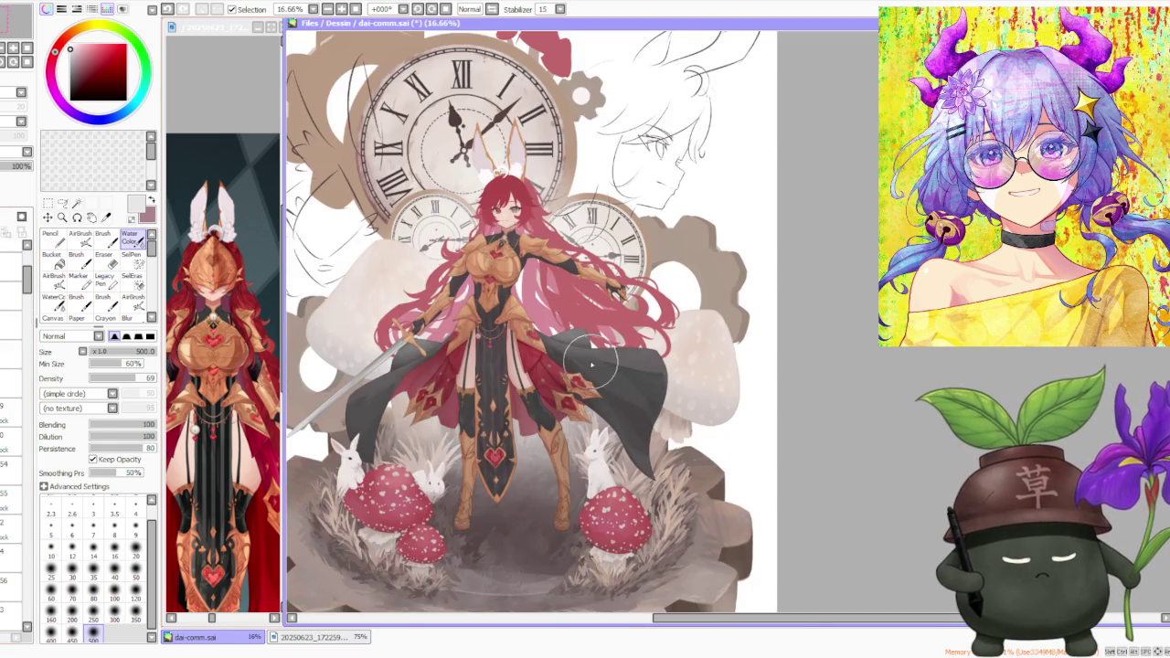
pyautogui.scroll(-1, 592, 363)
pyautogui.scroll(-1, 585, 366)
pyautogui.scroll(2, 548, 368)
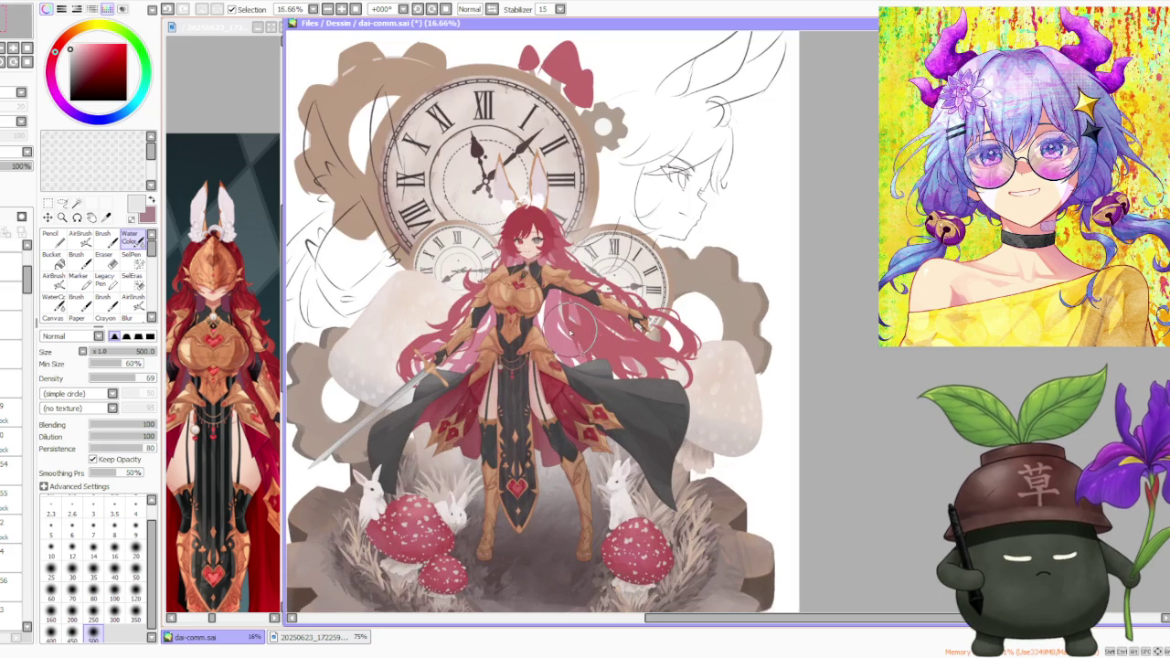
pyautogui.moveTo(26, 279); pyautogui.dragTo(17, 506)
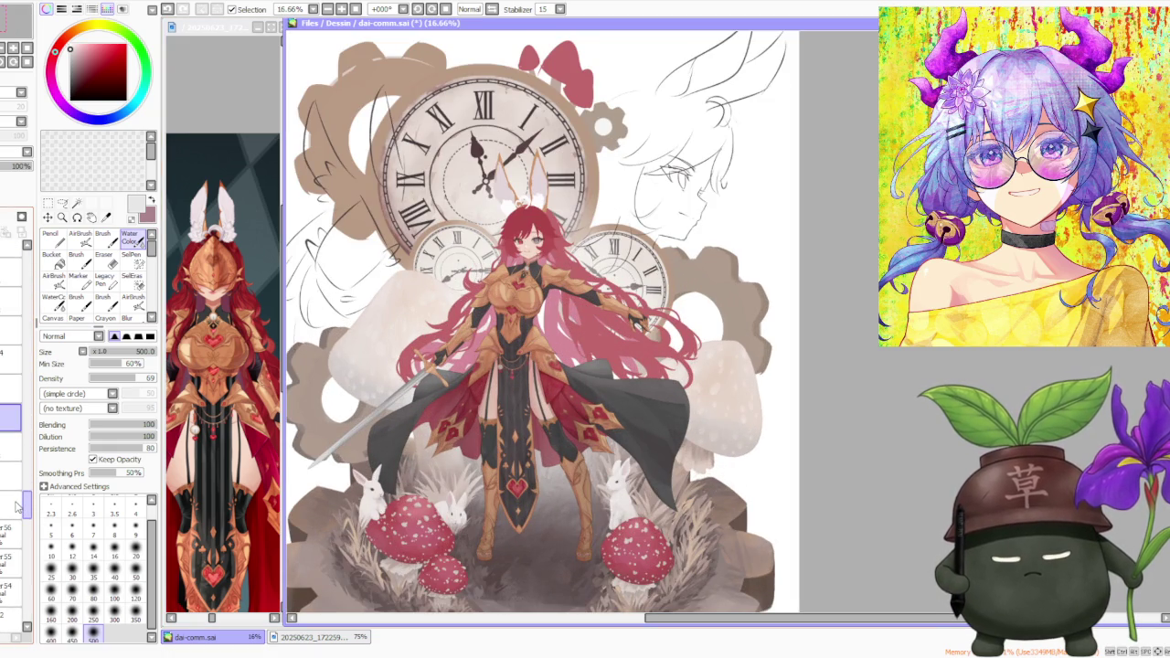